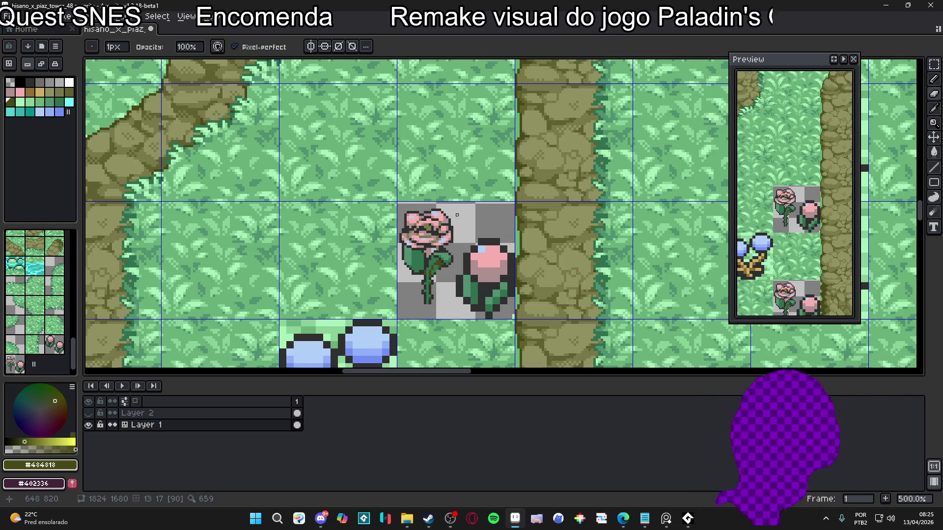
# - Add dark outline pixels to the rose's stem and leaf
pyautogui.scroll(4, 438, 272)
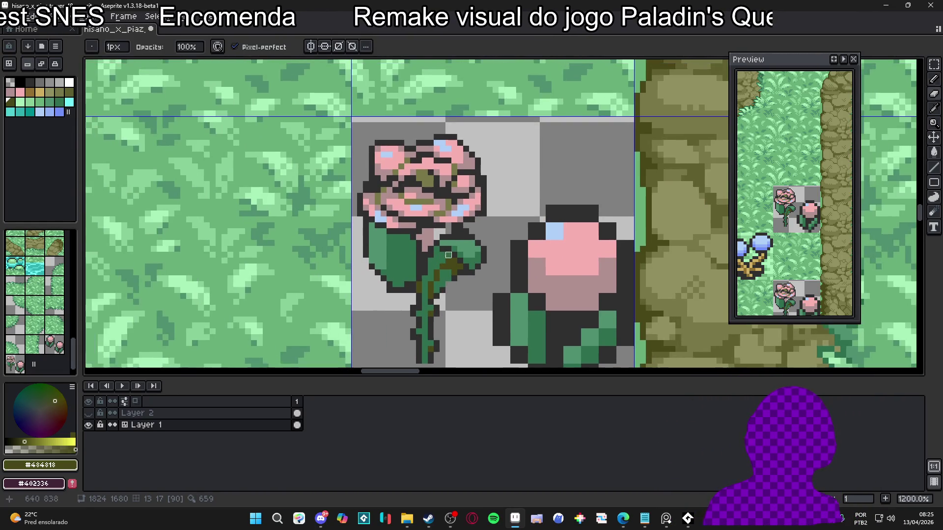
pyautogui.scroll(2, 439, 273)
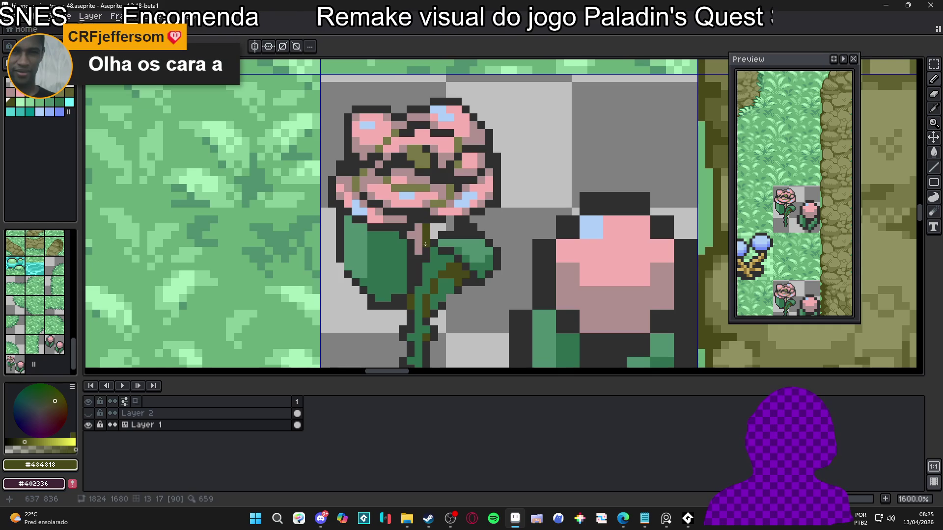
pyautogui.click(420, 243)
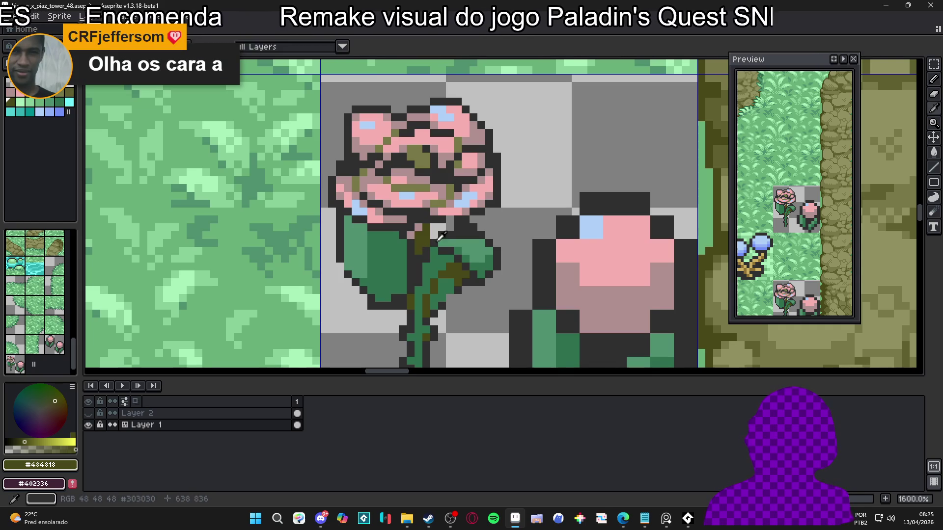
pyautogui.keyDown('alt'); pyautogui.click(434, 233); pyautogui.keyUp('alt')
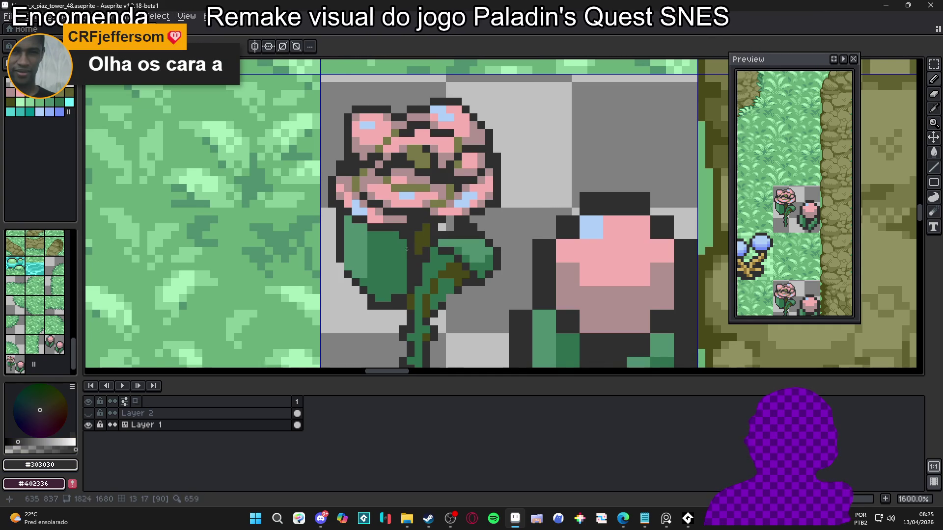
pyautogui.click(407, 249)
# - With the Pencil, eyedrop the olive stem colour to shade along the stem
pyautogui.scroll(1, 406, 249)
pyautogui.scroll(-2, 407, 248)
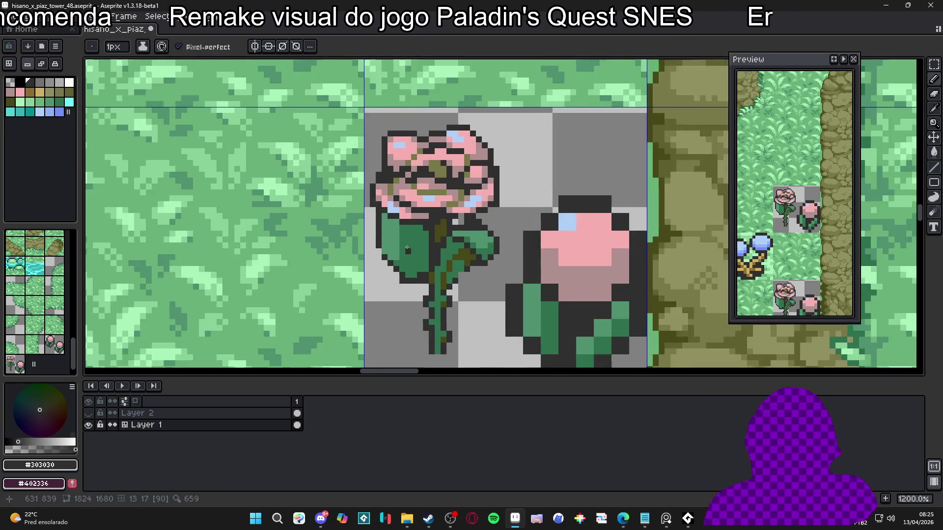
pyautogui.scroll(-3, 407, 249)
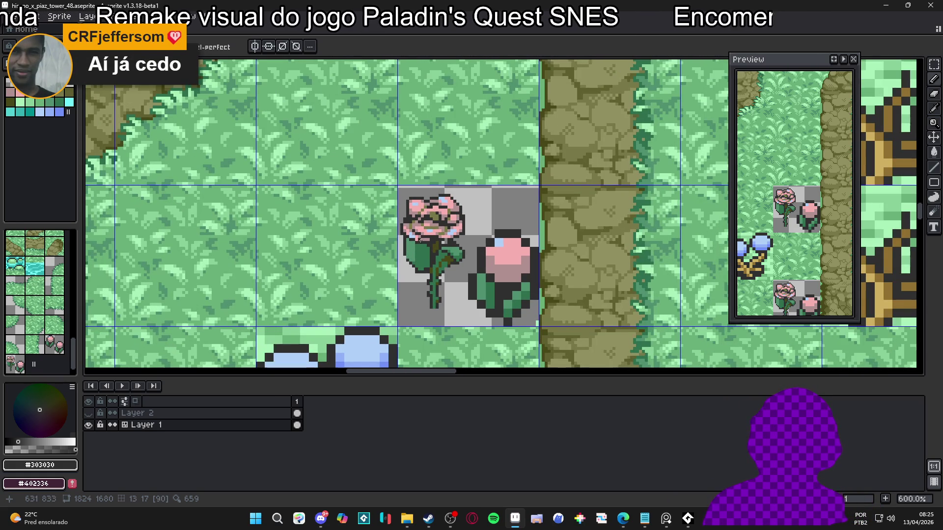
pyautogui.scroll(4, 419, 238)
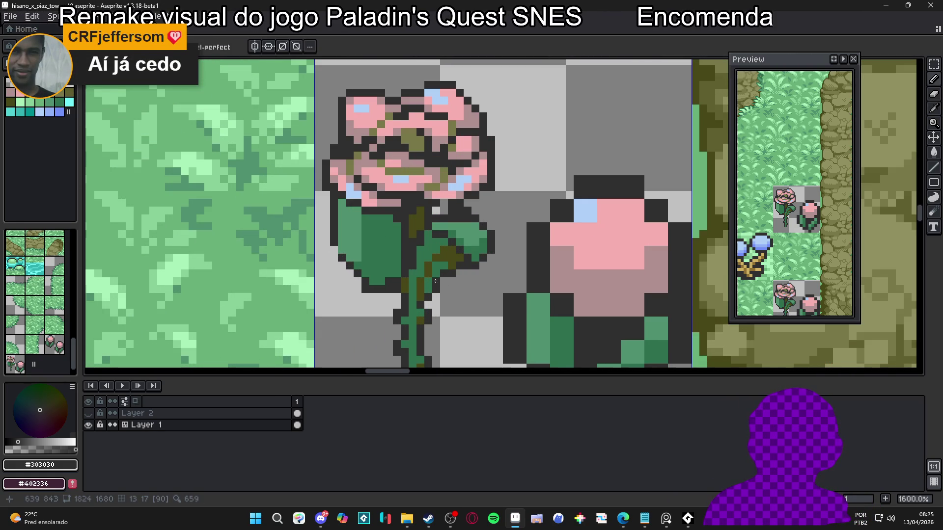
pyautogui.press('b')
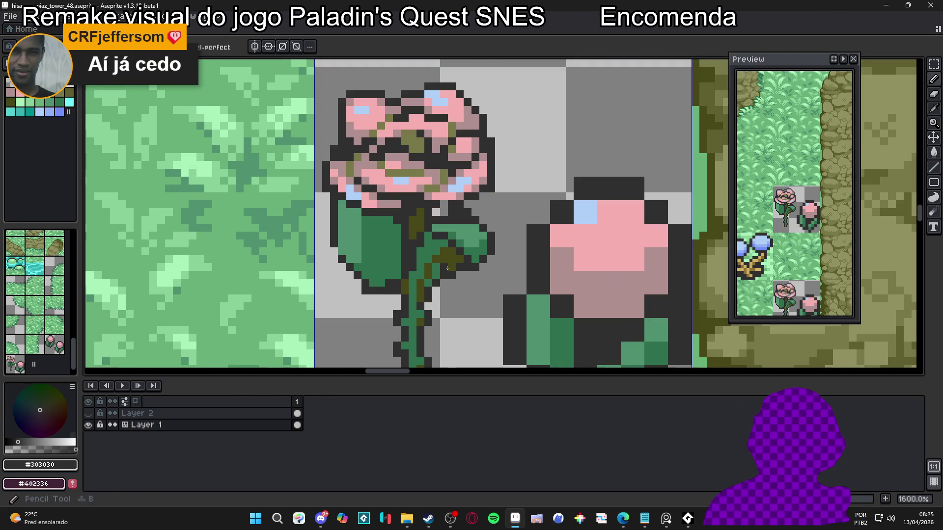
pyautogui.keyDown('alt'); pyautogui.click(447, 268); pyautogui.keyUp('alt')
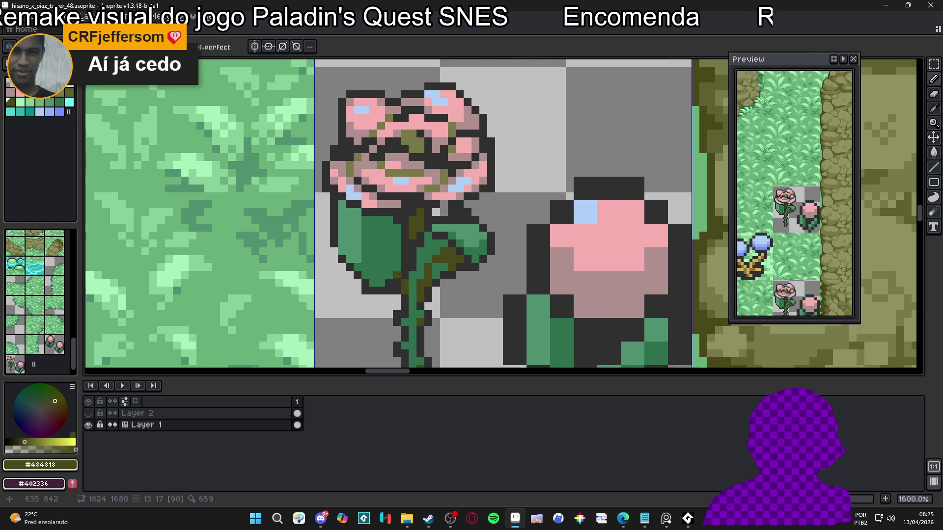
pyautogui.scroll(-1, 399, 268)
pyautogui.scroll(1, 434, 249)
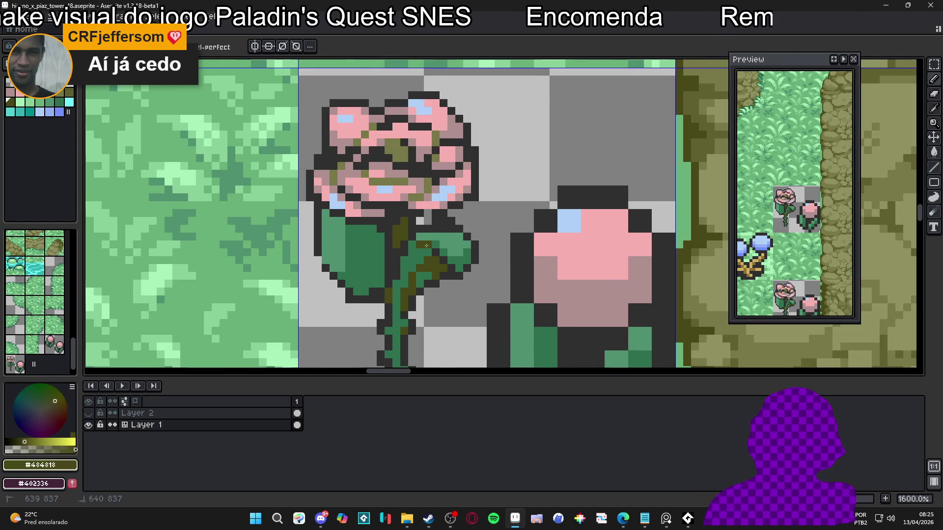
pyautogui.scroll(-3, 413, 253)
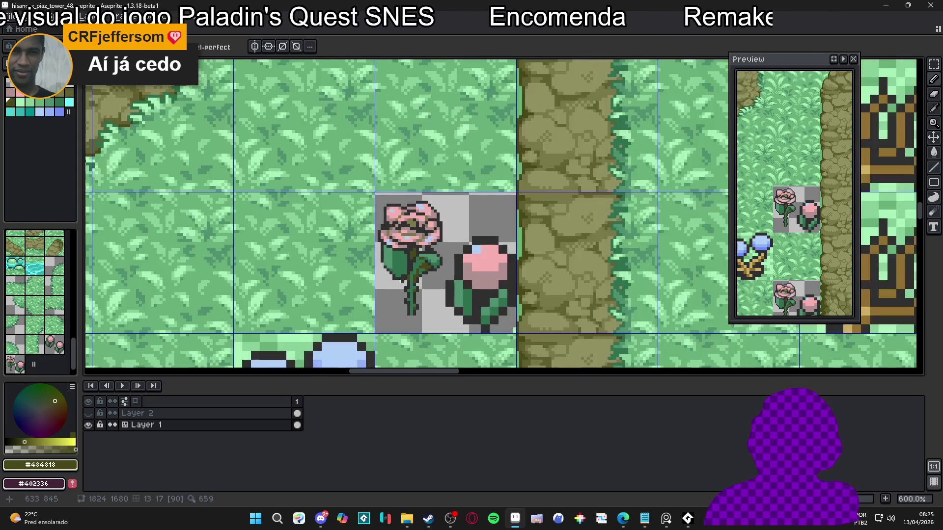
pyautogui.scroll(2, 416, 270)
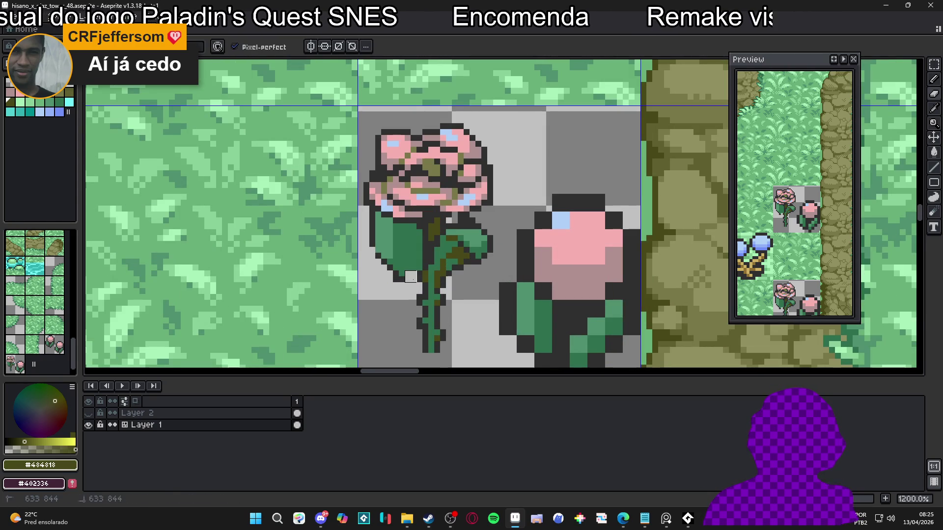
# - Erase the leaf's lower-left outline and the stray dark pixels around it
pyautogui.press('e')
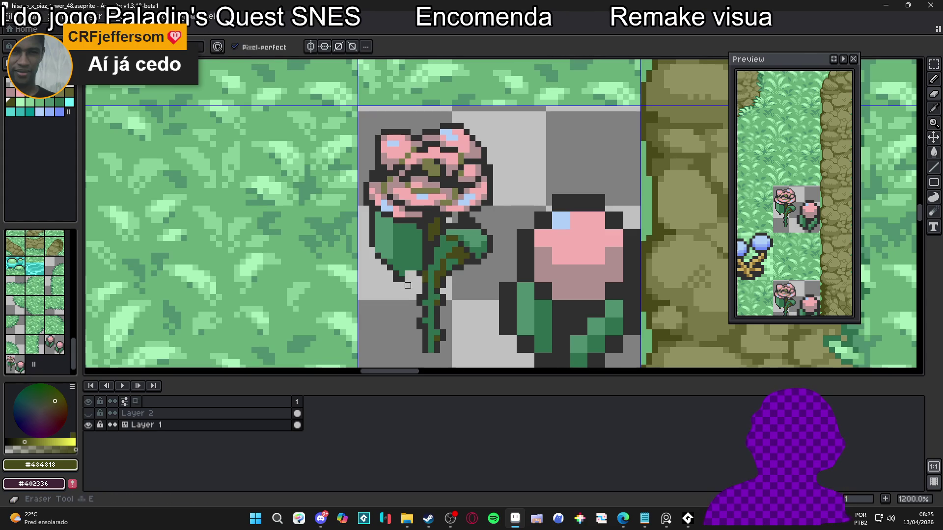
pyautogui.moveTo(408, 279)
pyautogui.mouseDown()
pyautogui.moveTo(387, 261)
pyautogui.moveTo(398, 259)
pyautogui.mouseUp()
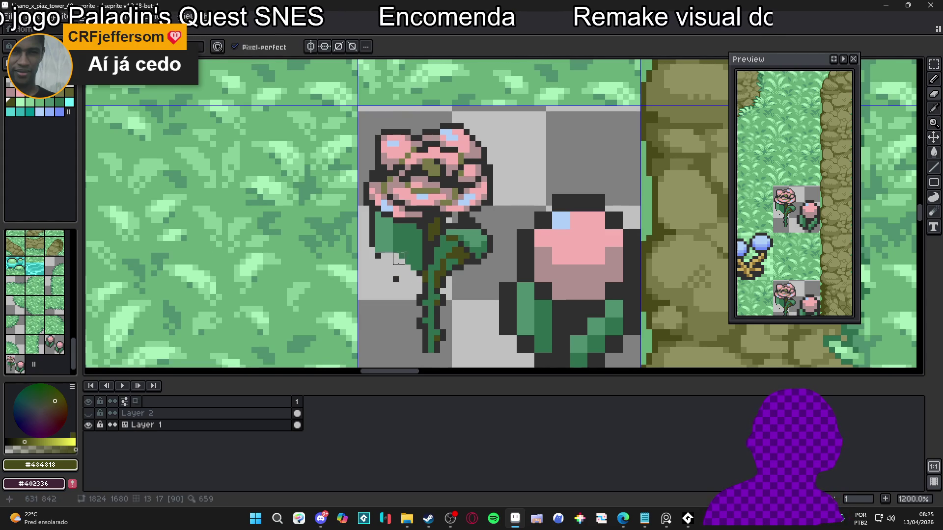
pyautogui.click(396, 279)
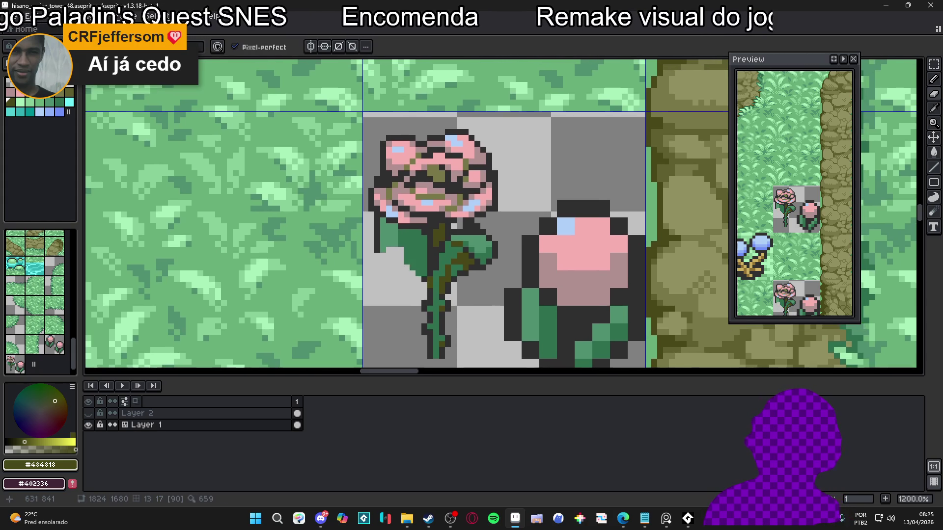
pyautogui.scroll(1, 379, 231)
pyautogui.click(373, 212)
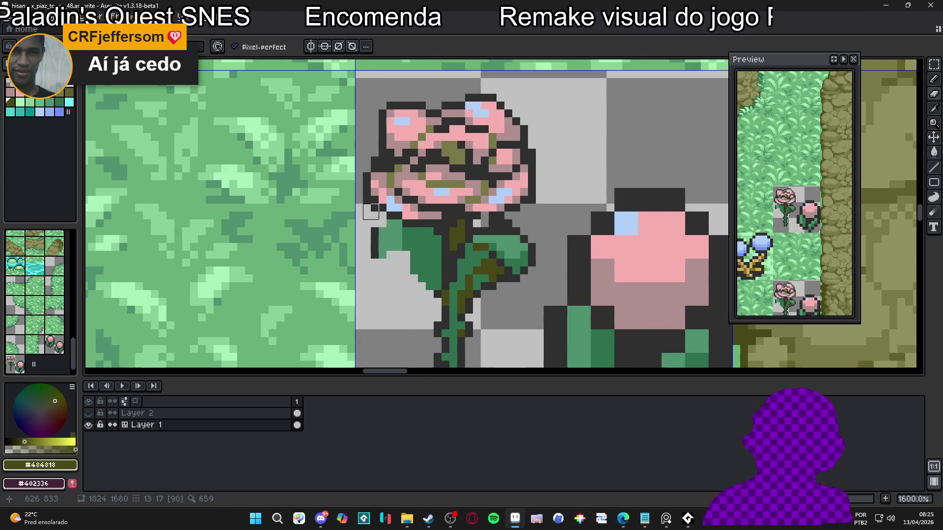
pyautogui.scroll(1, 386, 246)
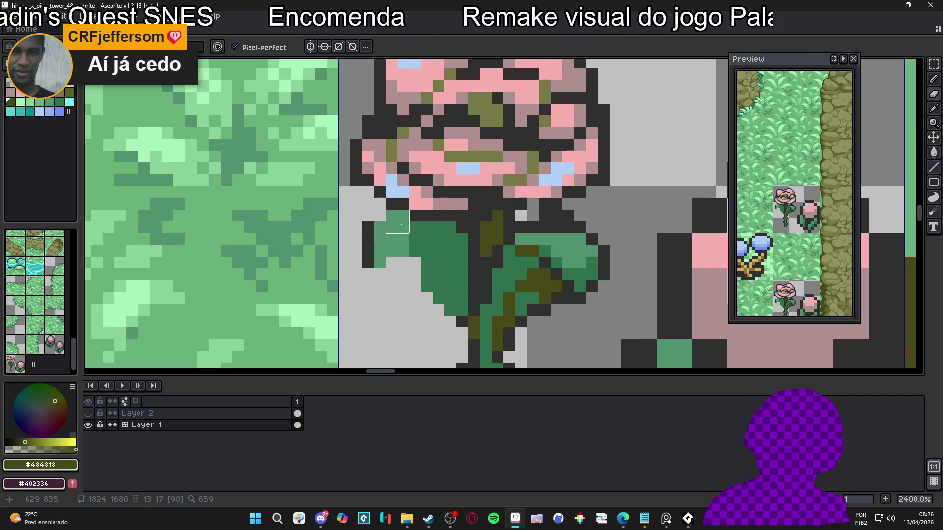
pyautogui.click(397, 221)
pyautogui.scroll(-1, 403, 227)
pyautogui.scroll(1, 506, 237)
# - Eyedrop the leaf green and darken a pixel beside the leaf's olive shading
pyautogui.keyDown('alt'); pyautogui.click(476, 246); pyautogui.keyUp('alt')
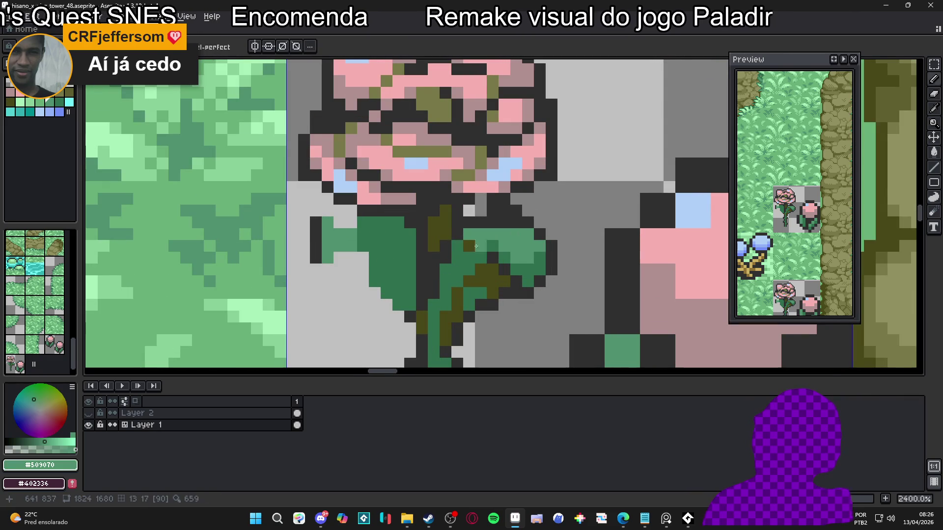
pyautogui.click(476, 246)
pyautogui.scroll(-4, 465, 230)
pyautogui.scroll(1, 486, 231)
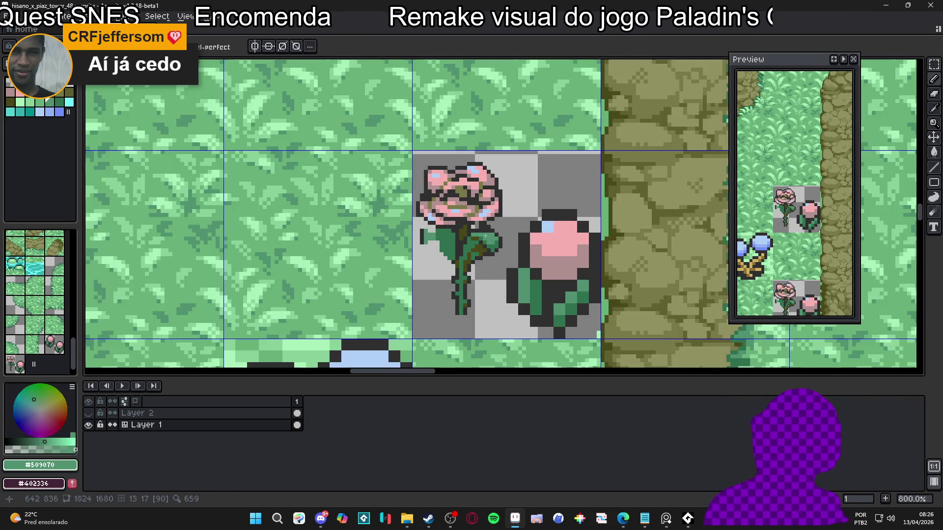
pyautogui.scroll(1, 486, 230)
# - Try a light-blue highlight on the leaf from the palette, then undo it
pyautogui.click(40, 112)
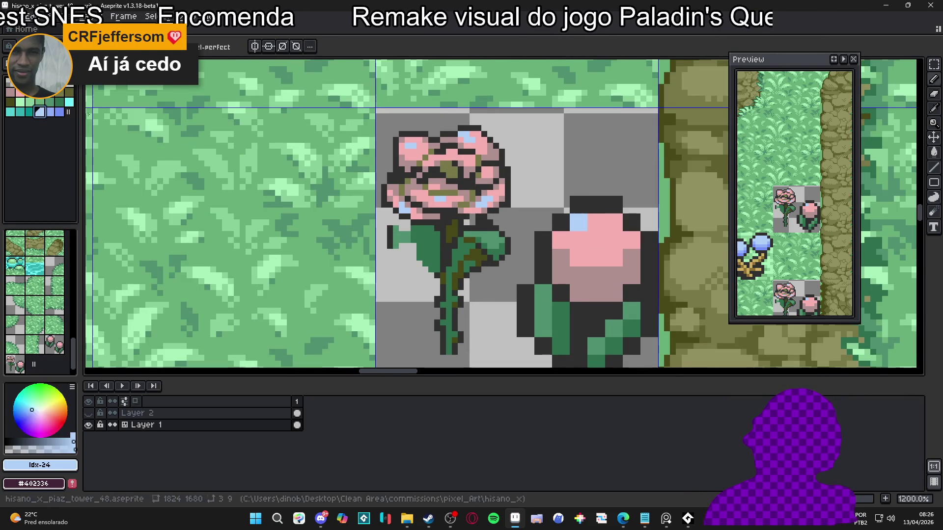
pyautogui.scroll(1, 487, 231)
pyautogui.click(491, 238)
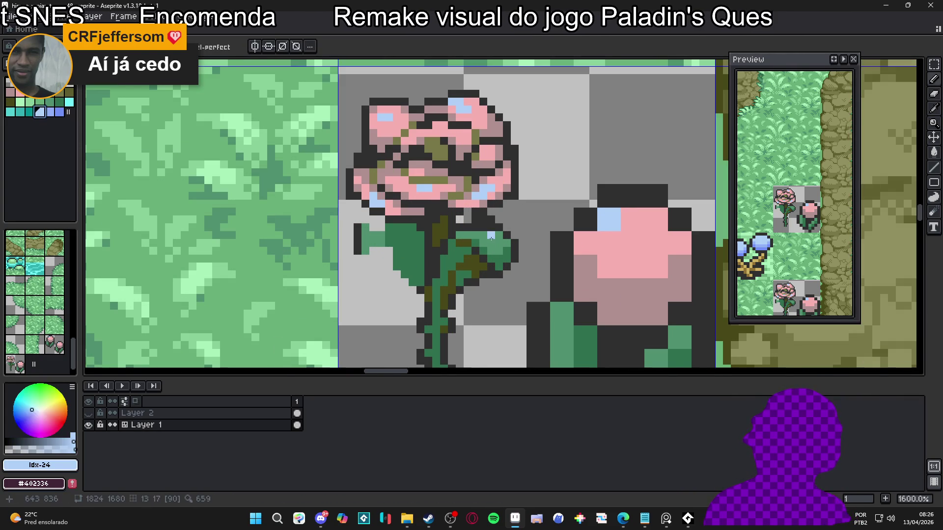
pyautogui.click(50, 112)
pyautogui.moveTo(487, 243); pyautogui.dragTo(496, 242)
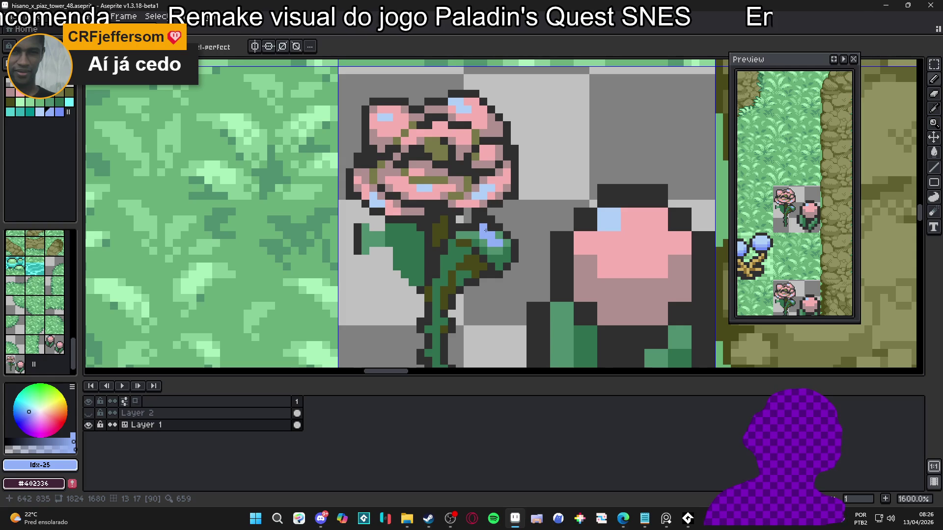
pyautogui.hotkey('ctrl', 'z')
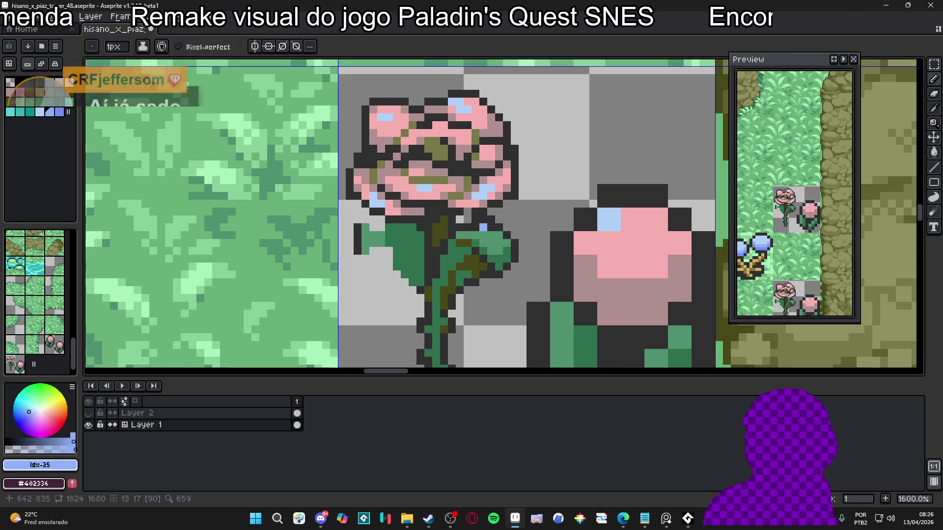
# - Paint over the dark column left of the leaf and undo a stray light-blue pixel
pyautogui.scroll(2, 404, 236)
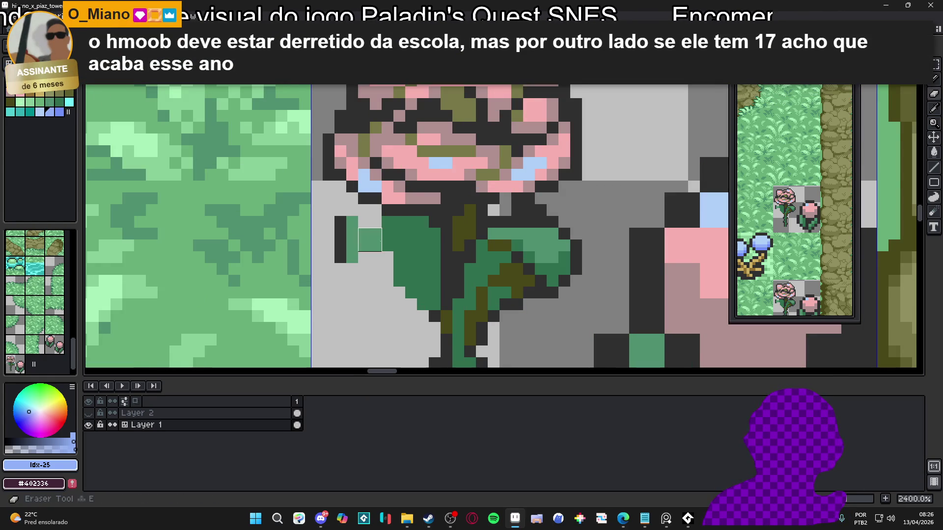
pyautogui.moveTo(380, 241)
pyautogui.mouseDown()
pyautogui.moveTo(343, 253)
pyautogui.moveTo(346, 268)
pyautogui.mouseUp()
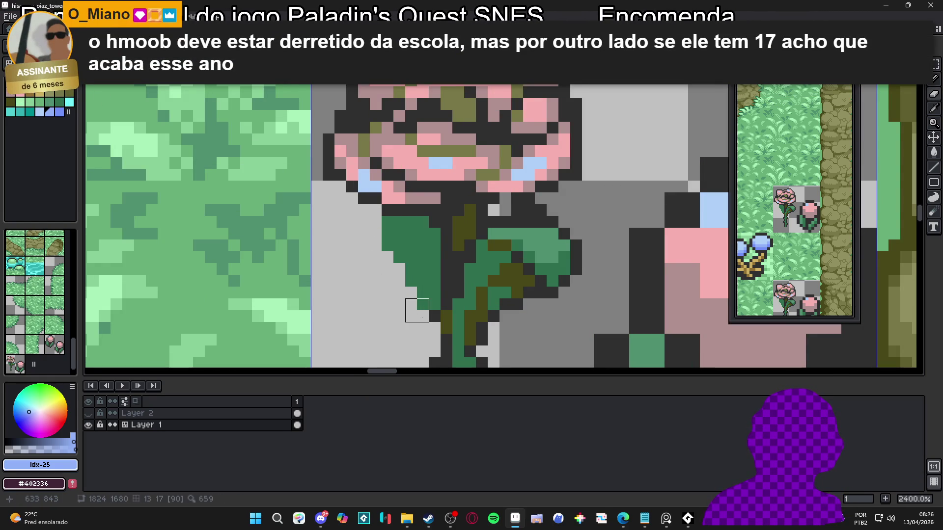
pyautogui.click(382, 221)
pyautogui.hotkey('ctrl', 'z')
# - Draw a dark outline down the leaf's left edge, upper to lower
pyautogui.keyDown('alt'); pyautogui.click(388, 211); pyautogui.keyUp('alt')
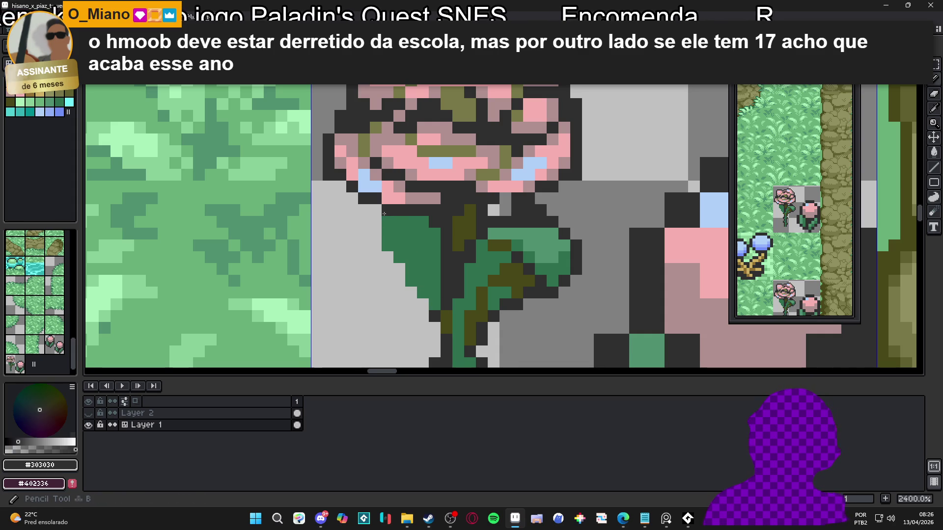
pyautogui.click(363, 222)
pyautogui.moveTo(352, 235)
pyautogui.mouseDown()
pyautogui.moveTo(376, 234)
pyautogui.moveTo(421, 294)
pyautogui.mouseUp()
pyautogui.click(388, 245)
pyautogui.click(430, 307)
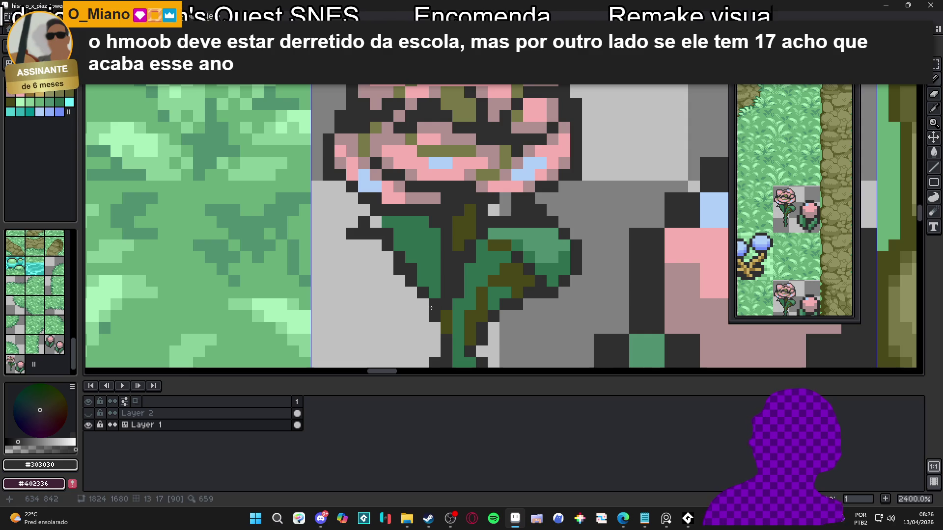
# - Erase the extra dark pixels on the leaf's lower-left edge
pyautogui.press('e')
pyautogui.click(402, 281)
pyautogui.click(411, 281)
pyautogui.press('b')
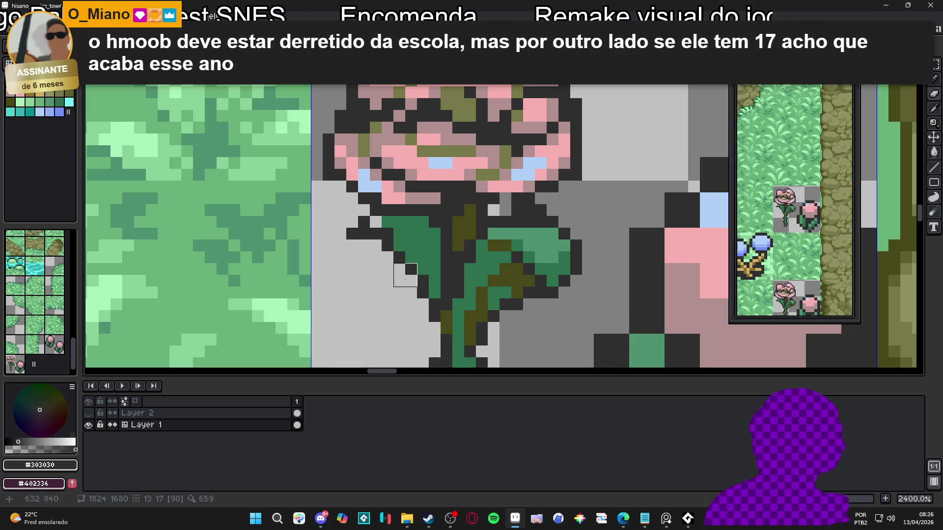
# - Shade the leaf edge and two stem pixels with olive #484818
pyautogui.keyDown('alt'); pyautogui.click(393, 231); pyautogui.keyUp('alt')
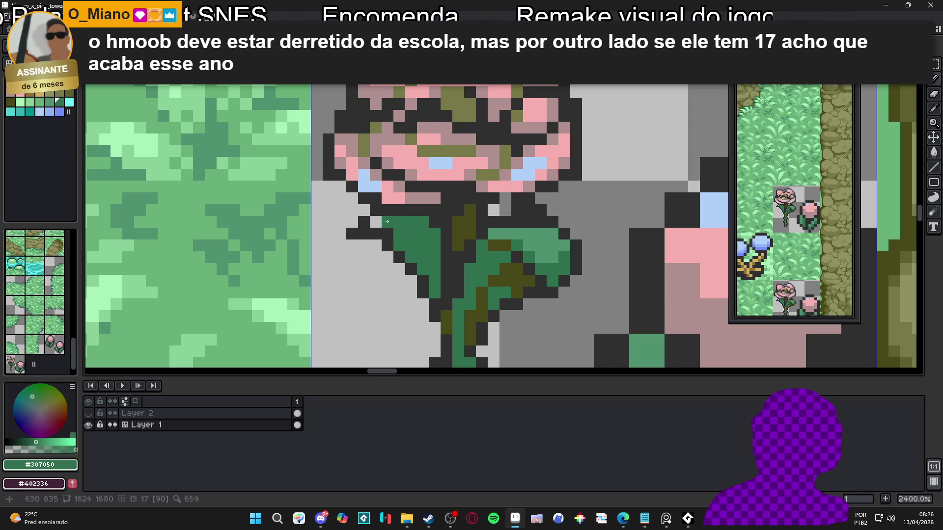
pyautogui.scroll(-3, 448, 256)
pyautogui.scroll(3, 449, 256)
pyautogui.keyDown('alt'); pyautogui.click(412, 236); pyautogui.keyUp('alt')
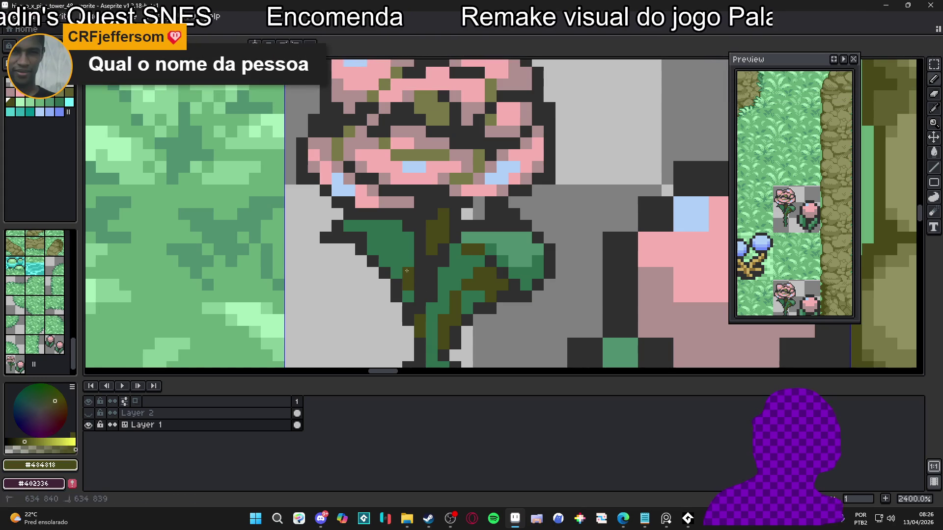
pyautogui.click(396, 249)
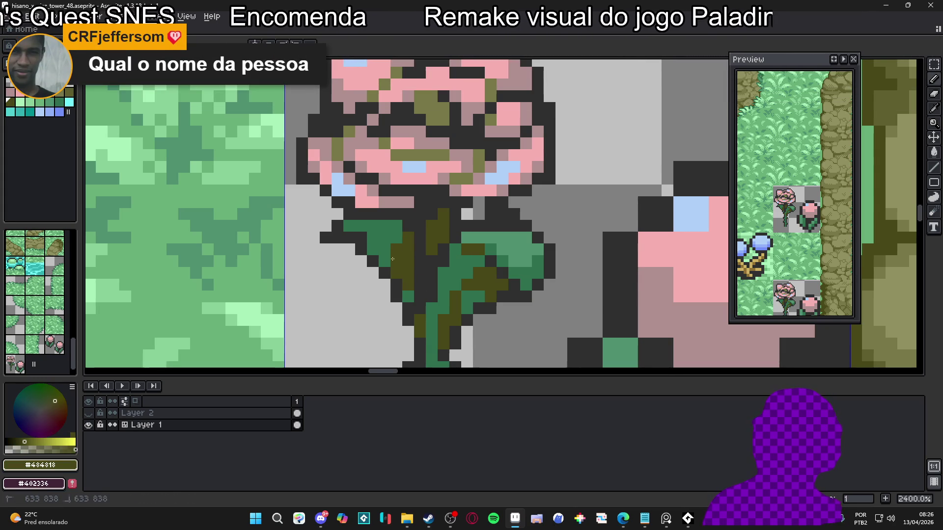
pyautogui.click(384, 261)
pyautogui.hscroll(-2, 412, 273)
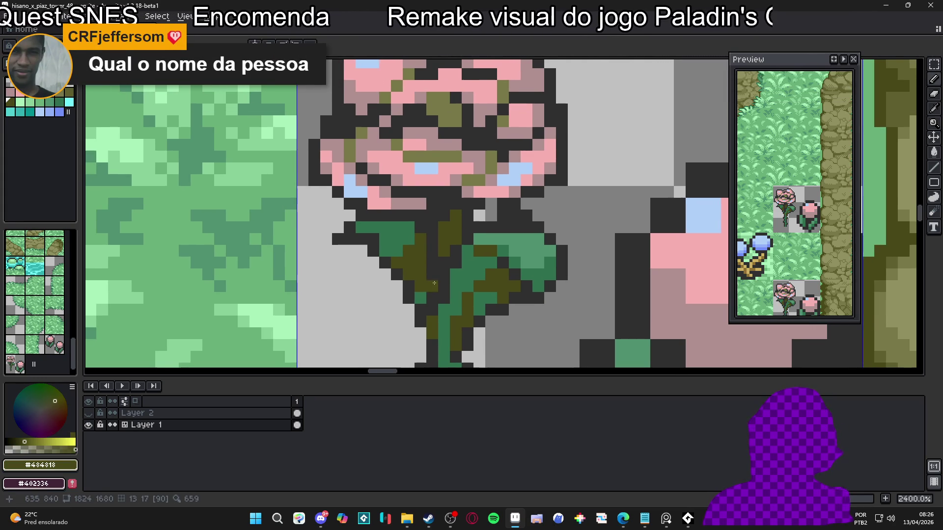
pyautogui.hscroll(2, 434, 283)
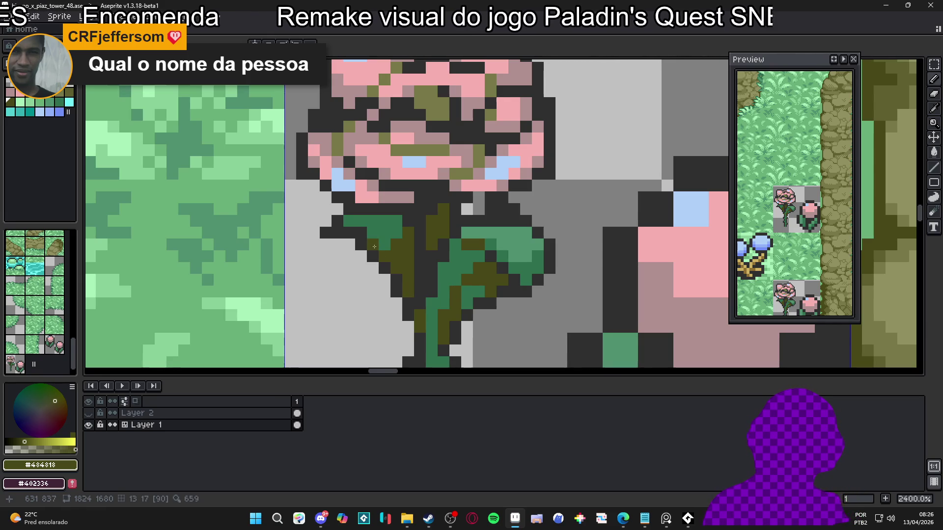
pyautogui.click(396, 221)
pyautogui.click(360, 233)
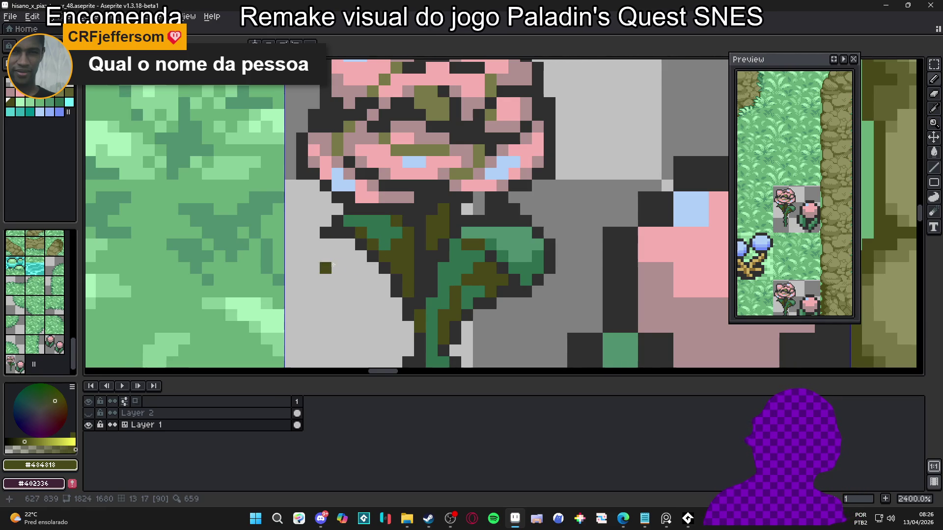
pyautogui.scroll(1, 332, 266)
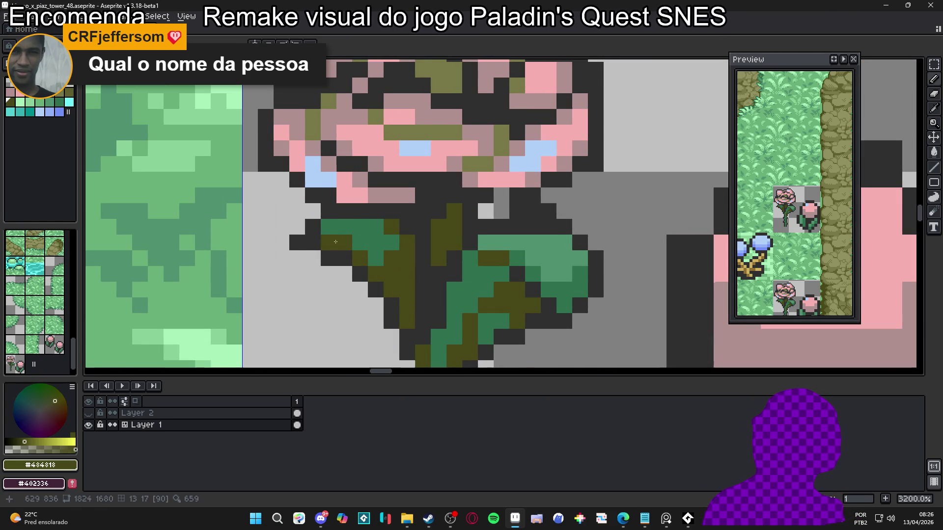
# - Eyedrop dark outline #303030 and bring the lower stem into view
pyautogui.scroll(-2, 335, 242)
pyautogui.keyDown('alt'); pyautogui.click(347, 267); pyautogui.keyUp('alt')
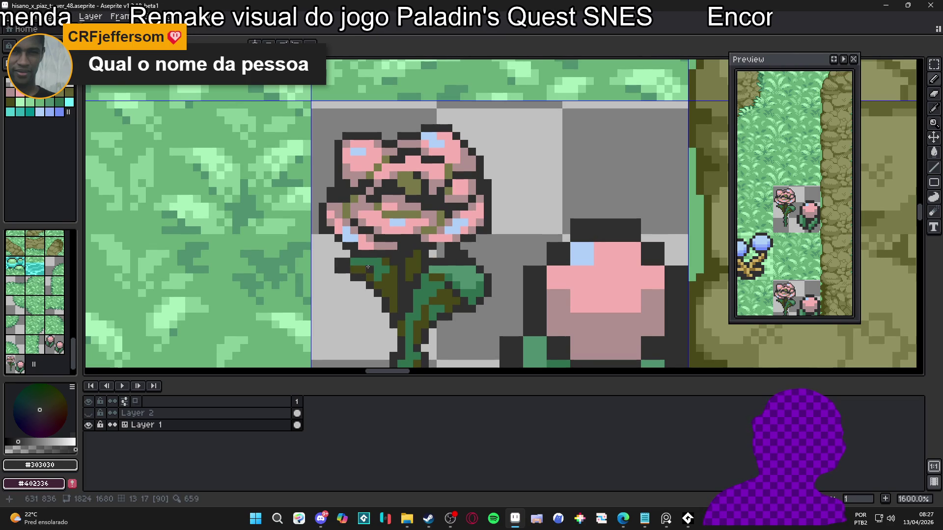
pyautogui.scroll(-1, 407, 295)
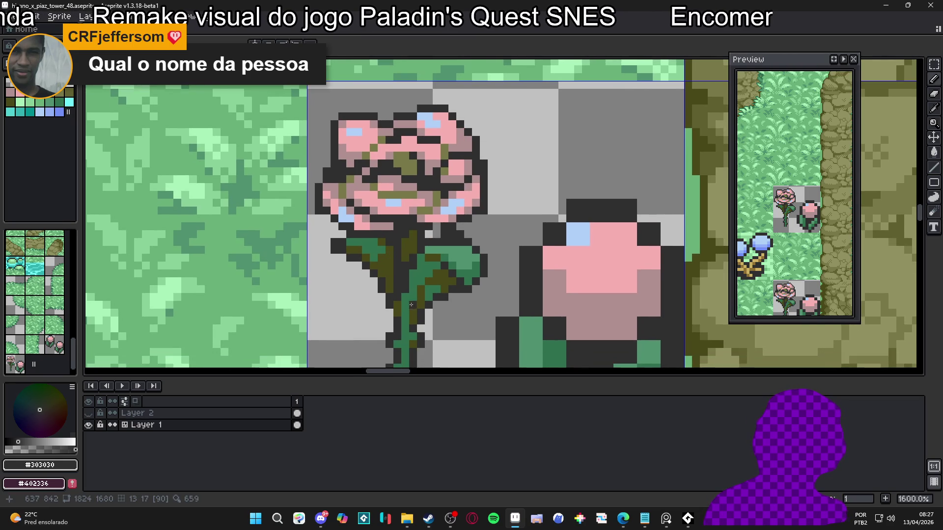
pyautogui.moveTo(396, 345); pyautogui.dragTo(398, 273)
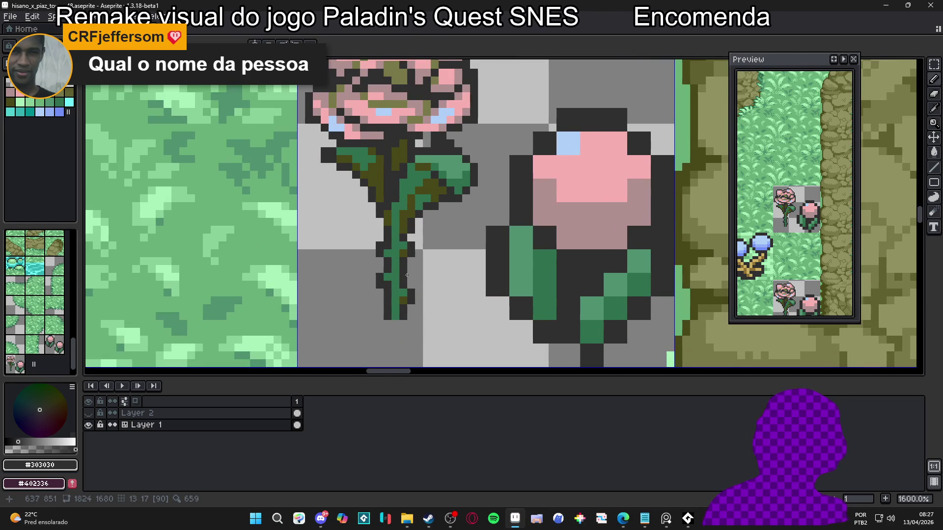
# - Add a dark #303030 pixel beside the stem after sampling the leaf green
pyautogui.keyDown('alt'); pyautogui.click(418, 159); pyautogui.keyUp('alt')
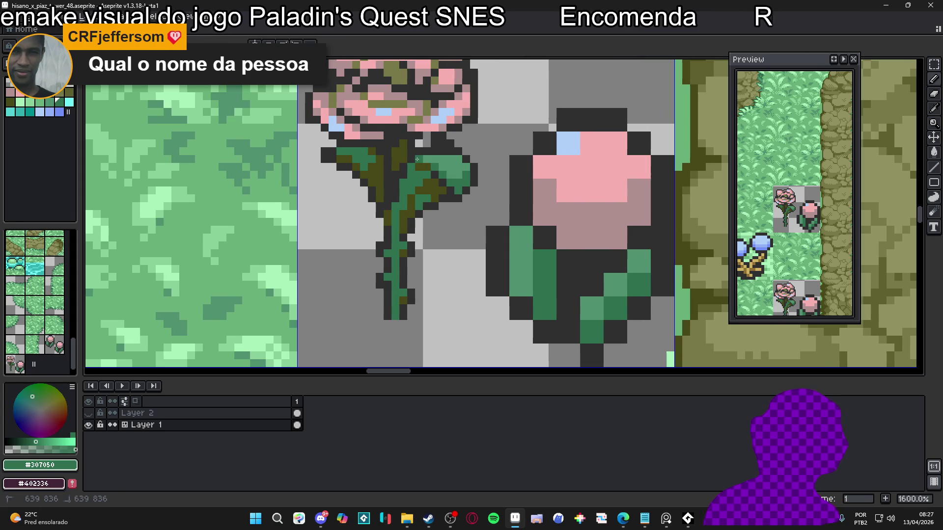
pyautogui.scroll(-1, 412, 167)
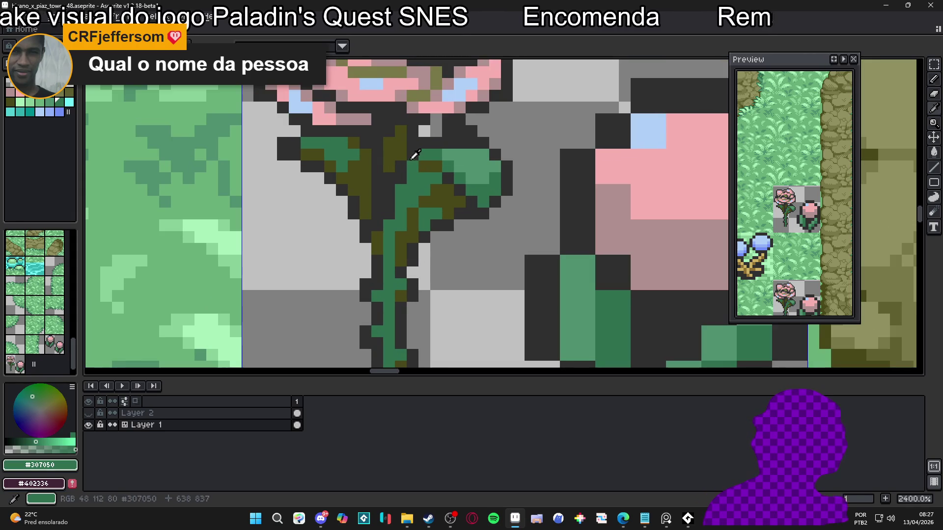
pyautogui.keyDown('alt'); pyautogui.click(416, 153); pyautogui.keyUp('alt')
pyautogui.click(421, 152)
pyautogui.scroll(-1, 434, 199)
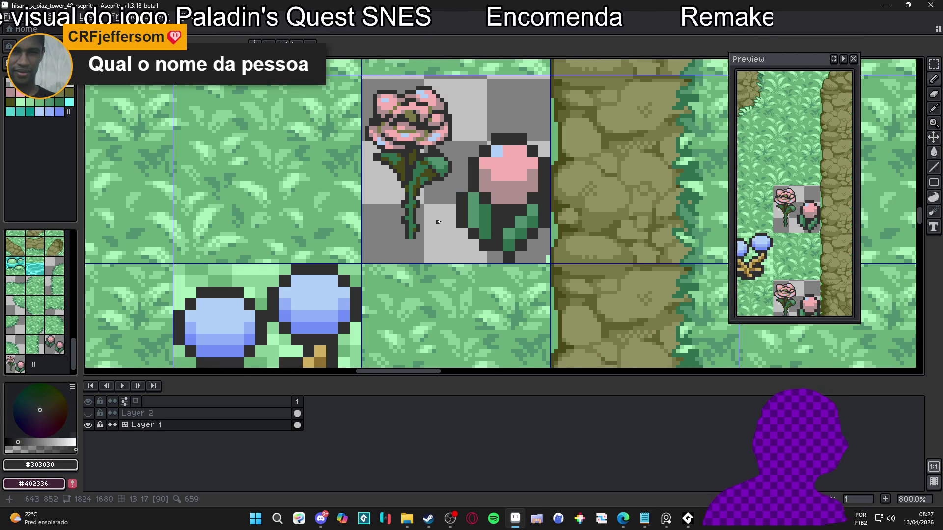
pyautogui.scroll(1, 442, 202)
pyautogui.scroll(1, 434, 193)
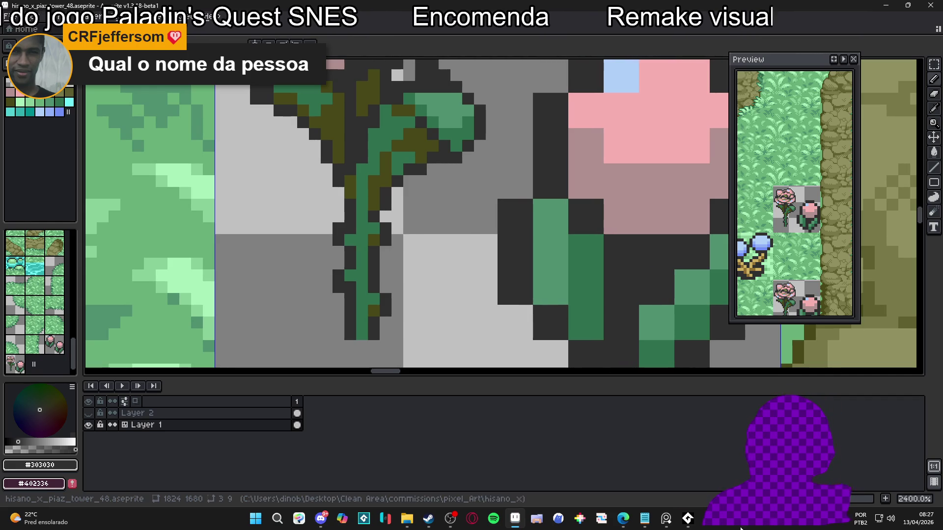
# - Briefly try a selection on the rose, then return to the Pencil with leaf green #307050
pyautogui.moveTo(622, 518)
pyautogui.scroll(-7, 402, 249)
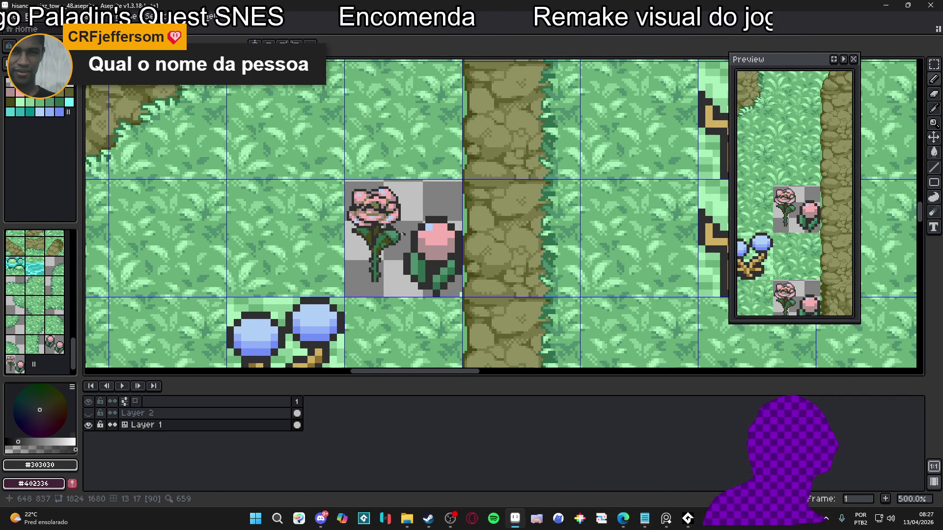
pyautogui.scroll(3, 383, 222)
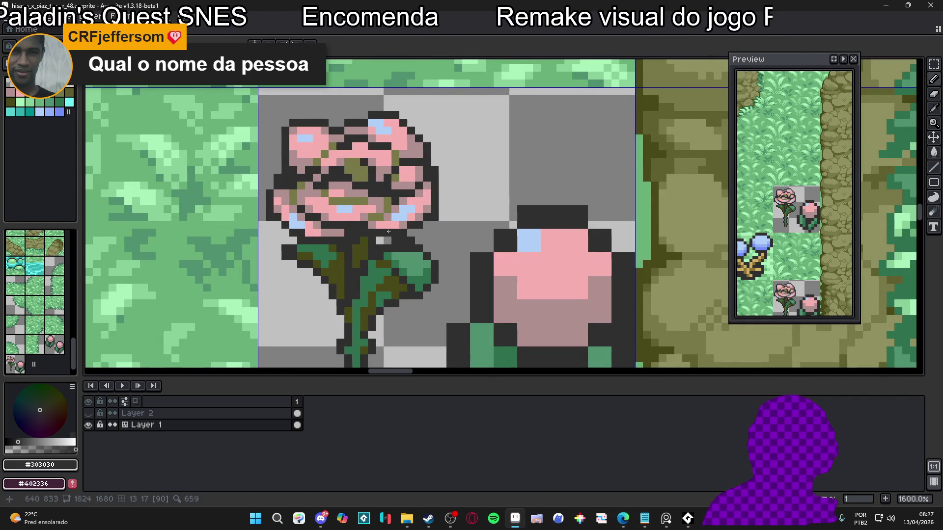
pyautogui.press('m')
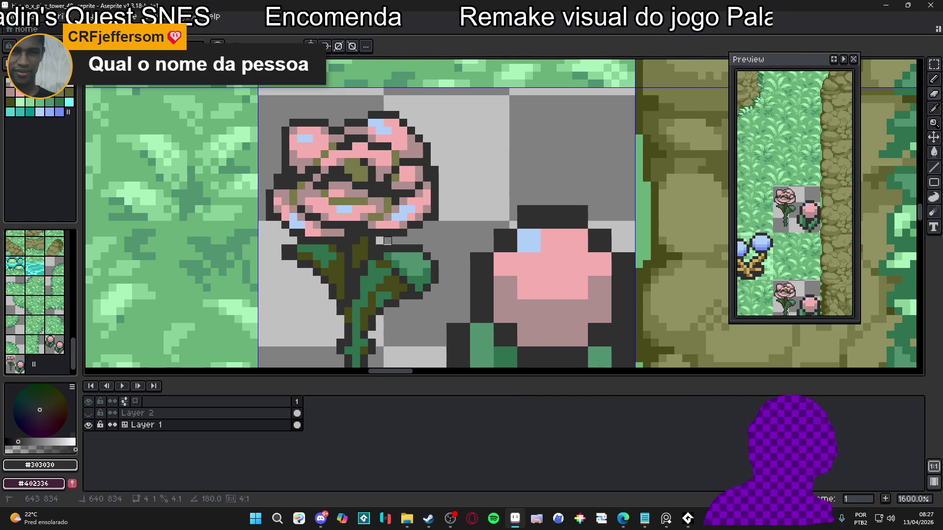
pyautogui.click(388, 241)
pyautogui.scroll(-3, 388, 241)
pyautogui.scroll(5, 392, 255)
pyautogui.press('b')
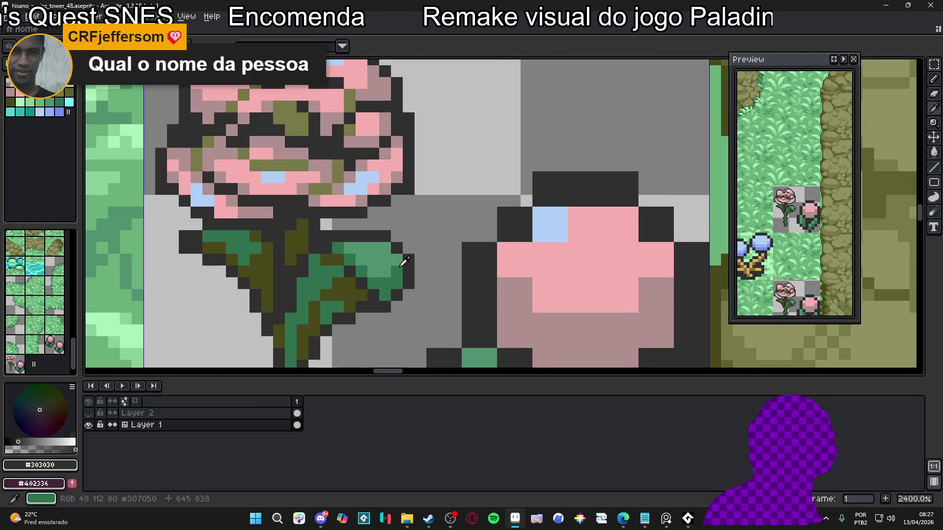
pyautogui.keyDown('alt'); pyautogui.click(398, 268); pyautogui.keyUp('alt')
pyautogui.scroll(-6, 398, 267)
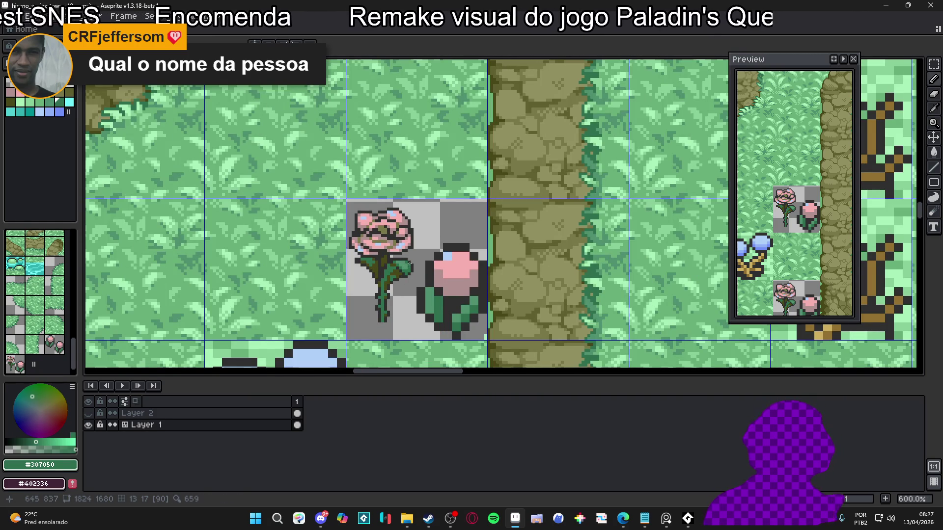
pyautogui.scroll(-1, 410, 256)
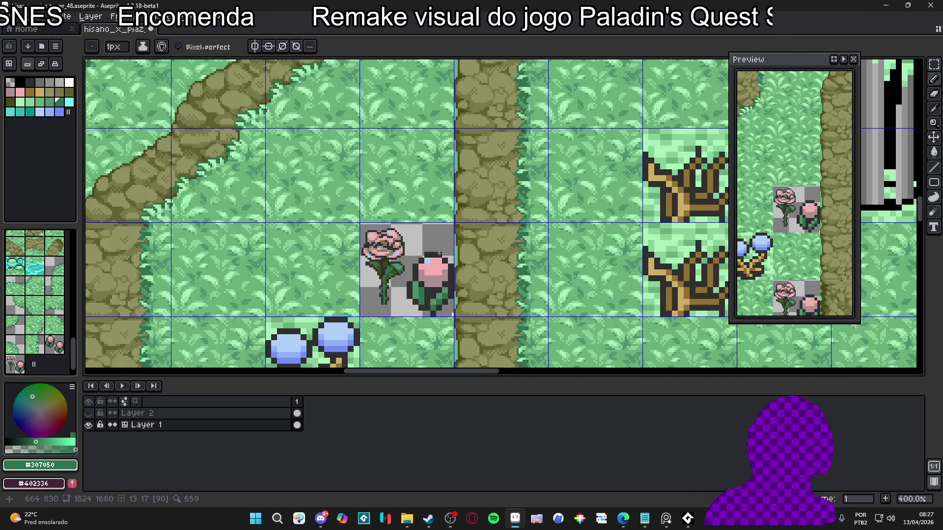
pyautogui.scroll(-2, 439, 251)
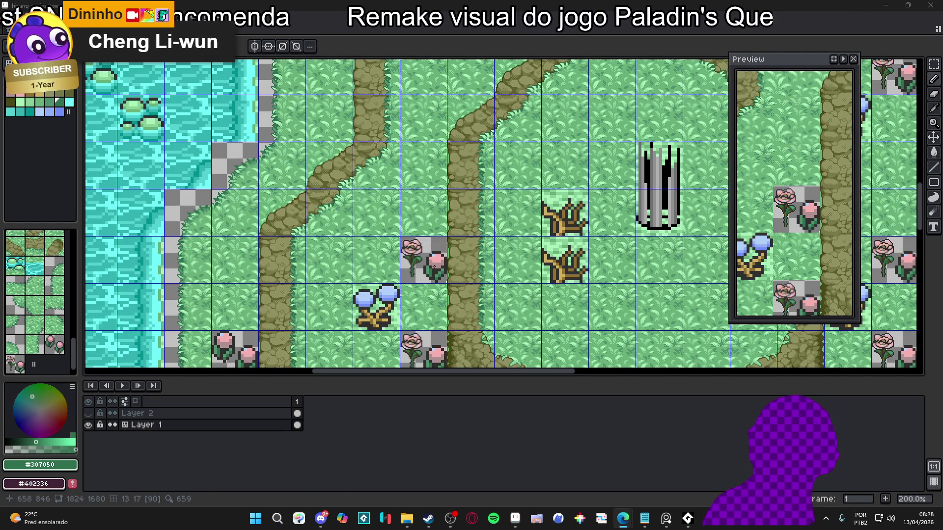
pyautogui.scroll(-1, 434, 266)
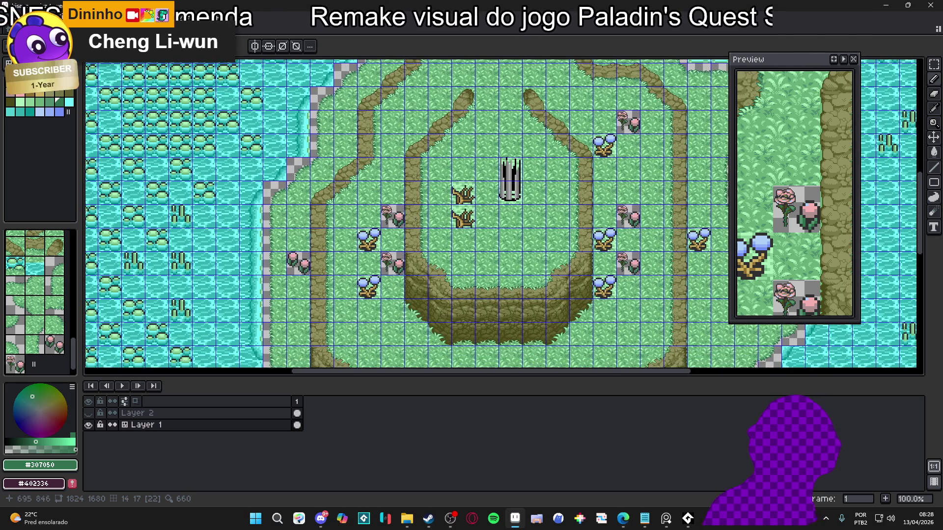
pyautogui.scroll(2, 412, 223)
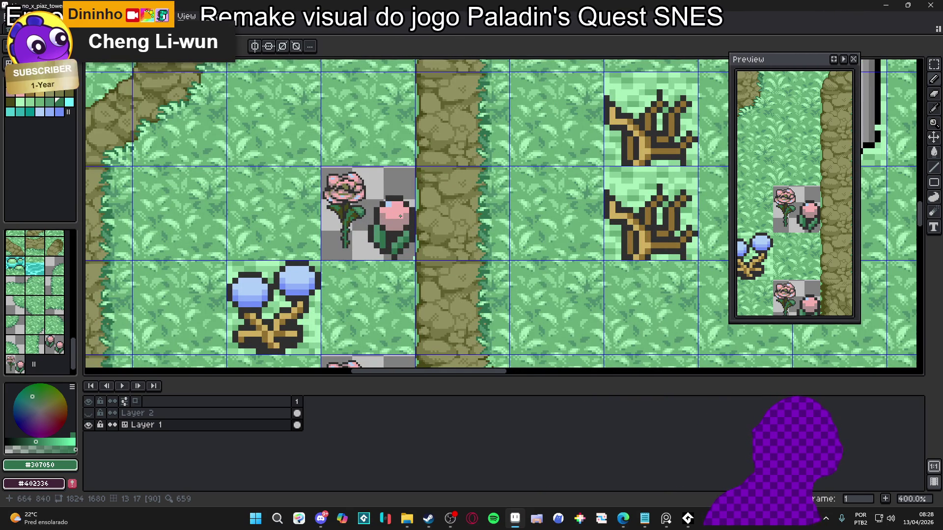
pyautogui.scroll(-2, 401, 216)
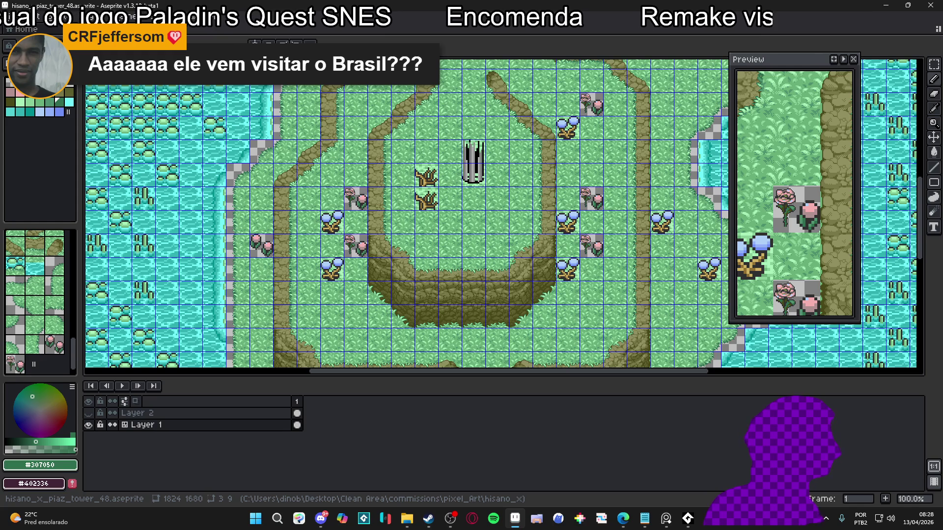
pyautogui.hotkey('alt', 'Tab')
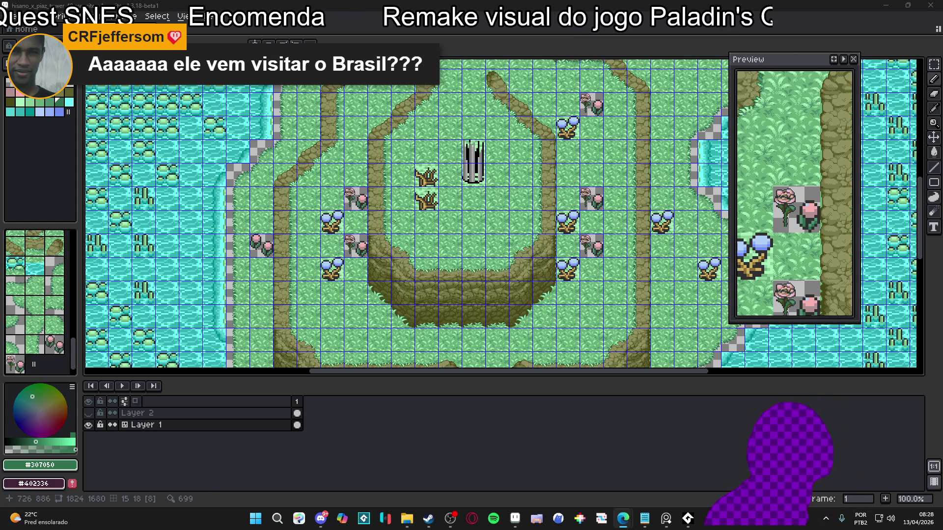
# - Flood-fill the bud's light-blue highlight with the bud's pink
pyautogui.scroll(5, 370, 255)
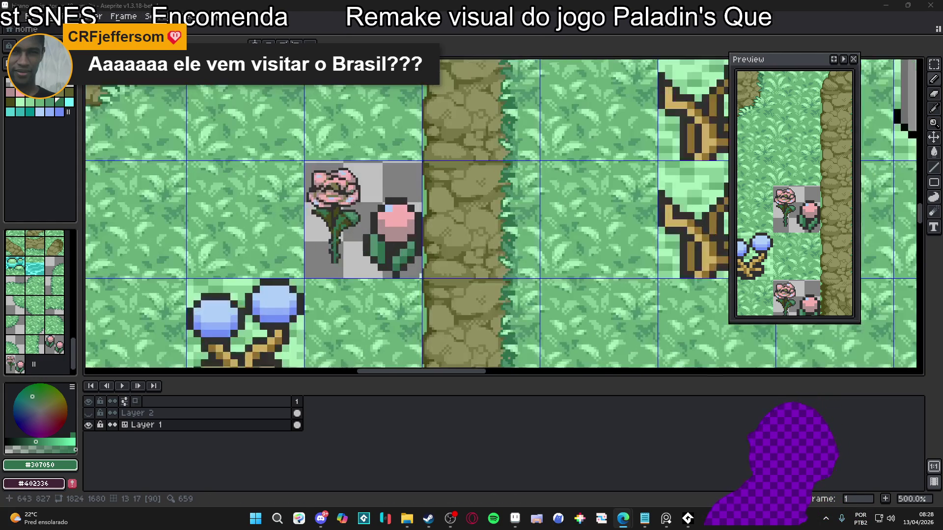
pyautogui.scroll(1, 385, 212)
pyautogui.keyDown('alt'); pyautogui.click(387, 199); pyautogui.keyUp('alt')
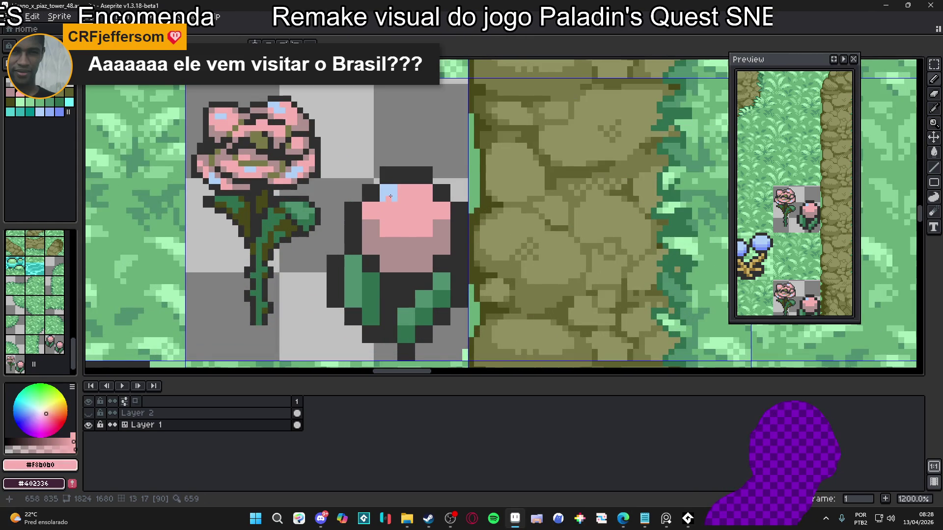
pyautogui.press('g')
pyautogui.click(387, 199)
pyautogui.hotkey('ctrl', 'z')
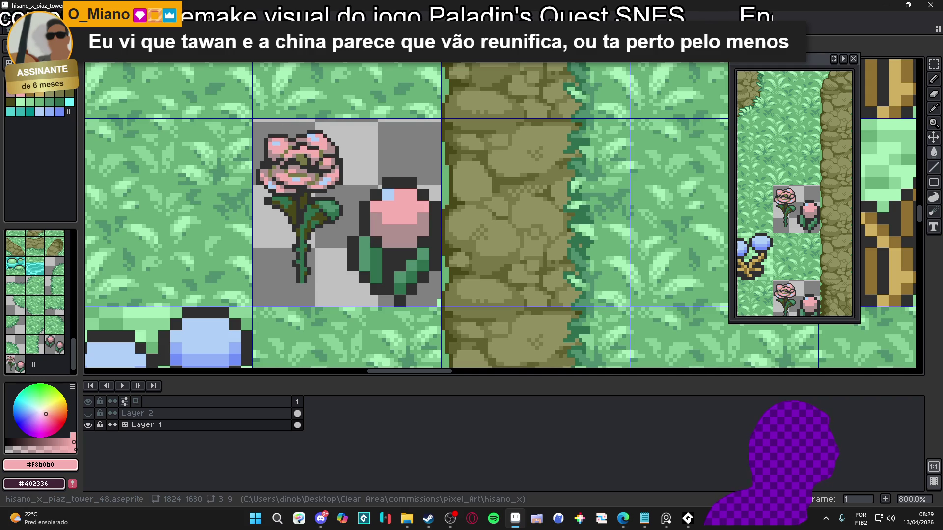
pyautogui.press('g')
pyautogui.click(383, 193)
pyautogui.scroll(3, 388, 195)
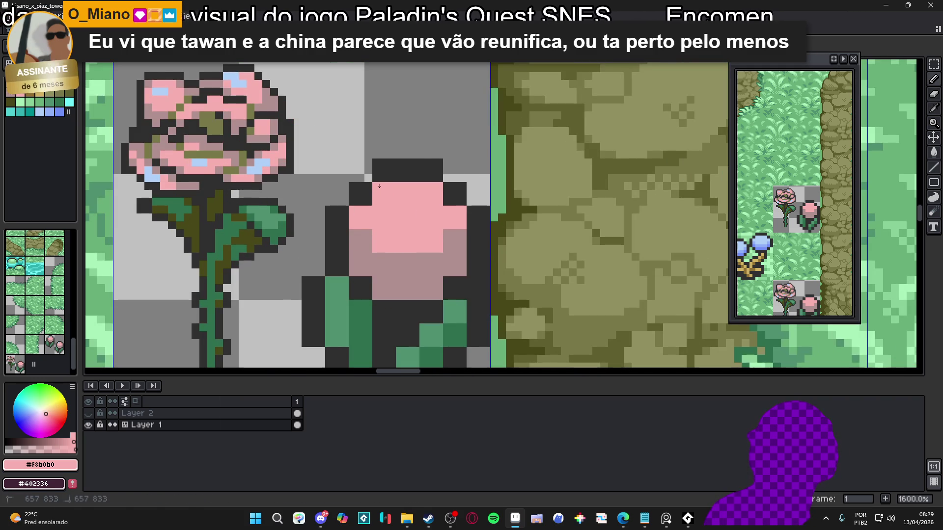
# - Repaint the bud's left and top outline pink and clear a stray dark pixel
pyautogui.keyDown('alt'); pyautogui.click(345, 206); pyautogui.keyUp('alt')
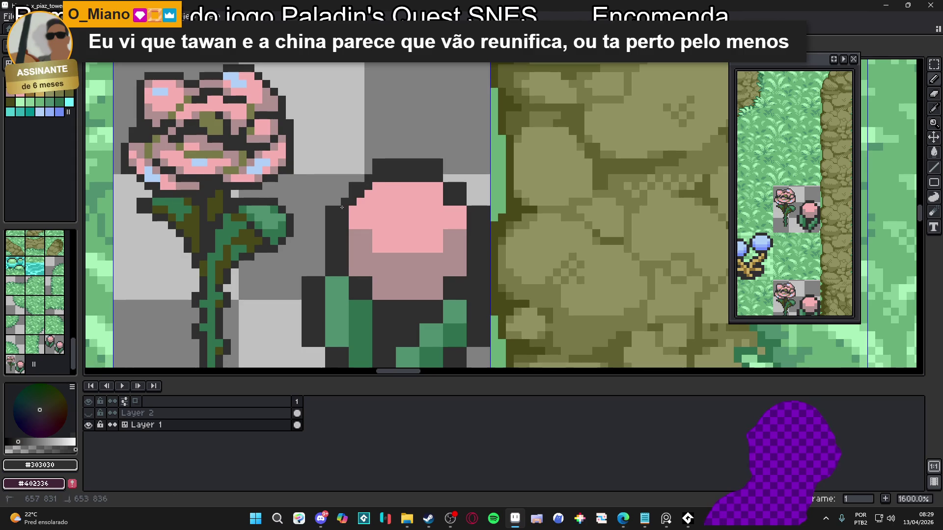
pyautogui.keyDown('alt'); pyautogui.click(376, 194); pyautogui.keyUp('alt')
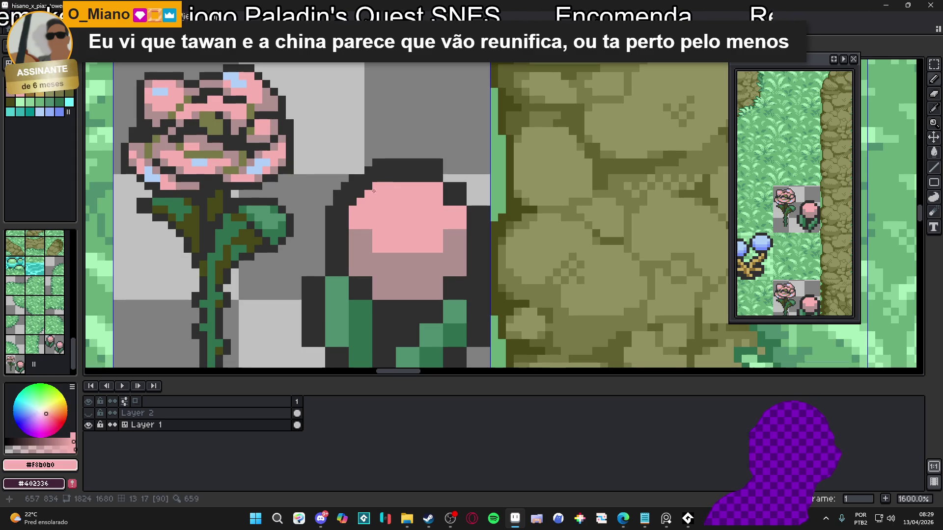
pyautogui.moveTo(345, 209)
pyautogui.mouseDown()
pyautogui.moveTo(345, 226)
pyautogui.moveTo(368, 186)
pyautogui.moveTo(410, 179)
pyautogui.mouseUp()
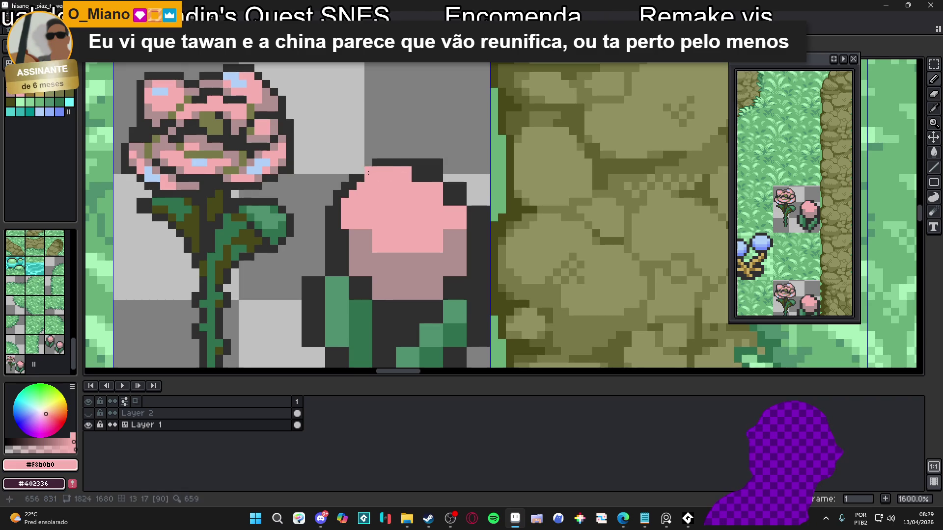
pyautogui.keyDown('alt'); pyautogui.click(371, 172); pyautogui.keyUp('alt')
pyautogui.click(372, 171)
pyautogui.rightClick(376, 163)
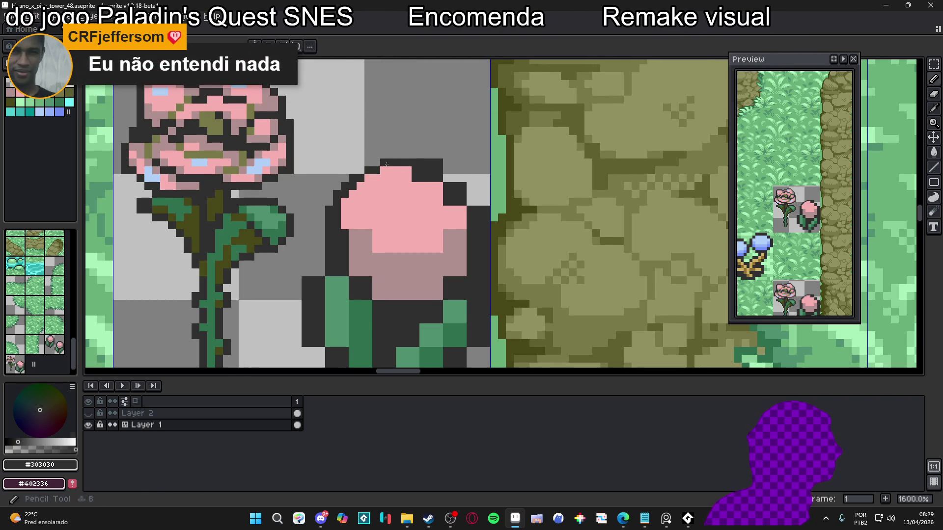
# - Round off the bud's top-right and right side with pink pixels
pyautogui.keyDown('alt'); pyautogui.click(407, 165); pyautogui.keyUp('alt')
pyautogui.click(415, 170)
pyautogui.moveTo(415, 178); pyautogui.dragTo(441, 188)
pyautogui.click(461, 203)
pyautogui.click(447, 201)
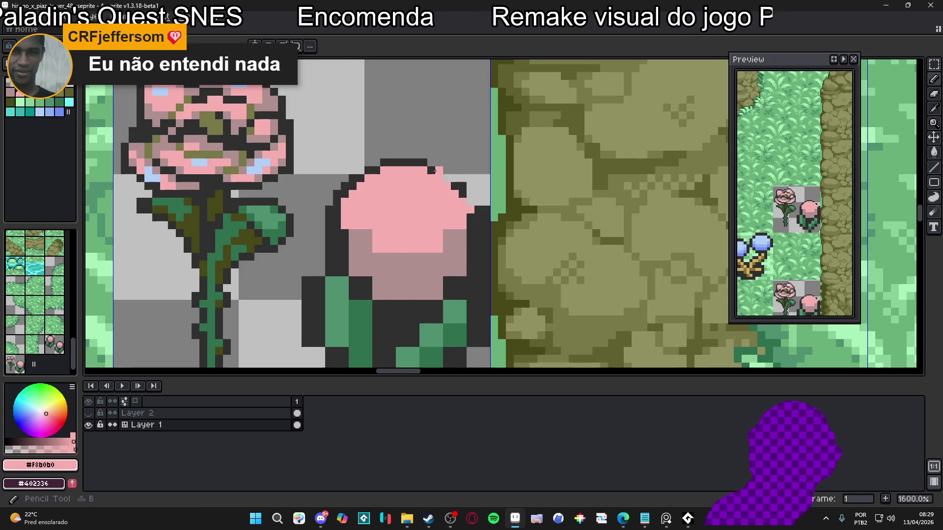
# - Fill the light gaps in the bud's top-right outline with #303030, then check the zoomed-out view
pyautogui.keyDown('alt'); pyautogui.click(436, 171); pyautogui.keyUp('alt')
pyautogui.click(446, 178)
pyautogui.click(470, 202)
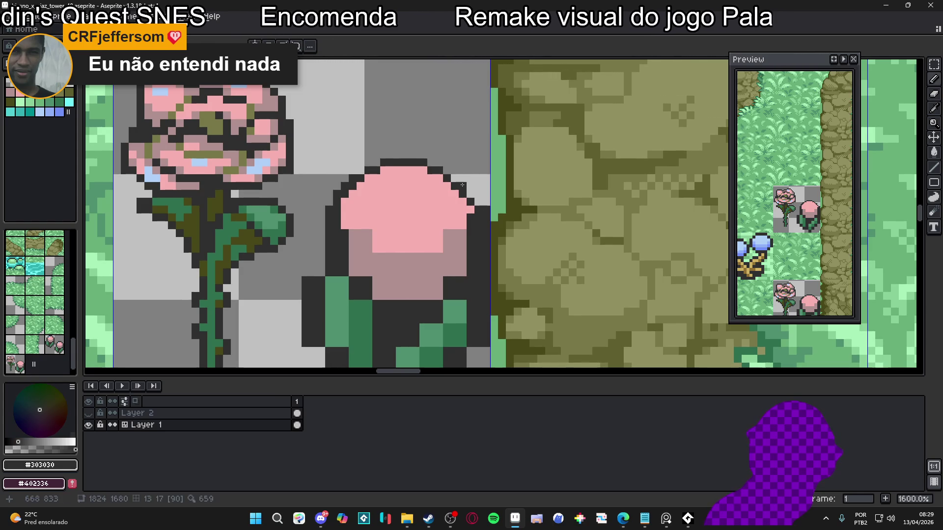
pyautogui.press('e')
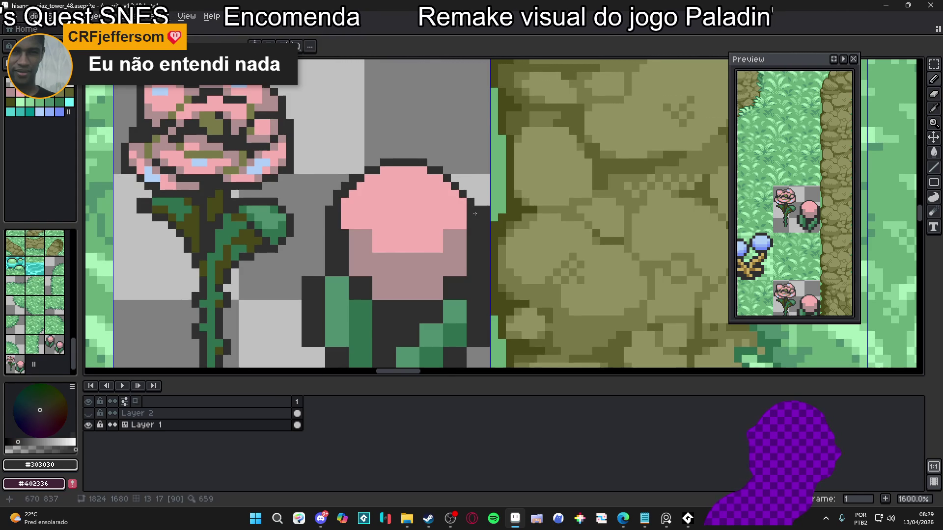
pyautogui.scroll(-1, 471, 207)
pyautogui.scroll(-3, 469, 208)
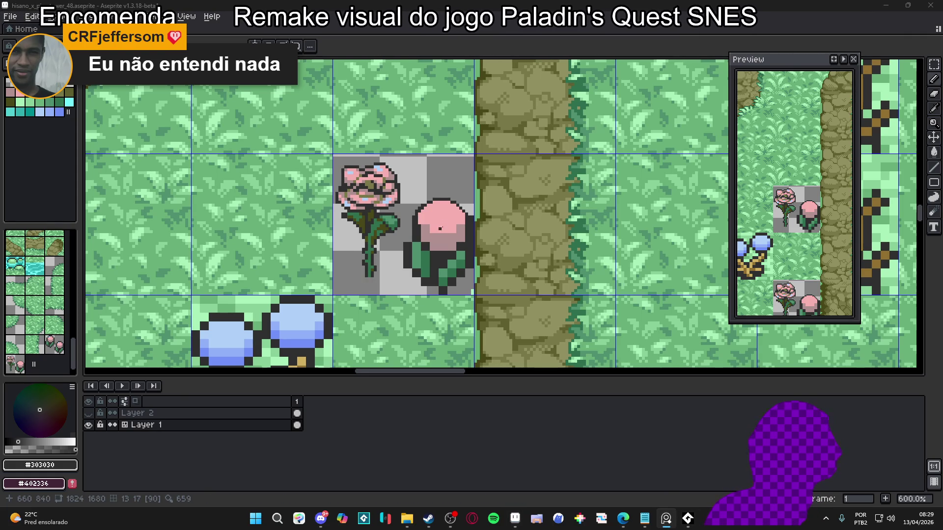
pyautogui.scroll(3, 440, 229)
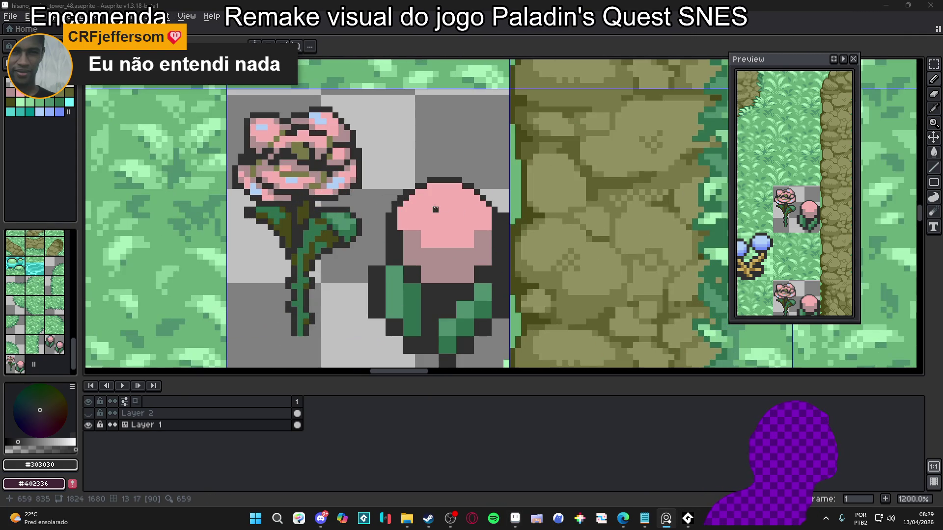
# - Draw a dusty-pink #b09090 spiral of petal lines on the bud head
pyautogui.keyDown('alt'); pyautogui.click(447, 257); pyautogui.keyUp('alt')
pyautogui.moveTo(441, 215); pyautogui.dragTo(459, 199)
pyautogui.keyDown('alt'); pyautogui.click(458, 207); pyautogui.keyUp('alt')
pyautogui.keyDown('alt'); pyautogui.click(459, 198); pyautogui.keyUp('alt')
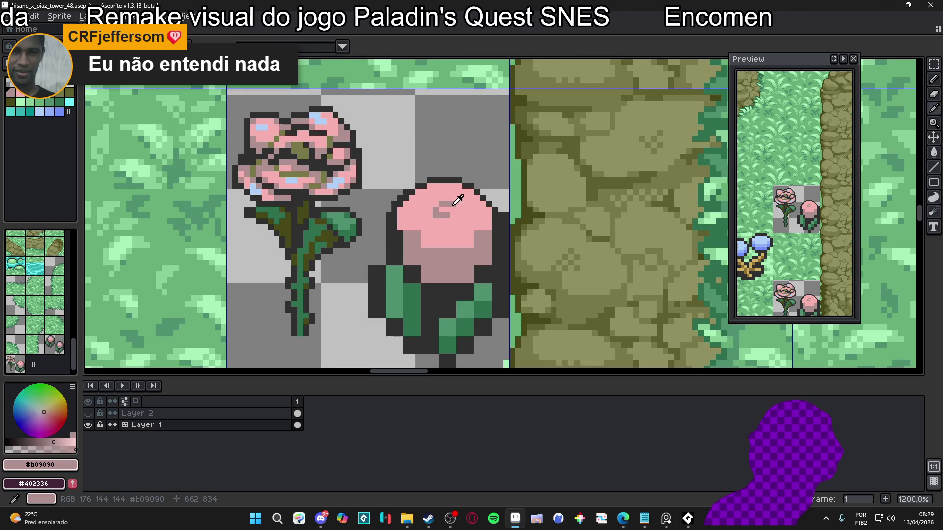
pyautogui.click(458, 211)
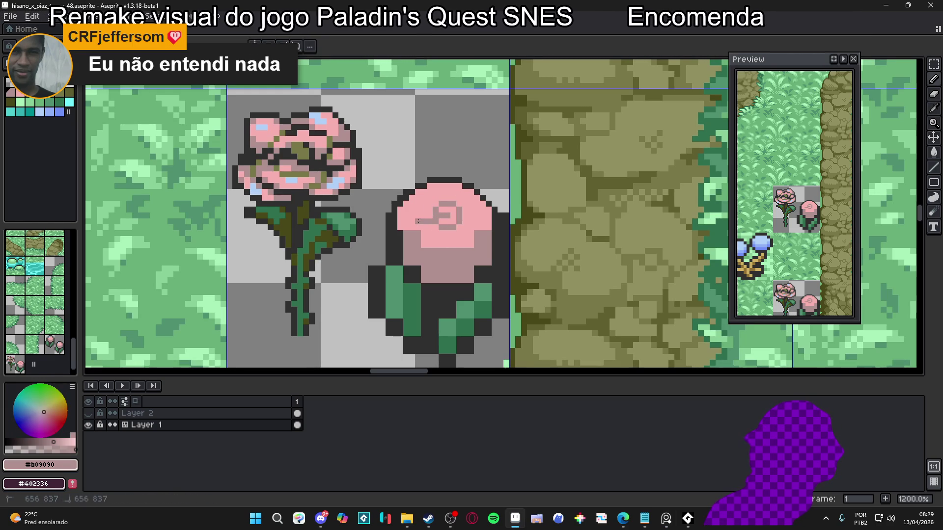
pyautogui.moveTo(419, 222); pyautogui.dragTo(419, 199)
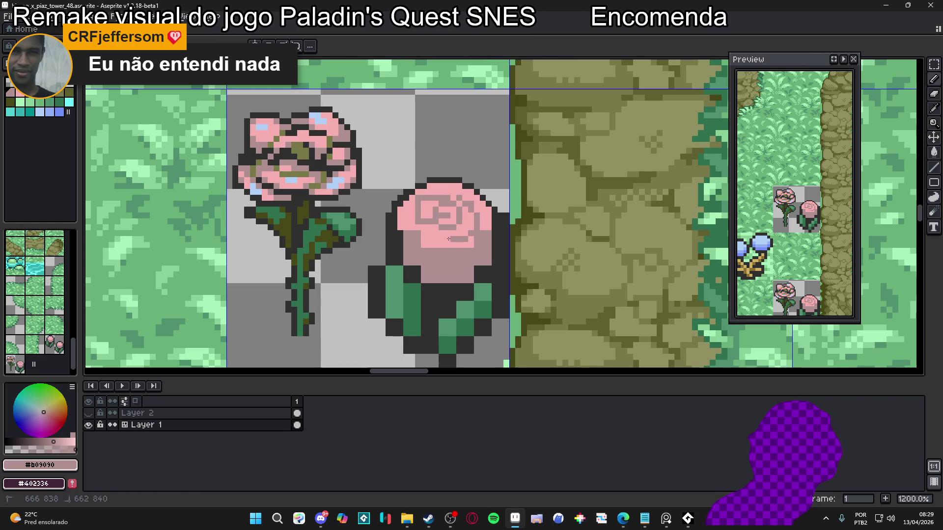
pyautogui.moveTo(448, 239); pyautogui.dragTo(421, 233)
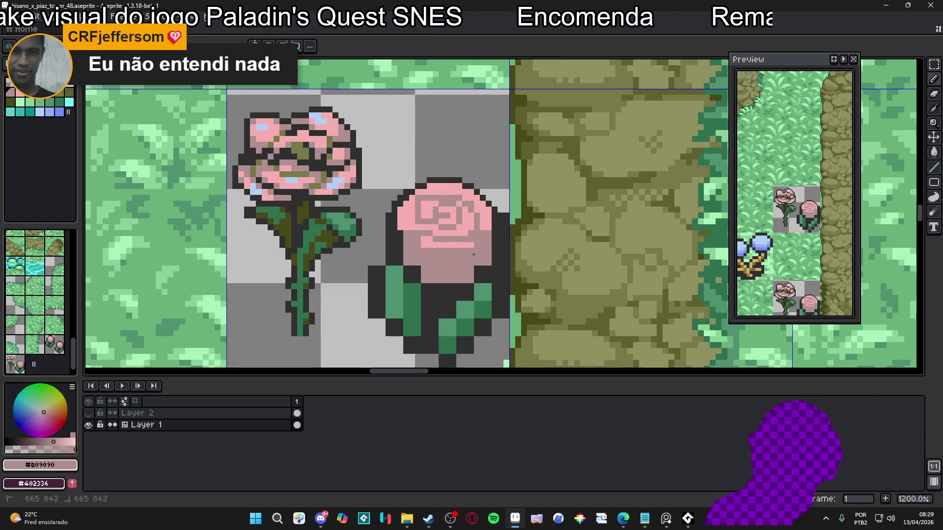
# - Darken the bud's right-side outline with #303030
pyautogui.keyDown('alt'); pyautogui.click(475, 267); pyautogui.keyUp('alt')
pyautogui.moveTo(474, 267); pyautogui.dragTo(471, 240)
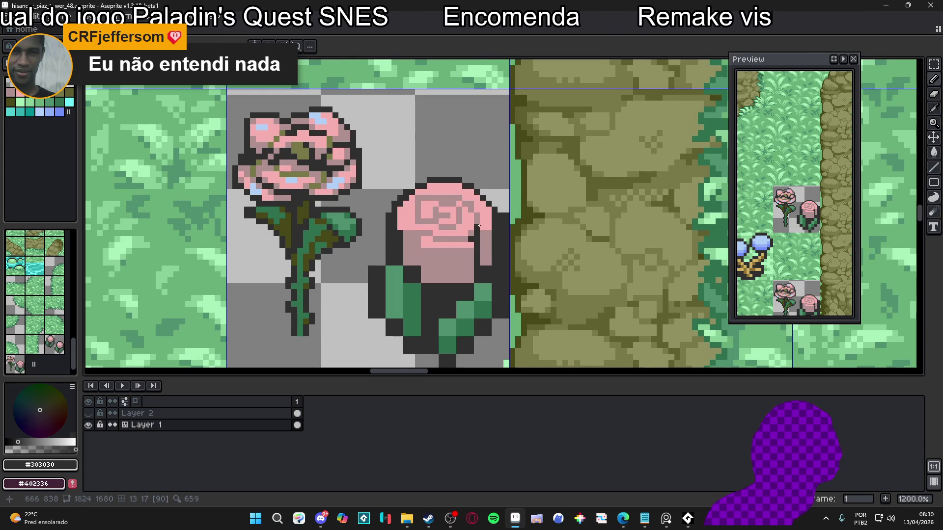
pyautogui.hscroll(1, 477, 221)
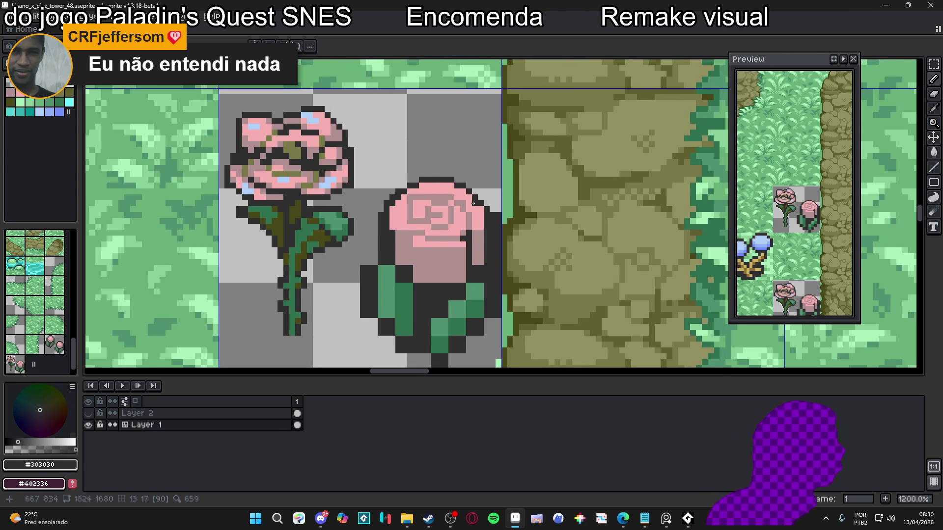
pyautogui.scroll(1, 490, 235)
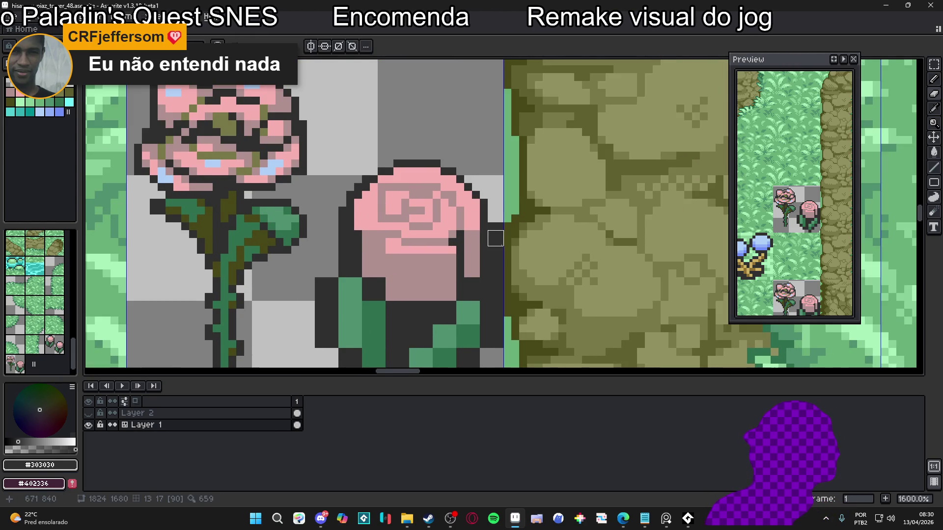
# - Add a dark pixel beneath the rose's base and recolour the left leaf's outline edge dark green
pyautogui.moveTo(495, 239); pyautogui.dragTo(483, 185)
pyautogui.press('b')
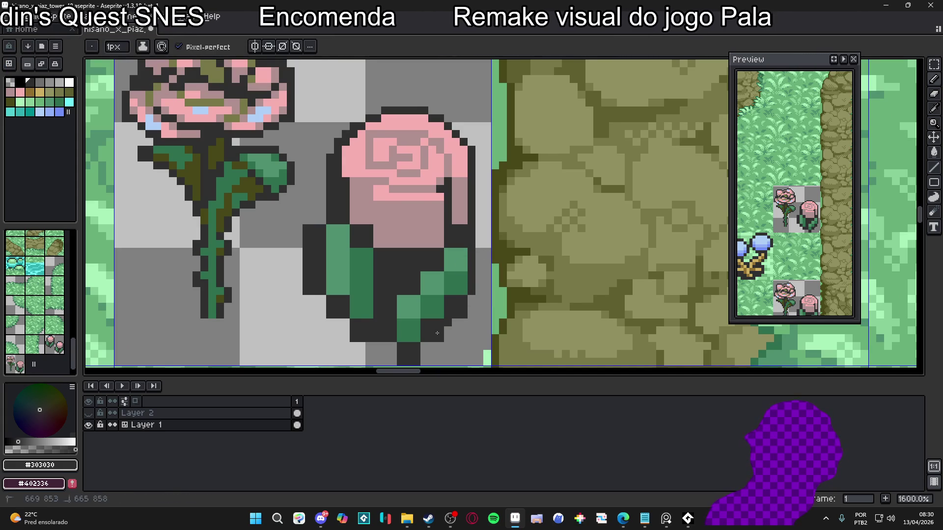
pyautogui.click(424, 346)
pyautogui.press('shift')
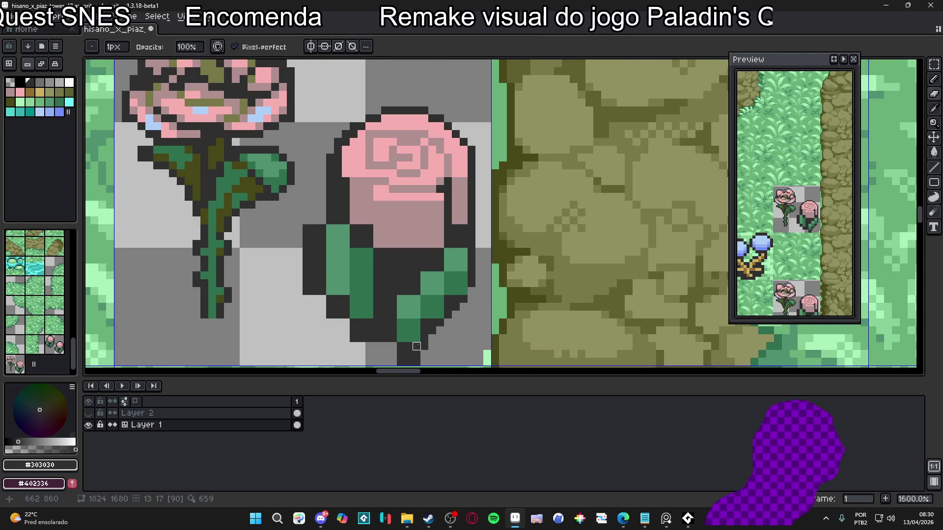
pyautogui.press('shift')
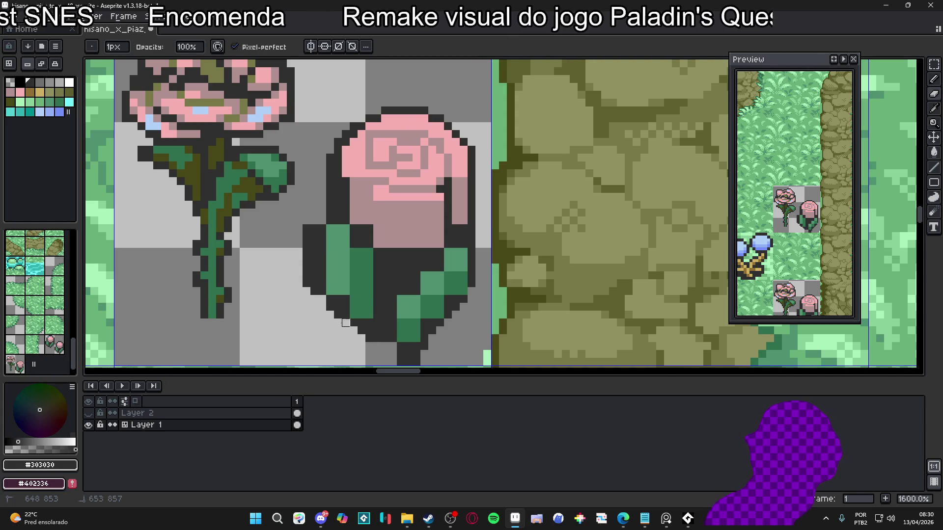
pyautogui.keyDown('alt'); pyautogui.click(345, 285); pyautogui.keyUp('alt')
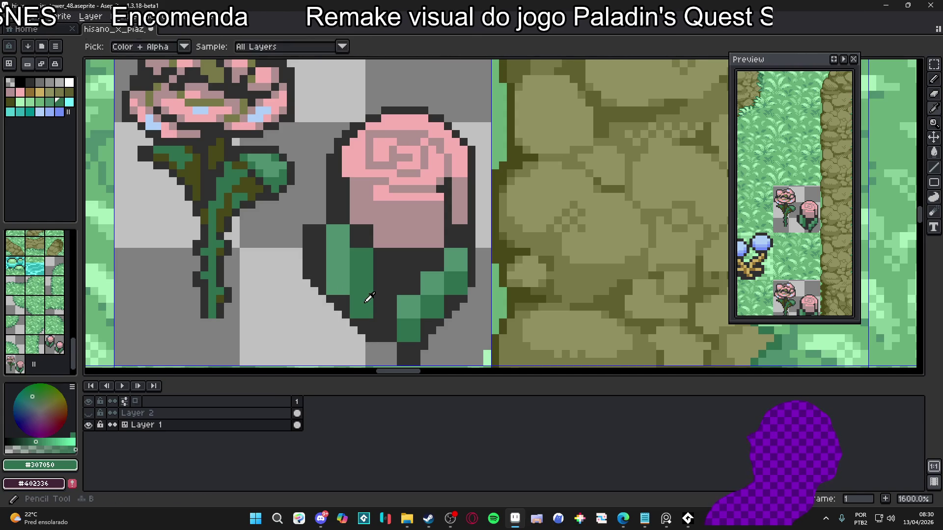
pyautogui.moveTo(371, 327)
pyautogui.mouseDown()
pyautogui.moveTo(325, 285)
pyautogui.moveTo(351, 300)
pyautogui.mouseUp()
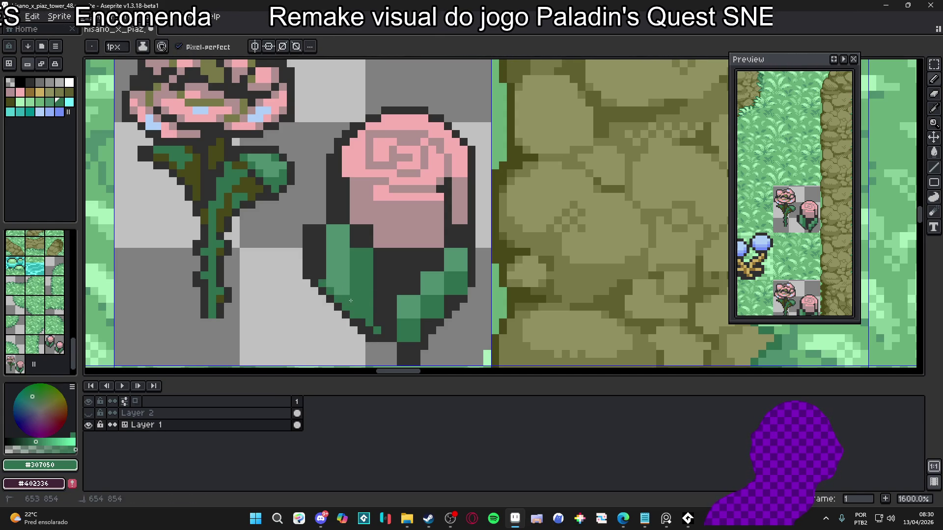
pyautogui.moveTo(322, 260); pyautogui.dragTo(322, 268)
pyautogui.click(322, 247)
pyautogui.click(314, 248)
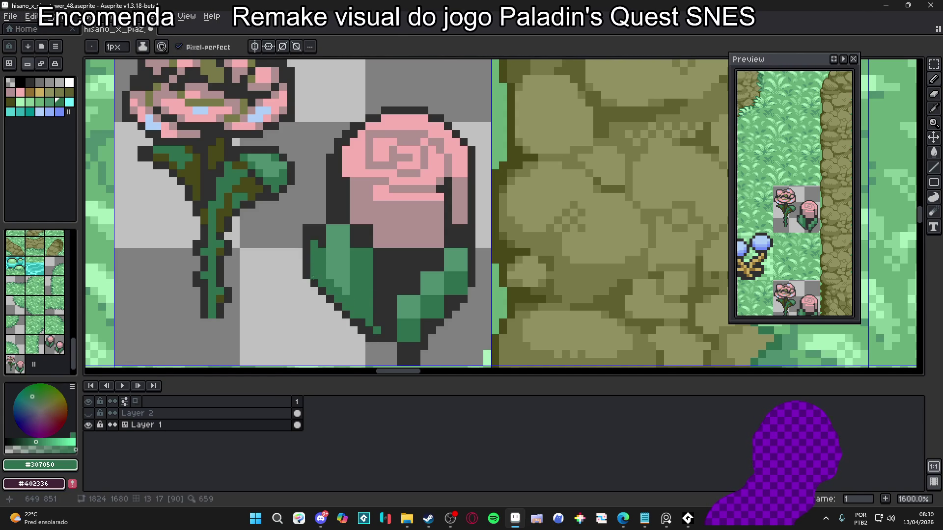
# - Restore a dark pixel on the leaf outline and erase a stray dark pixel on the leaf
pyautogui.press('e')
pyautogui.press('b')
pyautogui.keyDown('alt'); pyautogui.click(322, 289); pyautogui.keyUp('alt')
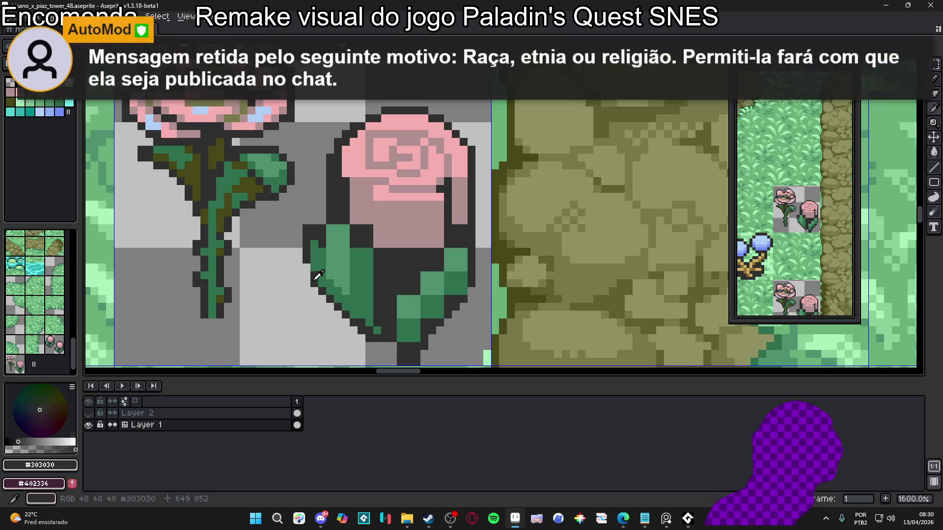
pyautogui.click(236, 330)
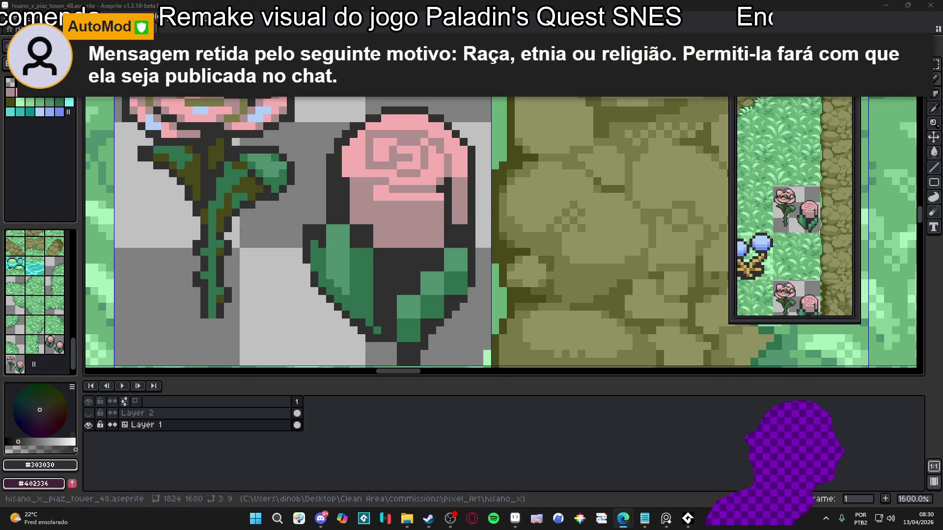
pyautogui.scroll(2, 322, 284)
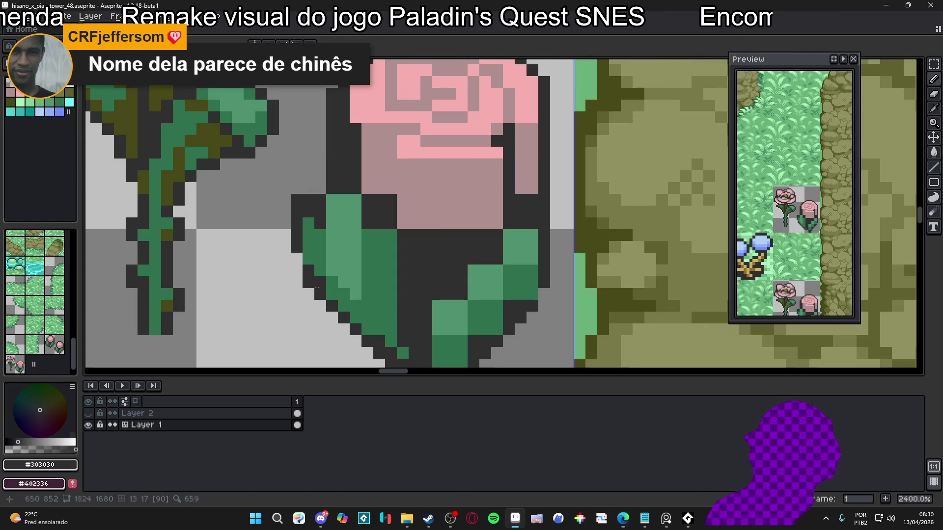
pyautogui.press('e')
pyautogui.click(309, 282)
pyautogui.scroll(-2, 294, 219)
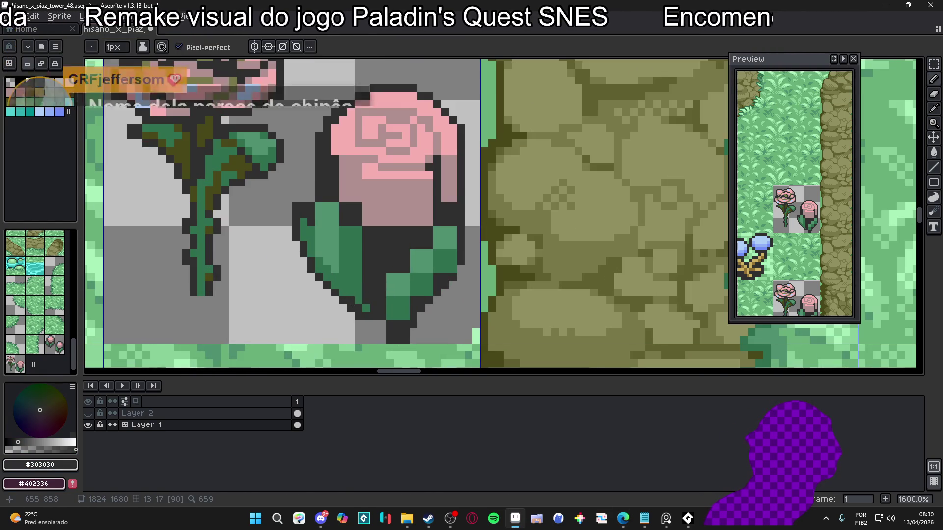
pyautogui.scroll(-1, 371, 294)
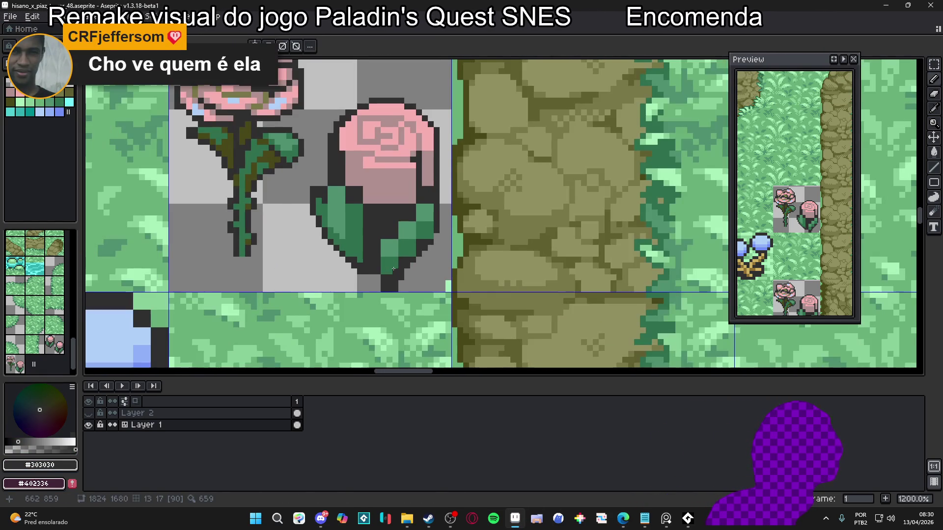
pyautogui.scroll(1, 372, 277)
pyautogui.scroll(1, 372, 277)
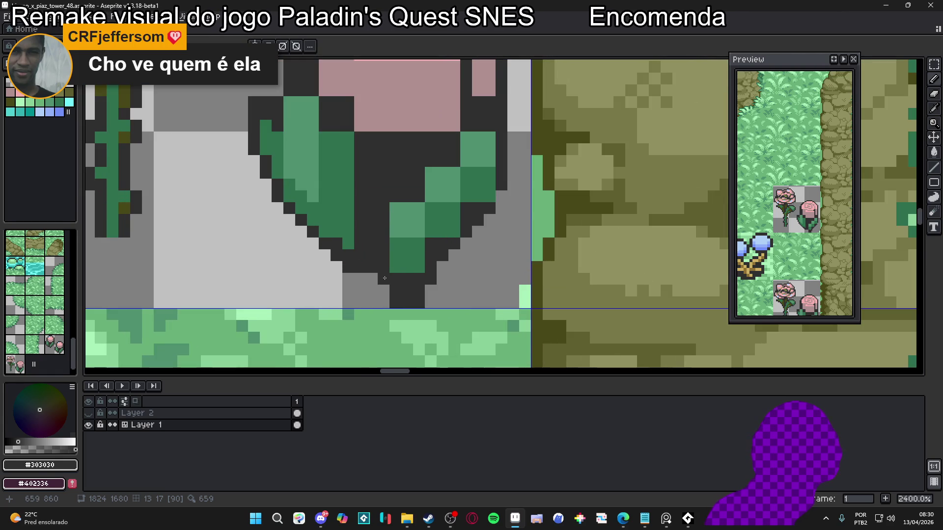
pyautogui.scroll(-5, 384, 278)
pyautogui.scroll(2, 344, 211)
# - Turn a dark spot on the right leaf mid-green
pyautogui.keyDown('alt'); pyautogui.click(339, 205); pyautogui.keyUp('alt')
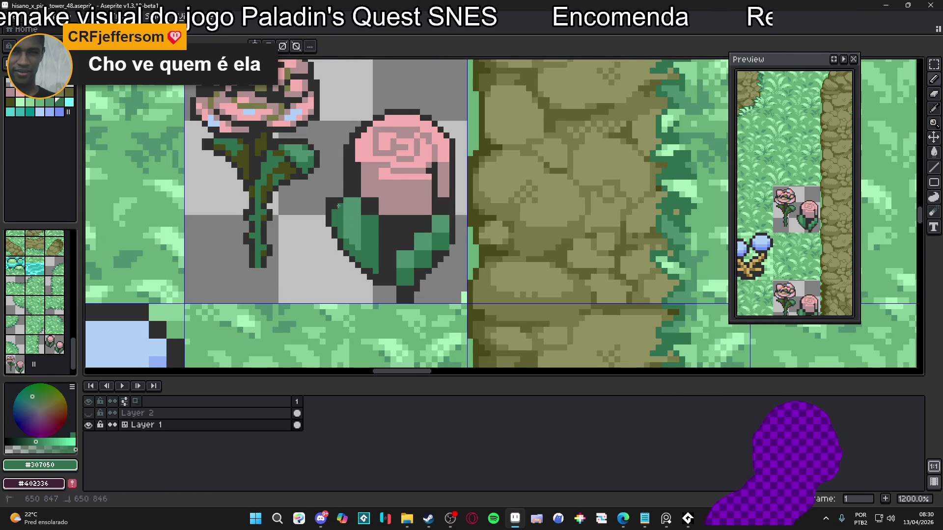
pyautogui.press('e')
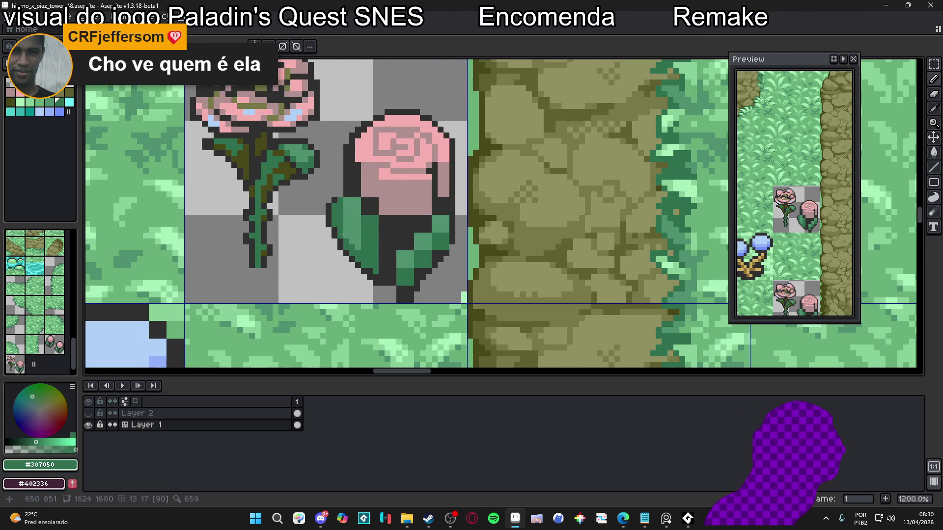
pyautogui.keyDown('alt'); pyautogui.click(374, 215); pyautogui.keyUp('alt')
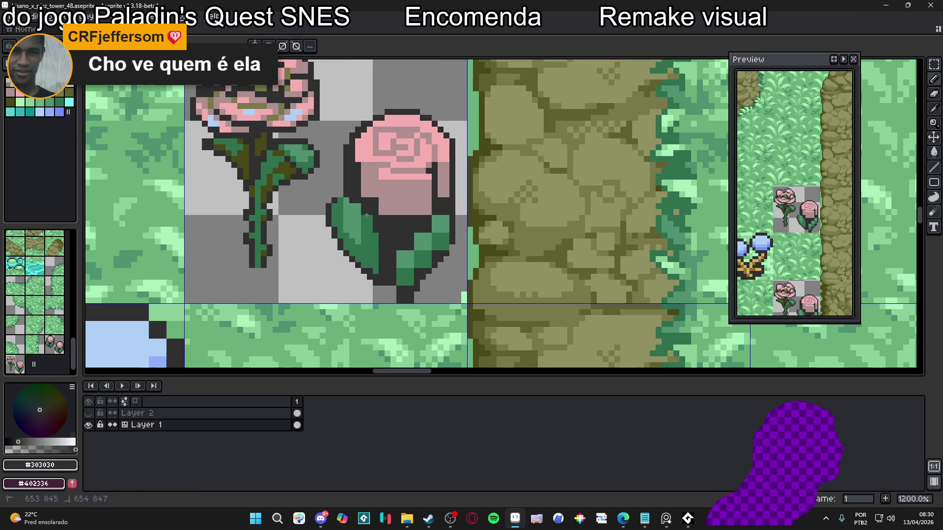
pyautogui.keyDown('alt'); pyautogui.click(404, 259); pyautogui.keyUp('alt')
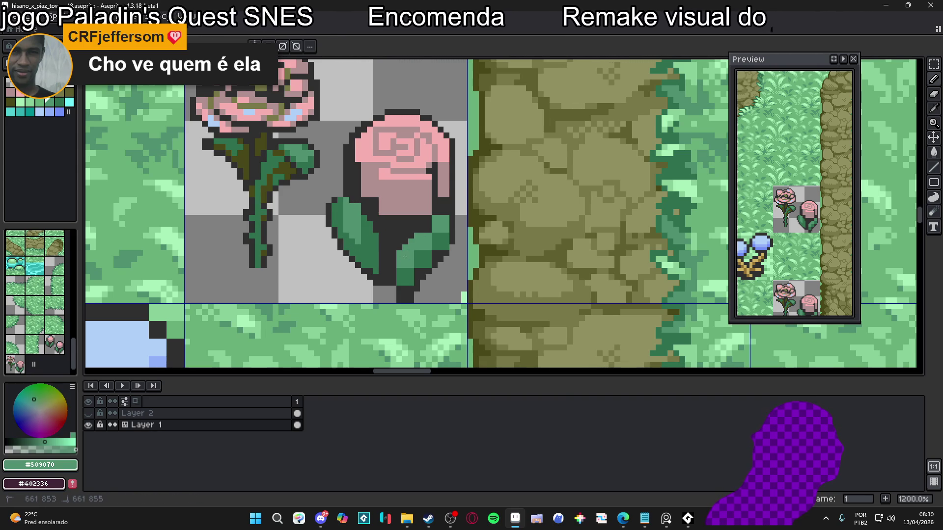
pyautogui.click(434, 239)
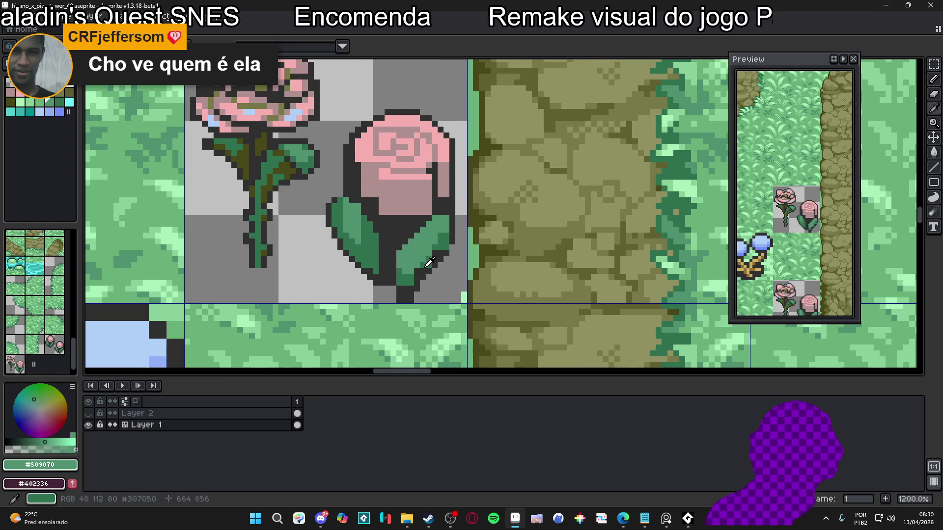
pyautogui.keyDown('alt'); pyautogui.click(407, 279); pyautogui.keyUp('alt')
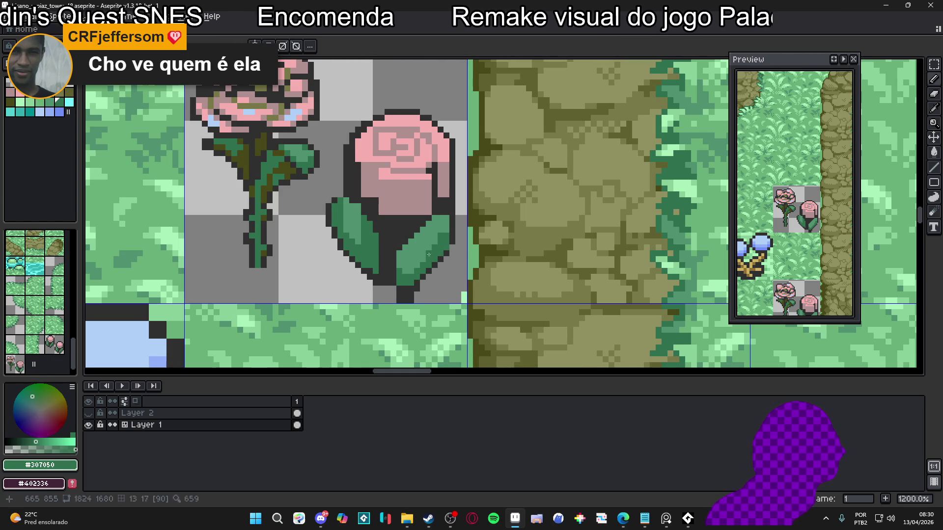
# - Repaint the bud's lower-left and bottom outline pixels with muted pink #b09090
pyautogui.scroll(1, 440, 250)
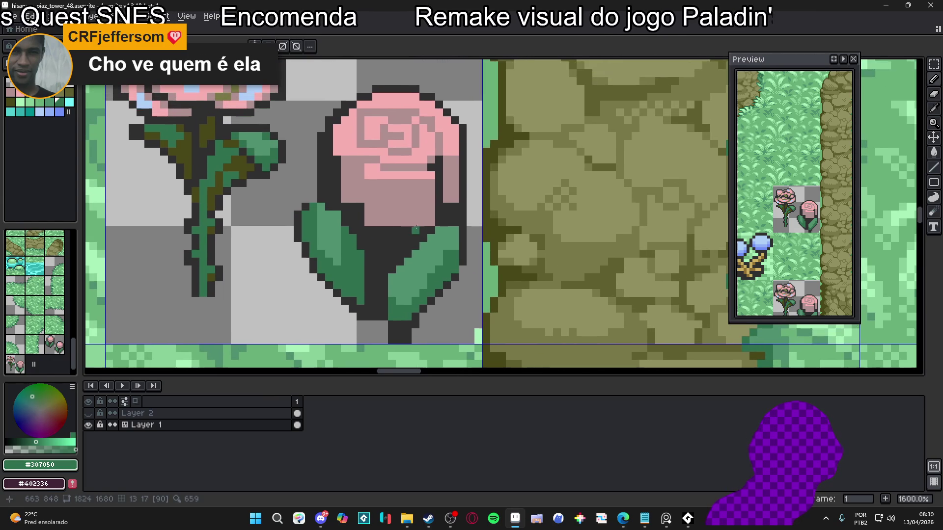
pyautogui.keyDown('alt'); pyautogui.click(335, 167); pyautogui.keyUp('alt')
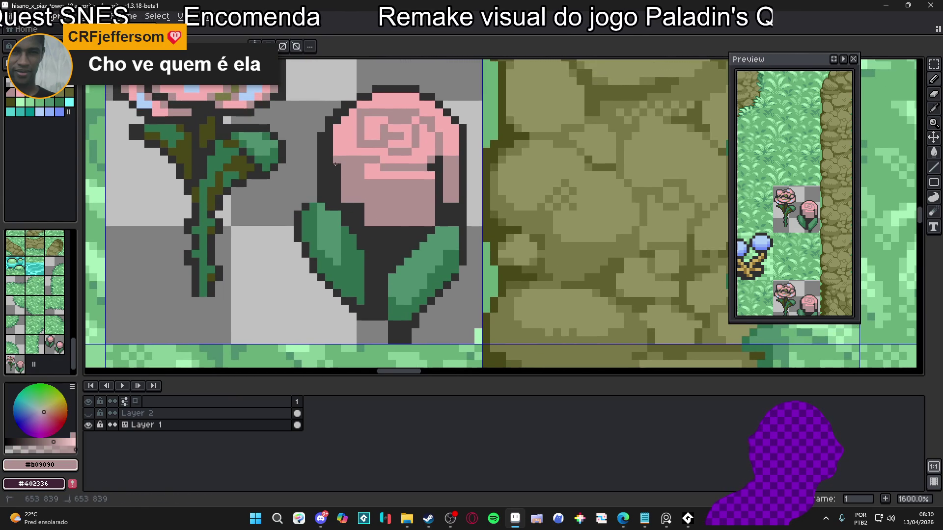
pyautogui.moveTo(335, 163)
pyautogui.mouseDown()
pyautogui.moveTo(344, 209)
pyautogui.moveTo(362, 217)
pyautogui.moveTo(370, 231)
pyautogui.moveTo(352, 207)
pyautogui.moveTo(358, 230)
pyautogui.moveTo(378, 247)
pyautogui.mouseUp()
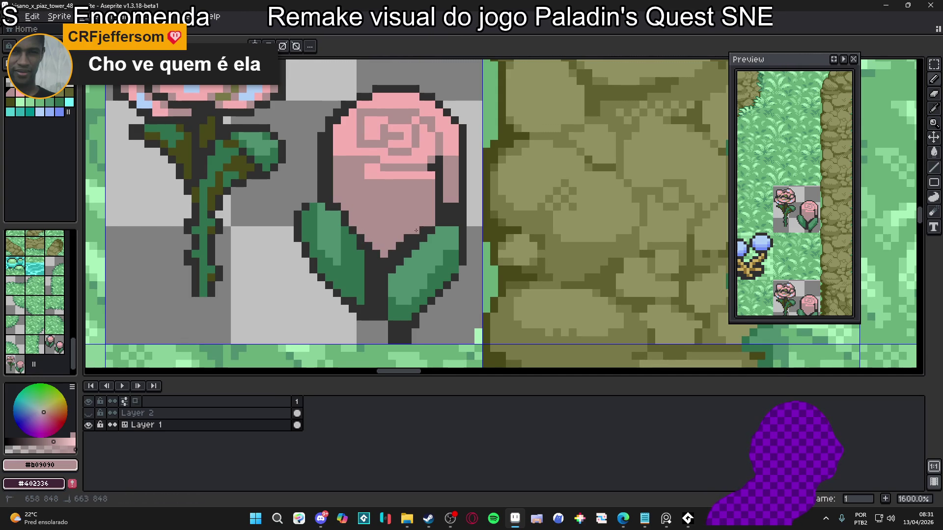
pyautogui.keyDown('alt'); pyautogui.click(404, 249); pyautogui.keyUp('alt')
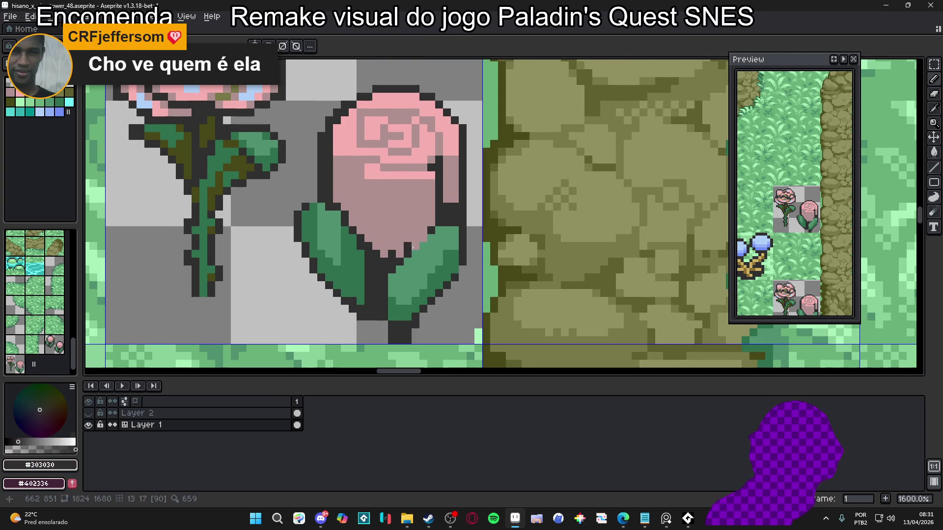
pyautogui.scroll(-1, 404, 249)
pyautogui.keyDown('alt'); pyautogui.click(405, 235); pyautogui.keyUp('alt')
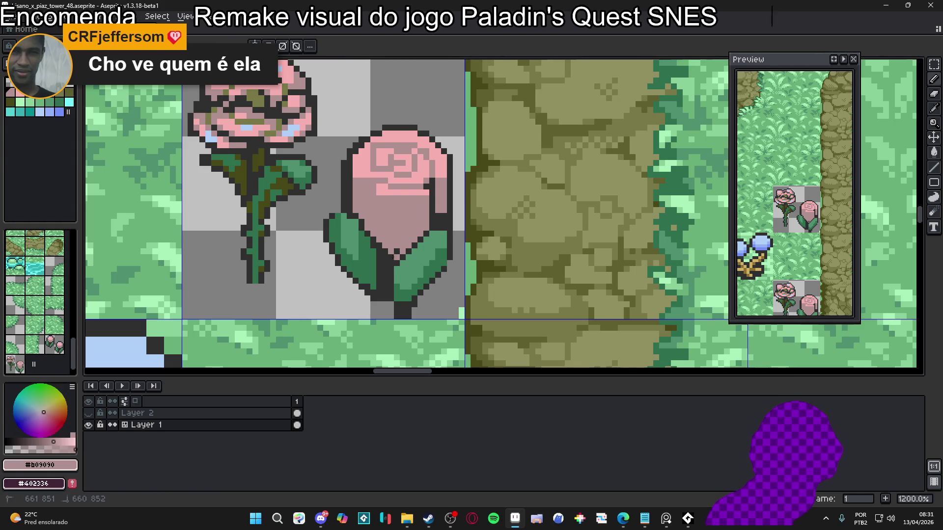
pyautogui.moveTo(387, 263); pyautogui.dragTo(398, 249)
pyautogui.scroll(-4, 407, 234)
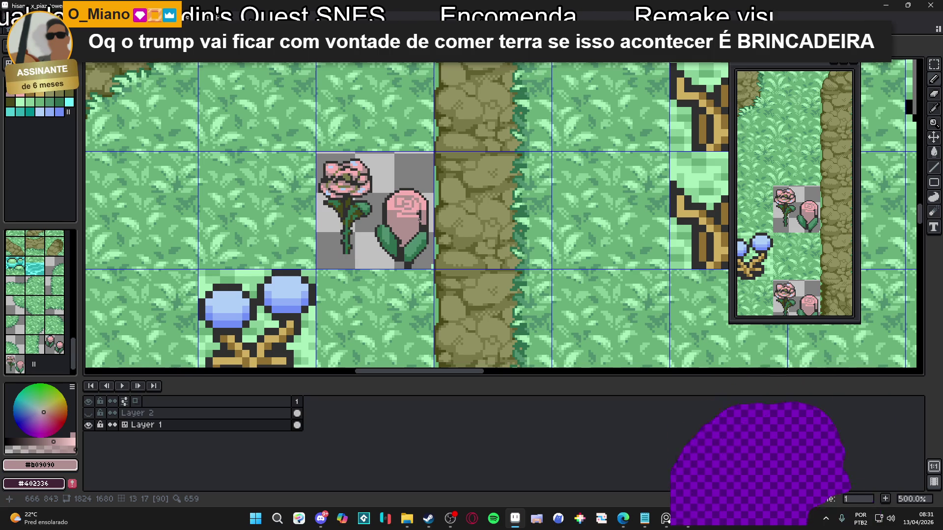
# - Sample the dark outline and olive tones from the rose, then save the tower map with Ctrl+S
pyautogui.scroll(4, 288, 190)
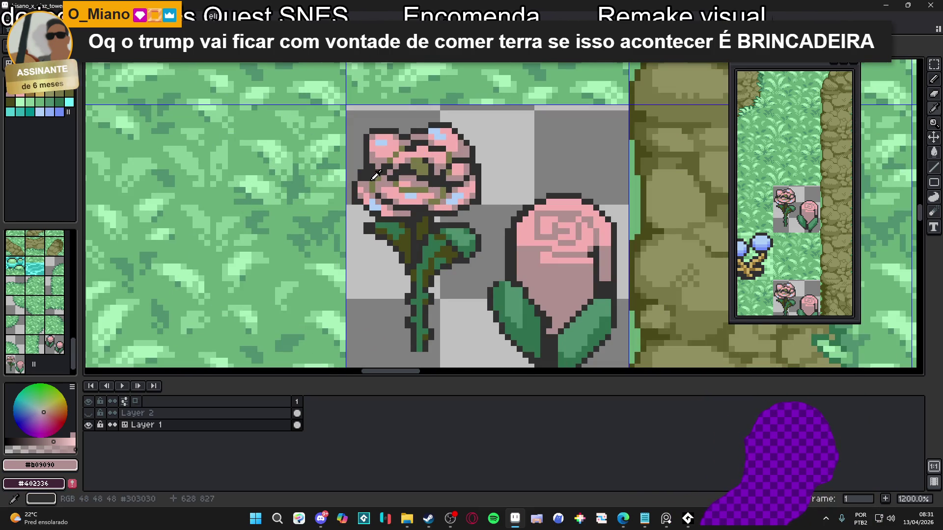
pyautogui.keyDown('alt'); pyautogui.click(377, 185); pyautogui.keyUp('alt')
pyautogui.keyDown('alt'); pyautogui.click(374, 188); pyautogui.keyUp('alt')
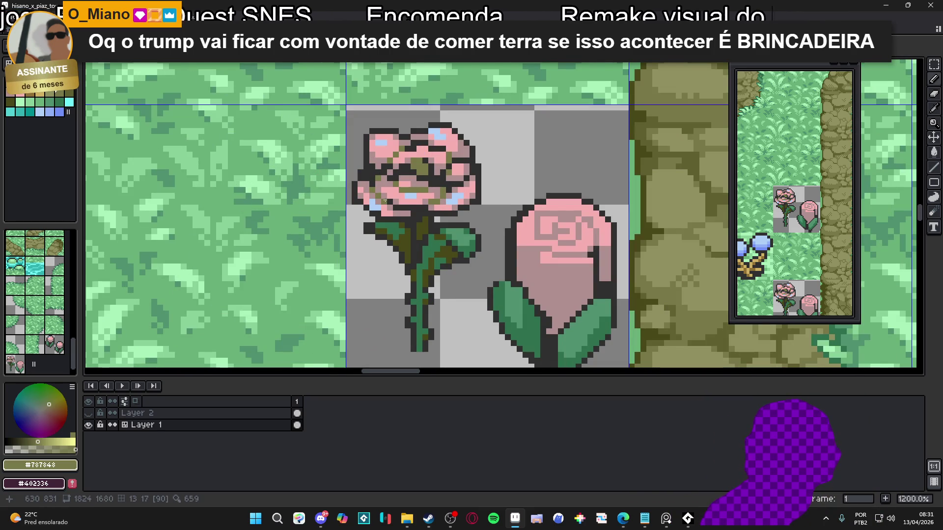
pyautogui.scroll(-3, 385, 200)
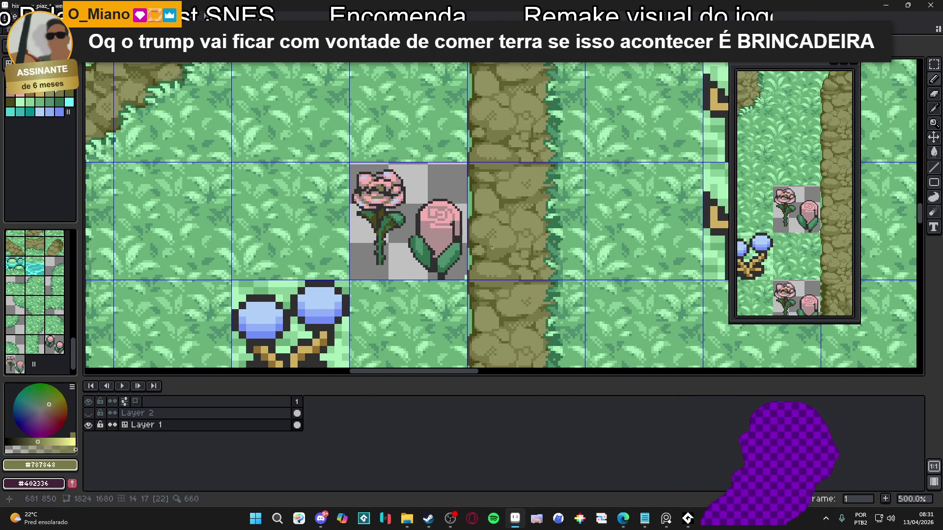
pyautogui.scroll(-1, 492, 248)
pyautogui.hotkey('ctrl', 's')
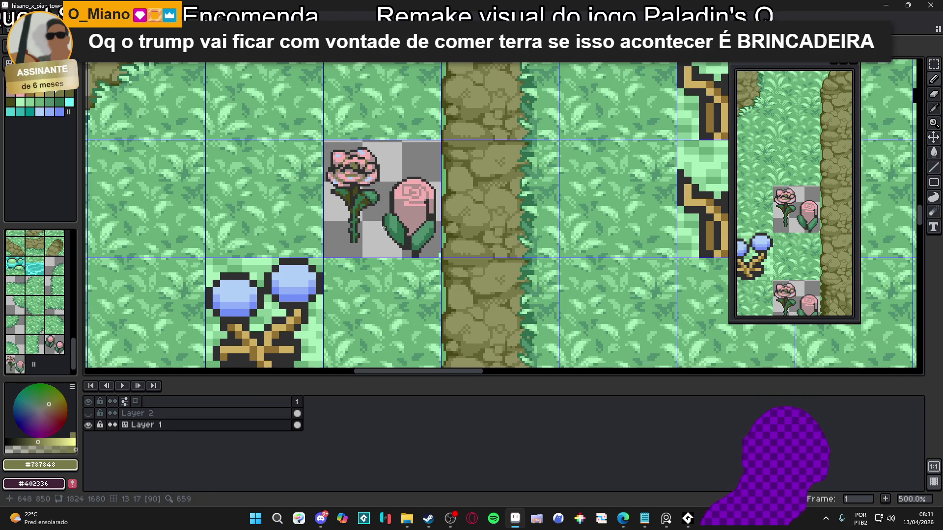
pyautogui.scroll(4, 397, 219)
# - Paint a short leaf-green line on the left leaf and turn an outline pixel beside the petal green
pyautogui.scroll(-2, 418, 240)
pyautogui.scroll(2, 412, 245)
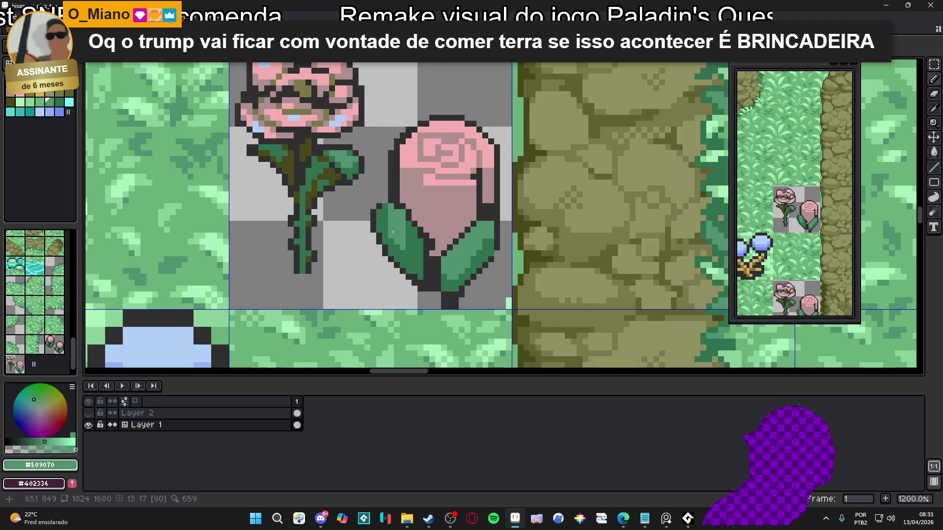
pyautogui.keyDown('alt'); pyautogui.click(408, 250); pyautogui.keyUp('alt')
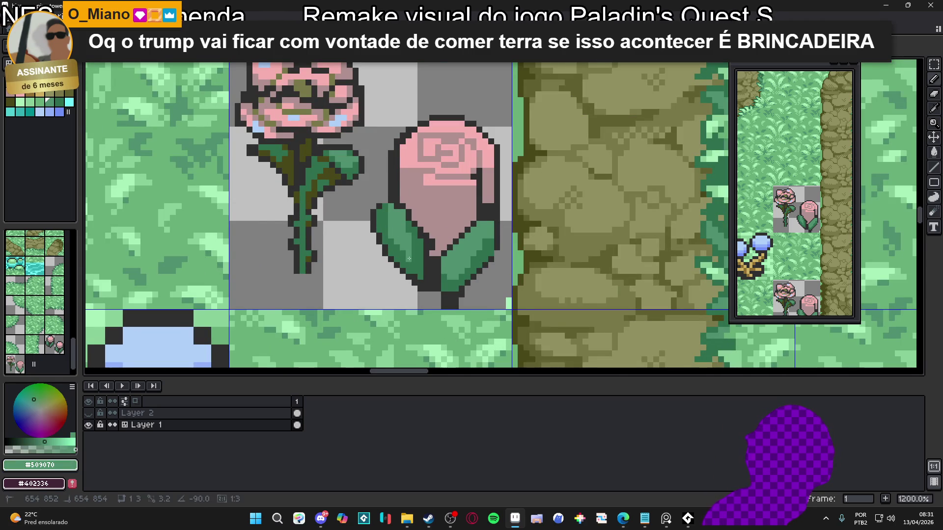
pyautogui.scroll(3, 386, 253)
pyautogui.keyDown('alt'); pyautogui.click(385, 238); pyautogui.keyUp('alt')
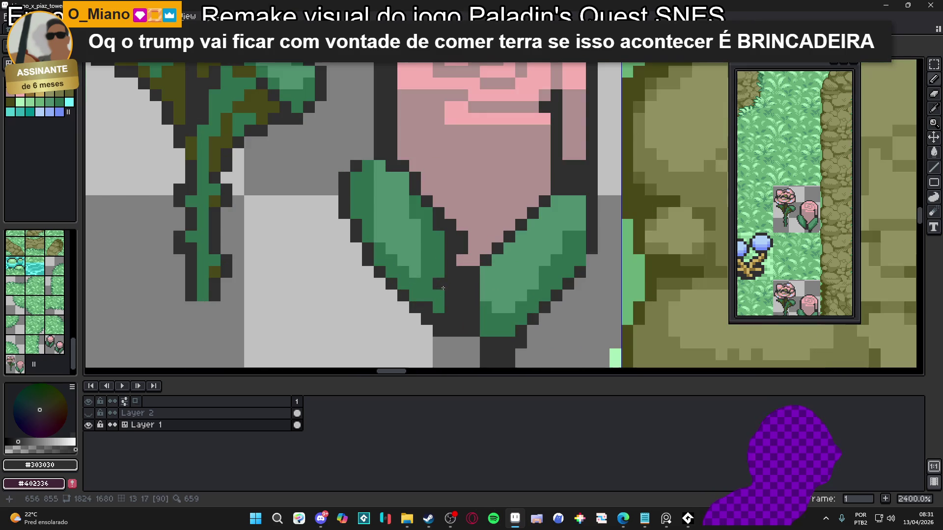
pyautogui.keyDown('alt'); pyautogui.click(451, 290); pyautogui.keyUp('alt')
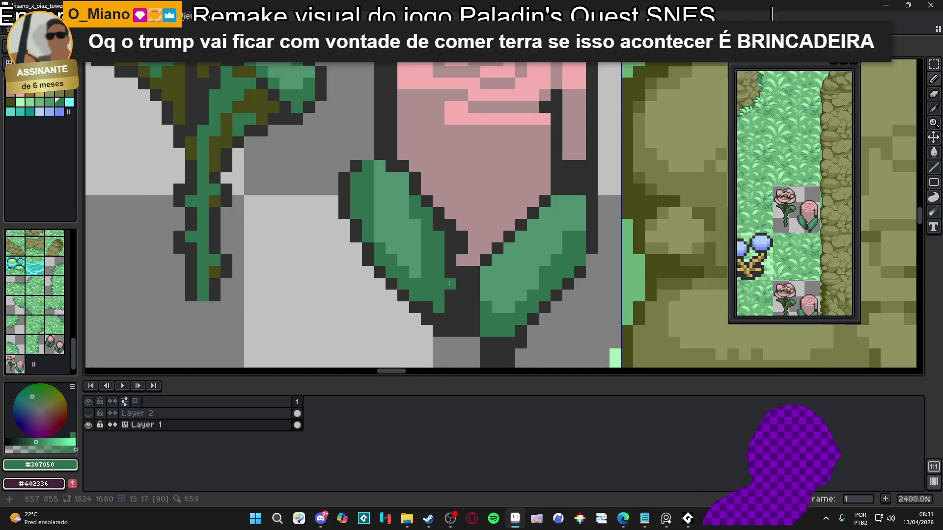
pyautogui.keyDown('shift'); pyautogui.click(453, 312); pyautogui.keyUp('shift')
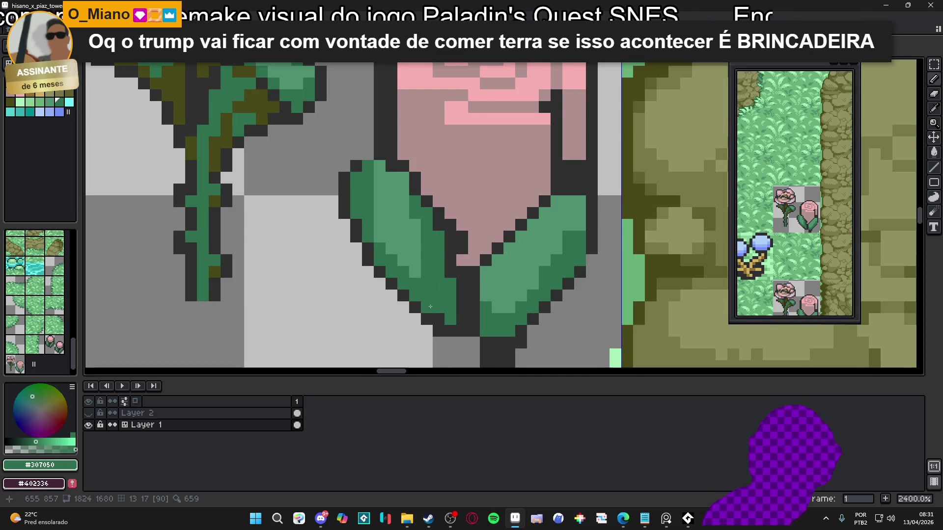
pyautogui.click(452, 253)
# - Repaint the petal tip pixels pink #b09090 and outline the leaf's top and left edge in dark #303030
pyautogui.keyDown('alt'); pyautogui.click(462, 260); pyautogui.keyUp('alt')
pyautogui.click(455, 242)
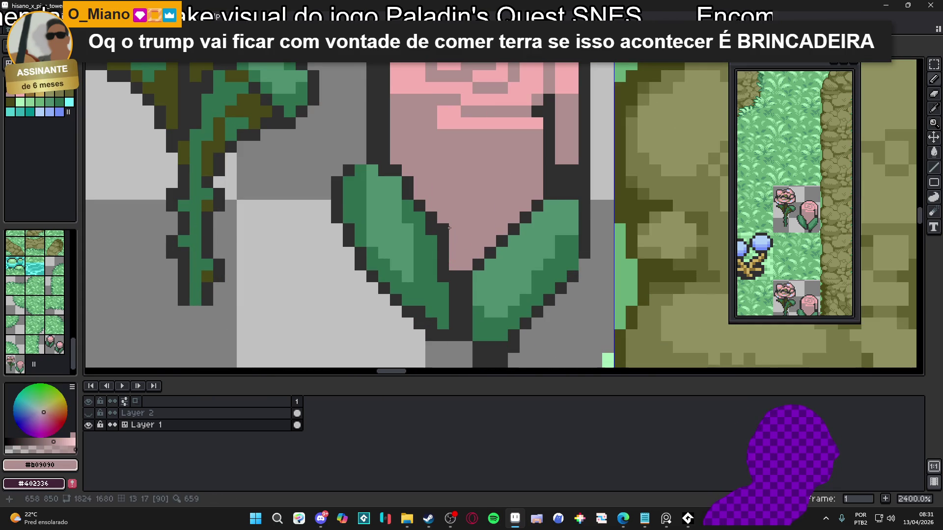
pyautogui.click(444, 230)
pyautogui.keyDown('alt'); pyautogui.click(393, 170); pyautogui.keyUp('alt')
pyautogui.moveTo(366, 158)
pyautogui.mouseDown()
pyautogui.moveTo(337, 169)
pyautogui.moveTo(340, 158)
pyautogui.mouseUp()
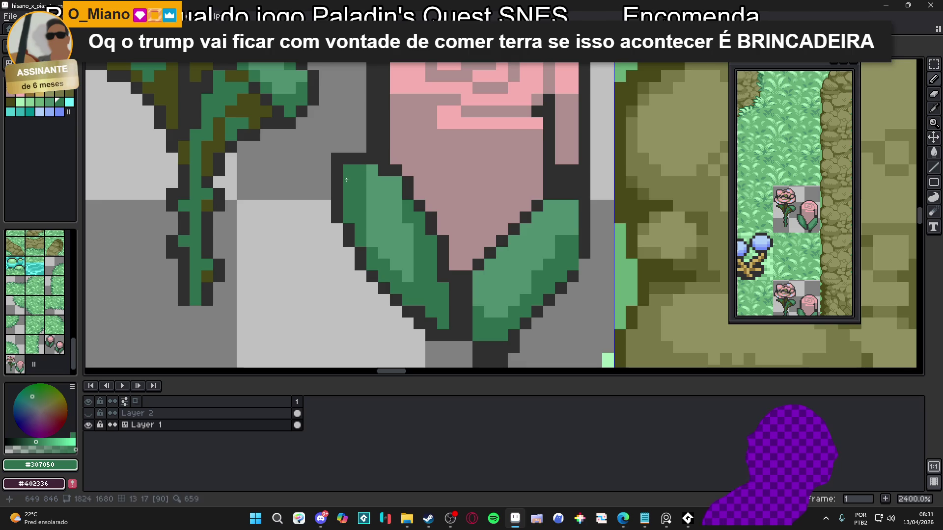
pyautogui.scroll(-6, 365, 192)
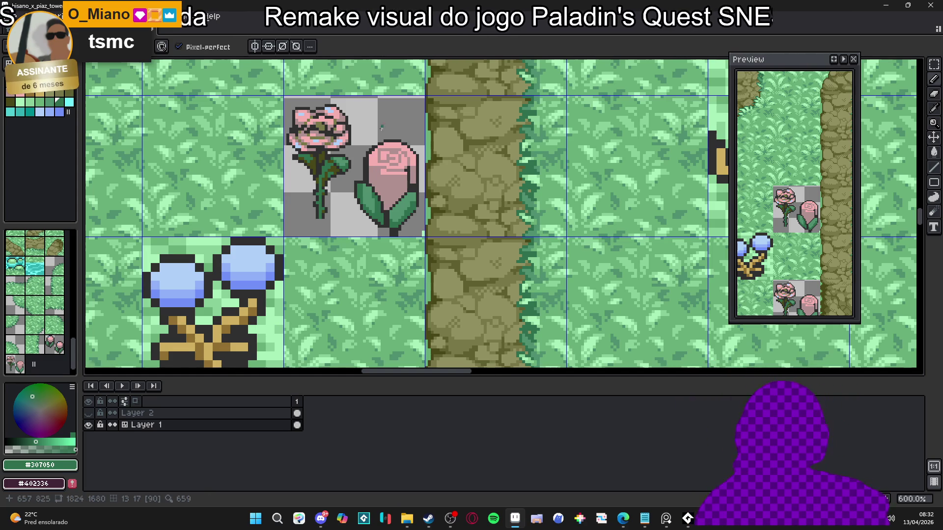
pyautogui.scroll(4, 372, 169)
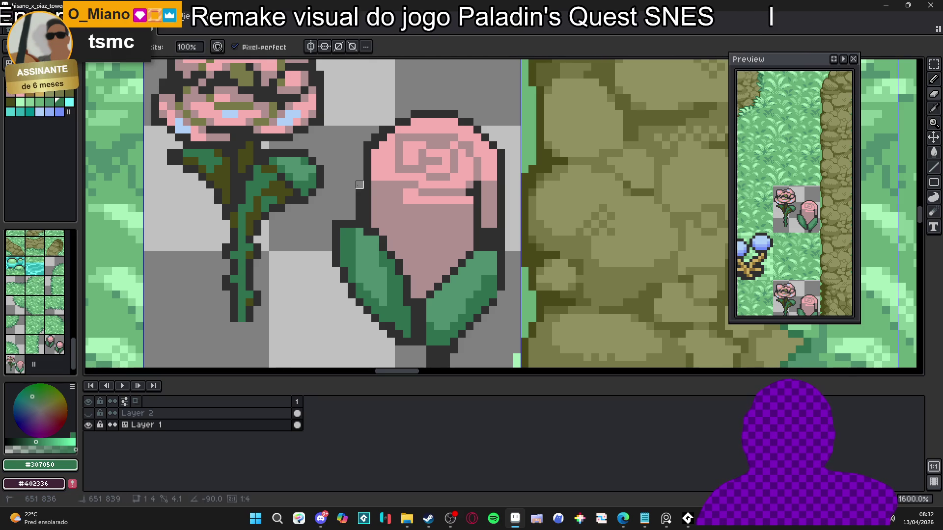
pyautogui.keyDown('alt'); pyautogui.click(379, 160); pyautogui.keyUp('alt')
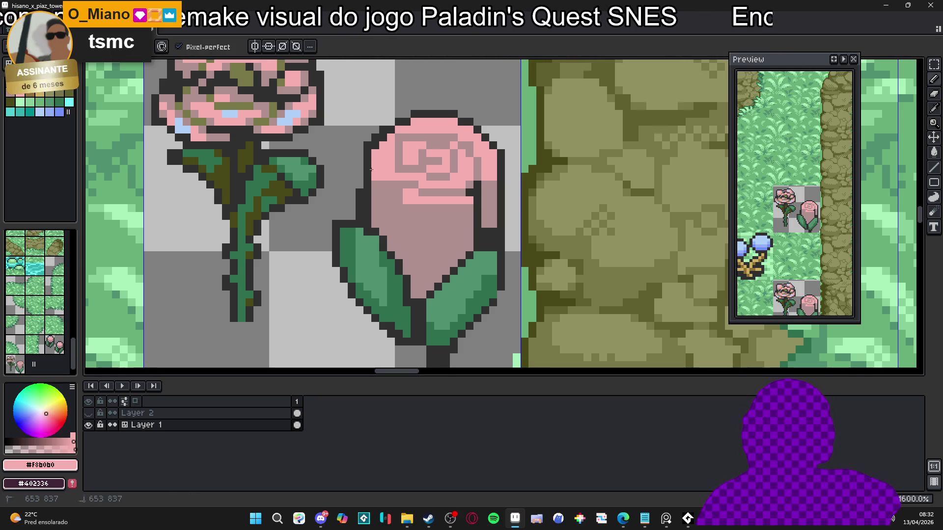
pyautogui.keyDown('alt'); pyautogui.click(362, 169); pyautogui.keyUp('alt')
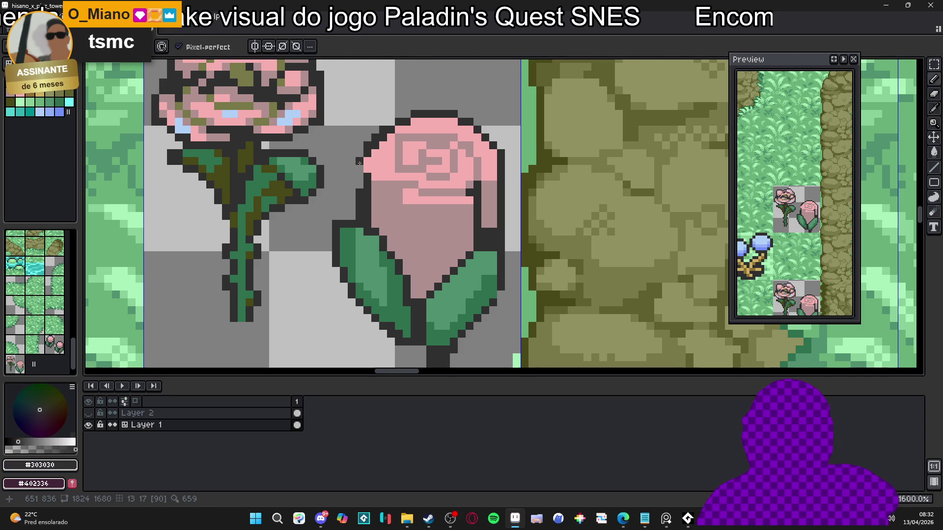
pyautogui.keyDown('alt'); pyautogui.click(367, 173); pyautogui.keyUp('alt')
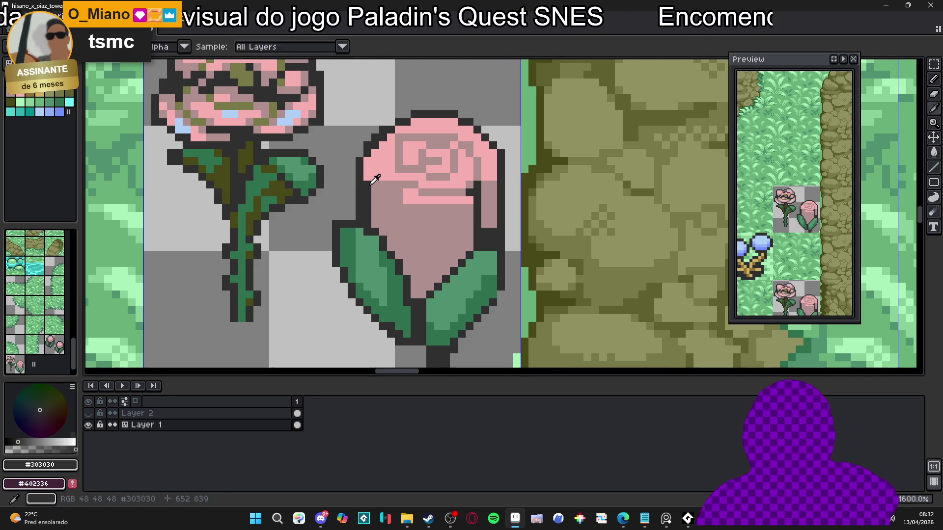
pyautogui.keyDown('alt'); pyautogui.click(373, 190); pyautogui.keyUp('alt')
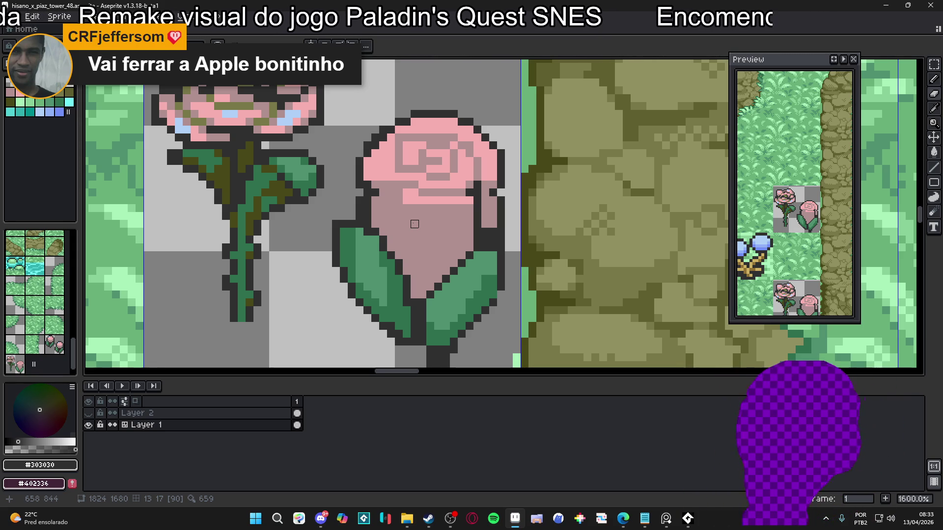
# - Paint dark #303030 pixels and petal lines into the bud's petal swirl
pyautogui.moveTo(414, 224)
pyautogui.mouseDown()
pyautogui.moveTo(427, 208)
pyautogui.moveTo(437, 218)
pyautogui.mouseUp()
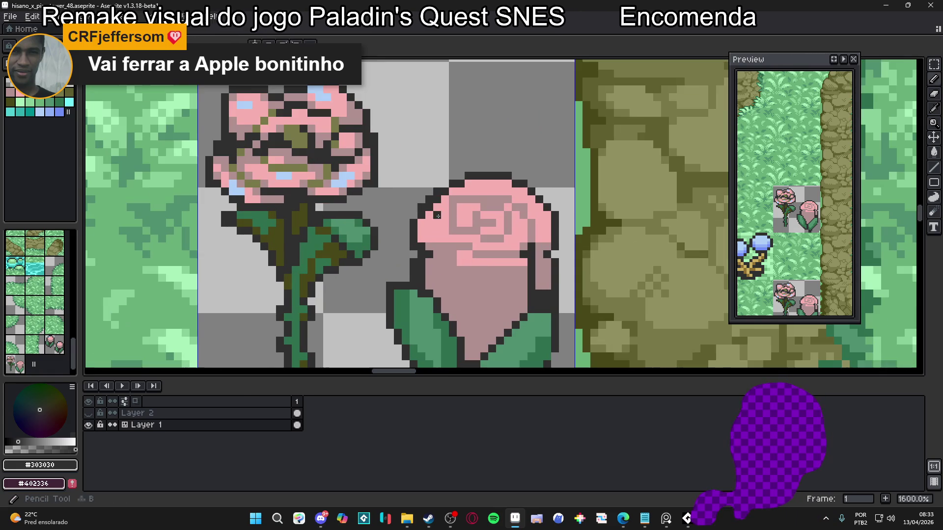
pyautogui.keyDown('alt'); pyautogui.click(437, 218); pyautogui.keyUp('alt')
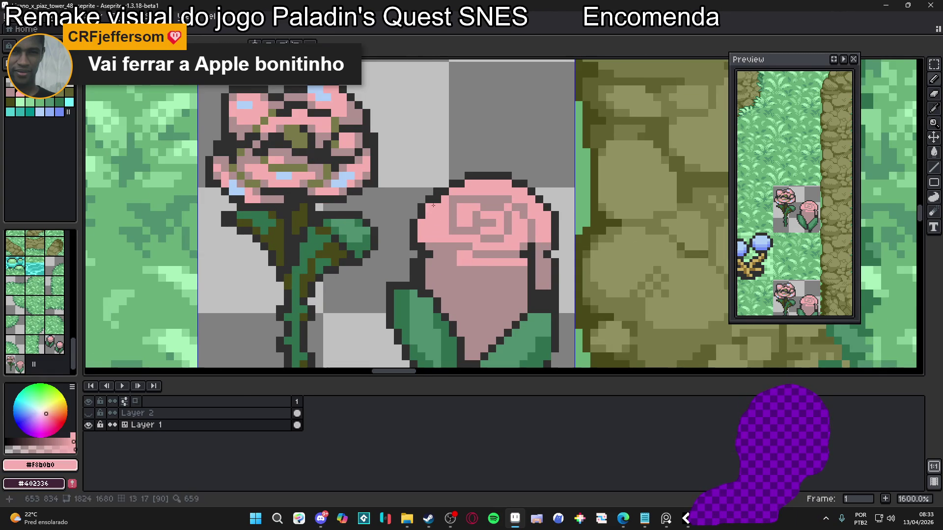
pyautogui.scroll(-3, 433, 205)
pyautogui.scroll(2, 403, 237)
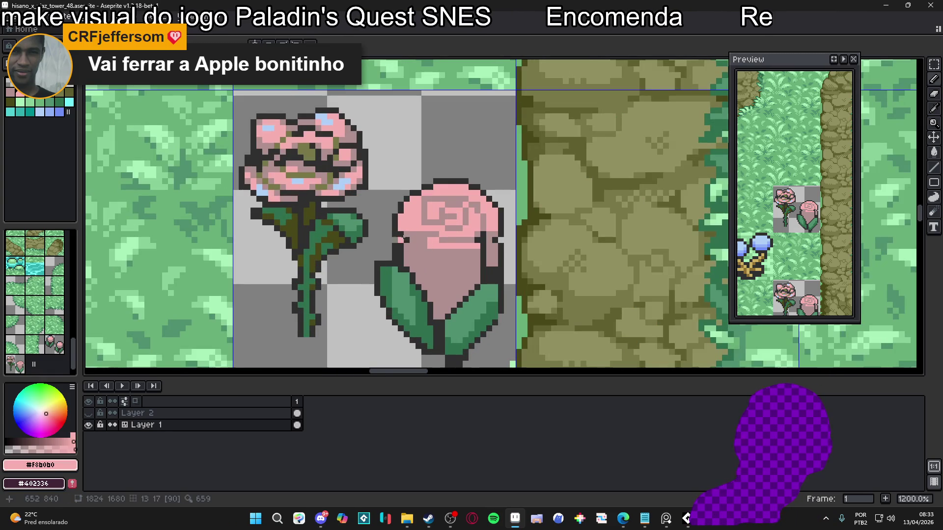
pyautogui.keyDown('alt'); pyautogui.click(398, 243); pyautogui.keyUp('alt')
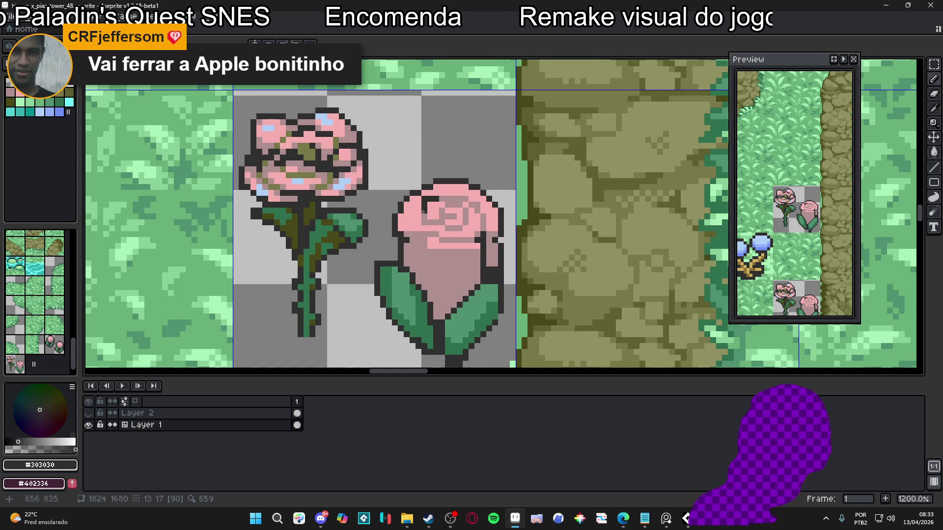
pyautogui.click(419, 222)
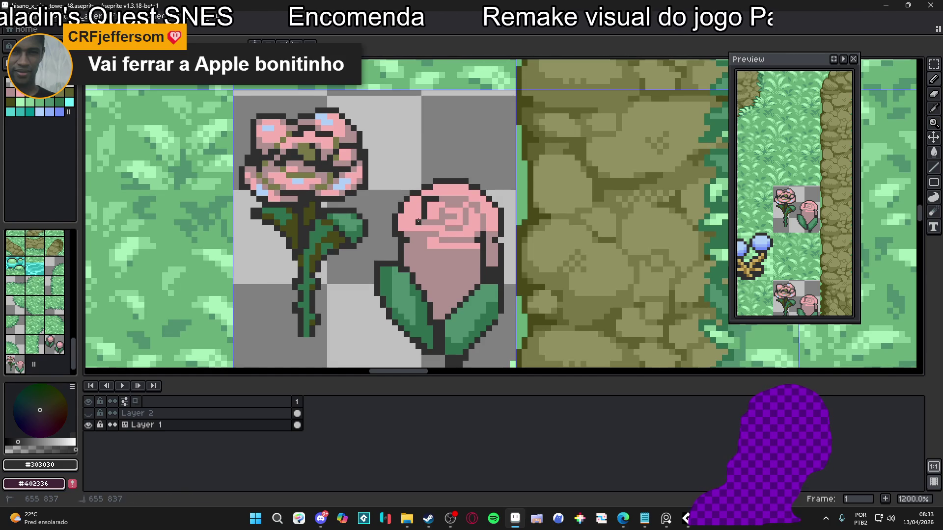
pyautogui.keyDown('alt'); pyautogui.click(422, 212); pyautogui.keyUp('alt')
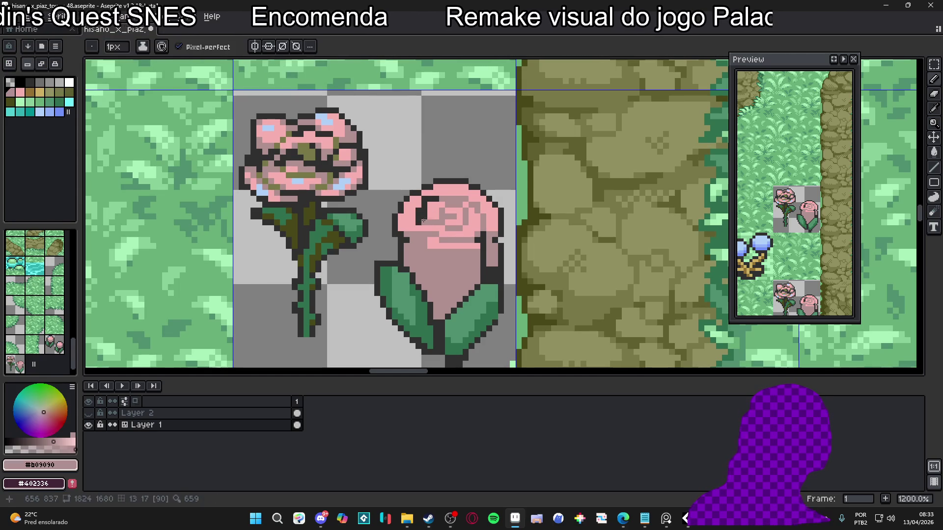
pyautogui.keyDown('alt'); pyautogui.click(419, 219); pyautogui.keyUp('alt')
pyautogui.click(431, 222)
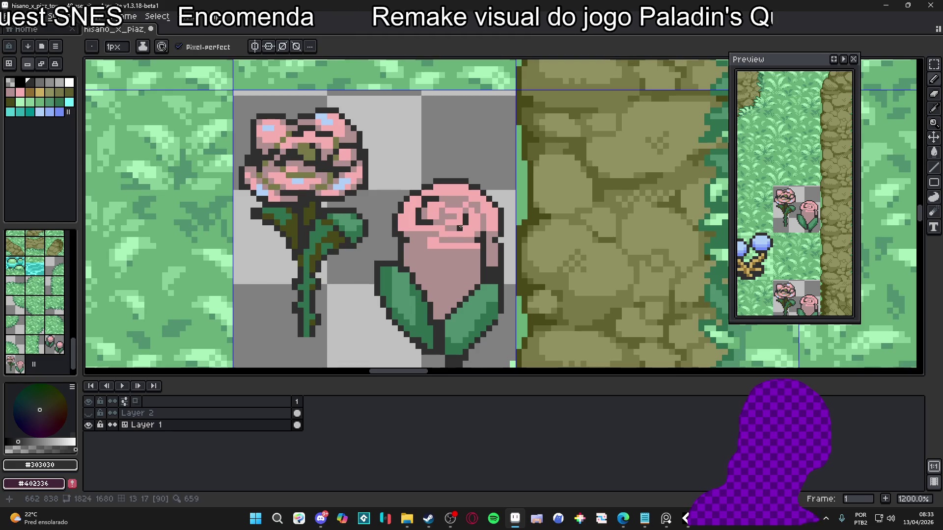
pyautogui.moveTo(450, 227)
pyautogui.mouseDown()
pyautogui.moveTo(482, 223)
pyautogui.moveTo(451, 240)
pyautogui.mouseUp()
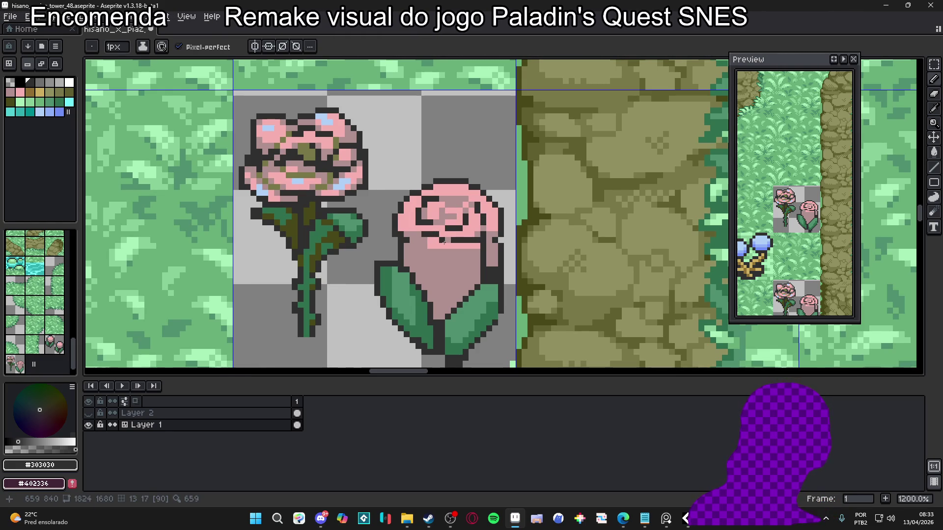
# - Darken the rose bud's right and lower-right outline pixels
pyautogui.scroll(1, 495, 250)
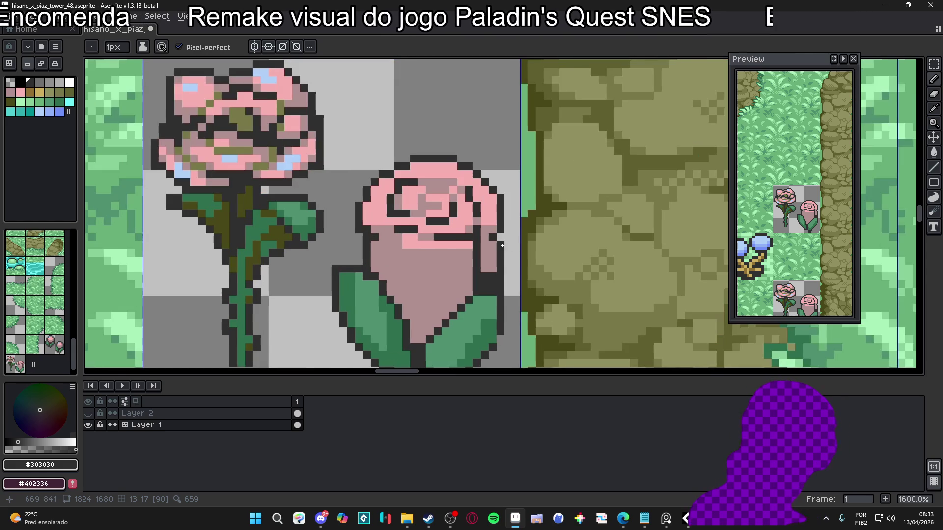
pyautogui.moveTo(492, 241); pyautogui.dragTo(492, 268)
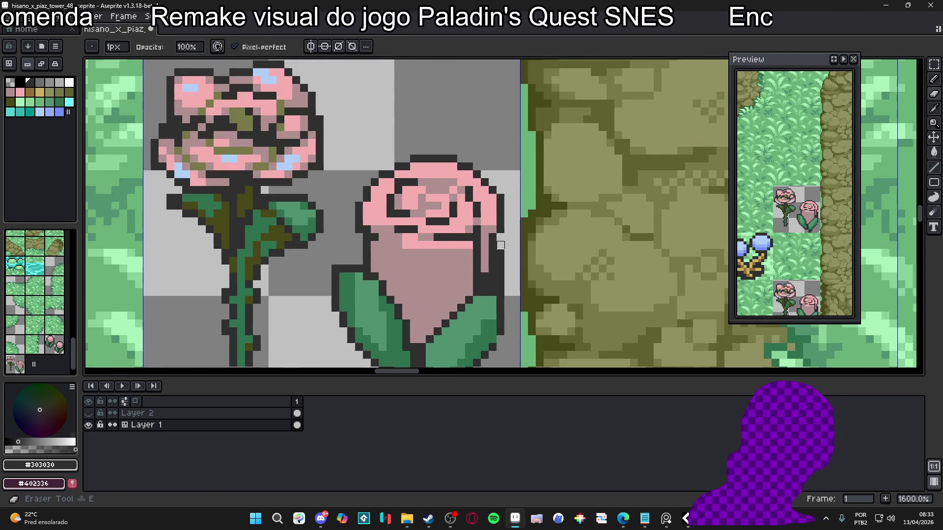
pyautogui.scroll(2, 485, 276)
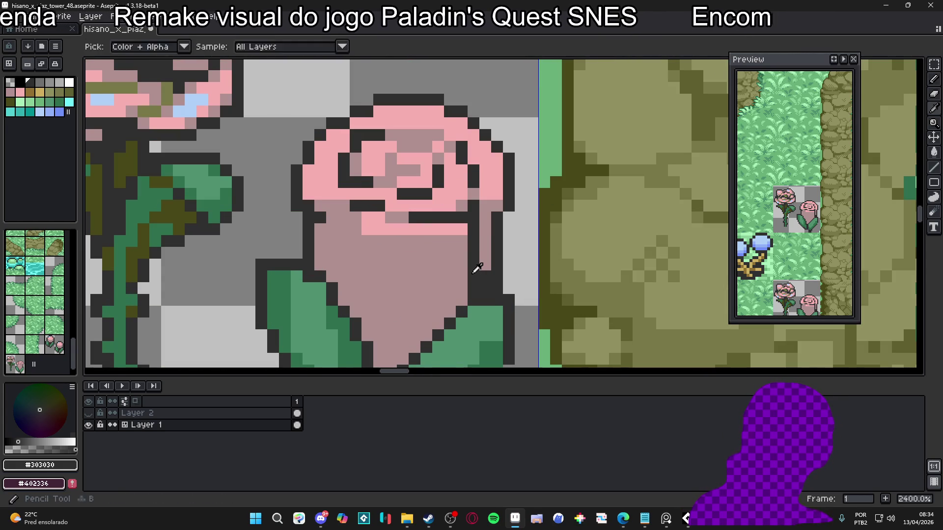
pyautogui.moveTo(462, 300)
pyautogui.mouseDown()
pyautogui.moveTo(461, 289)
pyautogui.moveTo(455, 306)
pyautogui.moveTo(449, 302)
pyautogui.mouseUp()
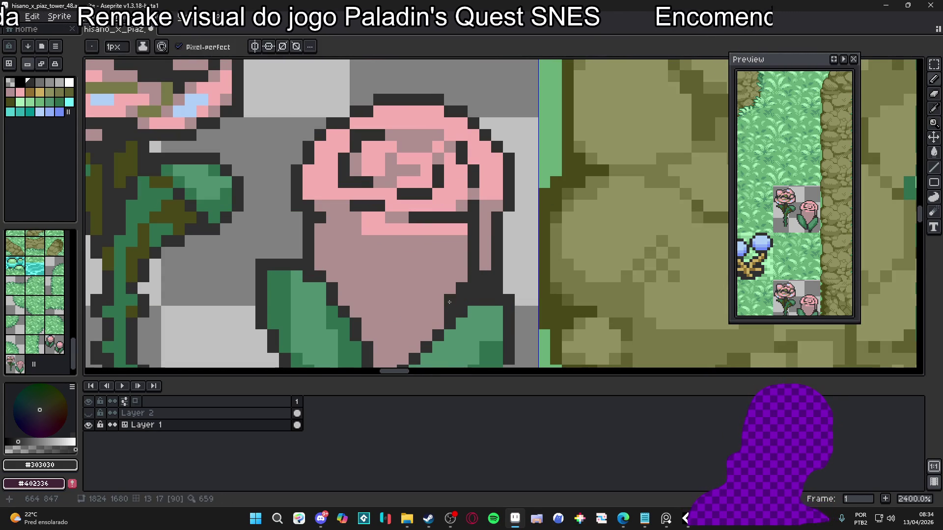
pyautogui.scroll(-2, 447, 291)
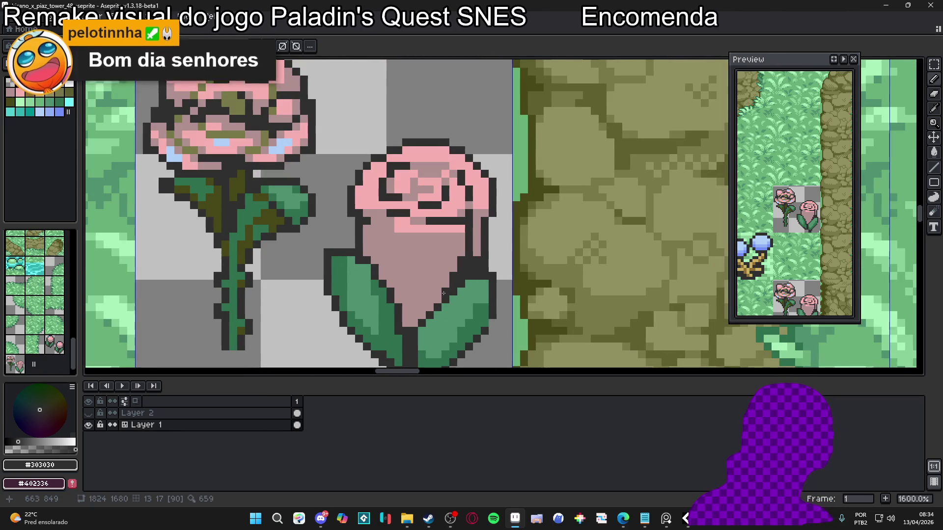
pyautogui.moveTo(411, 271); pyautogui.dragTo(414, 292)
# - Draw the dark spiral in the bud's head, extending it right, downward and to its top
pyautogui.scroll(1, 420, 208)
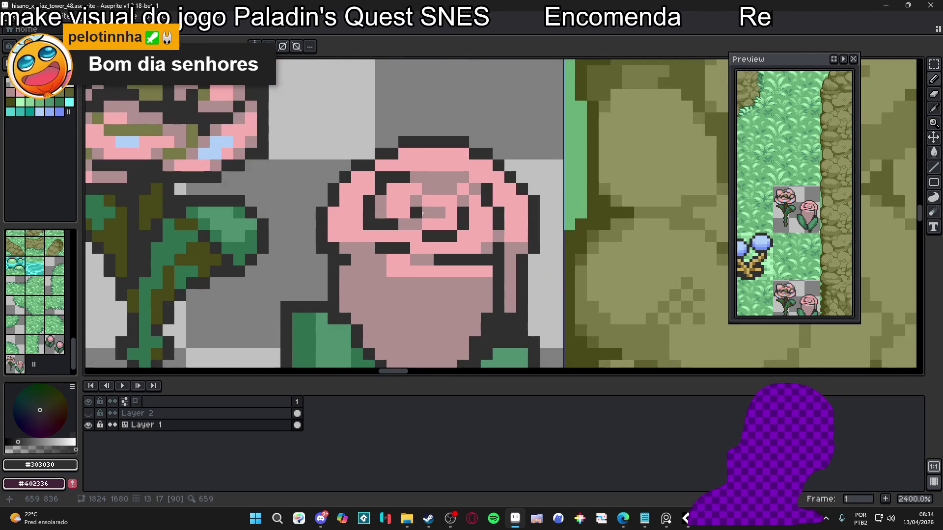
pyautogui.moveTo(417, 212)
pyautogui.mouseDown()
pyautogui.moveTo(417, 225)
pyautogui.moveTo(416, 201)
pyautogui.mouseUp()
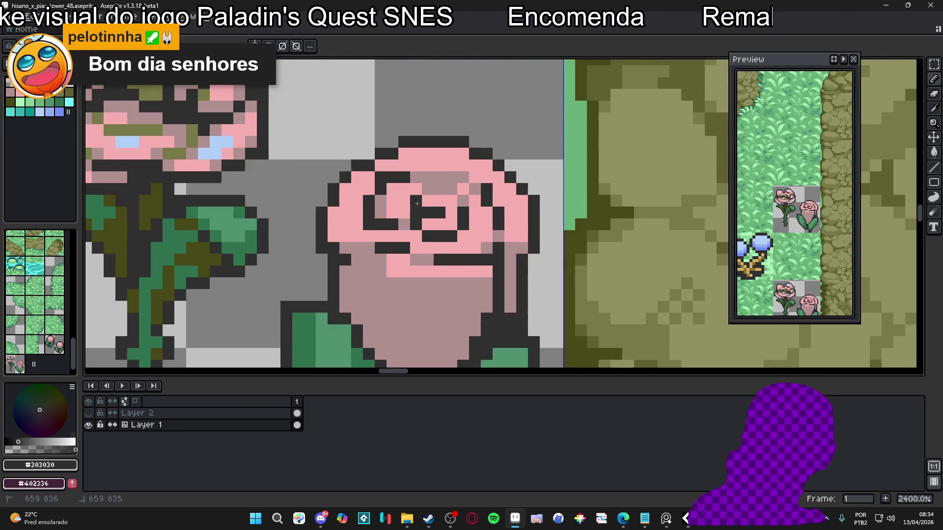
pyautogui.scroll(-1, 421, 225)
pyautogui.scroll(1, 421, 206)
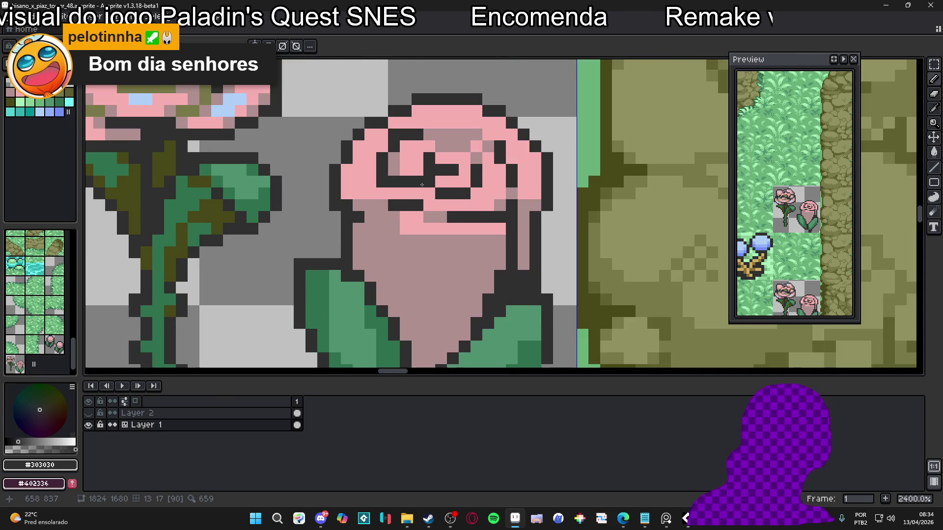
pyautogui.scroll(-1, 419, 182)
pyautogui.scroll(1, 437, 169)
pyautogui.click(441, 166)
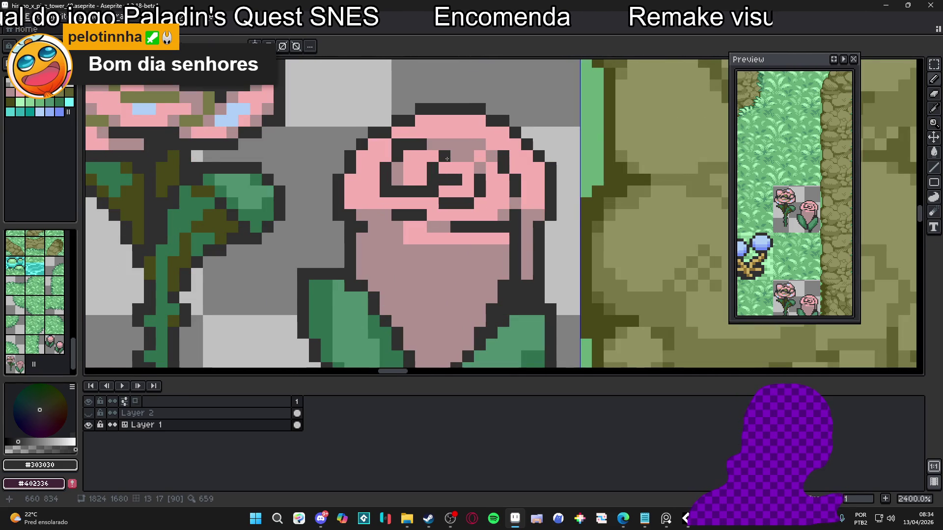
pyautogui.moveTo(446, 158)
pyautogui.mouseDown()
pyautogui.moveTo(468, 157)
pyautogui.moveTo(478, 171)
pyautogui.mouseUp()
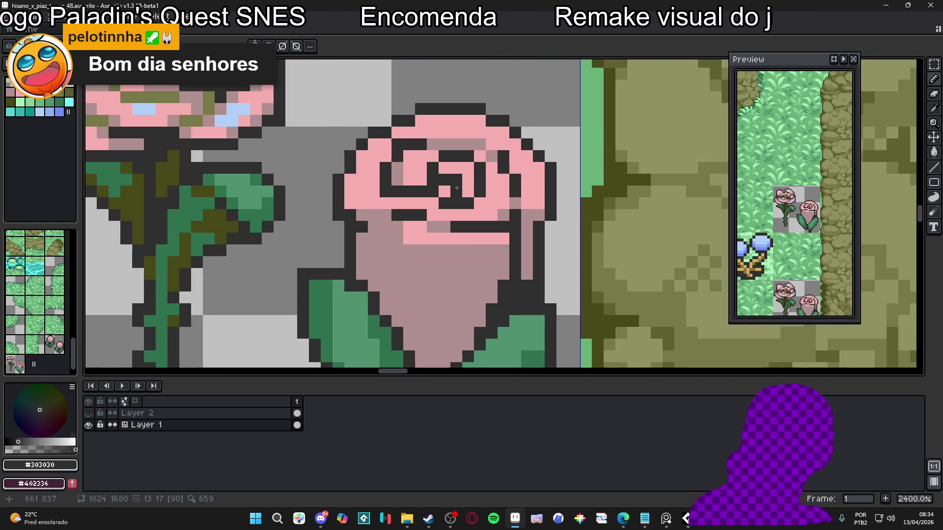
pyautogui.scroll(-1, 439, 180)
pyautogui.scroll(1, 431, 170)
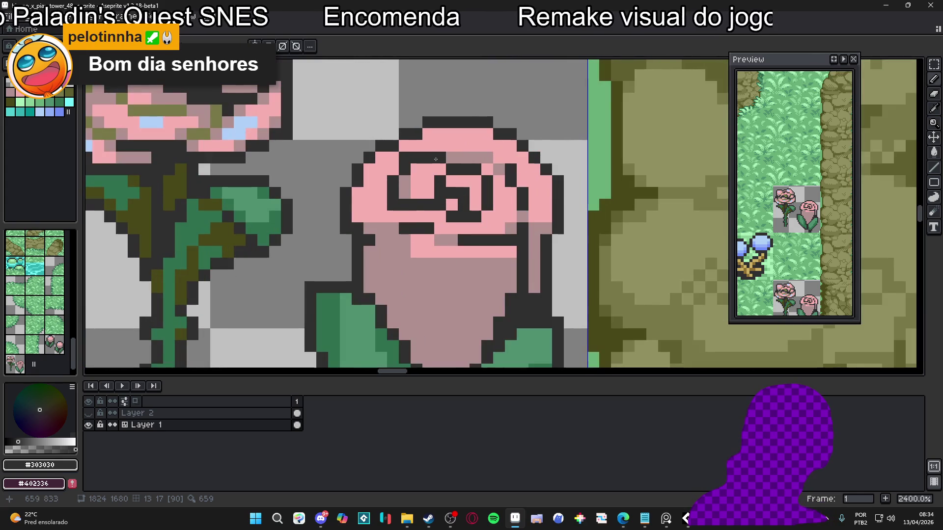
pyautogui.click(448, 157)
# - Paint a dark line across the bud's lower pink area and darken its bottom tip
pyautogui.scroll(-3, 448, 156)
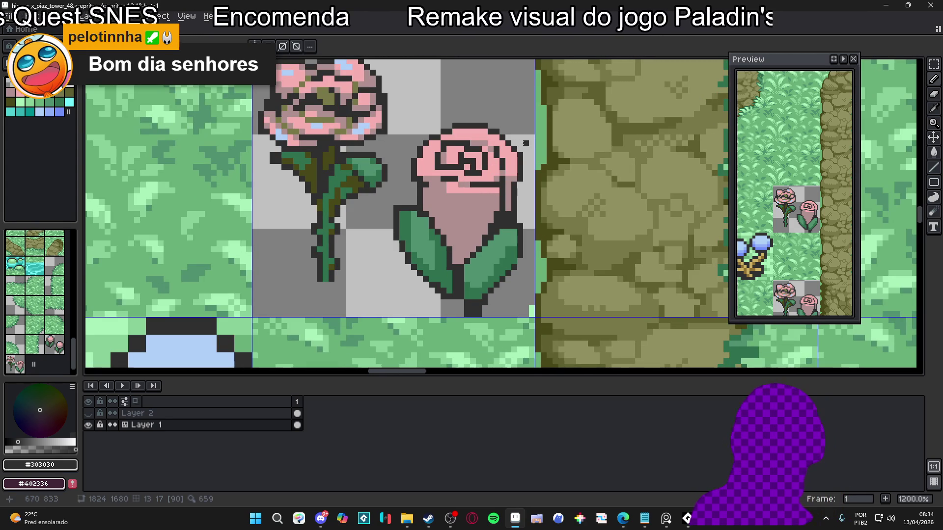
pyautogui.scroll(1, 455, 244)
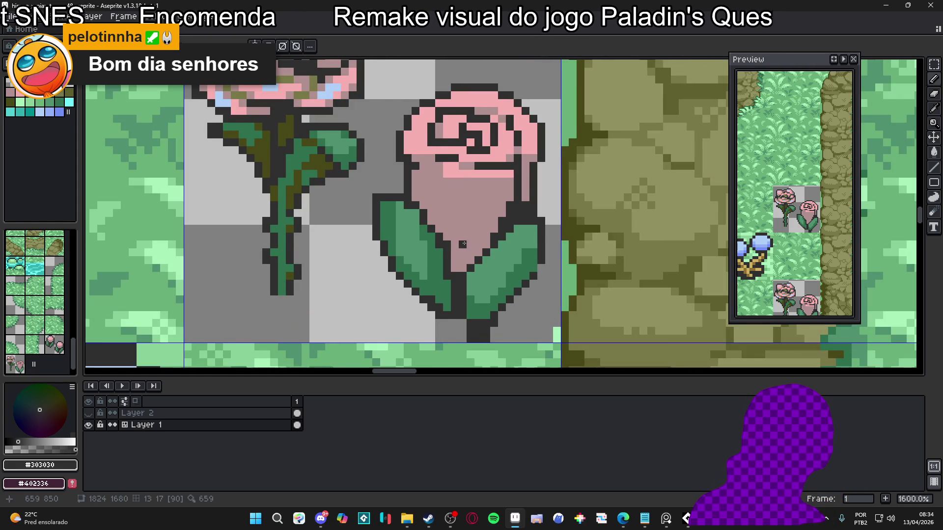
pyautogui.moveTo(445, 238)
pyautogui.mouseDown()
pyautogui.moveTo(488, 239)
pyautogui.moveTo(471, 238)
pyautogui.mouseUp()
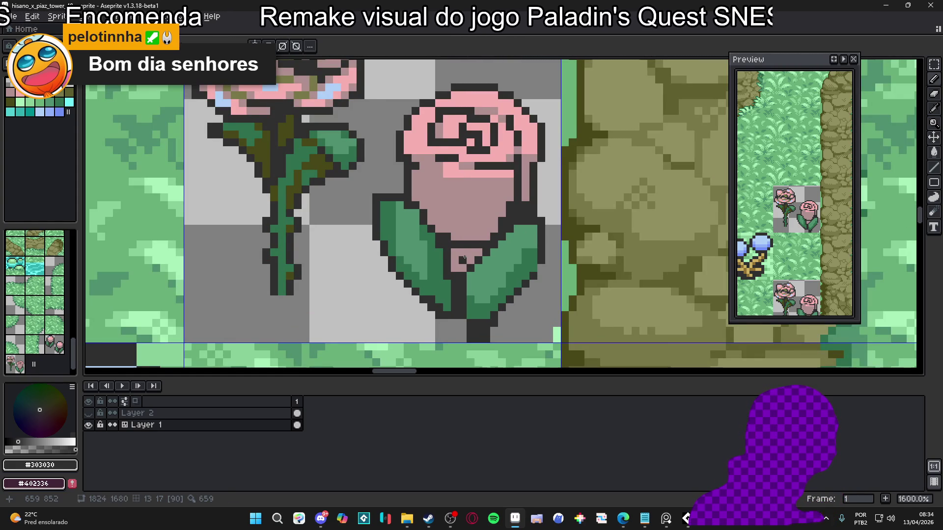
pyautogui.click(459, 255)
pyautogui.click(467, 261)
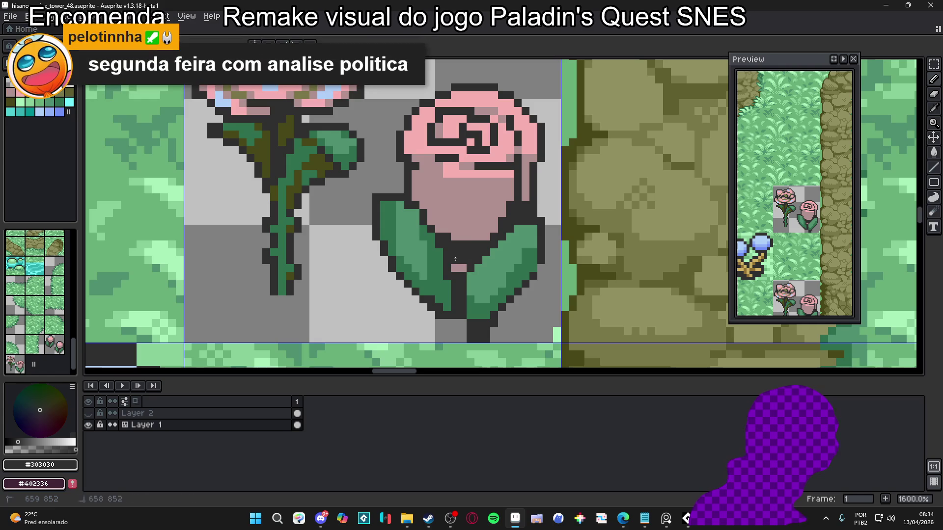
# - Shade several pixels inside the bud's spiral with greyish-pink #b09090
pyautogui.scroll(-3, 457, 267)
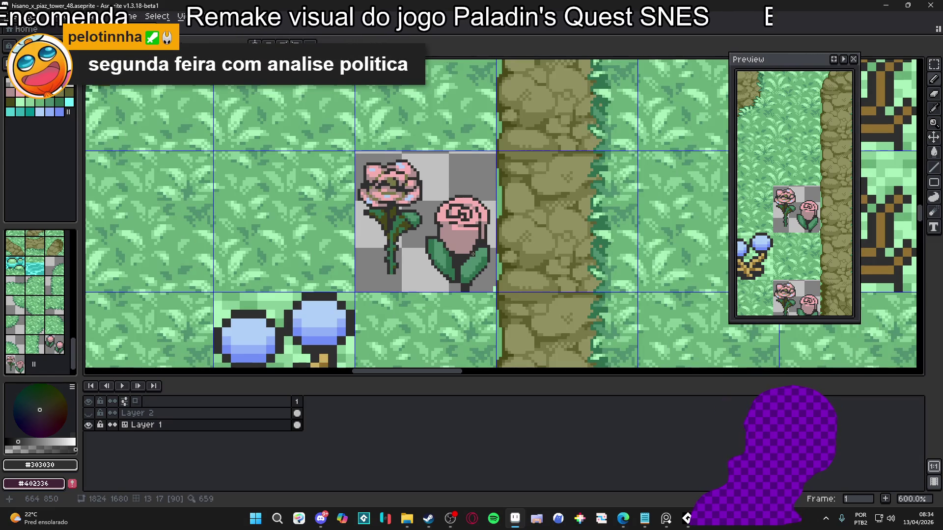
pyautogui.scroll(3, 463, 208)
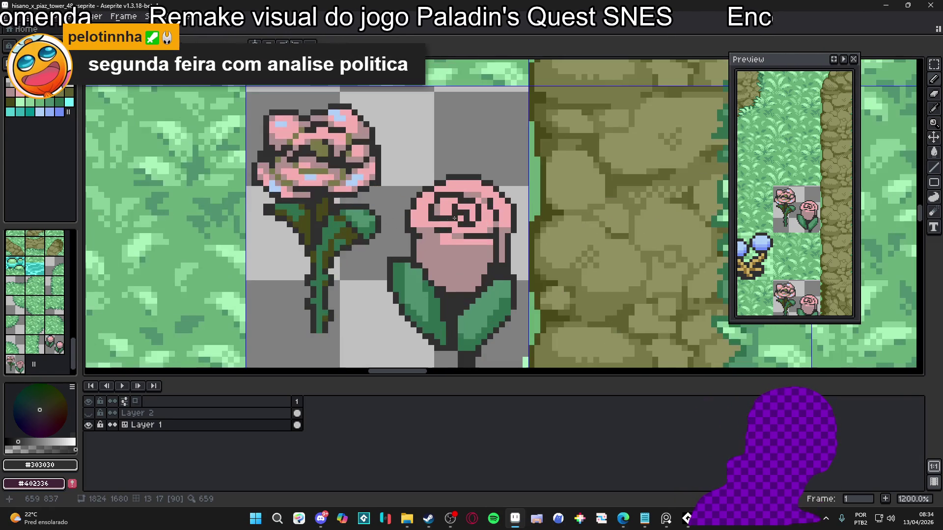
pyautogui.scroll(1, 420, 228)
pyautogui.keyDown('alt'); pyautogui.click(414, 223); pyautogui.keyUp('alt')
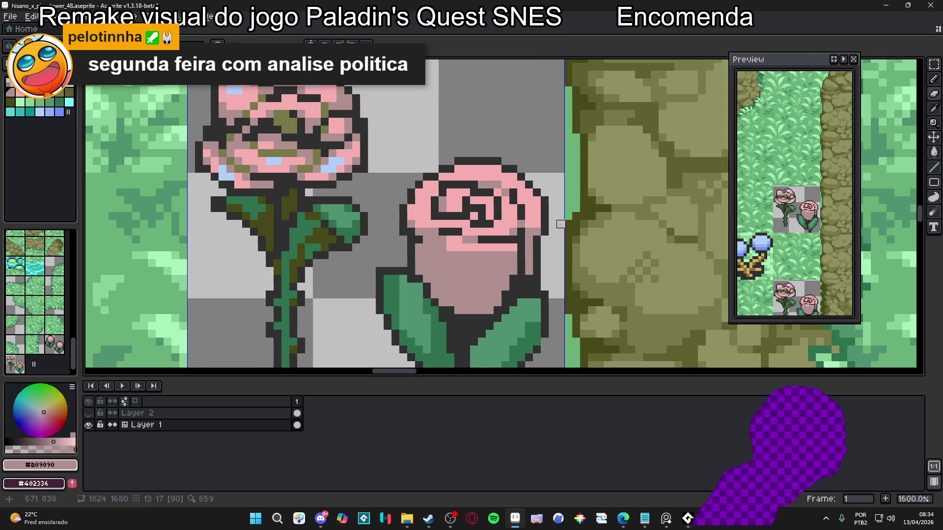
pyautogui.scroll(-1, 486, 191)
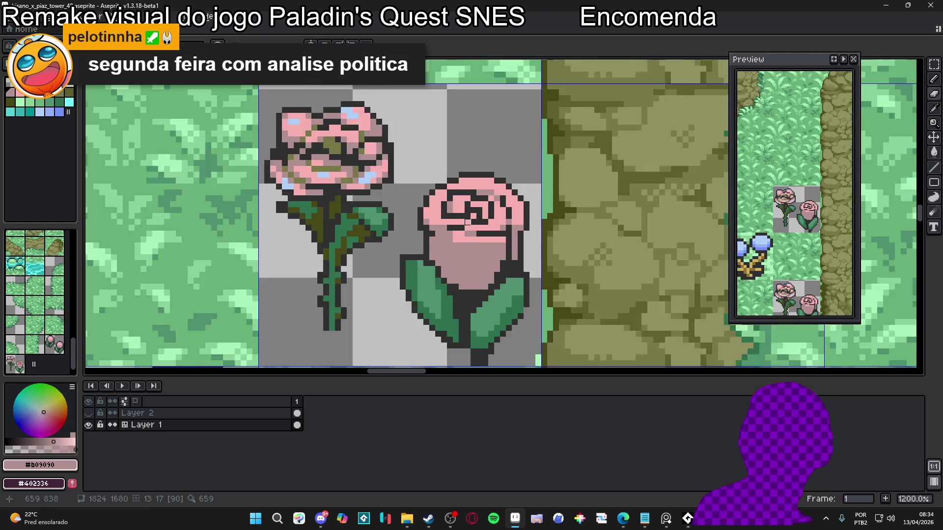
pyautogui.scroll(1, 446, 211)
pyautogui.click(457, 210)
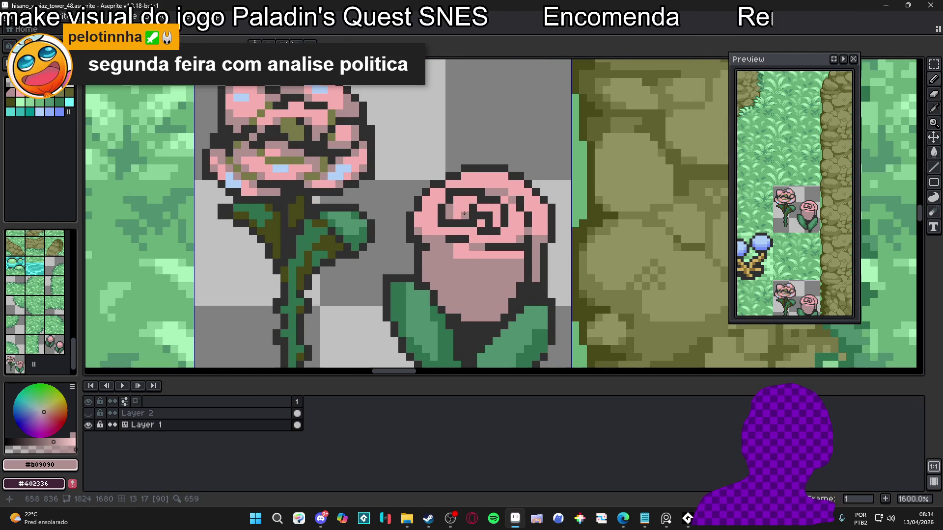
pyautogui.click(464, 213)
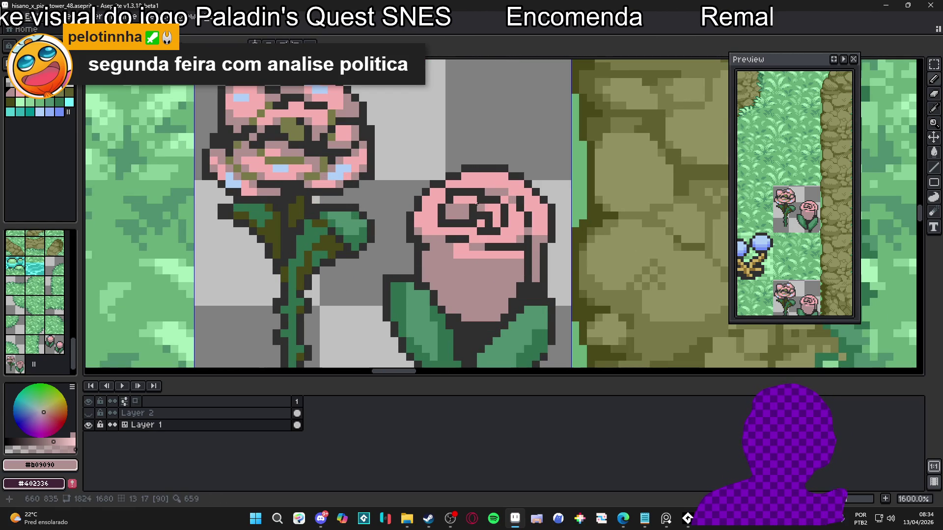
pyautogui.click(461, 200)
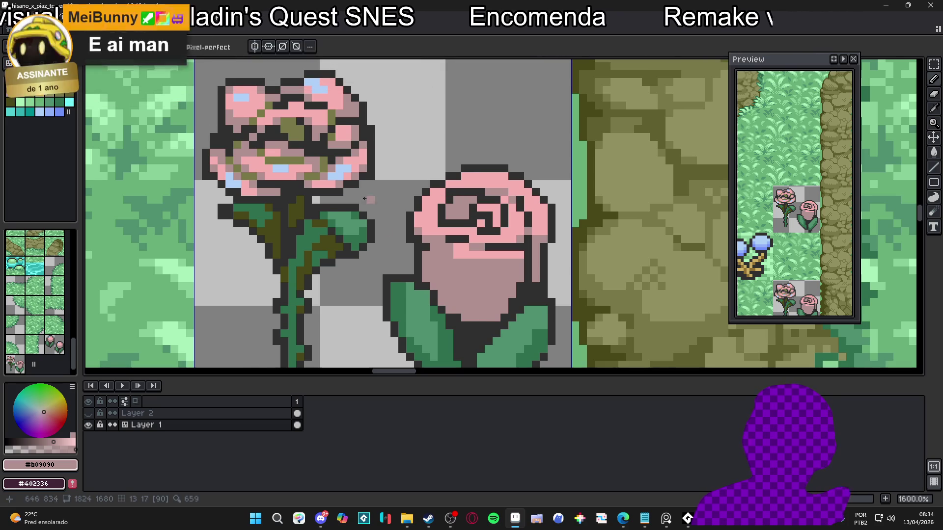
# - Draw an olive #787848 line along the top edge of the bud's head
pyautogui.keyDown('alt'); pyautogui.click(339, 116); pyautogui.keyUp('alt')
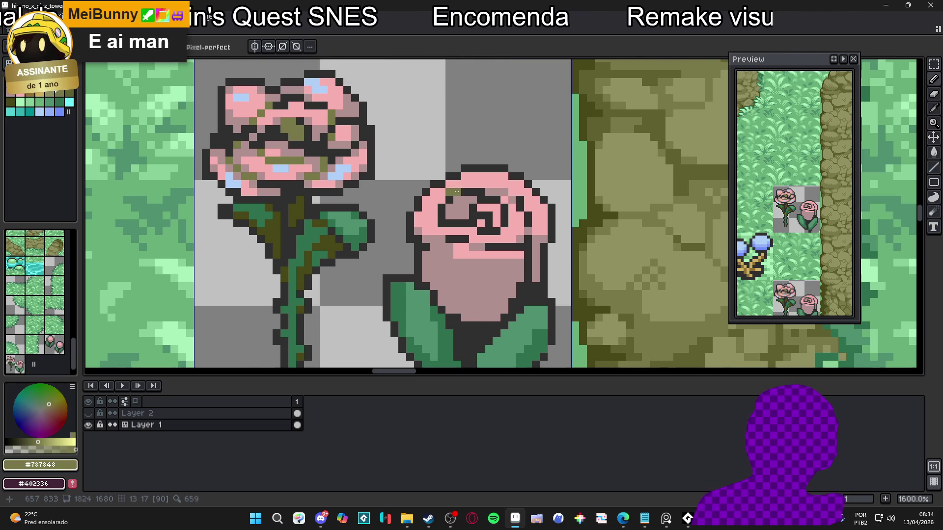
pyautogui.scroll(-2, 484, 193)
pyautogui.scroll(2, 500, 196)
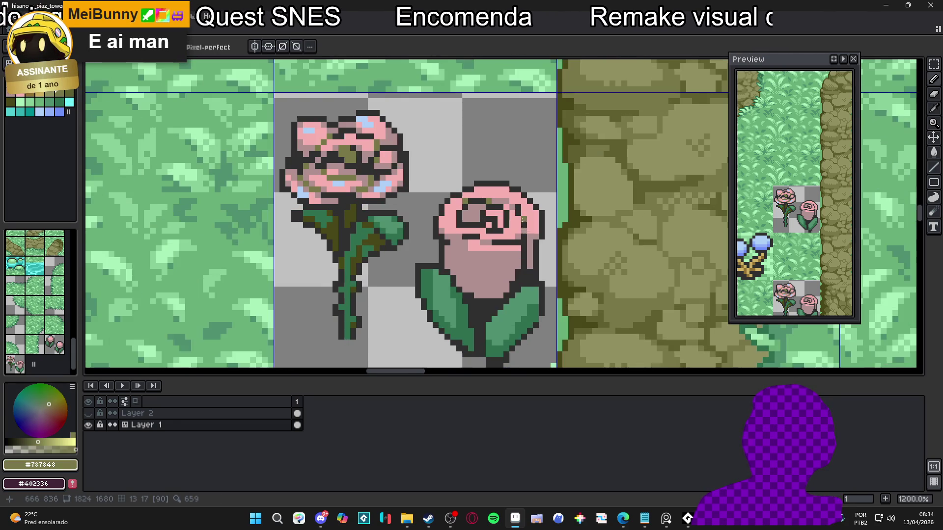
pyautogui.moveTo(503, 198); pyautogui.dragTo(521, 205)
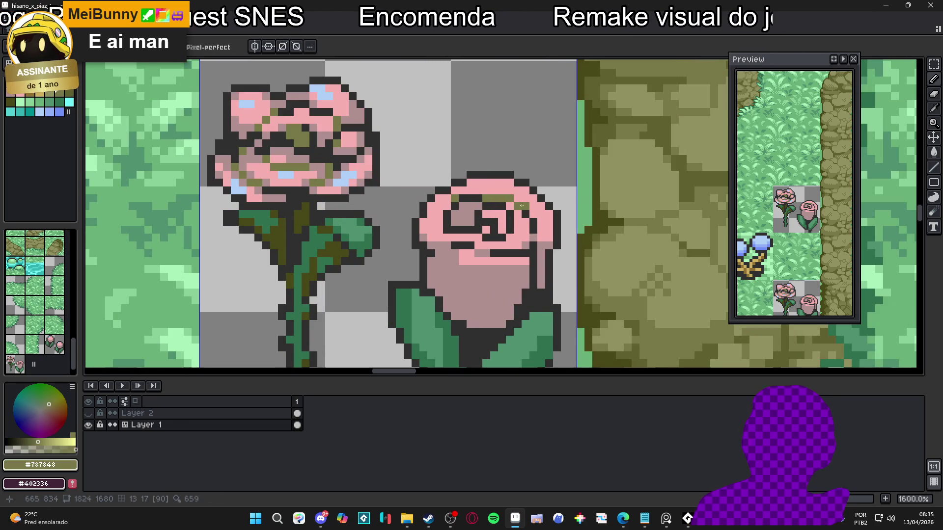
pyautogui.scroll(-3, 456, 254)
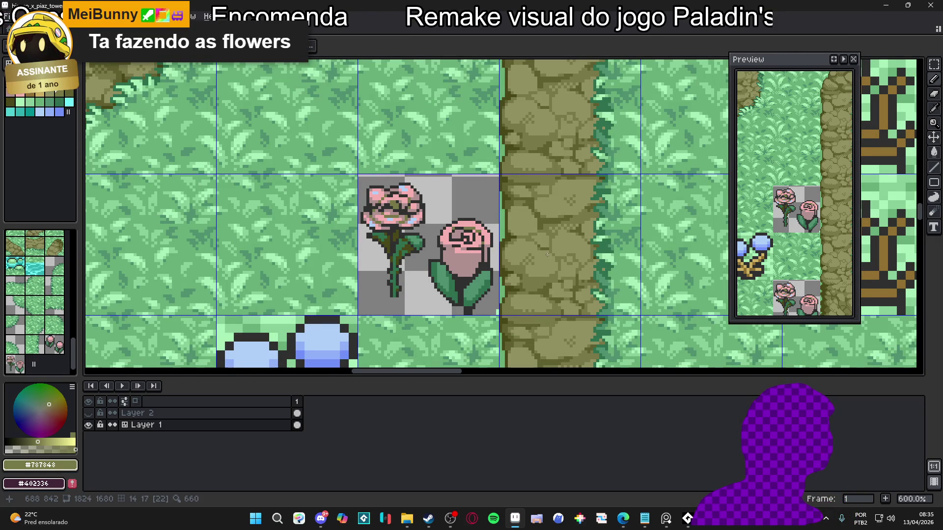
pyautogui.scroll(-2, 547, 254)
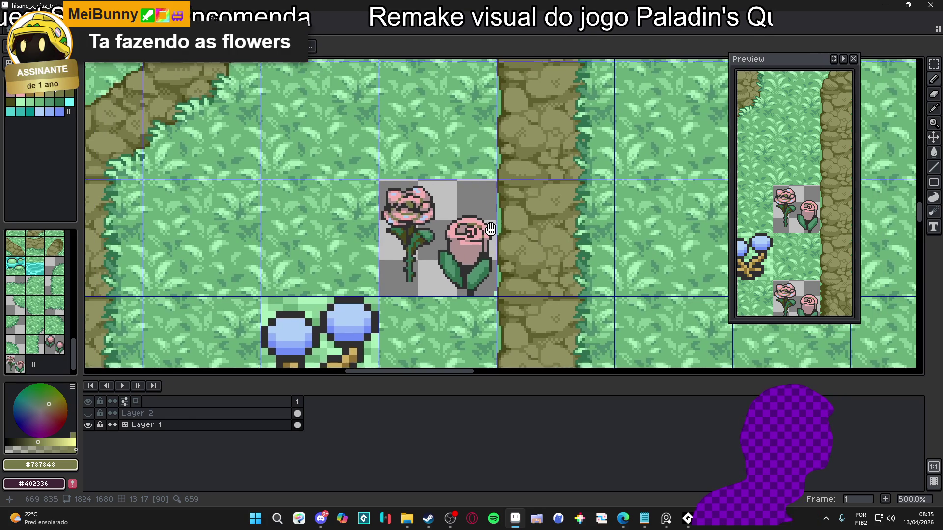
pyautogui.scroll(-1, 492, 237)
pyautogui.scroll(-2, 485, 244)
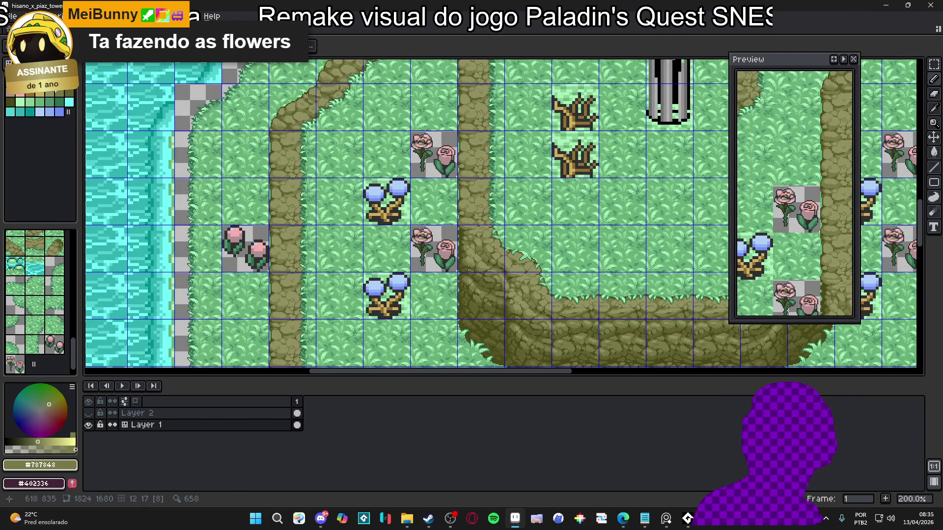
pyautogui.scroll(1, 388, 201)
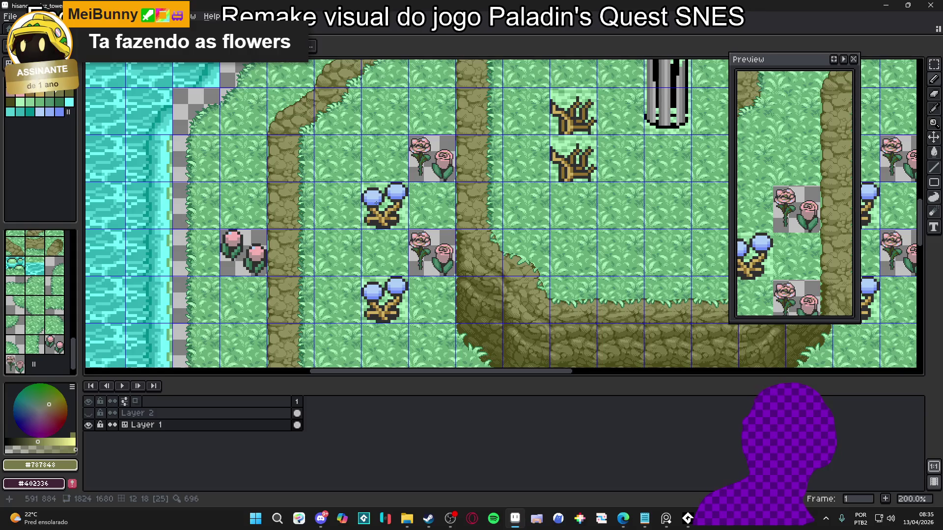
pyautogui.scroll(1, 383, 214)
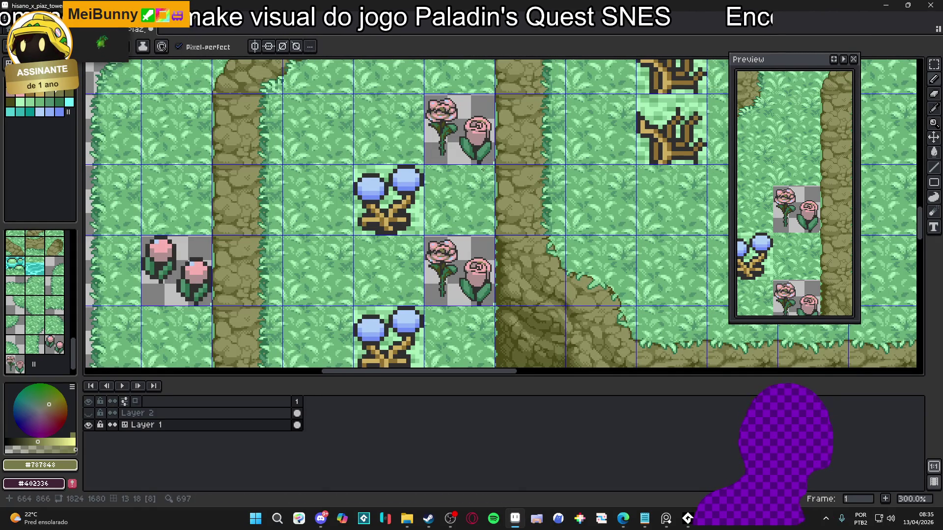
pyautogui.scroll(-1, 385, 189)
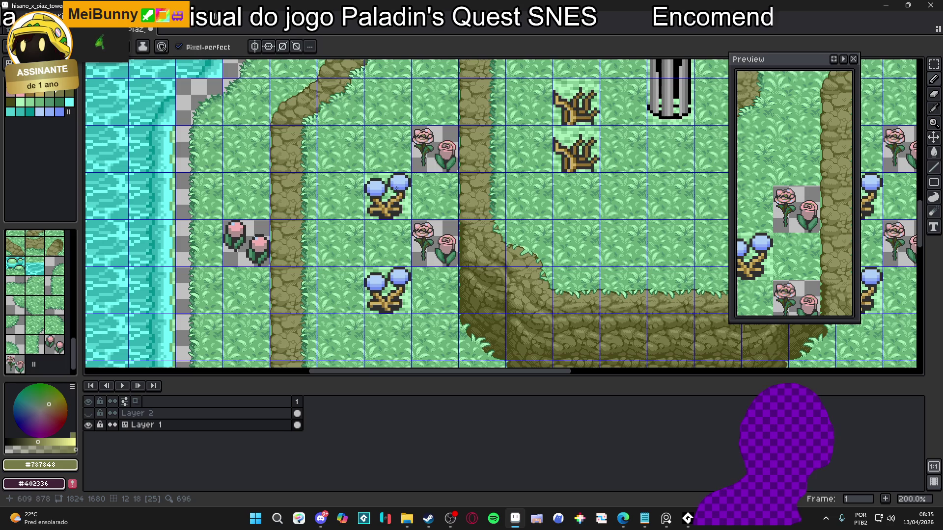
pyautogui.scroll(-1, 383, 197)
pyautogui.scroll(1, 398, 219)
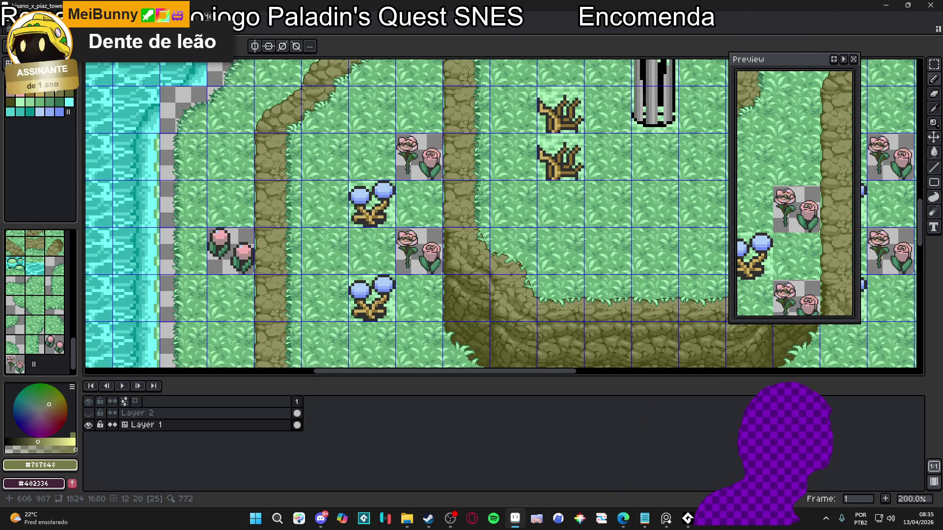
pyautogui.scroll(-1, 383, 234)
pyautogui.scroll(1, 378, 283)
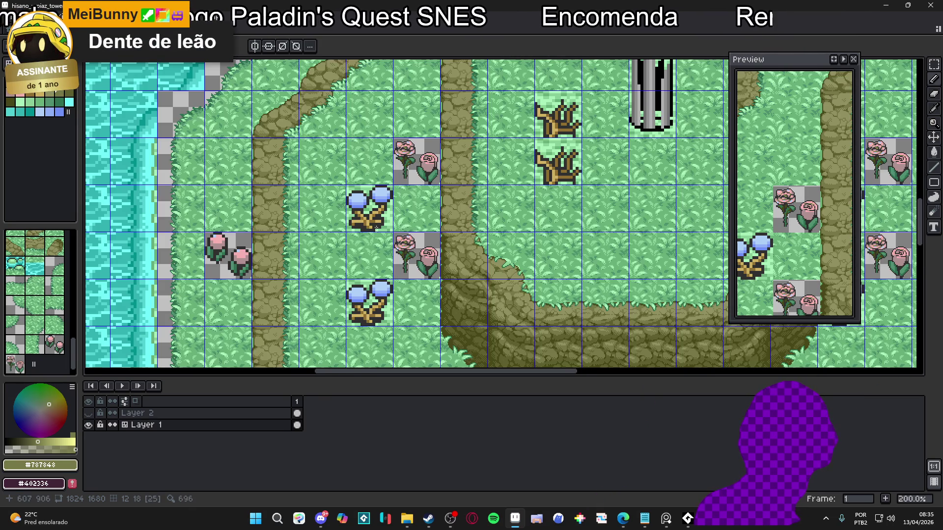
pyautogui.scroll(-1, 375, 227)
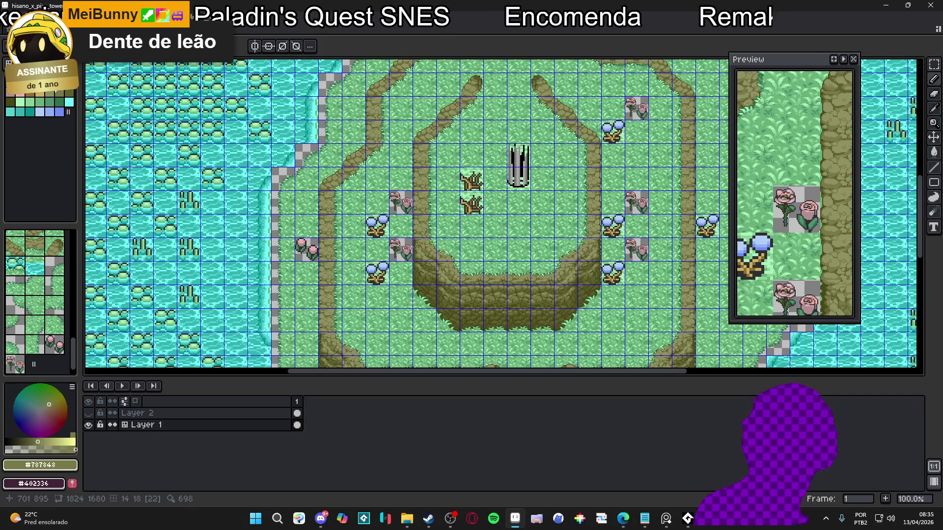
pyautogui.scroll(1, 397, 223)
pyautogui.scroll(-1, 429, 187)
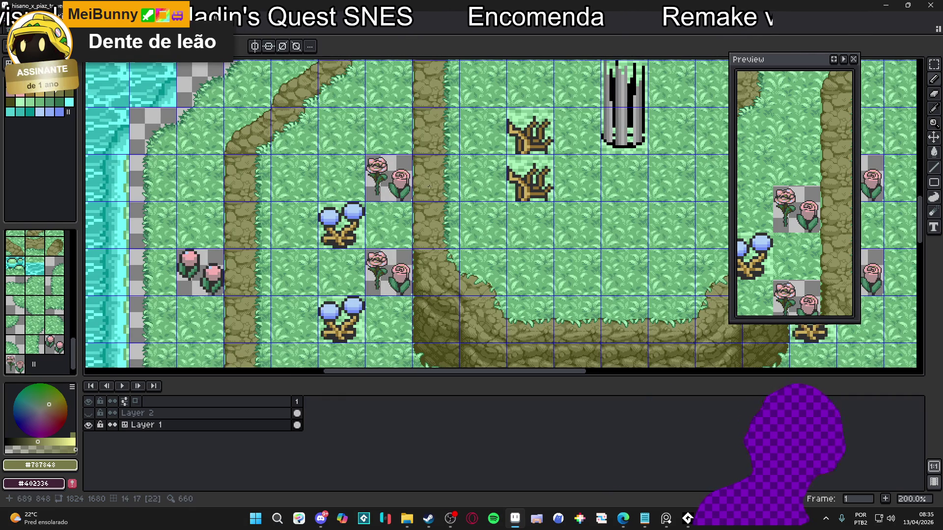
pyautogui.scroll(1, 429, 186)
pyautogui.scroll(2, 428, 190)
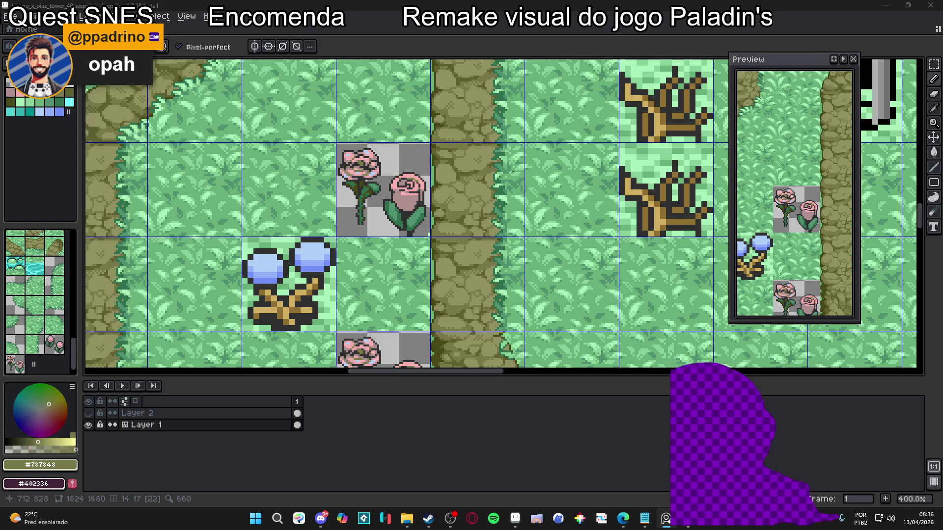
# - Repaint the rose's spiral centre with light pink and dark outline pixels
pyautogui.scroll(6, 380, 191)
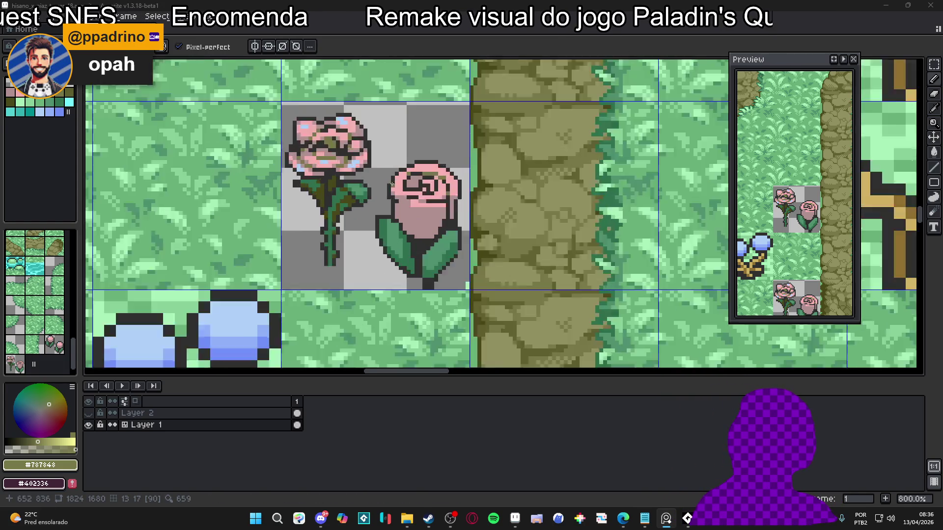
pyautogui.scroll(-4, 379, 191)
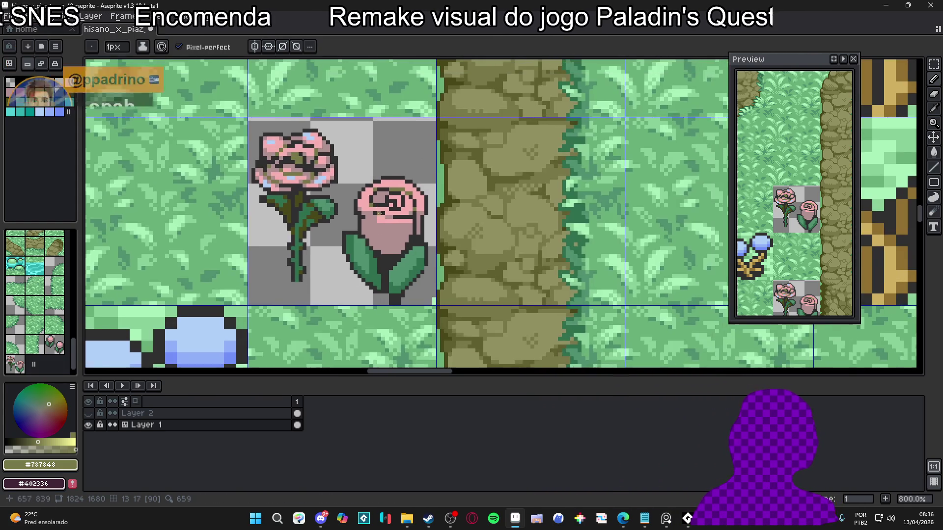
pyautogui.scroll(4, 378, 191)
pyautogui.keyDown('alt'); pyautogui.click(377, 190); pyautogui.keyUp('alt')
pyautogui.moveTo(377, 190)
pyautogui.mouseDown()
pyautogui.moveTo(356, 192)
pyautogui.moveTo(369, 179)
pyautogui.mouseUp()
pyautogui.keyDown('alt'); pyautogui.click(357, 180); pyautogui.keyUp('alt')
pyautogui.click(346, 190)
pyautogui.click(345, 203)
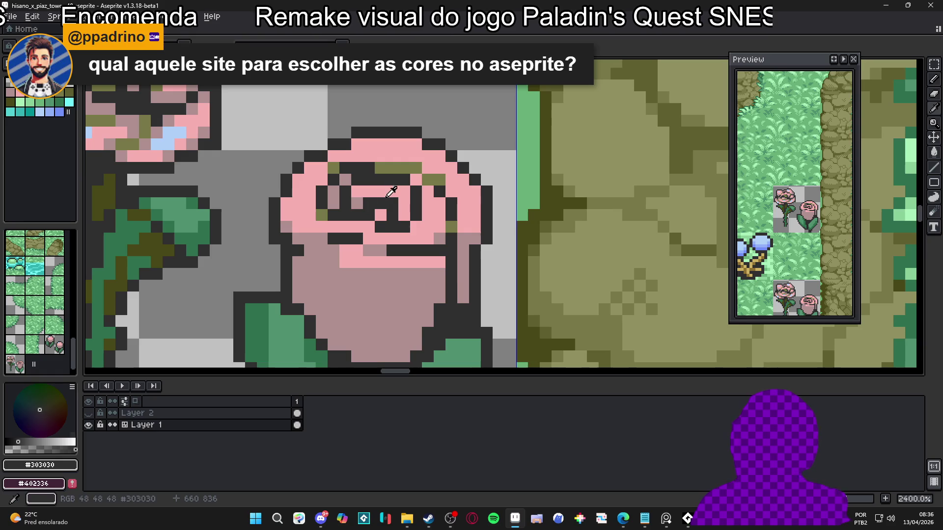
pyautogui.keyDown('alt'); pyautogui.click(391, 192); pyautogui.keyUp('alt')
pyautogui.keyDown('alt'); pyautogui.click(359, 204); pyautogui.keyUp('alt')
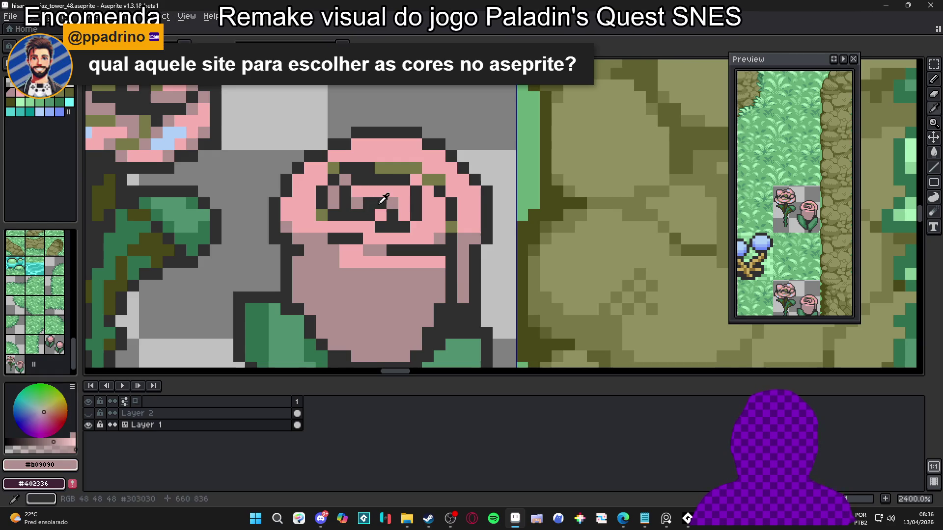
pyautogui.click(362, 205)
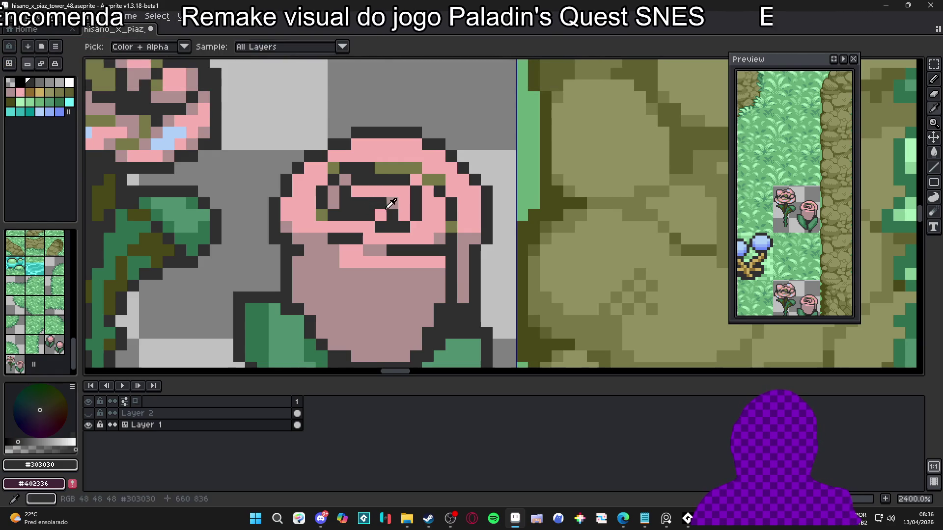
# - Add muted pink and olive shading pixels into the rose's spiral centre
pyautogui.keyDown('alt'); pyautogui.click(392, 203); pyautogui.keyUp('alt')
pyautogui.click(356, 203)
pyautogui.scroll(-3, 355, 204)
pyautogui.scroll(1, 349, 213)
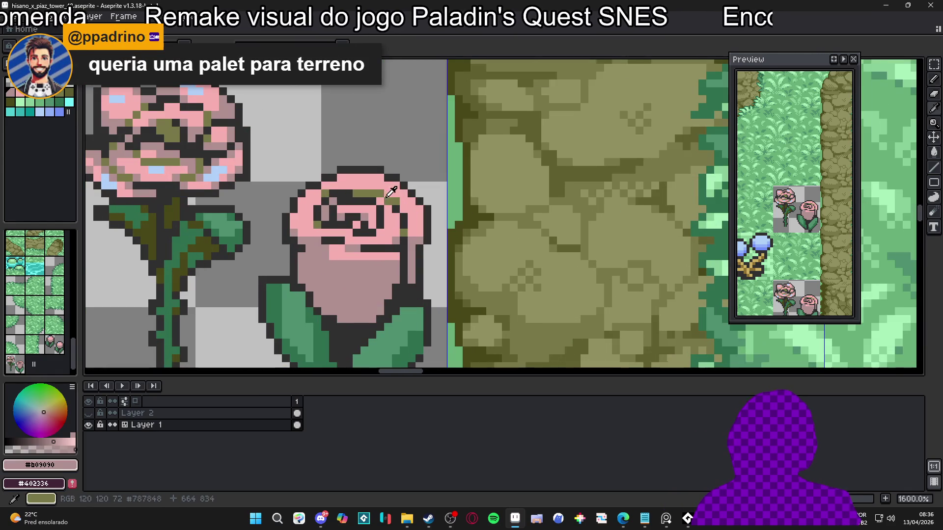
pyautogui.keyDown('alt'); pyautogui.click(350, 212); pyautogui.keyUp('alt')
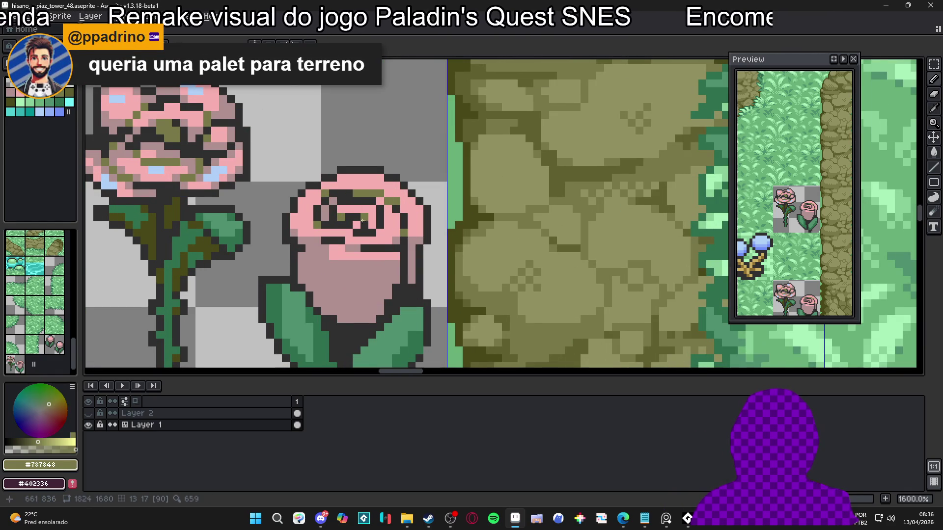
pyautogui.scroll(-4, 356, 224)
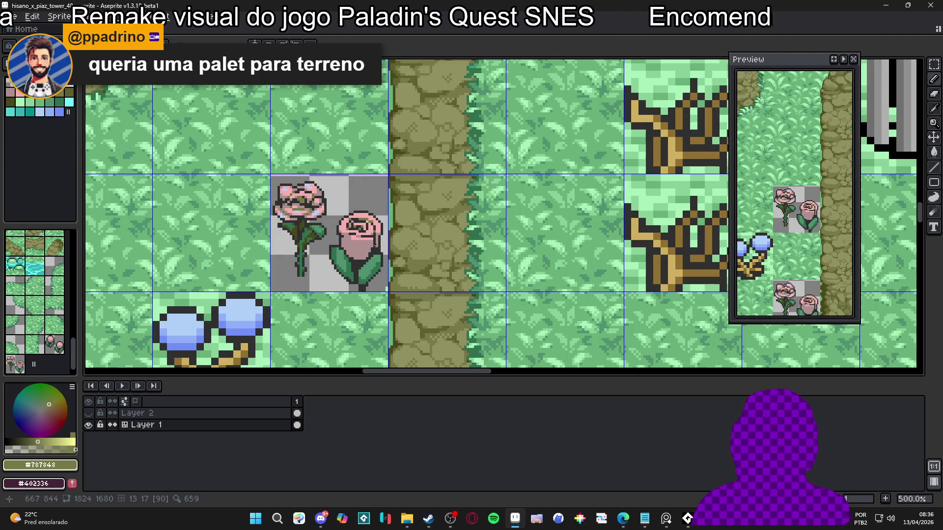
pyautogui.scroll(4, 350, 223)
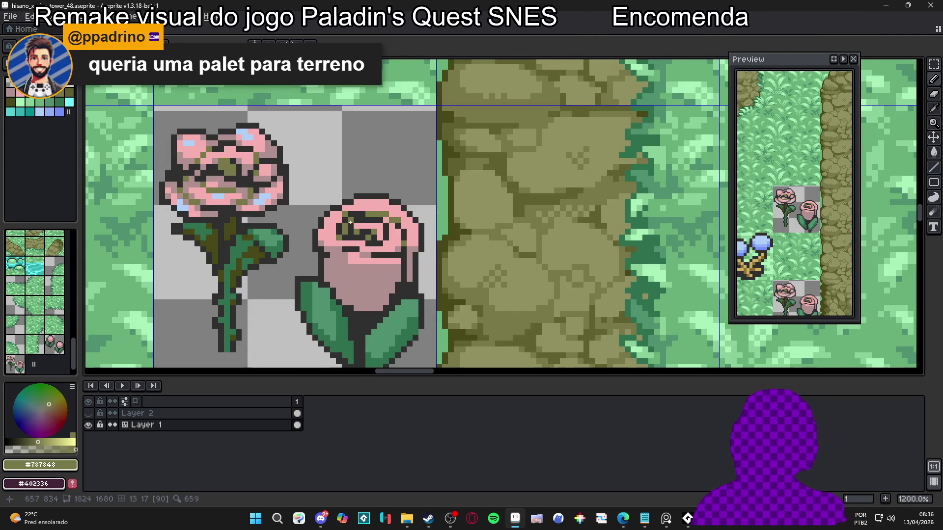
pyautogui.scroll(-5, 350, 218)
pyautogui.scroll(5, 375, 237)
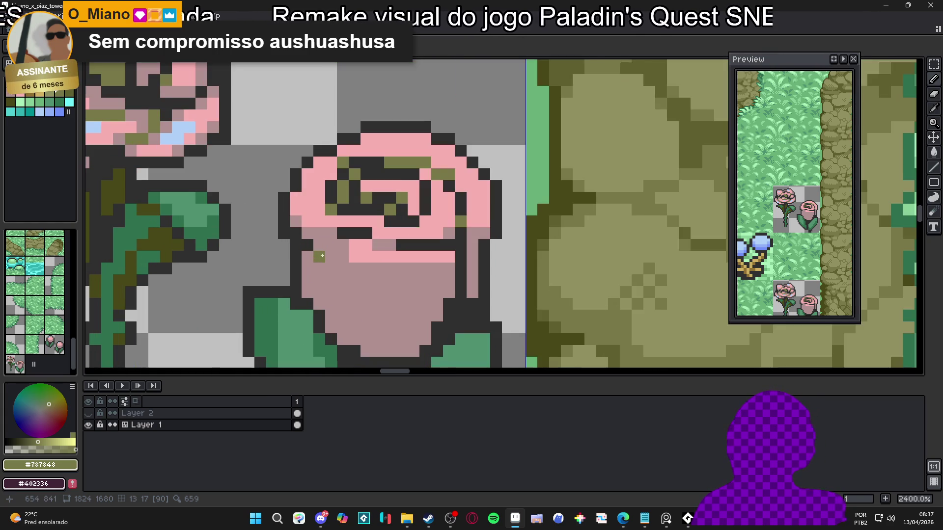
pyautogui.scroll(3, 310, 250)
pyautogui.moveTo(318, 246); pyautogui.dragTo(331, 246)
pyautogui.click(414, 245)
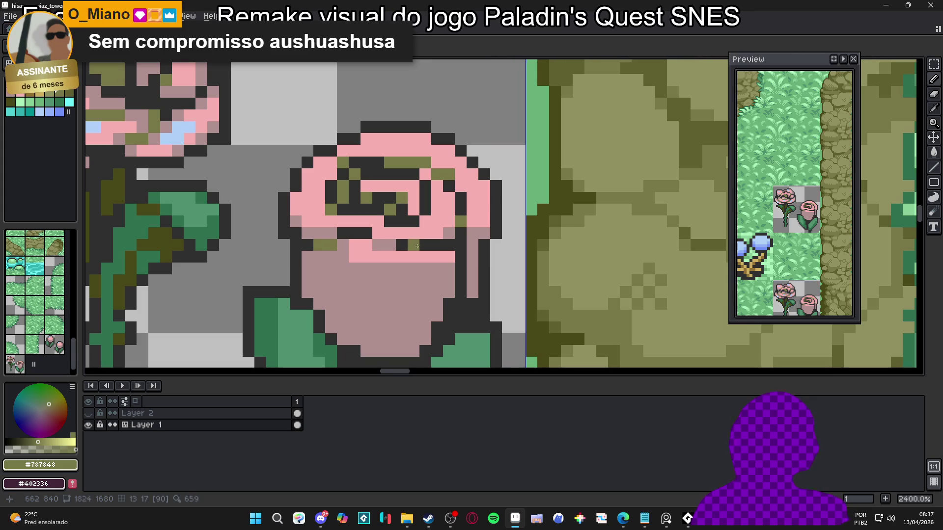
pyautogui.hotkey('ctrl', 'z')
# - Extend the dark line under the spiral and recolour the pixels below it pink
pyautogui.scroll(1, 382, 212)
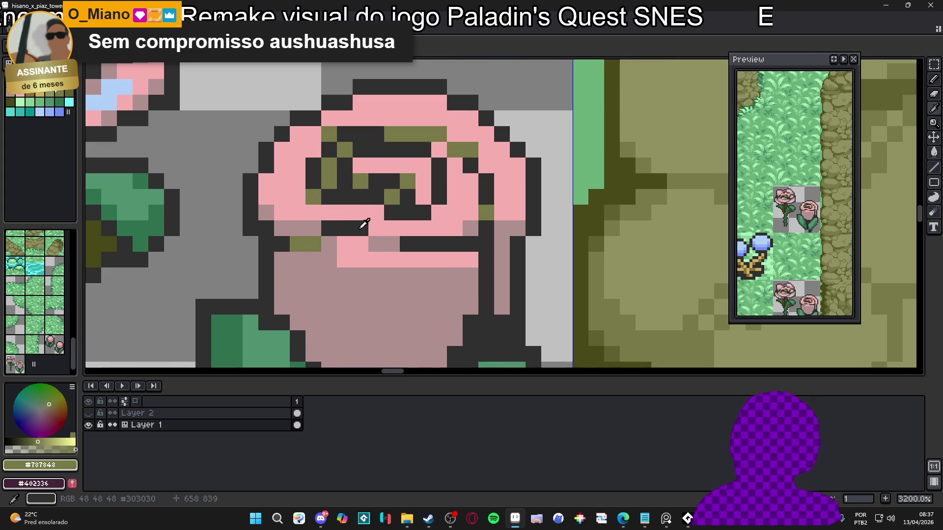
pyautogui.keyDown('alt'); pyautogui.click(338, 230); pyautogui.keyUp('alt')
pyautogui.moveTo(329, 244)
pyautogui.mouseDown()
pyautogui.moveTo(361, 244)
pyautogui.moveTo(313, 228)
pyautogui.mouseUp()
pyautogui.keyDown('alt'); pyautogui.click(315, 225); pyautogui.keyUp('alt')
pyautogui.keyDown('alt'); pyautogui.click(350, 216); pyautogui.keyUp('alt')
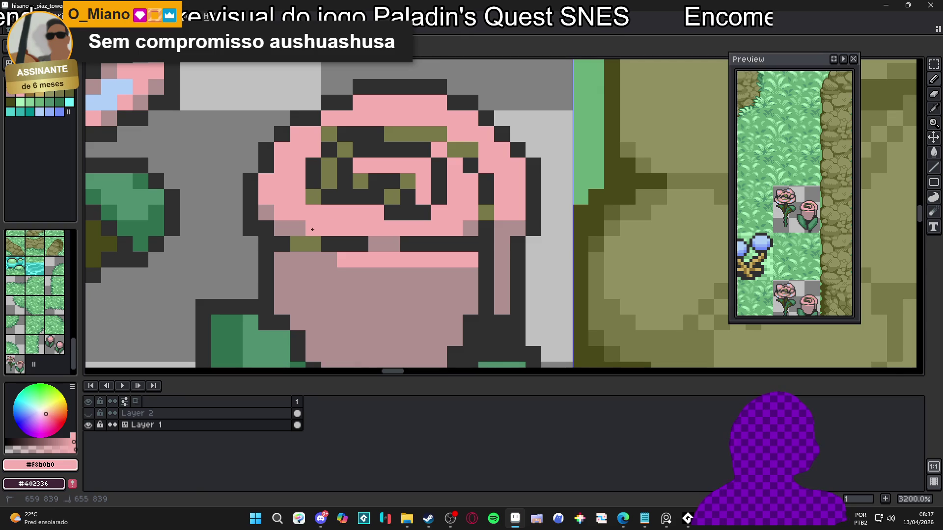
pyautogui.keyDown('alt'); pyautogui.click(295, 228); pyautogui.keyUp('alt')
# - Soften the rose's upper-left, top and right edges with muted pink #B09090, darkening the right edge
pyautogui.click(282, 149)
pyautogui.click(298, 134)
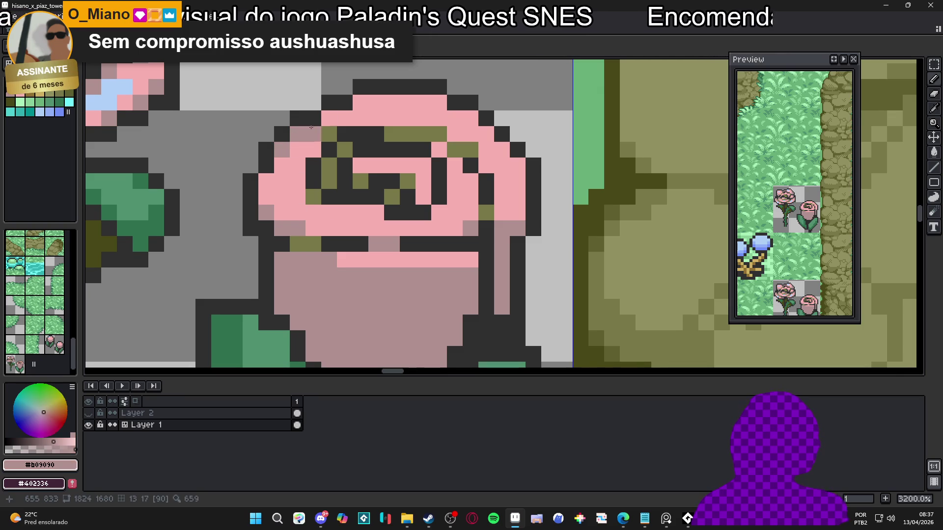
pyautogui.moveTo(329, 118); pyautogui.dragTo(343, 118)
pyautogui.click(360, 103)
pyautogui.click(439, 102)
pyautogui.click(471, 119)
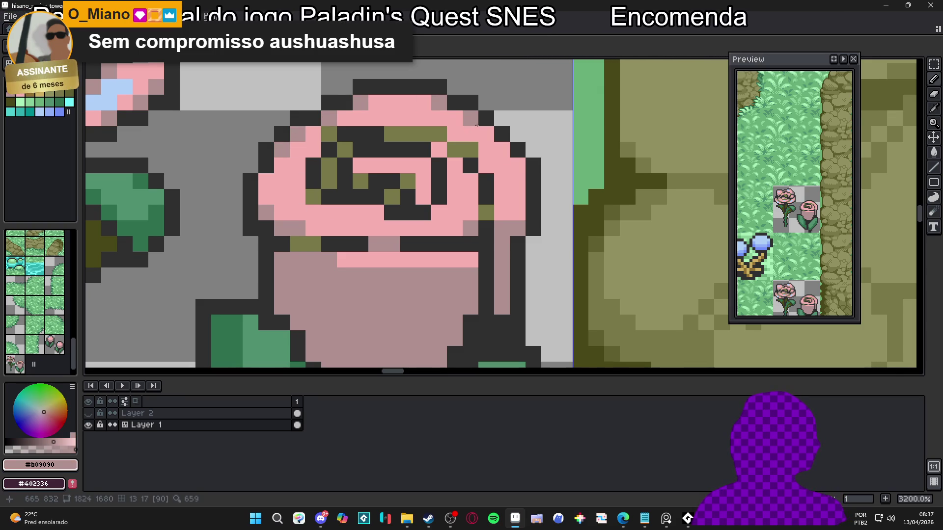
pyautogui.moveTo(517, 196); pyautogui.dragTo(517, 212)
pyautogui.scroll(-5, 523, 253)
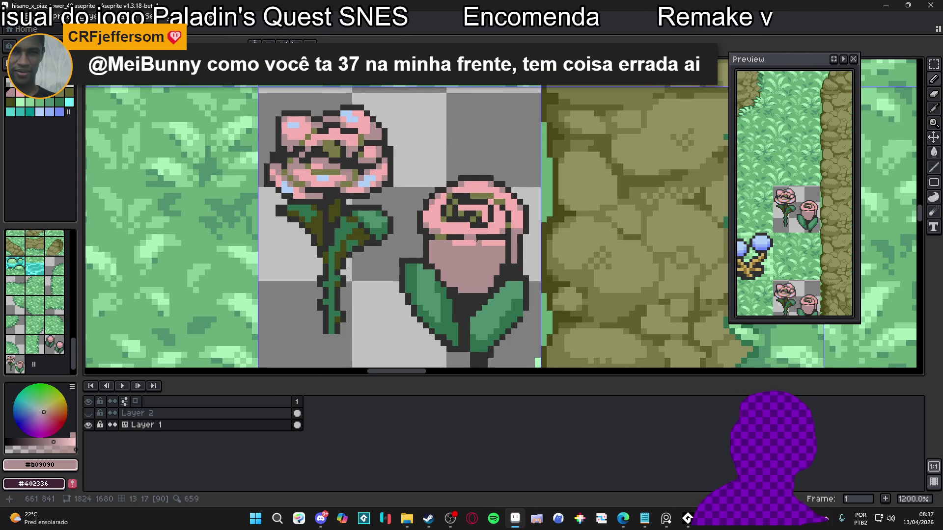
# - Draw a dark #303030 line across the middle of the rose
pyautogui.scroll(1, 476, 239)
pyautogui.keyDown('alt'); pyautogui.click(455, 232); pyautogui.keyUp('alt')
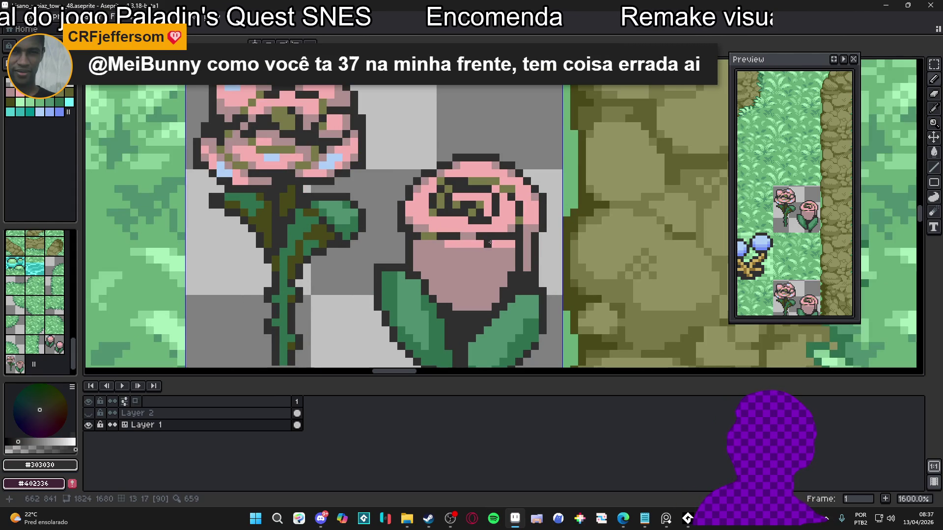
pyautogui.moveTo(483, 244); pyautogui.dragTo(447, 244)
# - Blend the rose's lower outline row with muted pink #B09090
pyautogui.keyDown('alt'); pyautogui.click(453, 236); pyautogui.keyUp('alt')
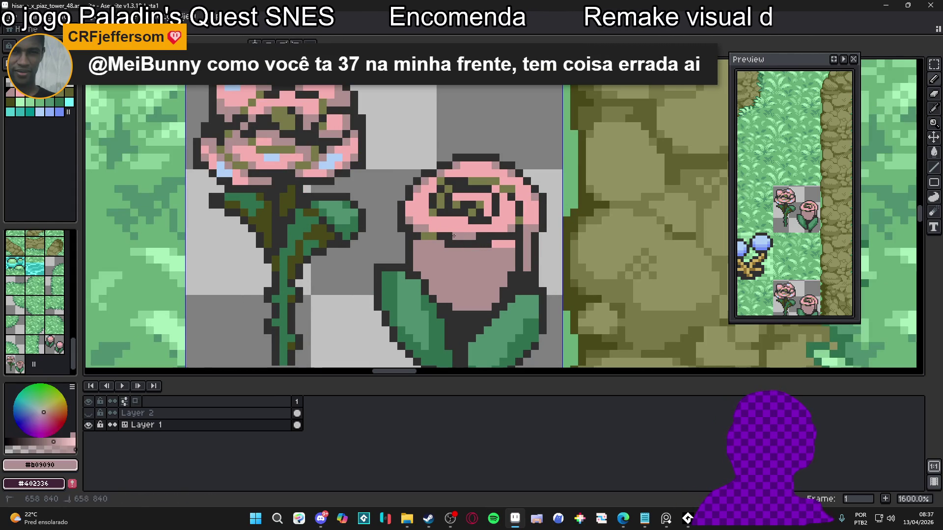
pyautogui.keyDown('alt'); pyautogui.click(475, 234); pyautogui.keyUp('alt')
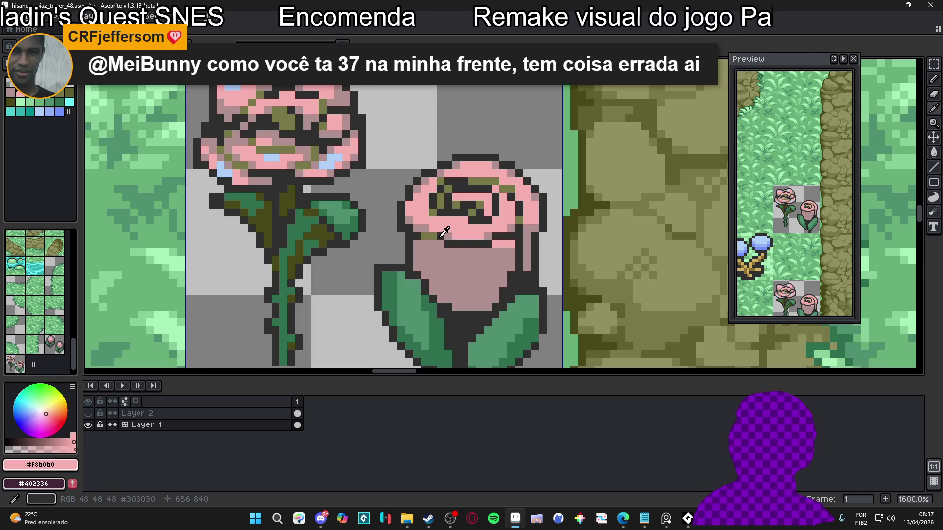
pyautogui.keyDown('alt'); pyautogui.click(447, 236); pyautogui.keyUp('alt')
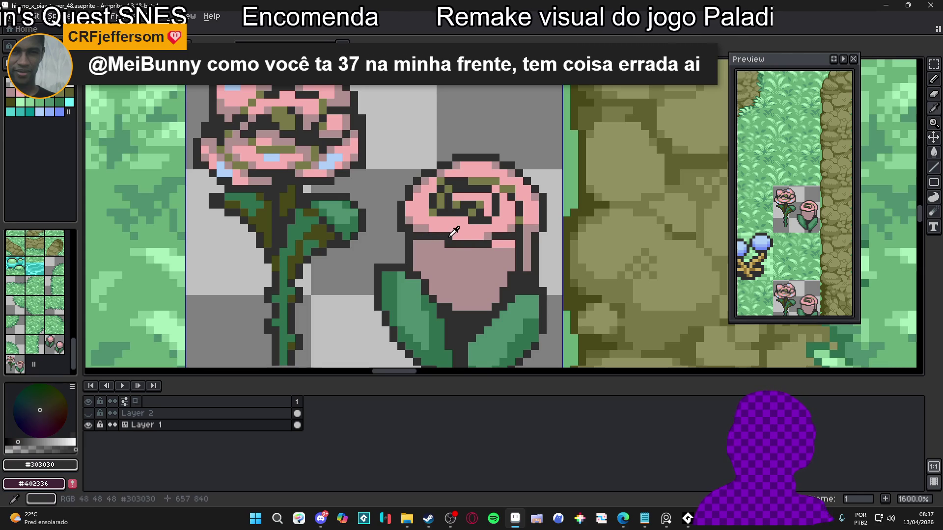
pyautogui.keyDown('alt'); pyautogui.click(452, 237); pyautogui.keyUp('alt')
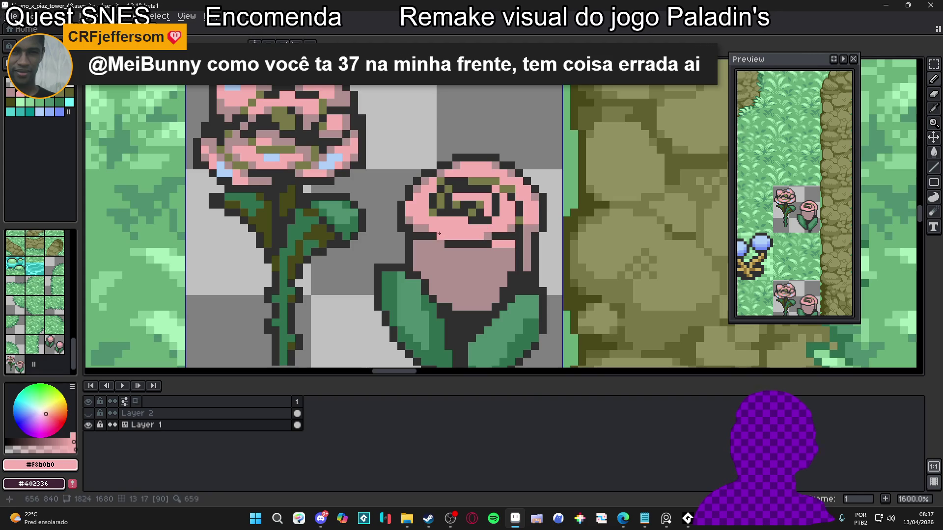
pyautogui.keyDown('alt'); pyautogui.click(440, 239); pyautogui.keyUp('alt')
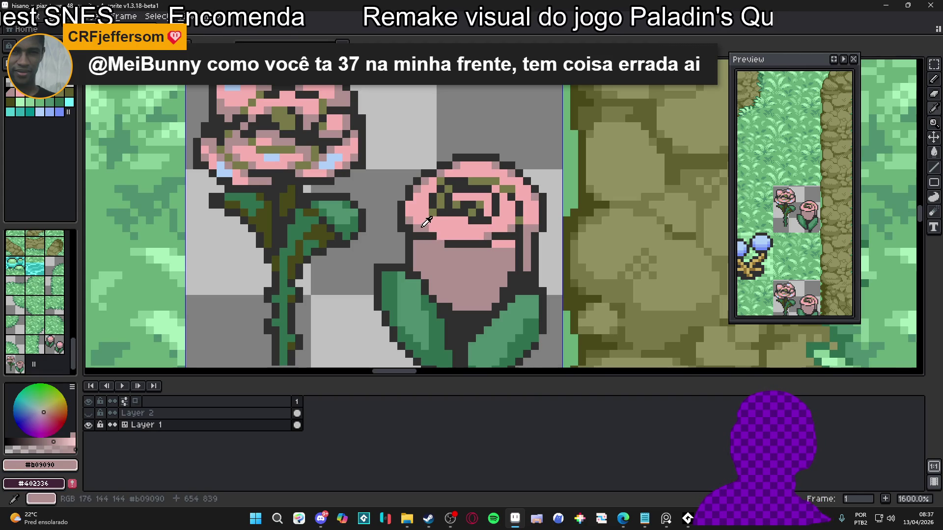
pyautogui.keyDown('alt'); pyautogui.click(430, 239); pyautogui.keyUp('alt')
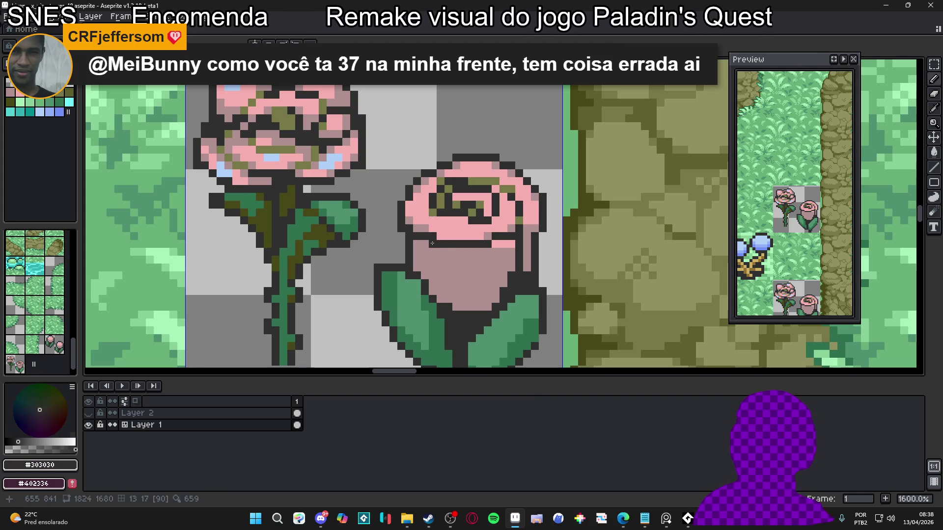
pyautogui.keyDown('alt'); pyautogui.click(426, 228); pyautogui.keyUp('alt')
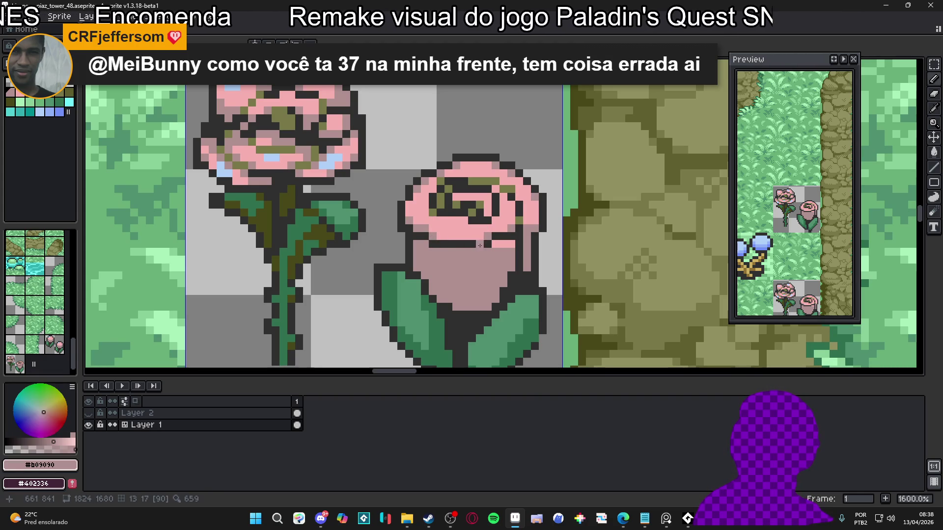
pyautogui.click(480, 245)
pyautogui.moveTo(495, 244); pyautogui.dragTo(513, 245)
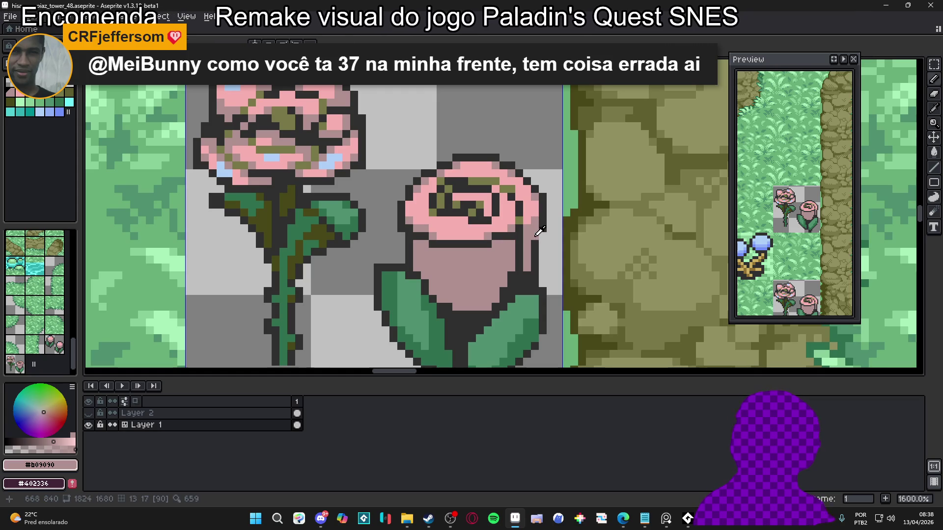
pyautogui.keyDown('alt'); pyautogui.click(533, 236); pyautogui.keyUp('alt')
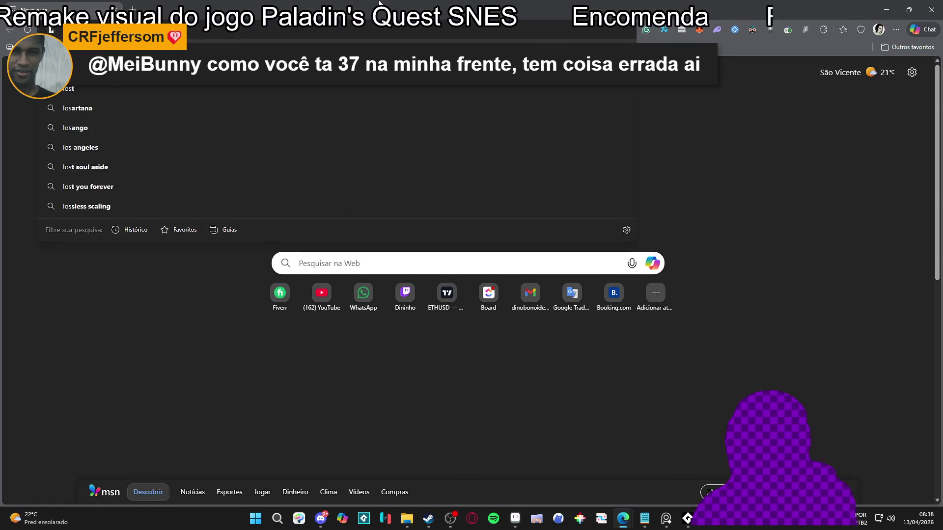
# - Load the Lospec palette list, scroll down to its results, and switch back to Aseprite
pyautogui.press('Return')
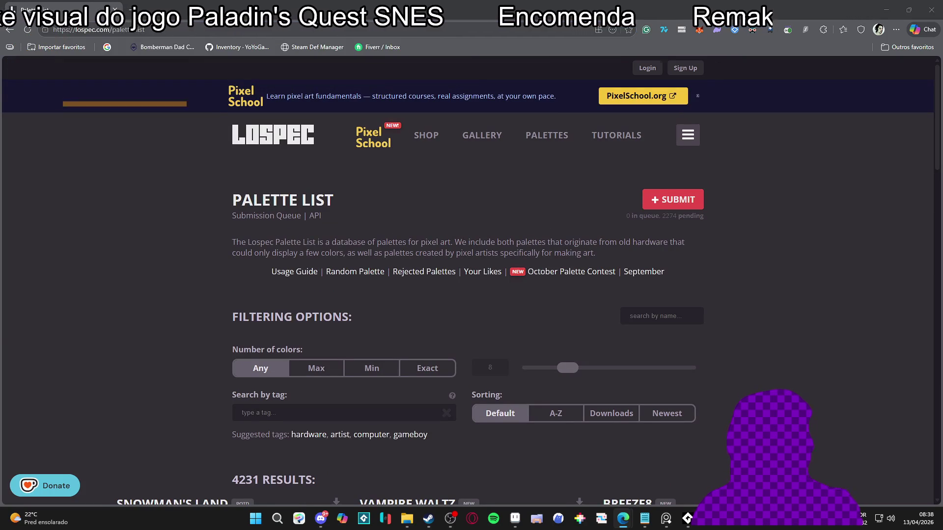
pyautogui.scroll(-4, 201, 202)
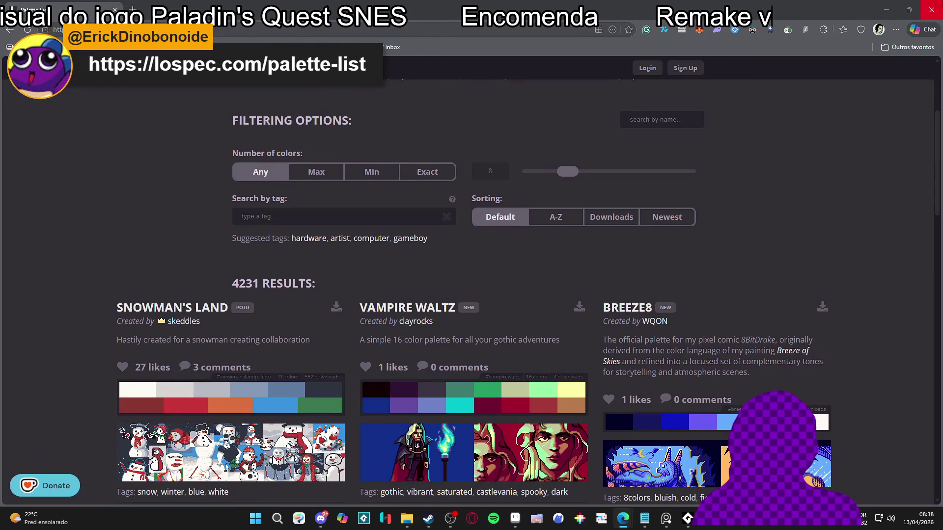
pyautogui.hotkey('alt', 'Tab')
# - Eyedrop the rose bud's light pink, dusty pink and dark outline colours up close
pyautogui.scroll(-2, 446, 246)
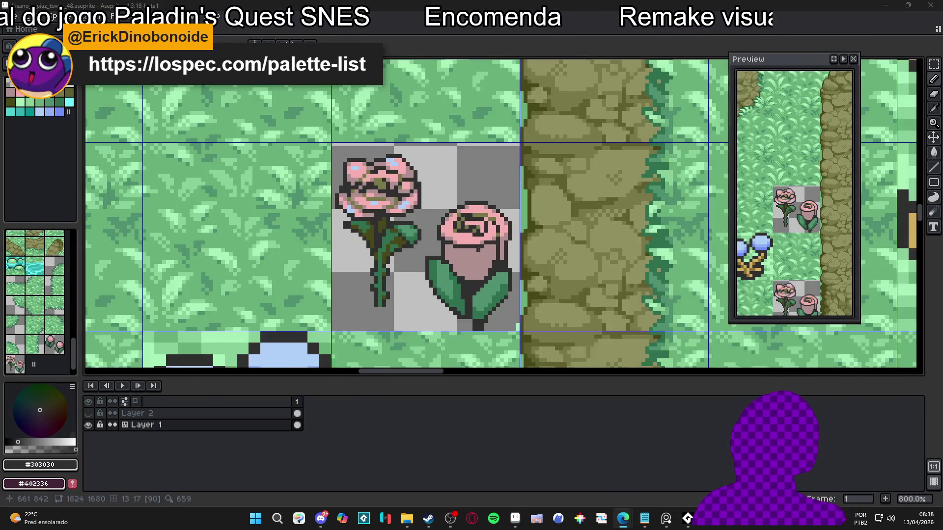
pyautogui.scroll(3, 435, 245)
pyautogui.keyDown('alt'); pyautogui.click(397, 251); pyautogui.keyUp('alt')
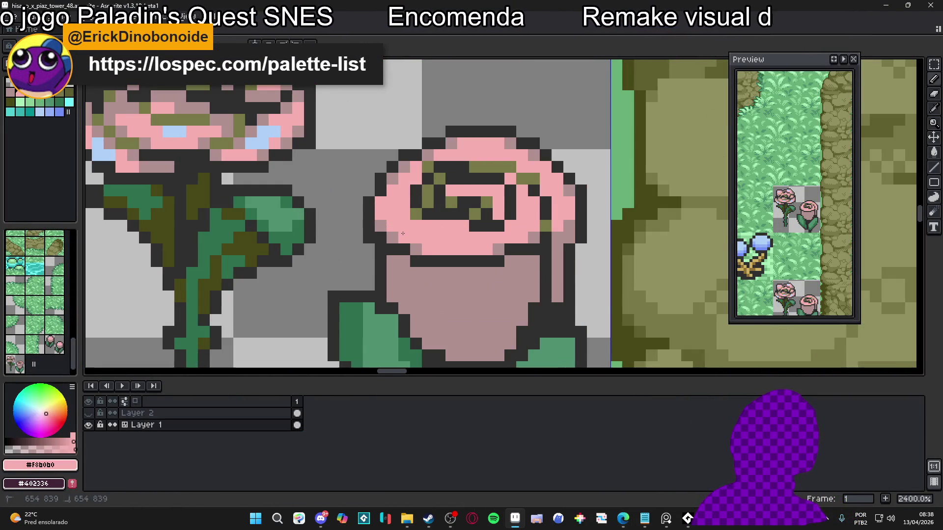
pyautogui.scroll(-2, 397, 250)
pyautogui.scroll(2, 397, 251)
pyautogui.scroll(2, 397, 251)
pyautogui.keyDown('alt'); pyautogui.click(387, 242); pyautogui.keyUp('alt')
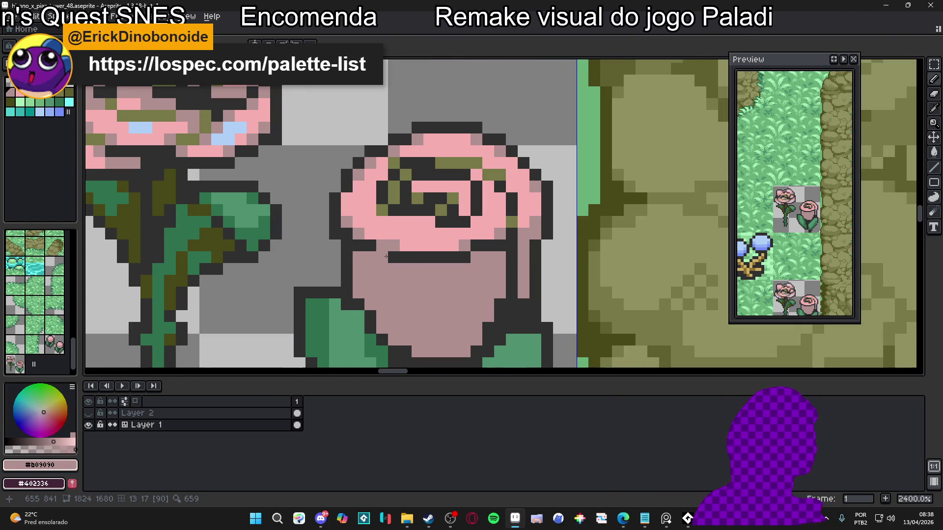
pyautogui.scroll(-5, 388, 252)
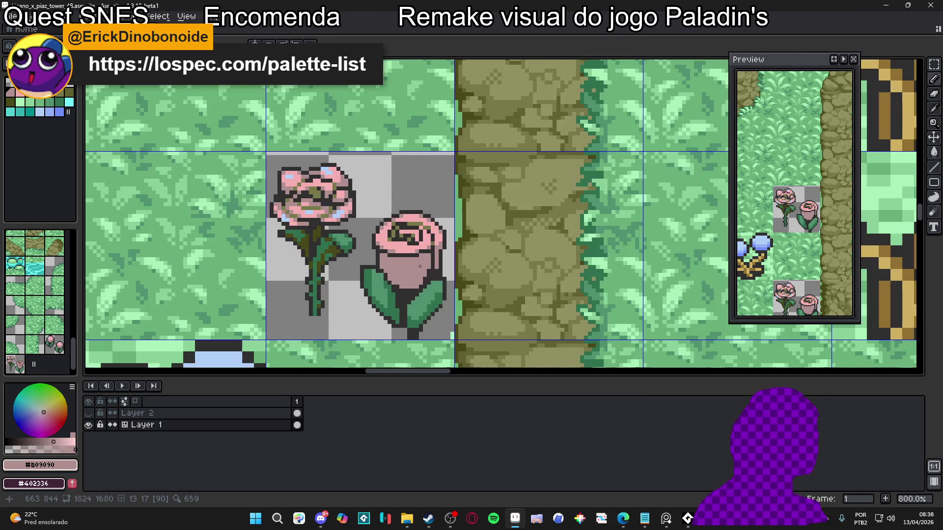
pyautogui.scroll(-3, 408, 259)
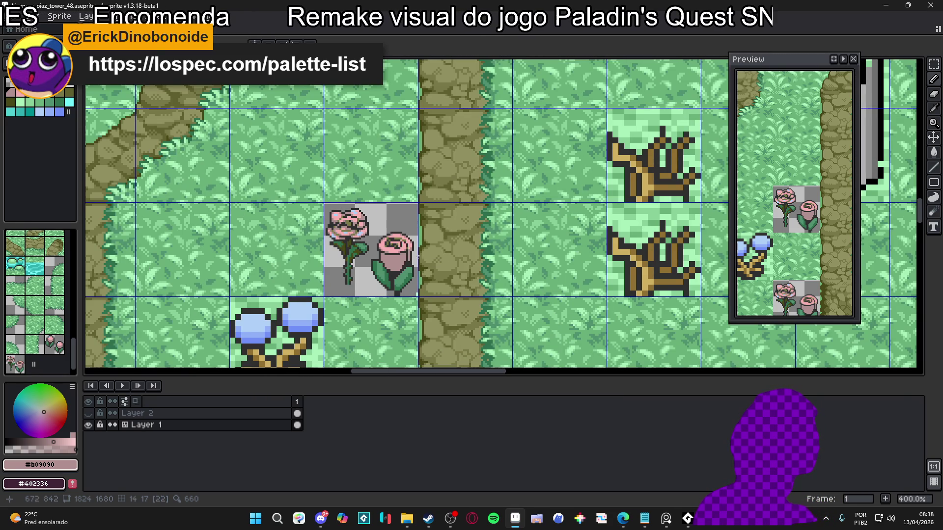
pyautogui.scroll(6, 417, 257)
pyautogui.keyDown('alt'); pyautogui.click(382, 236); pyautogui.keyUp('alt')
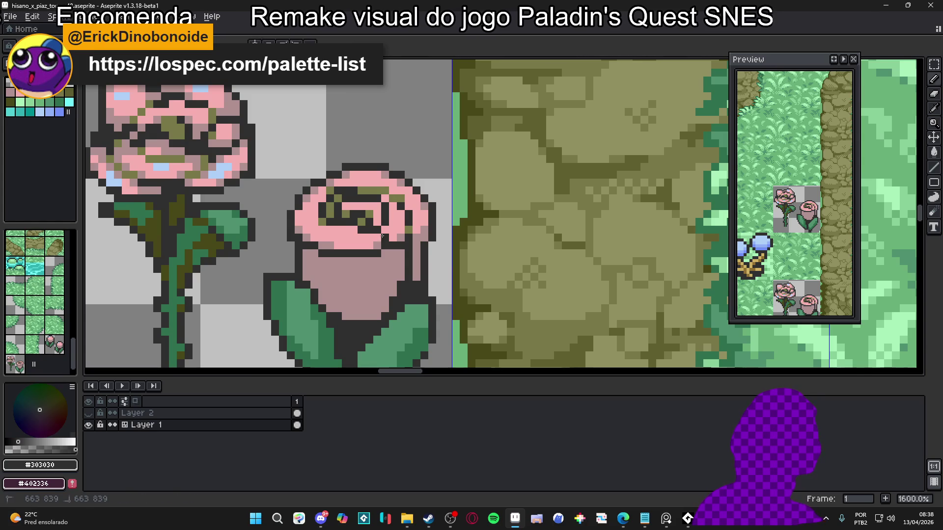
# - Pick the bud's olive colour and paint one olive pixel on its pink edge
pyautogui.scroll(-4, 391, 231)
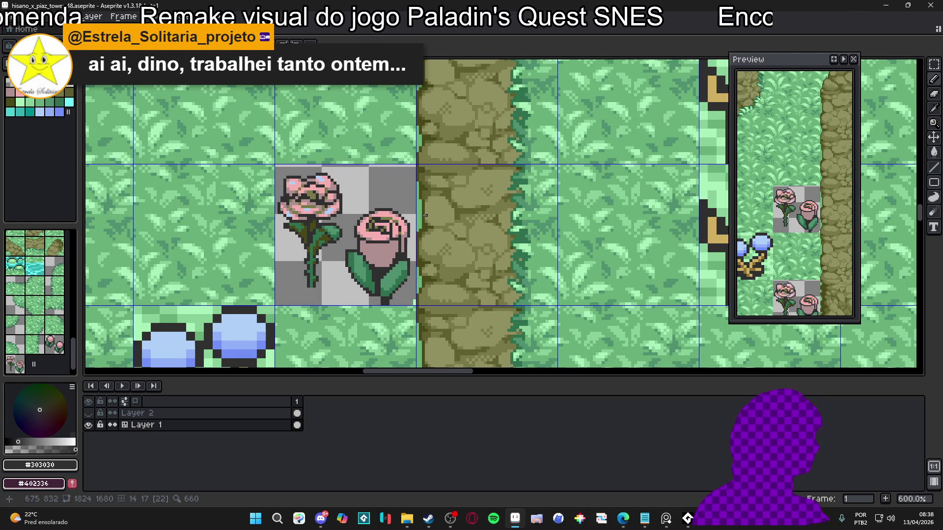
pyautogui.scroll(3, 412, 229)
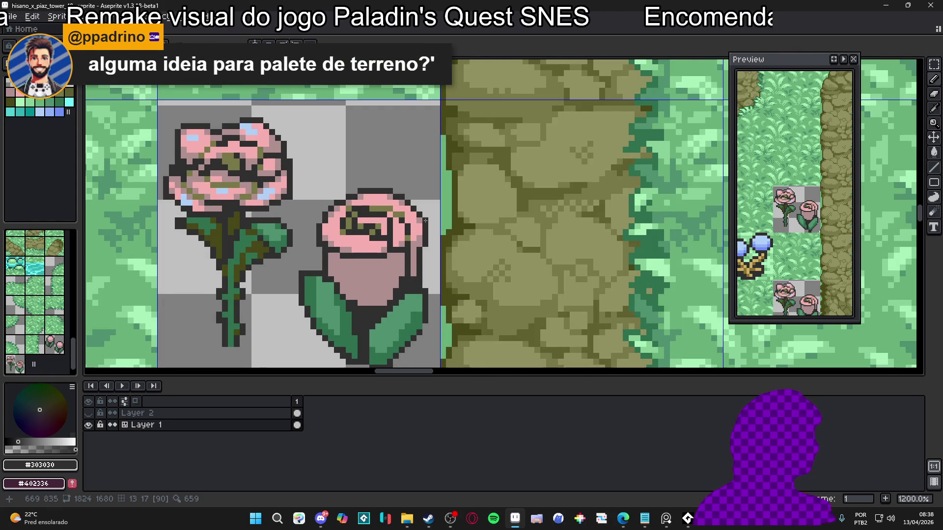
pyautogui.scroll(2, 377, 223)
pyautogui.keyDown('alt'); pyautogui.click(360, 229); pyautogui.keyUp('alt')
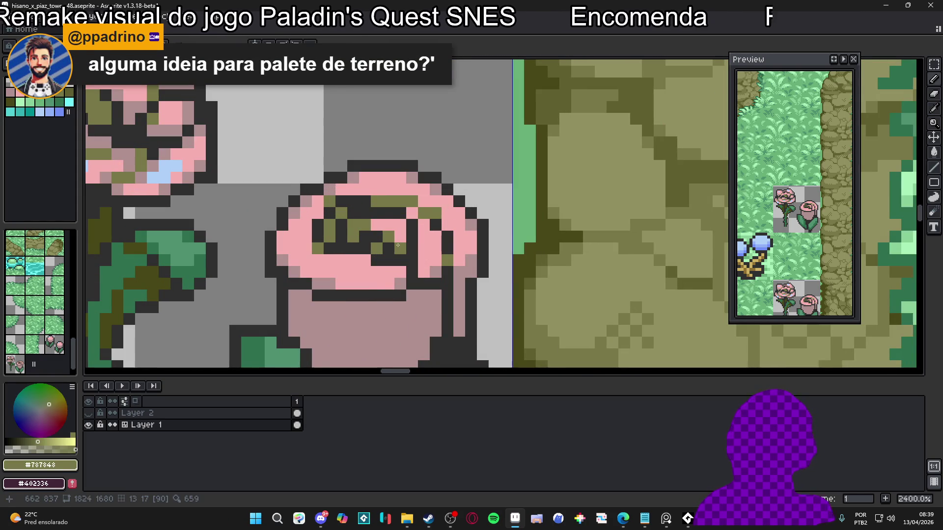
pyautogui.scroll(-7, 398, 245)
pyautogui.scroll(5, 415, 246)
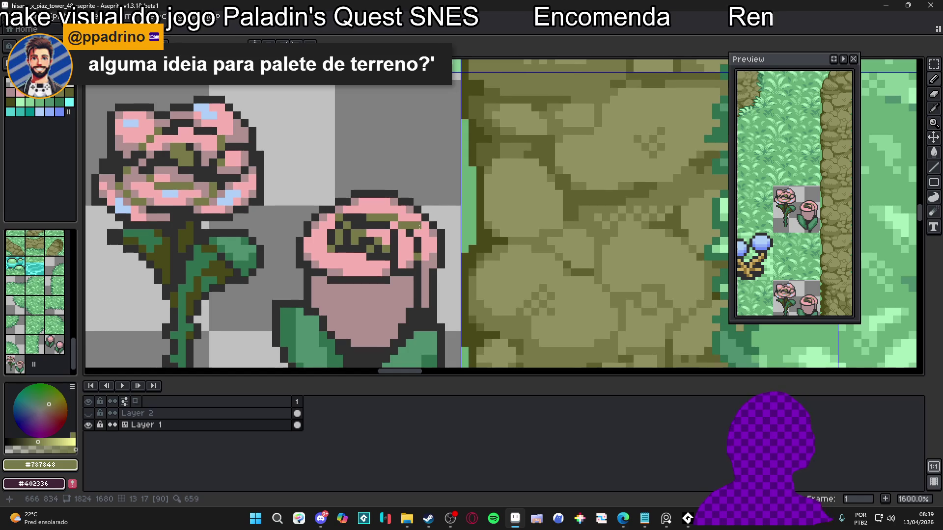
pyautogui.click(427, 239)
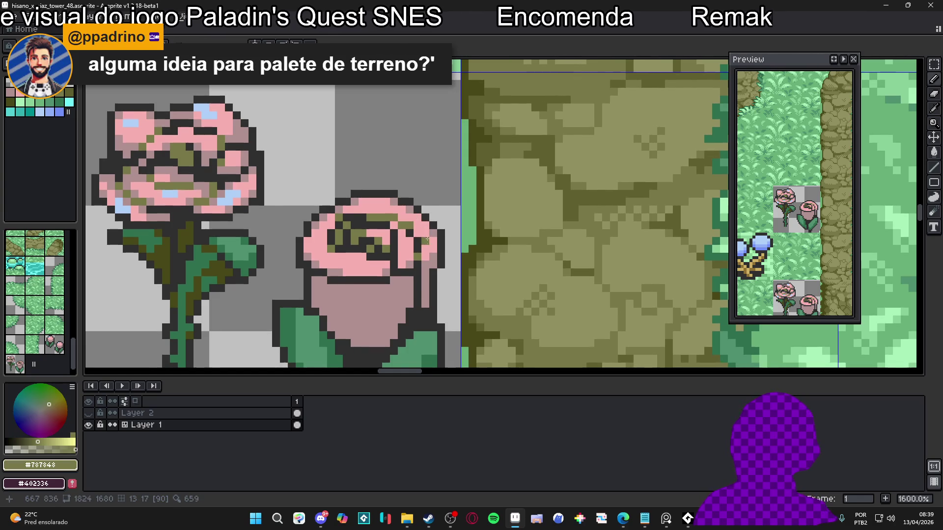
pyautogui.scroll(-5, 422, 240)
# - Save the tileset, inspect the island's roses up close, then start a Steam store search
pyautogui.hotkey('ctrl', 's')
pyautogui.scroll(-3, 395, 246)
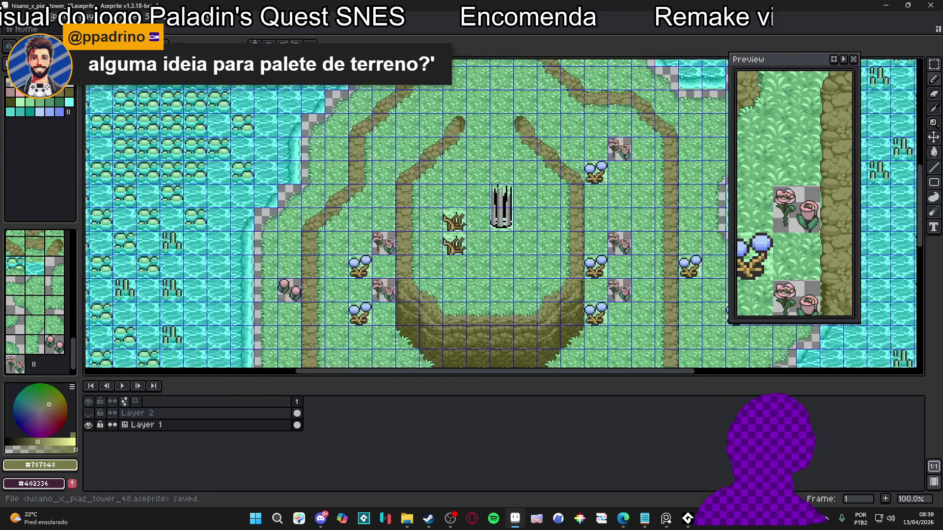
pyautogui.moveTo(395, 246)
pyautogui.mouseDown()
pyautogui.moveTo(374, 246)
pyautogui.moveTo(290, 185)
pyautogui.mouseUp()
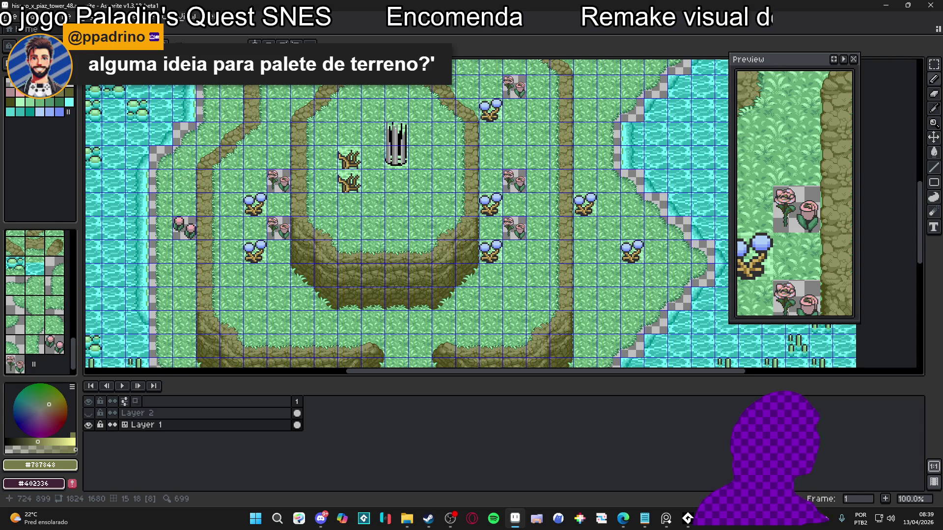
pyautogui.scroll(1, 309, 202)
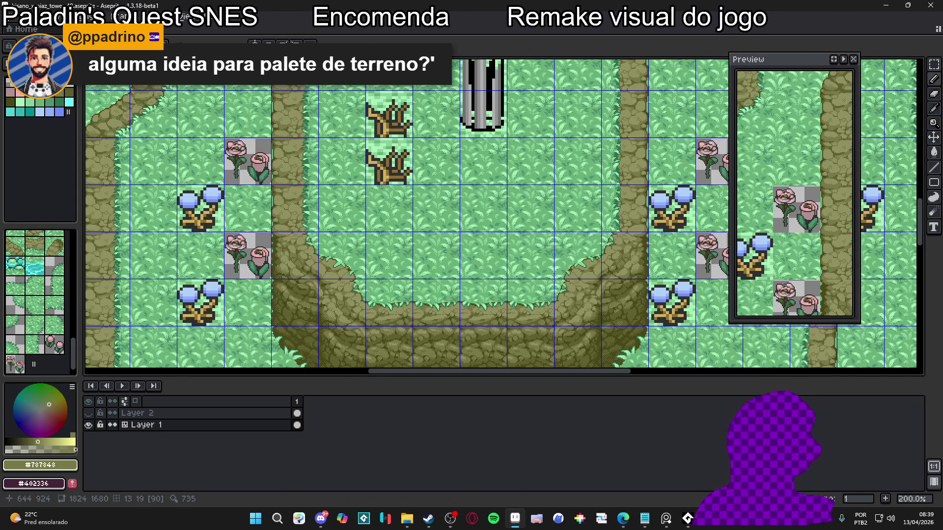
pyautogui.scroll(1, 244, 255)
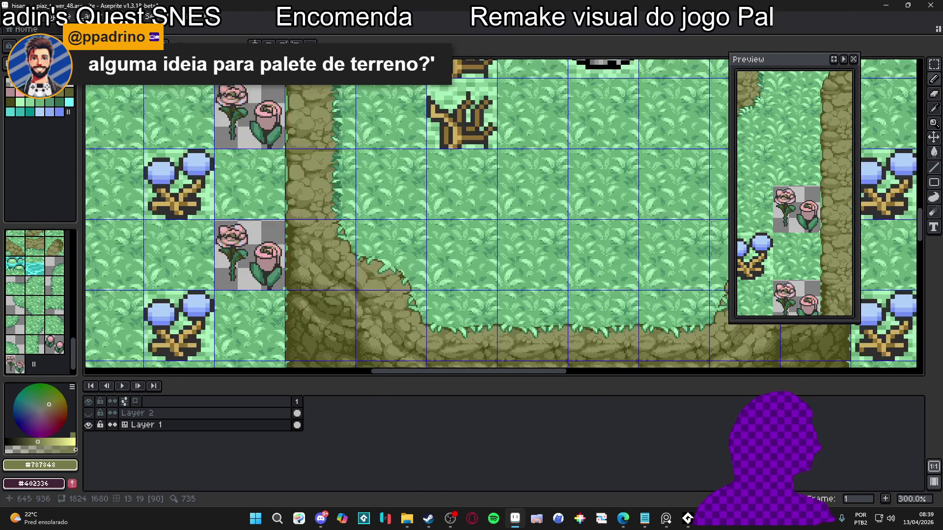
pyautogui.scroll(2, 244, 257)
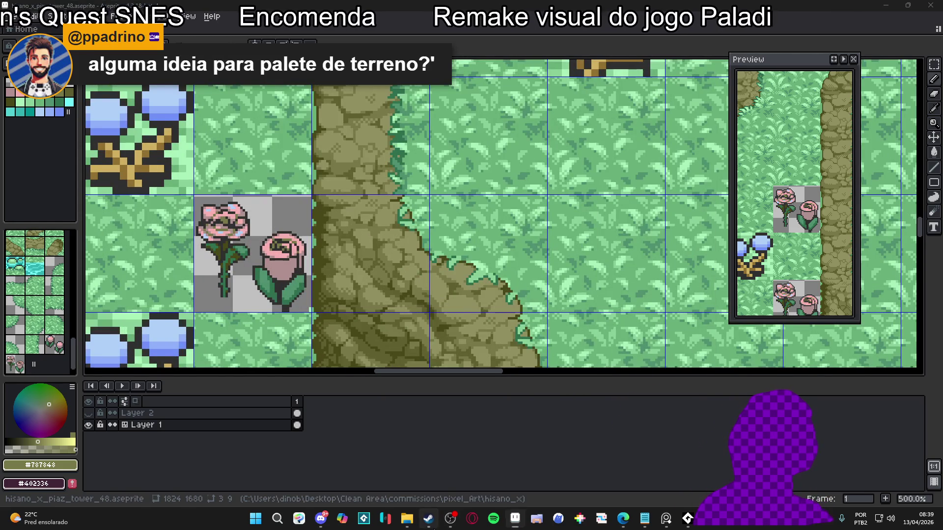
pyautogui.click(428, 518)
pyautogui.click(465, 55)
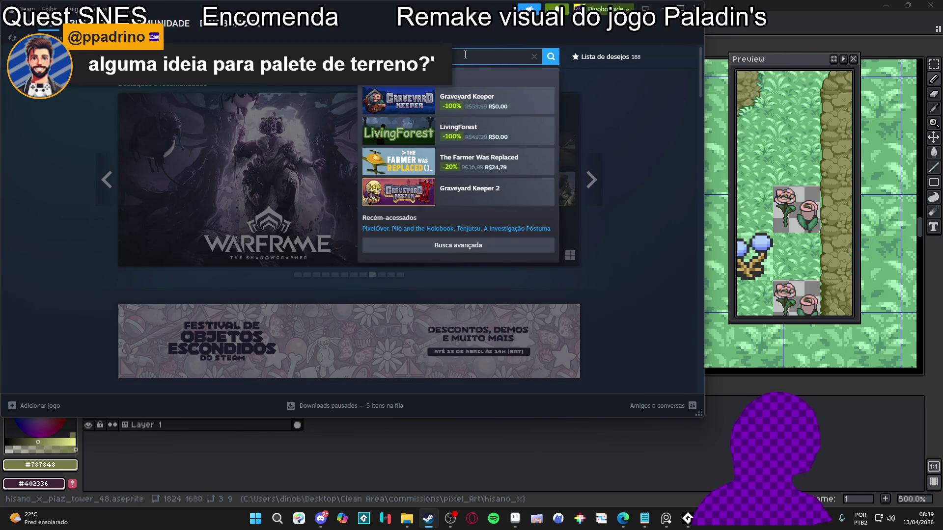
# - Search the store for 'never' and open the Neverway page in a maximized window
pyautogui.write('never')
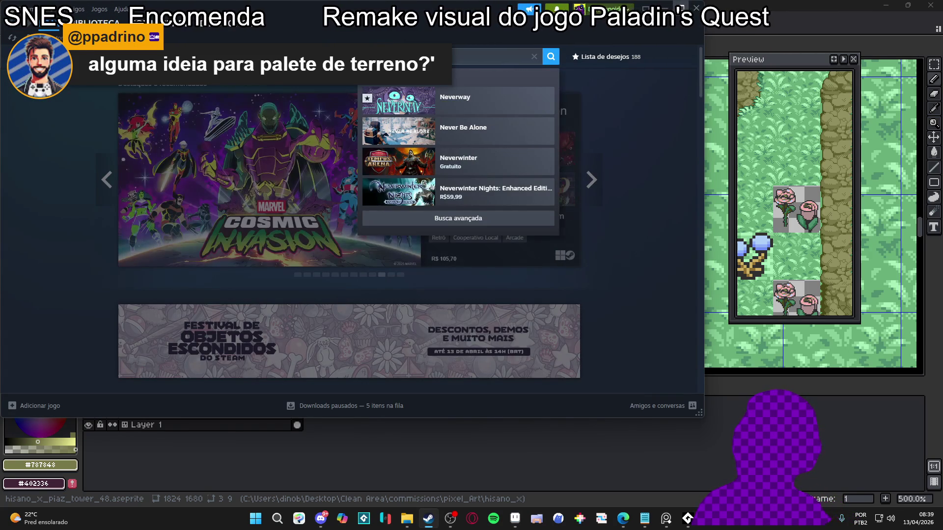
pyautogui.click(491, 100)
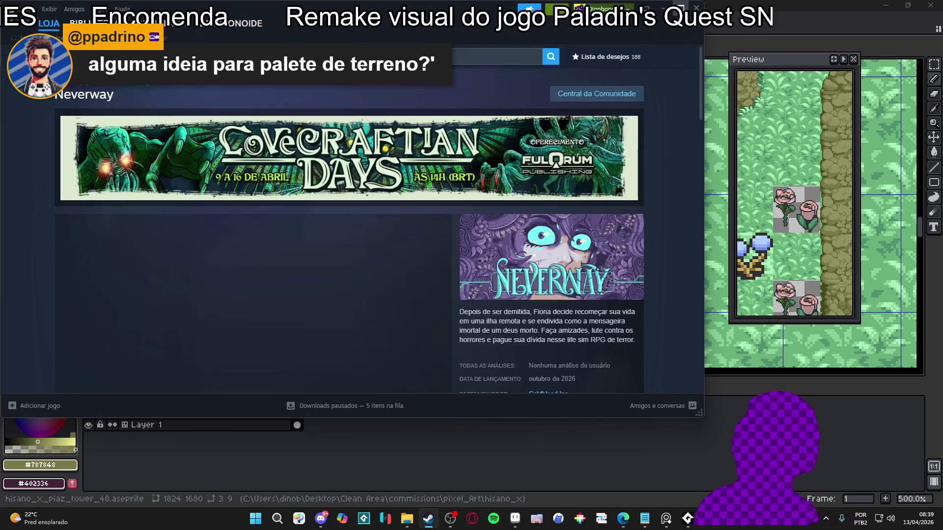
pyautogui.press('super+Up')
pyautogui.scroll(-2, 399, 288)
# - Step through the Neverway screenshots in the large viewer, close it, and pause the trailer
pyautogui.click(383, 358)
pyautogui.click(417, 245)
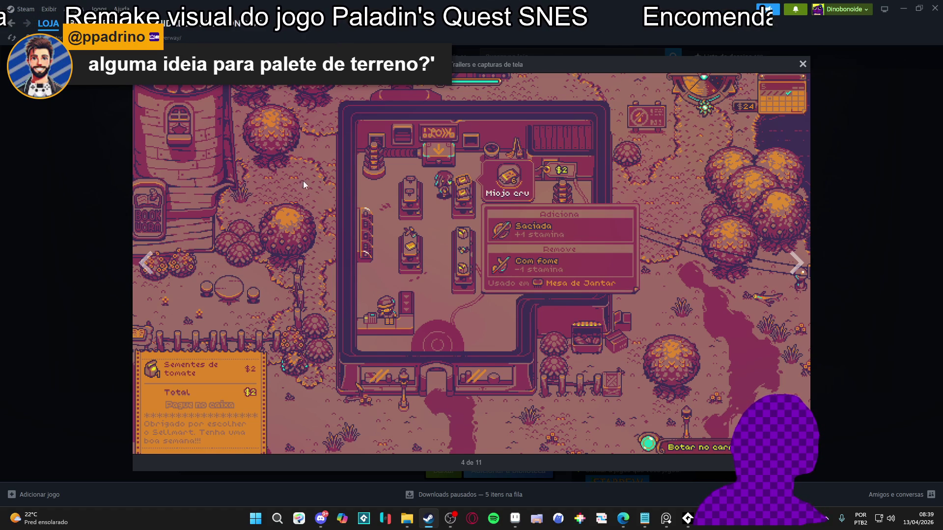
pyautogui.click(796, 264)
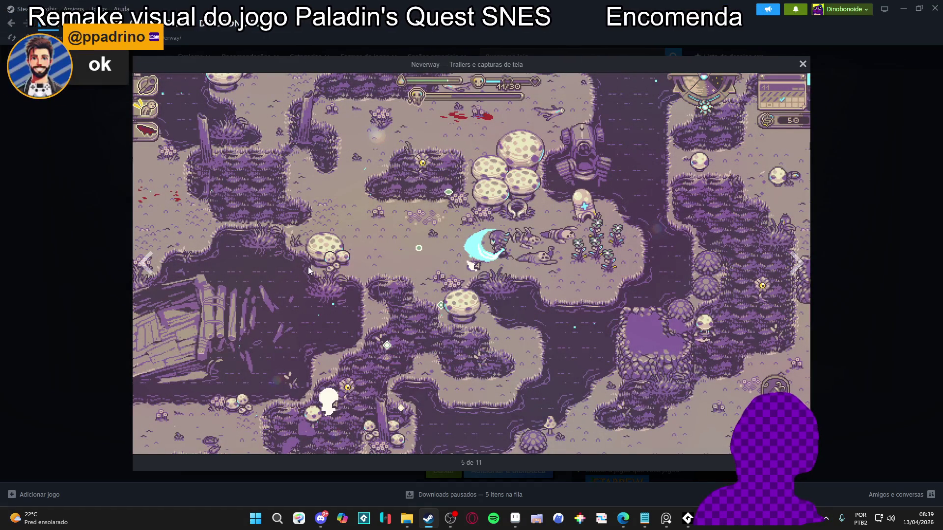
pyautogui.click(791, 265)
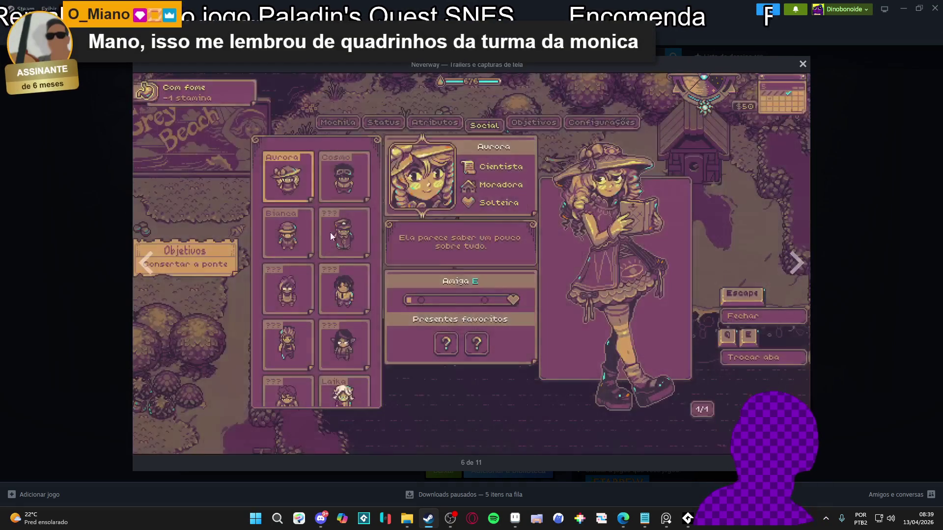
pyautogui.click(801, 264)
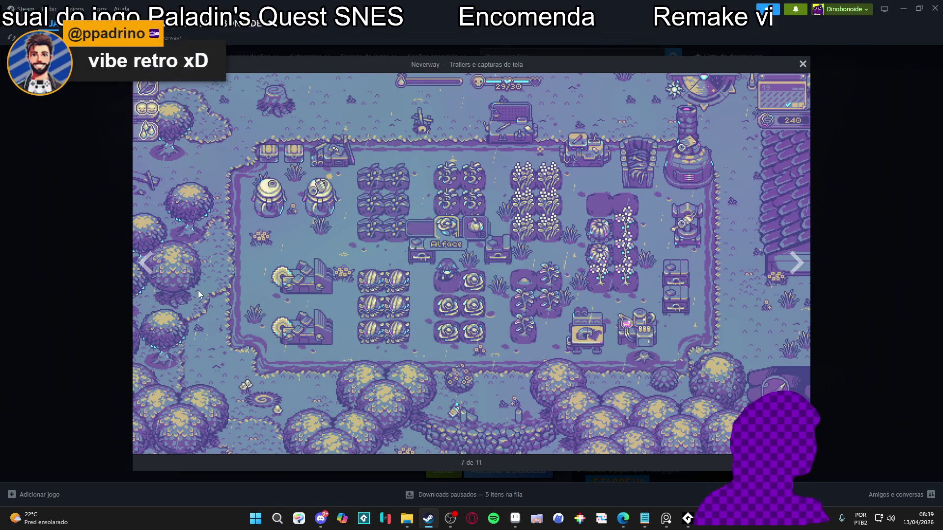
pyautogui.click(797, 265)
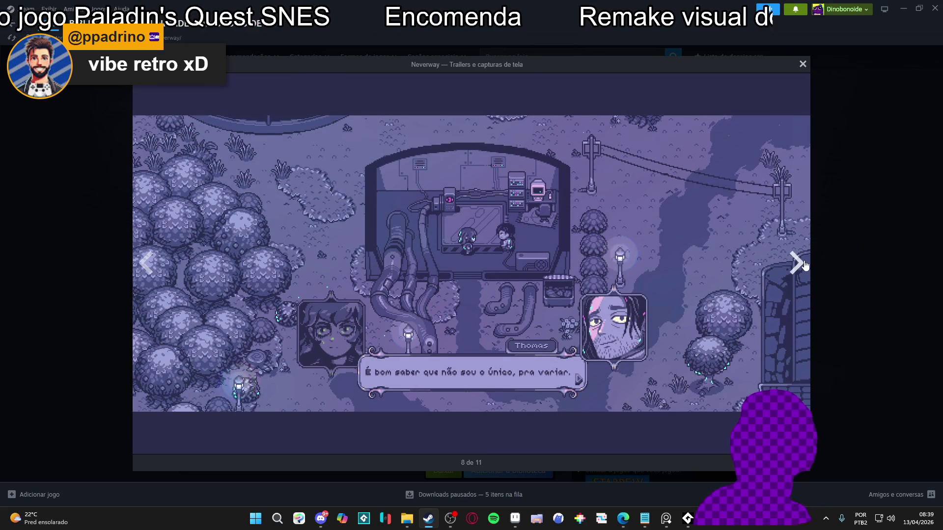
pyautogui.click(804, 264)
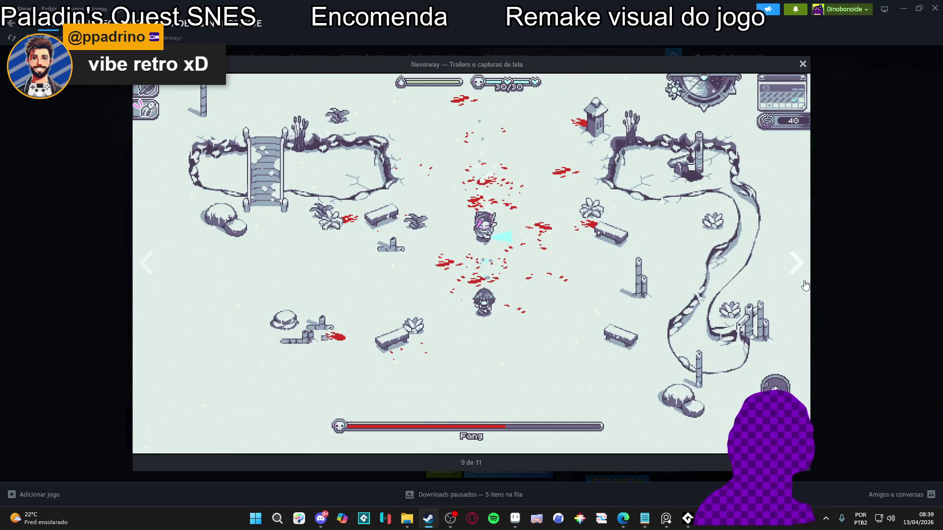
pyautogui.click(800, 277)
pyautogui.click(866, 264)
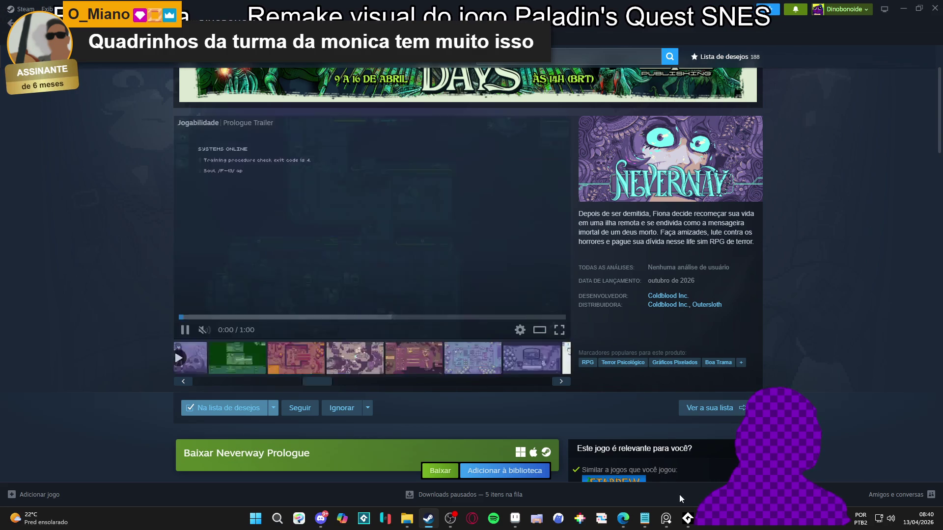
pyautogui.moveTo(624, 528)
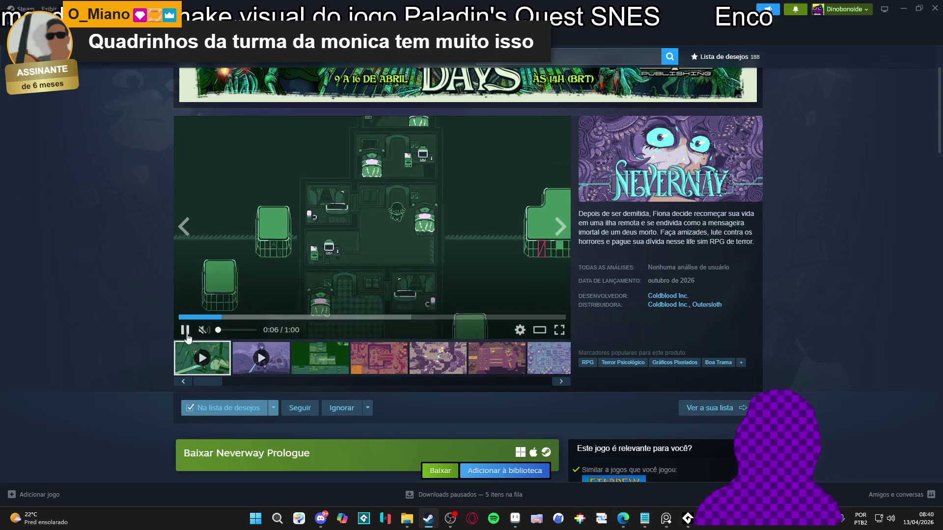
pyautogui.click(185, 330)
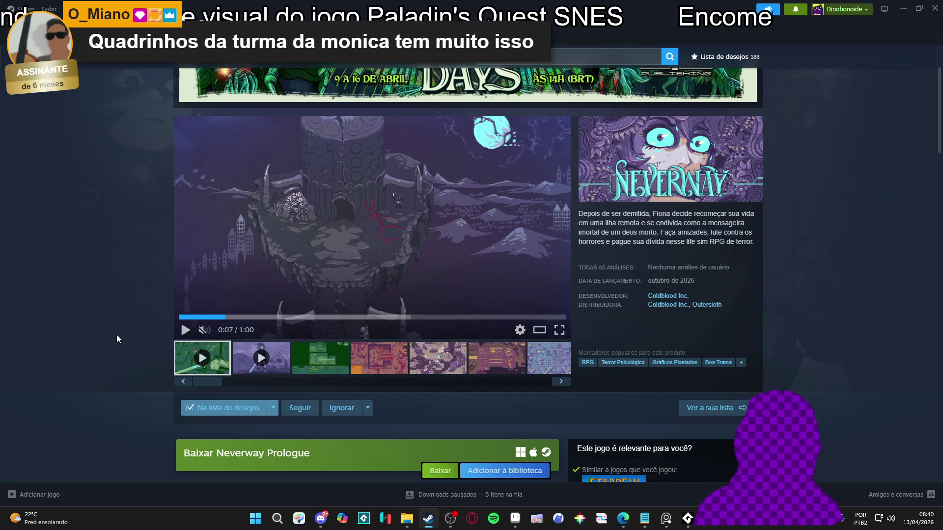
# - Return to Aseprite and sample the rose's pink, trying palette indices 7 and 8
pyautogui.click(903, 9)
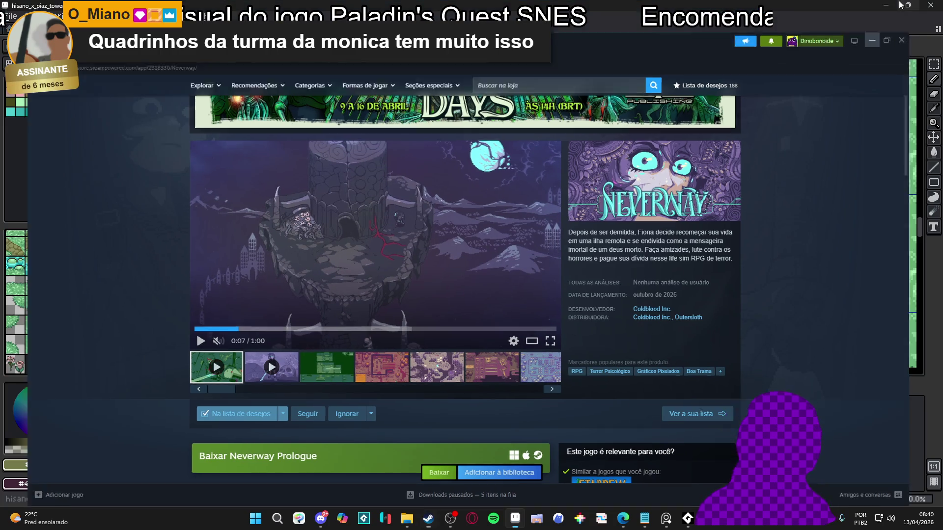
pyautogui.scroll(-1, 289, 322)
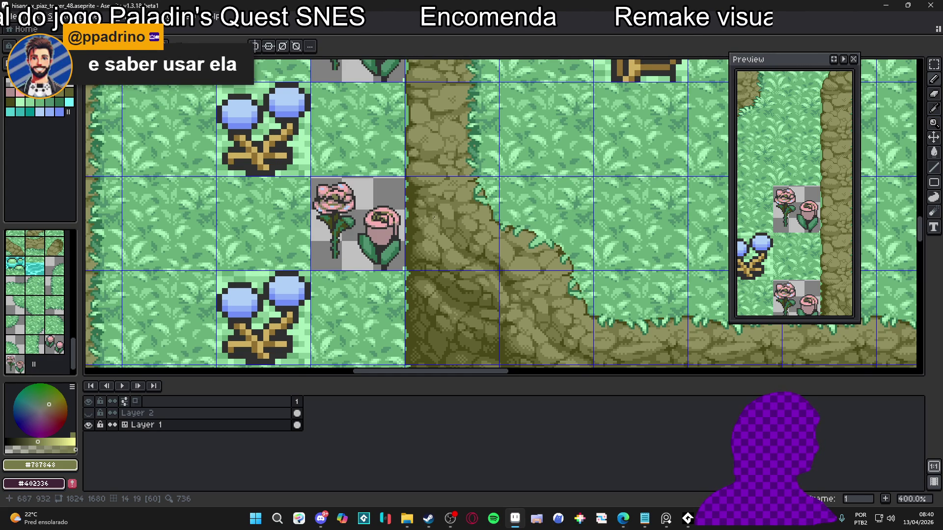
pyautogui.scroll(8, 348, 207)
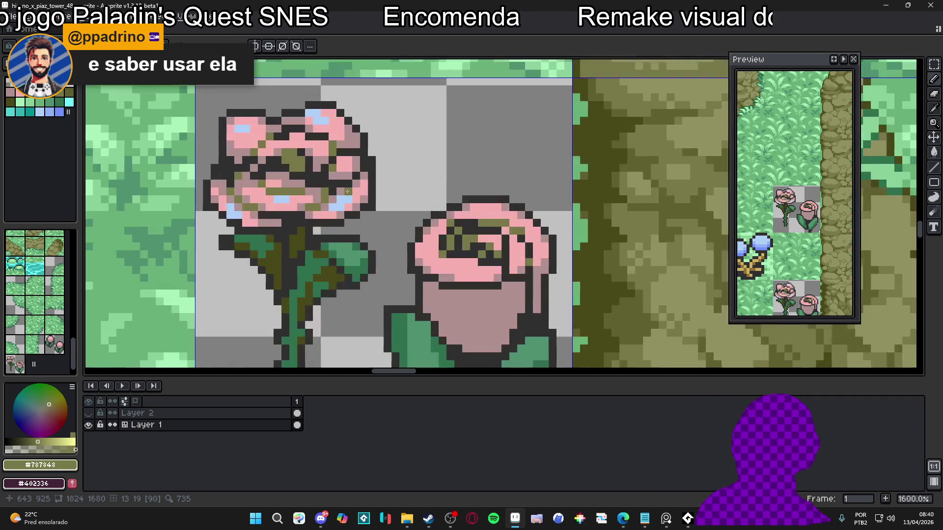
pyautogui.keyDown('alt'); pyautogui.click(370, 189); pyautogui.keyUp('alt')
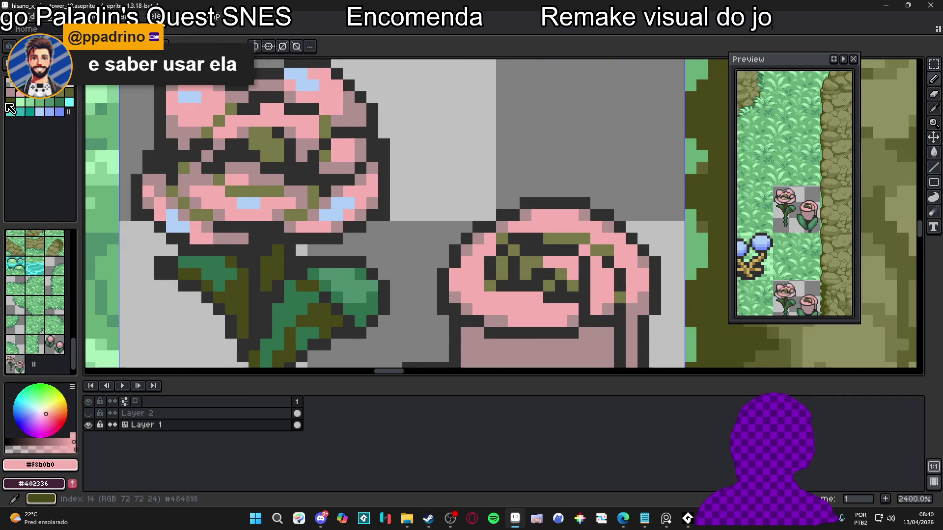
pyautogui.click(14, 101)
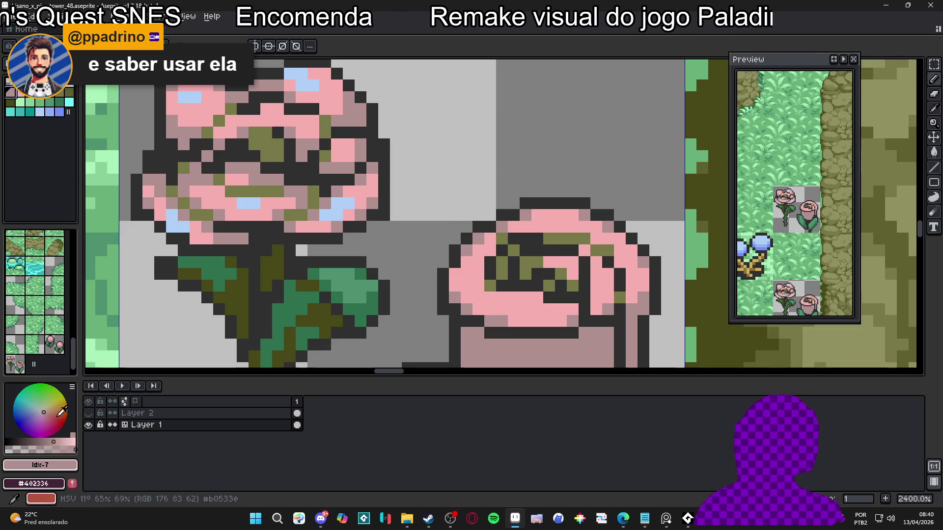
pyautogui.keyDown('alt'); pyautogui.click(348, 180); pyautogui.keyUp('alt')
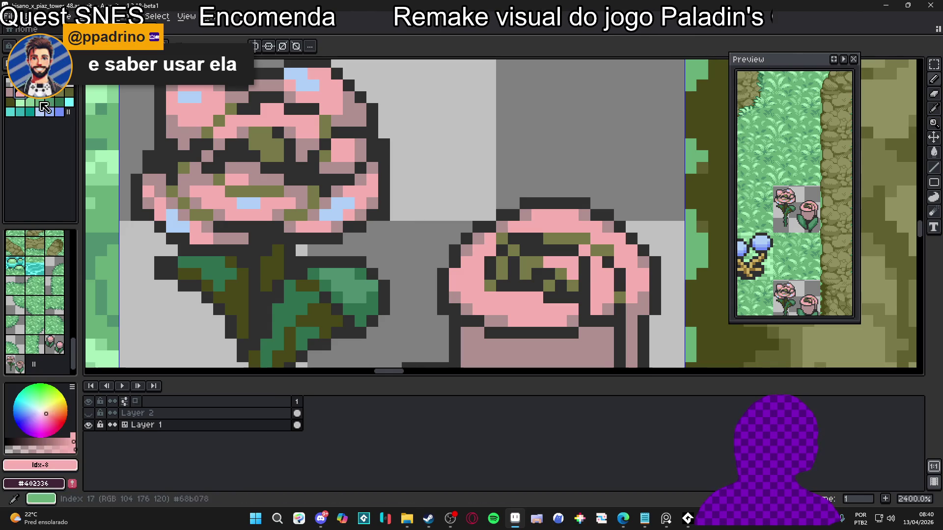
# - Compare the petal pinks against the highlight and keep light blue #B0D0F8 as the drawing colour
pyautogui.scroll(-3, 324, 230)
pyautogui.scroll(-3, 324, 230)
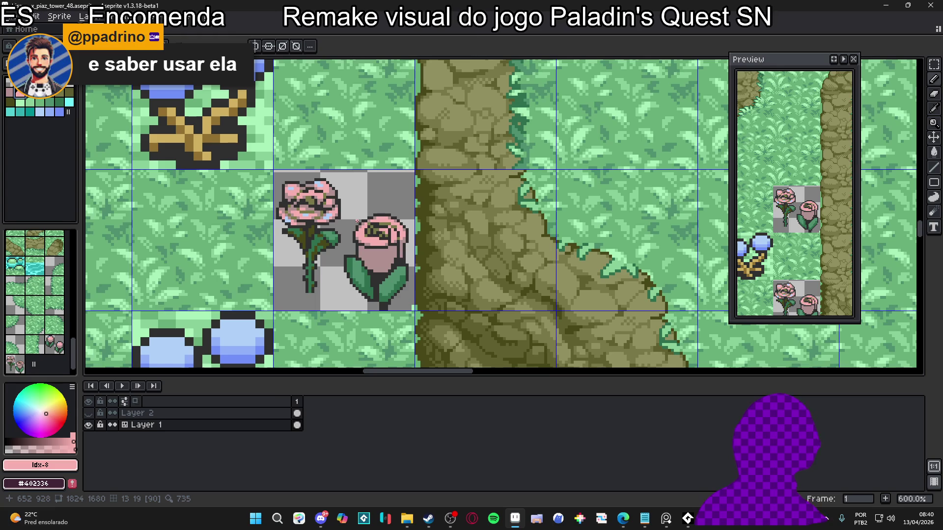
pyautogui.click(45, 112)
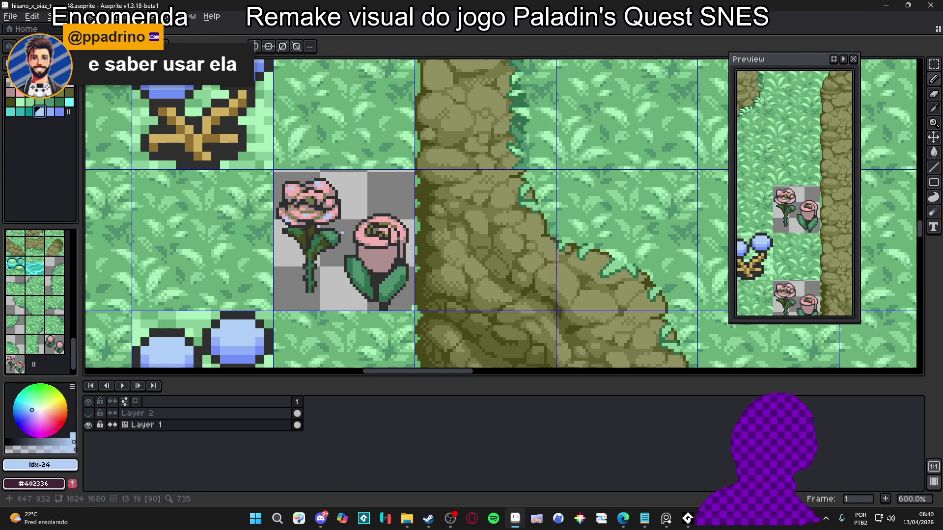
pyautogui.scroll(6, 347, 215)
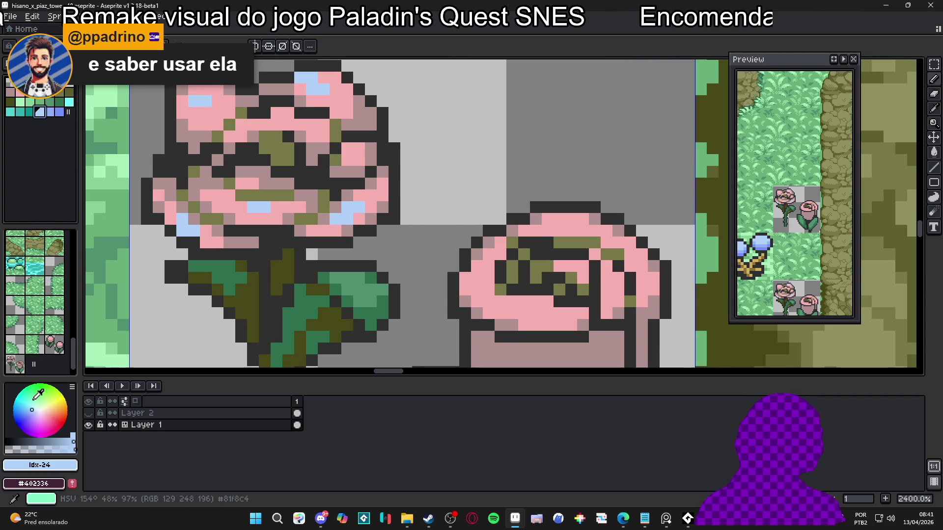
pyautogui.scroll(-3, 293, 227)
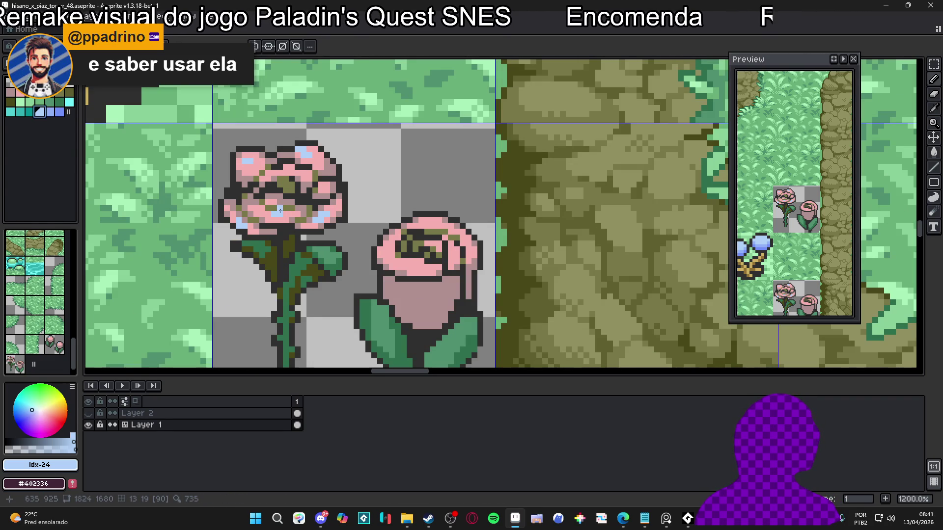
pyautogui.scroll(1, 281, 218)
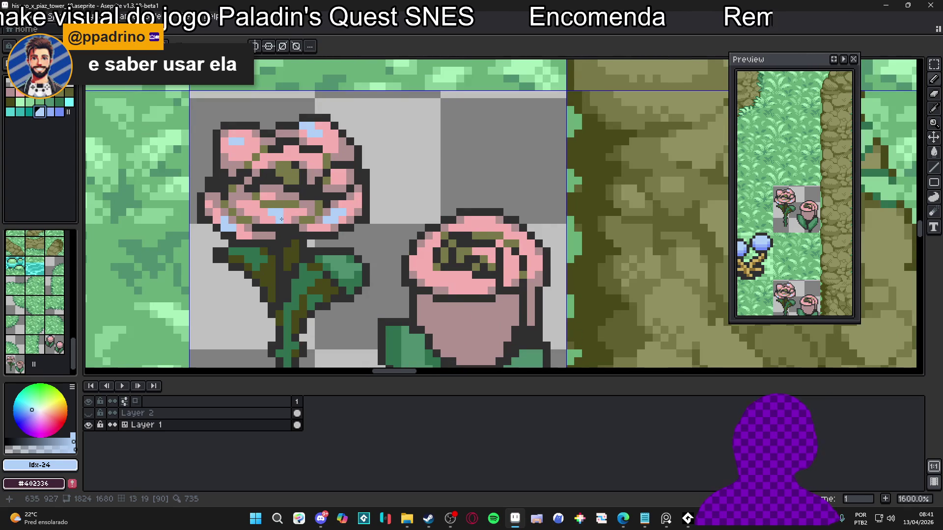
pyautogui.keyDown('alt'); pyautogui.click(282, 211); pyautogui.keyUp('alt')
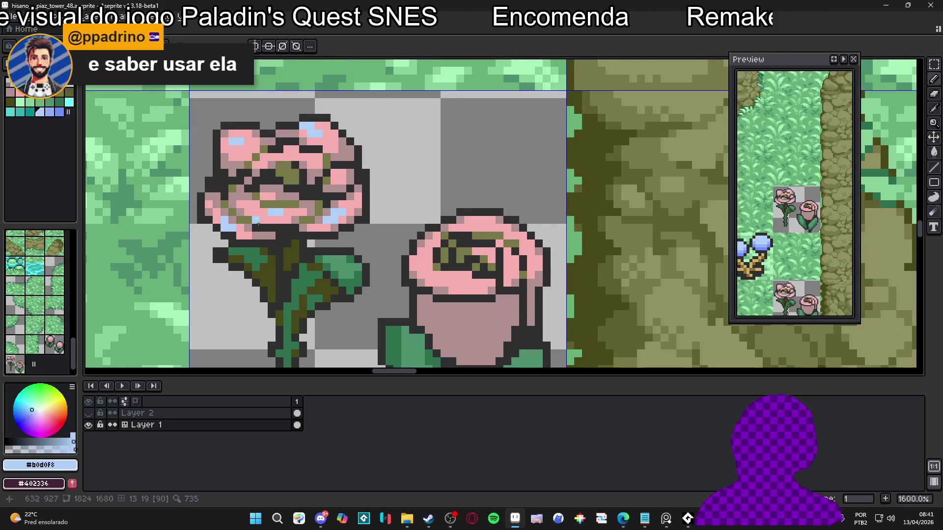
pyautogui.keyDown('alt'); pyautogui.click(277, 212); pyautogui.keyUp('alt')
pyautogui.keyDown('alt'); pyautogui.click(273, 211); pyautogui.keyUp('alt')
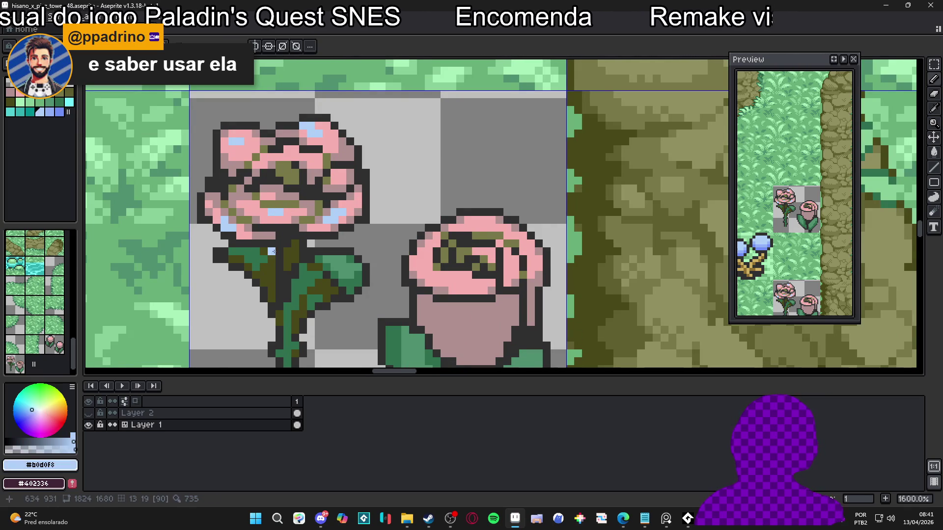
pyautogui.scroll(-3, 327, 209)
pyautogui.scroll(-1, 360, 236)
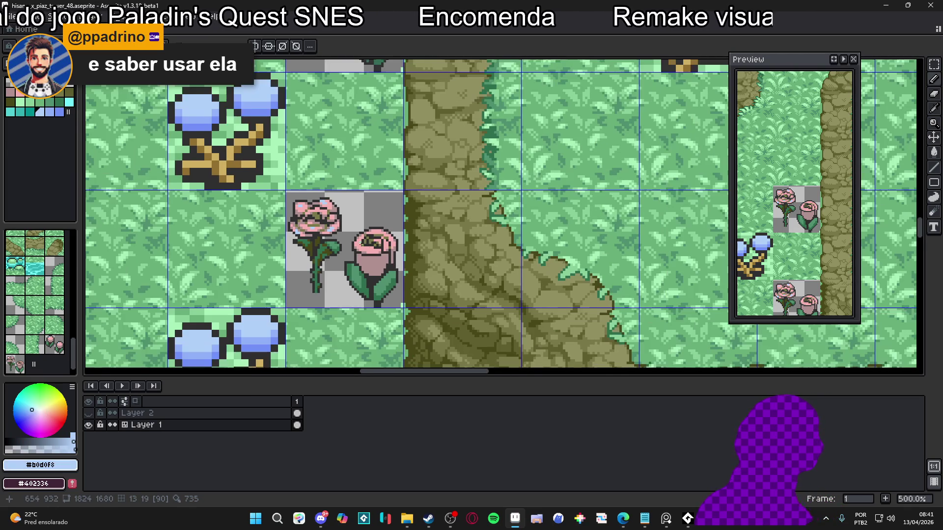
pyautogui.moveTo(372, 242); pyautogui.dragTo(343, 214)
# - Zoom into the rose and eyedrop its colours, ending with dark olive #484818 as foreground
pyautogui.scroll(-1, 346, 203)
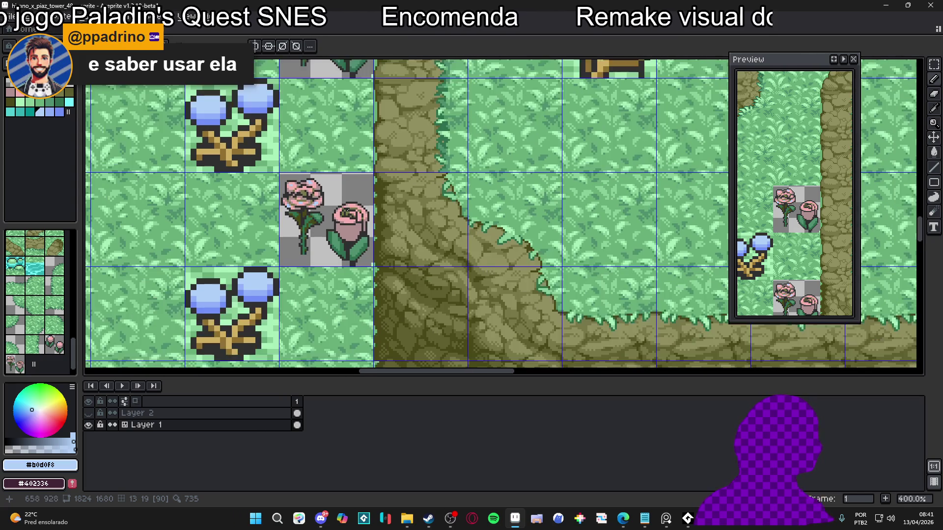
pyautogui.scroll(-1, 343, 208)
pyautogui.scroll(1, 335, 220)
pyautogui.scroll(-1, 337, 221)
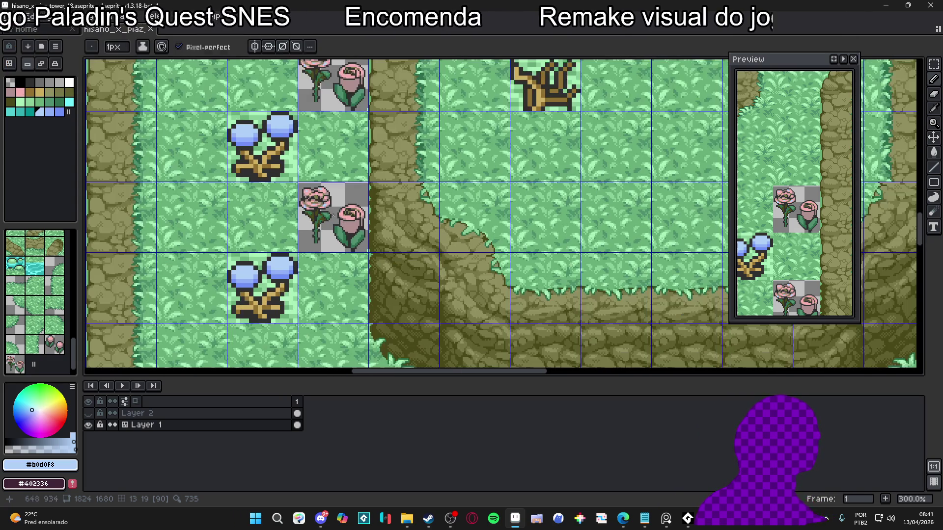
pyautogui.scroll(1, 323, 215)
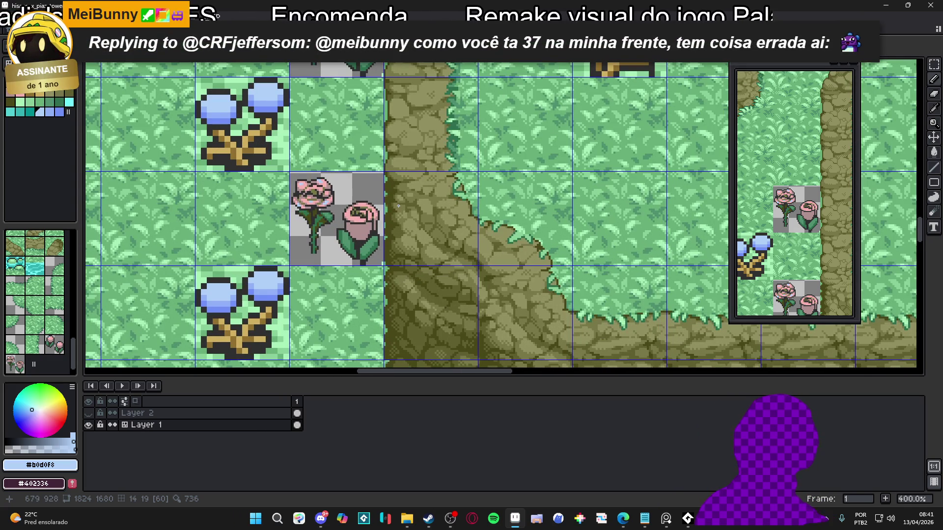
pyautogui.scroll(5, 328, 215)
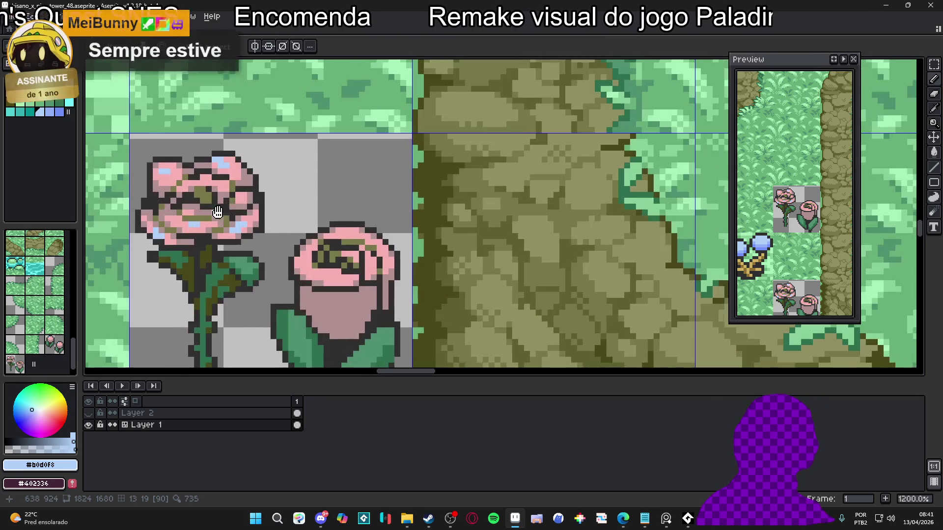
pyautogui.scroll(3, 328, 215)
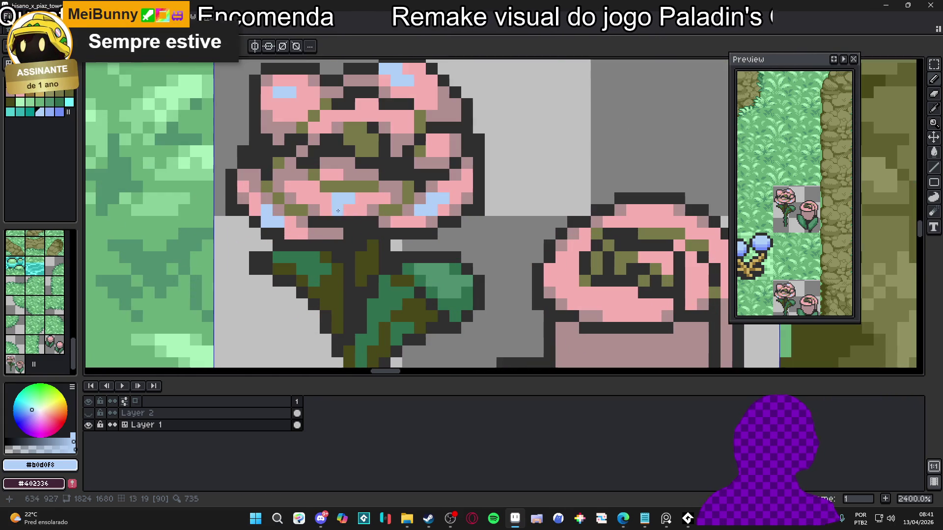
pyautogui.keyDown('alt'); pyautogui.click(348, 205); pyautogui.keyUp('alt')
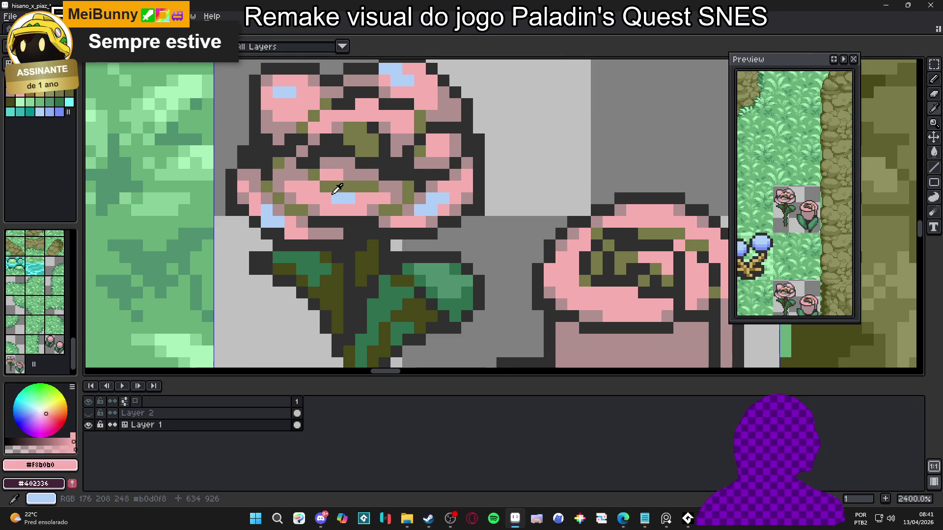
pyautogui.click(337, 189)
pyautogui.scroll(-8, 337, 189)
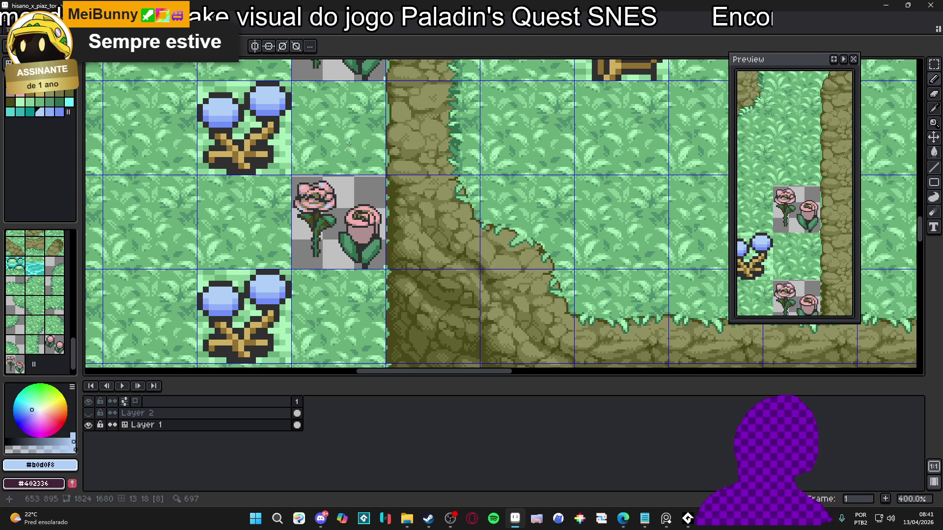
pyautogui.scroll(-2, 363, 207)
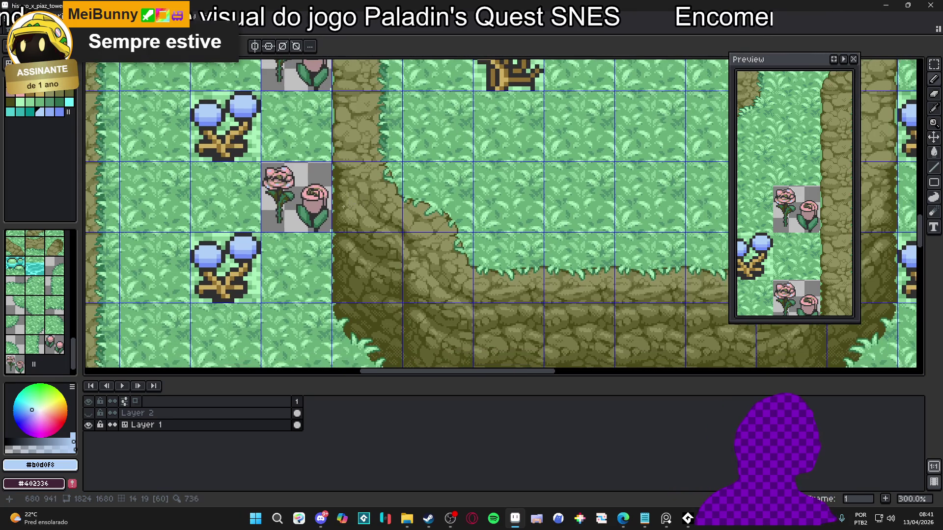
pyautogui.scroll(7, 279, 192)
pyautogui.click(294, 212)
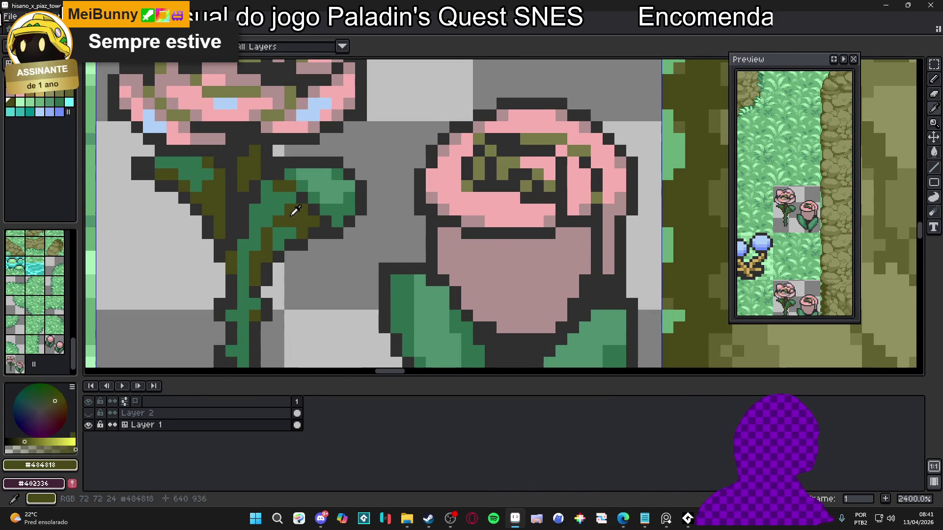
pyautogui.click(290, 212)
pyautogui.click(292, 210)
pyautogui.click(280, 204)
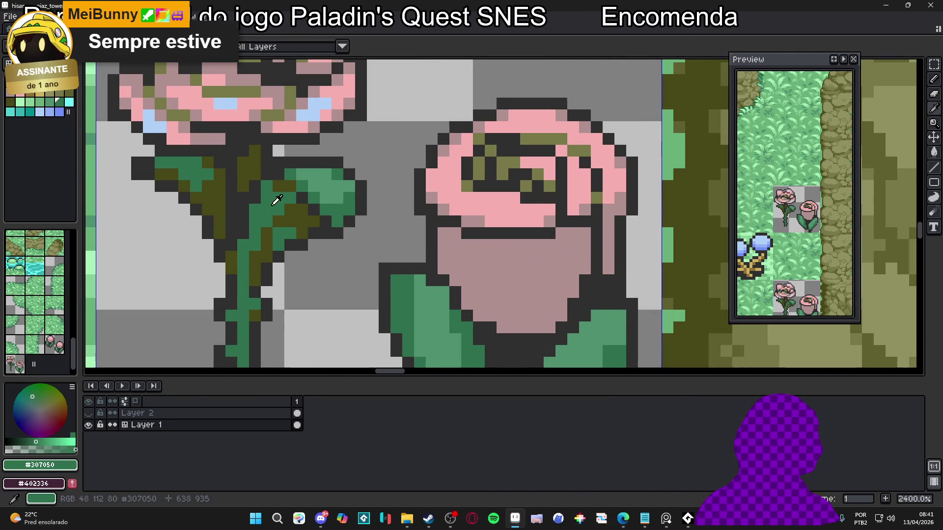
pyautogui.click(301, 213)
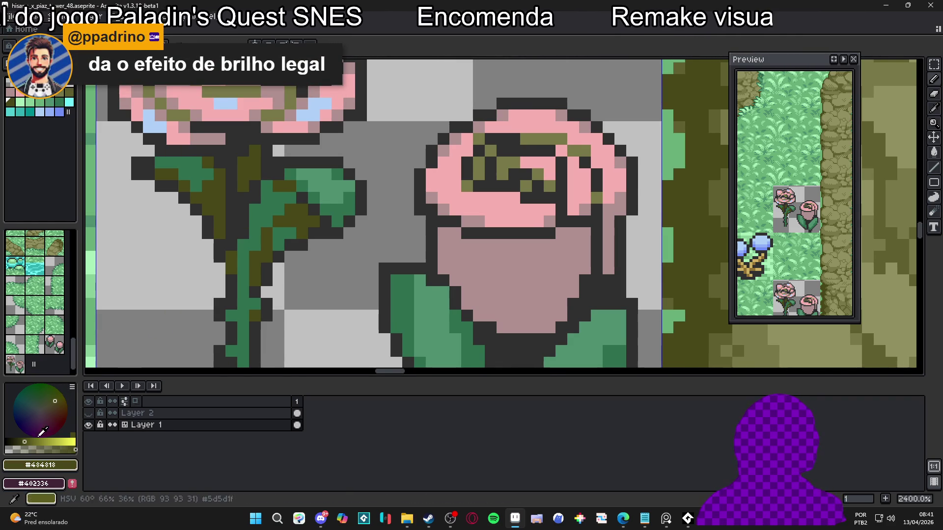
pyautogui.press('alt')
pyautogui.keyDown('alt'); pyautogui.click(348, 197); pyautogui.keyUp('alt')
pyautogui.keyDown('alt'); pyautogui.click(295, 217); pyautogui.keyUp('alt')
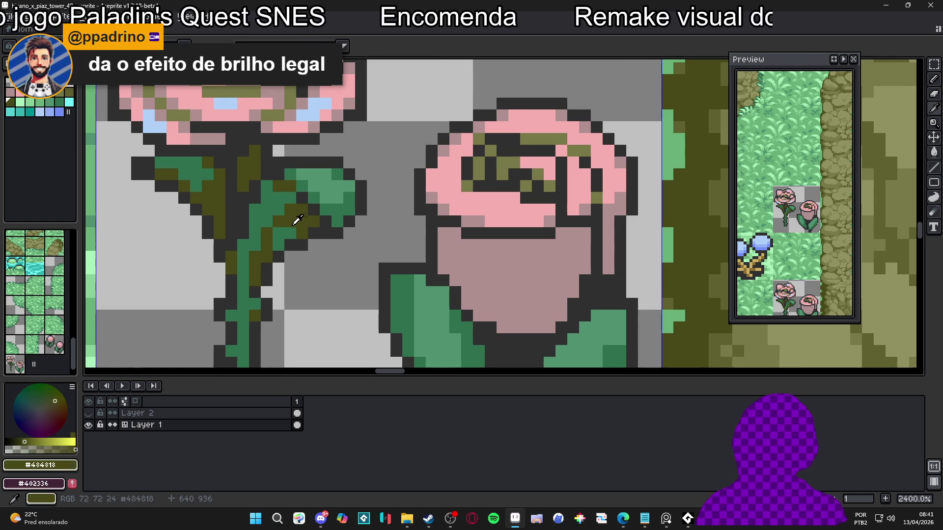
pyautogui.keyDown('alt'); pyautogui.click(299, 220); pyautogui.keyUp('alt')
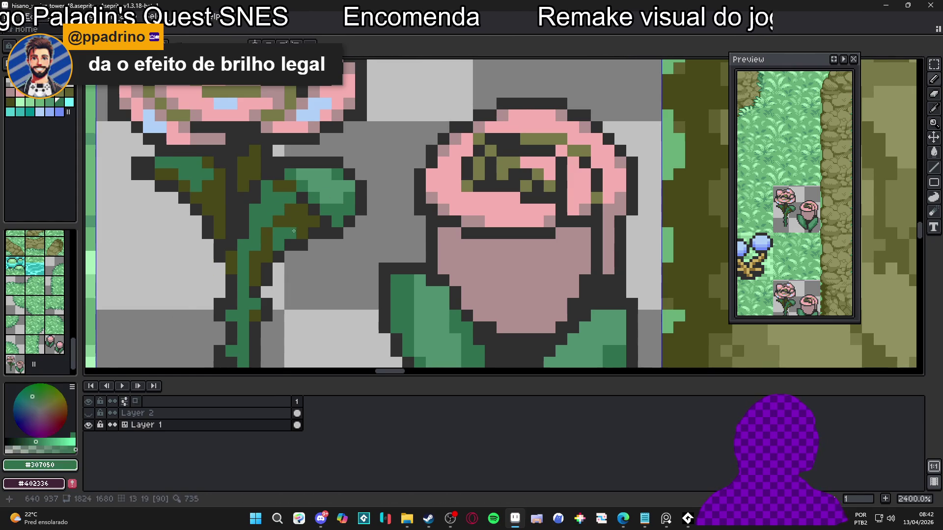
pyautogui.scroll(-5, 268, 250)
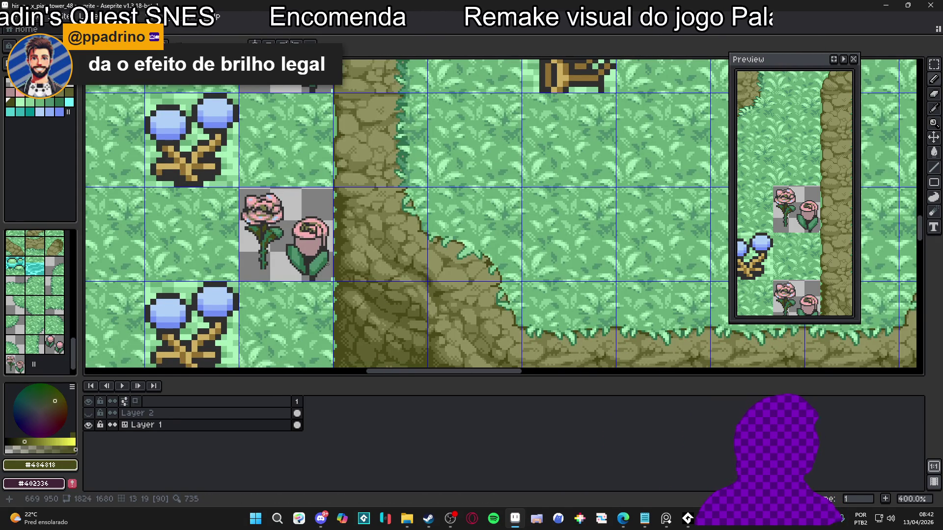
pyautogui.scroll(-1, 268, 221)
pyautogui.scroll(1, 276, 237)
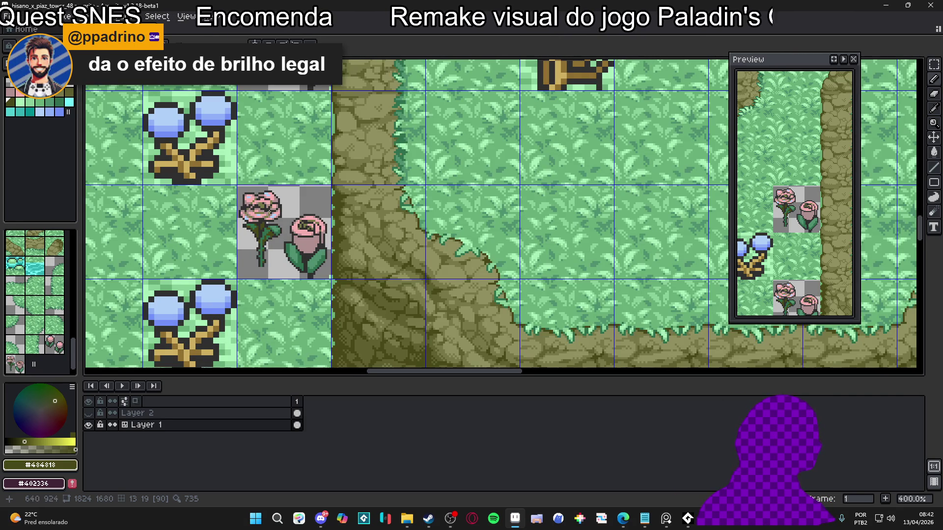
pyautogui.scroll(-1, 268, 216)
pyautogui.scroll(3, 269, 218)
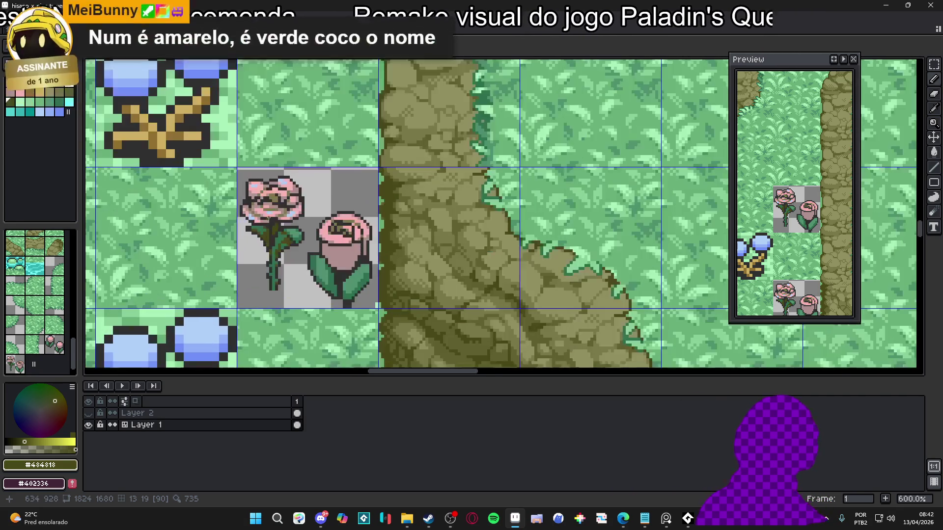
pyautogui.scroll(2, 268, 217)
pyautogui.scroll(-2, 275, 210)
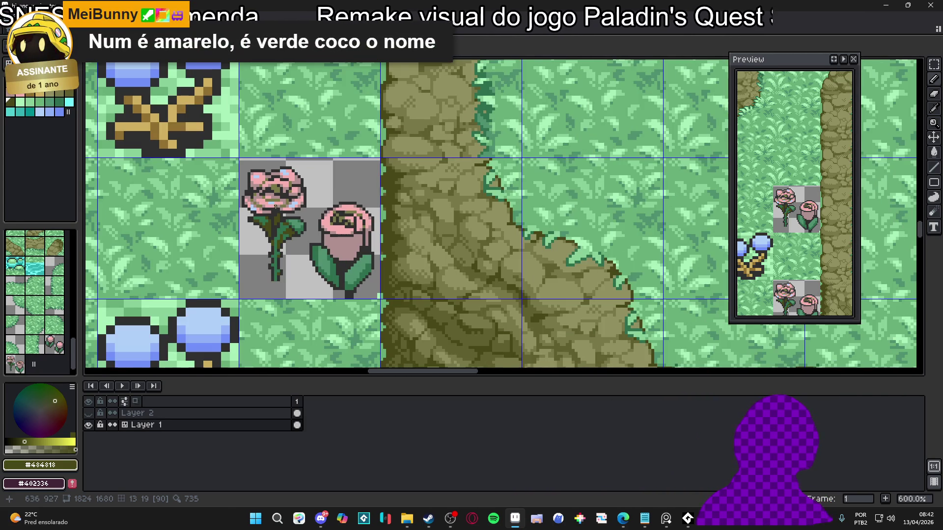
pyautogui.scroll(3, 278, 210)
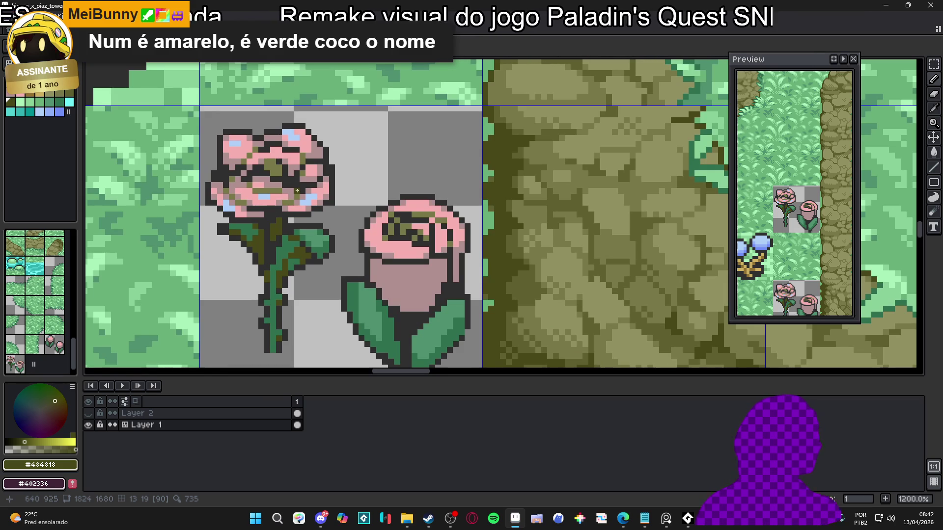
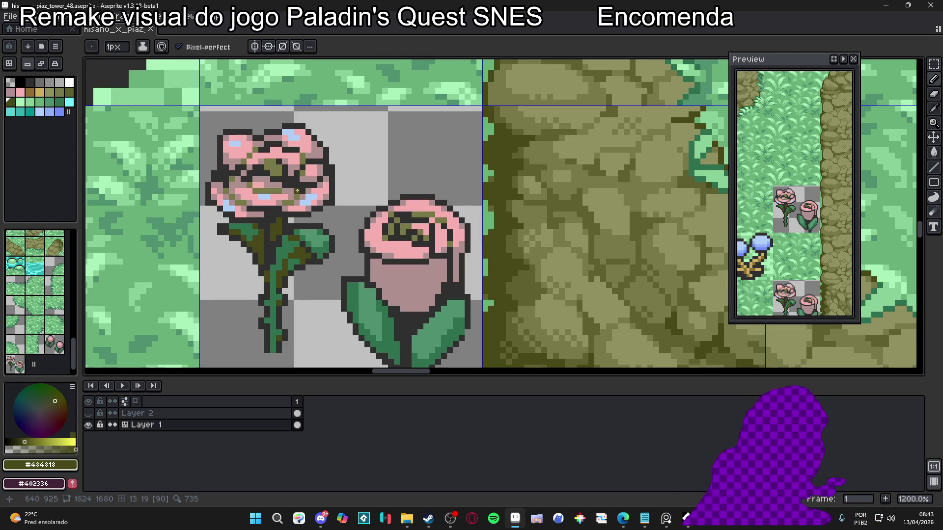
# - Paint dark #303030 outline pixels along the rose's lower petal edge
pyautogui.scroll(-4, 367, 212)
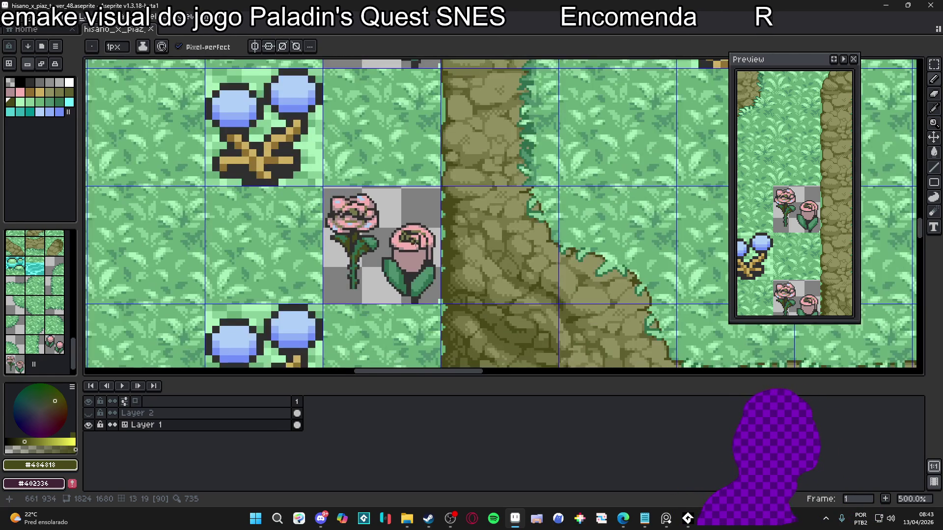
pyautogui.scroll(5, 366, 216)
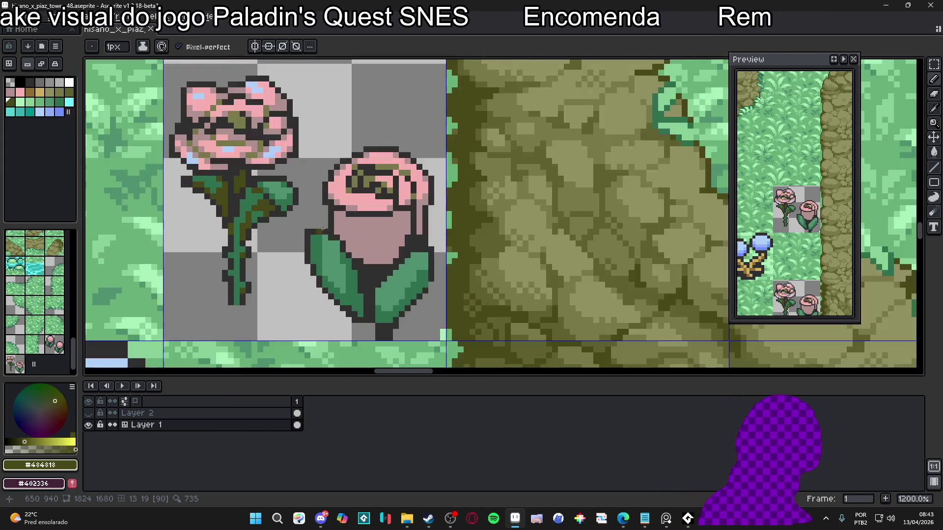
pyautogui.press('alt')
pyautogui.moveTo(337, 202)
pyautogui.mouseDown()
pyautogui.moveTo(388, 219)
pyautogui.moveTo(376, 219)
pyautogui.moveTo(398, 214)
pyautogui.mouseUp()
pyautogui.keyDown('alt'); pyautogui.click(393, 211); pyautogui.keyUp('alt')
# - Add mauve #b09090 pixels under the petals and along the petal edge
pyautogui.keyDown('alt'); pyautogui.click(383, 198); pyautogui.keyUp('alt')
pyautogui.keyDown('alt'); pyautogui.click(403, 215); pyautogui.keyUp('alt')
pyautogui.click(401, 210)
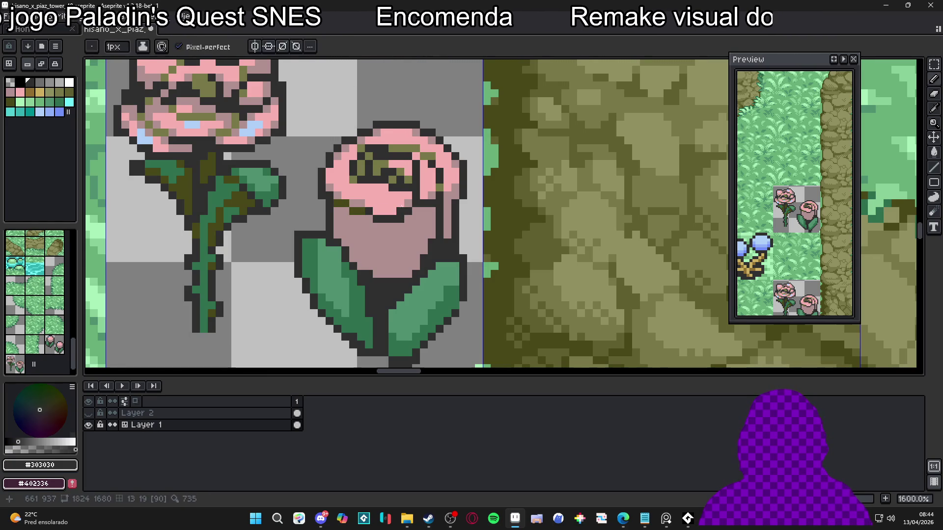
pyautogui.keyDown('alt'); pyautogui.click(403, 208); pyautogui.keyUp('alt')
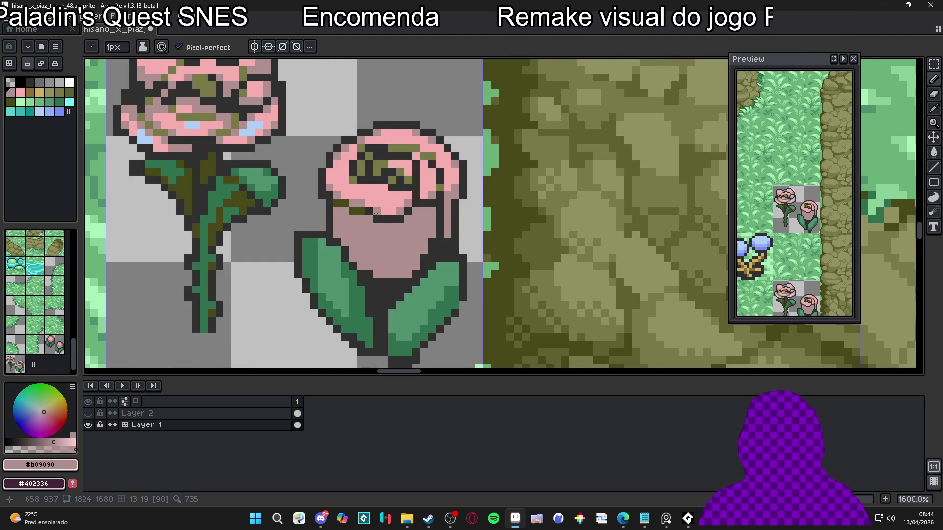
# - Darken an olive pixel under the rose petals with the #303030 outline colour
pyautogui.scroll(-3, 388, 185)
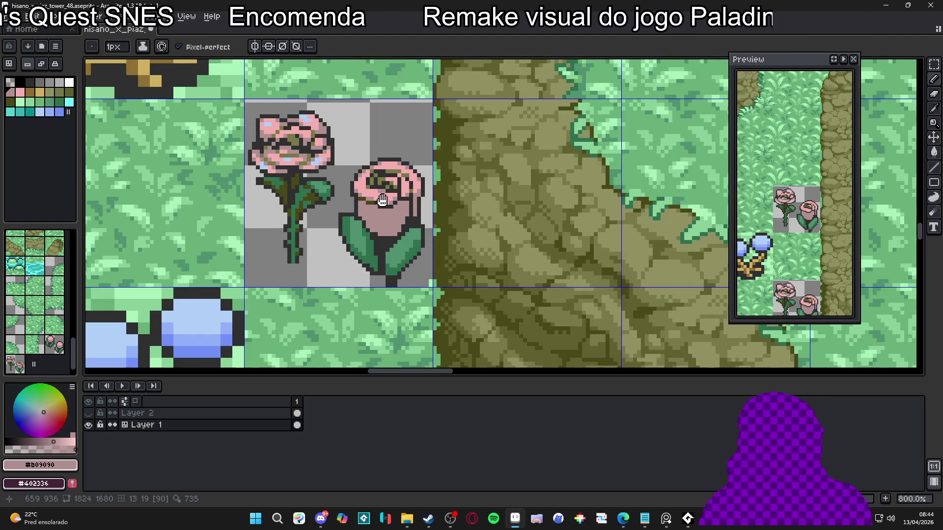
pyautogui.scroll(3, 389, 200)
pyautogui.keyDown('alt'); pyautogui.click(398, 206); pyautogui.keyUp('alt')
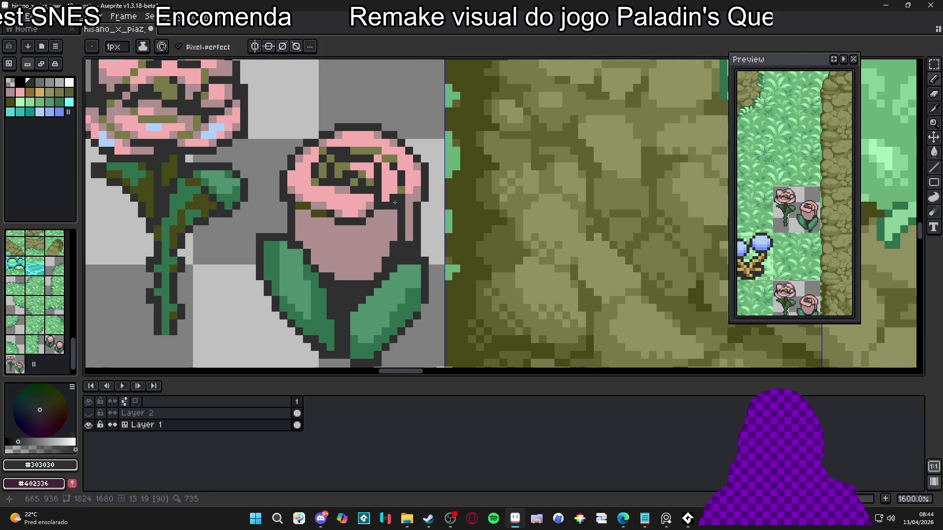
pyautogui.keyDown('alt'); pyautogui.click(395, 204); pyautogui.keyUp('alt')
pyautogui.scroll(-3, 378, 213)
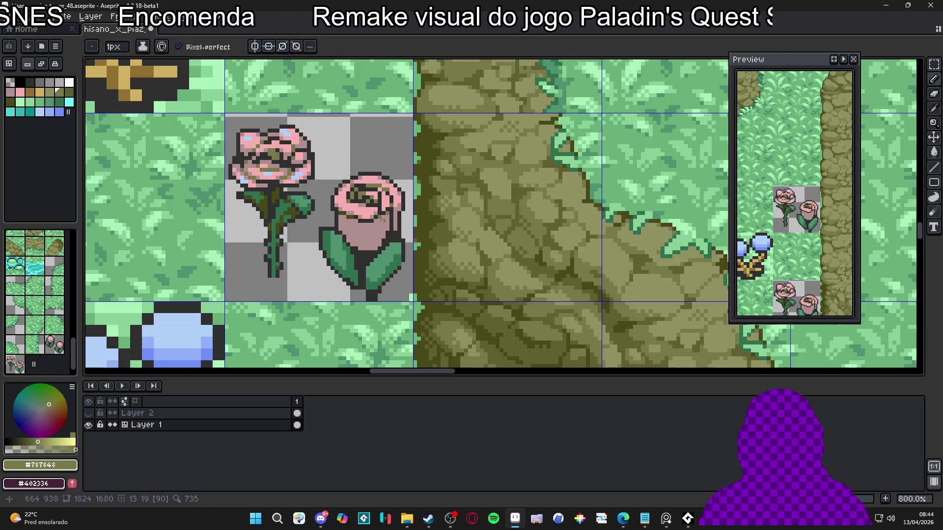
pyautogui.scroll(3, 387, 225)
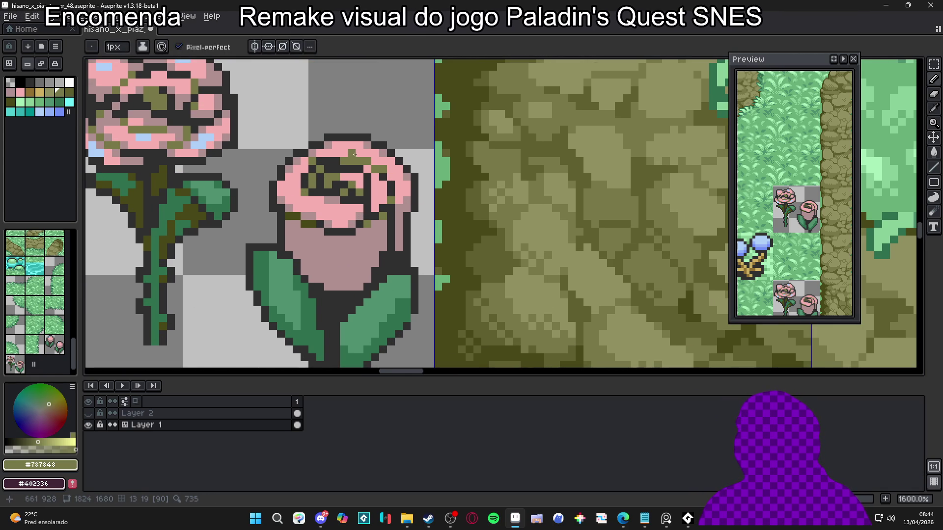
pyautogui.scroll(2, 310, 212)
pyautogui.keyDown('alt'); pyautogui.click(314, 232); pyautogui.keyUp('alt')
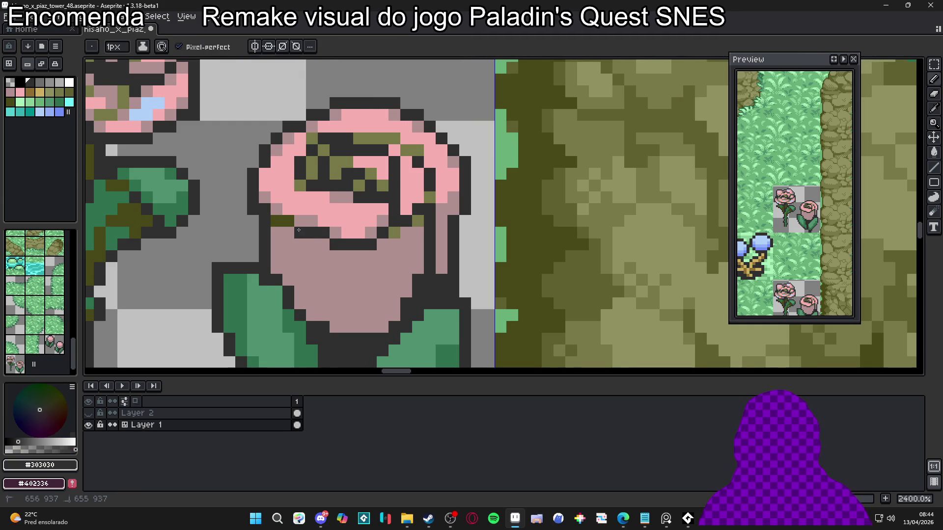
pyautogui.click(301, 233)
# - Sample the mauve, light pink and #787848 olive colours from the rose's petals
pyautogui.keyDown('alt'); pyautogui.click(325, 230); pyautogui.keyUp('alt')
pyautogui.keyDown('alt'); pyautogui.click(340, 224); pyautogui.keyUp('alt')
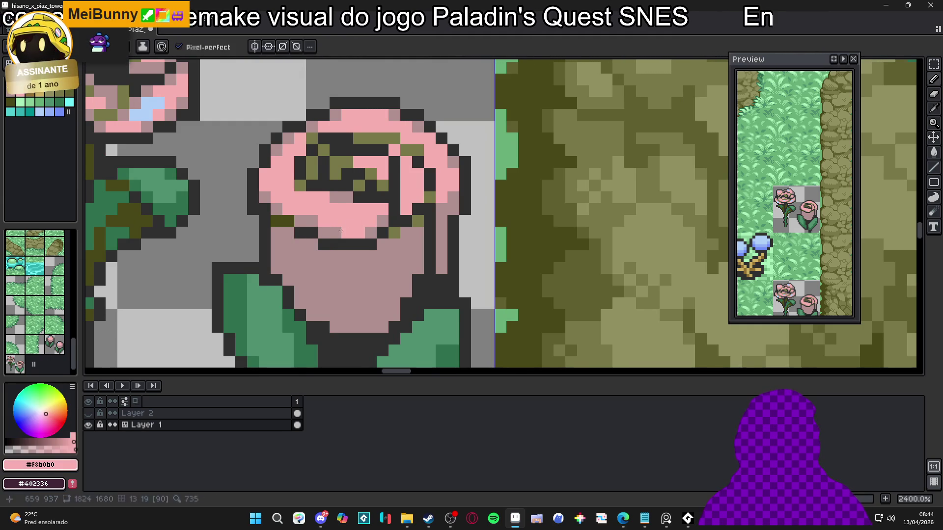
pyautogui.scroll(-4, 354, 230)
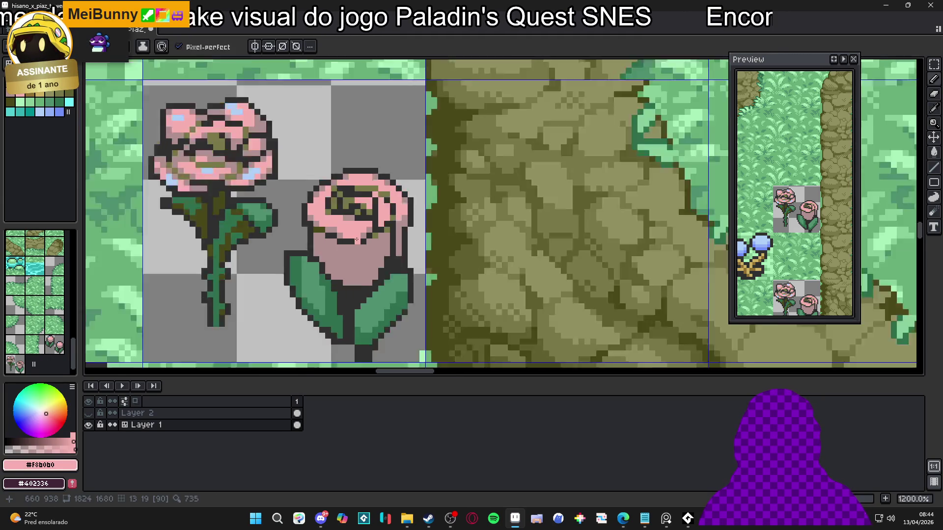
pyautogui.scroll(3, 375, 224)
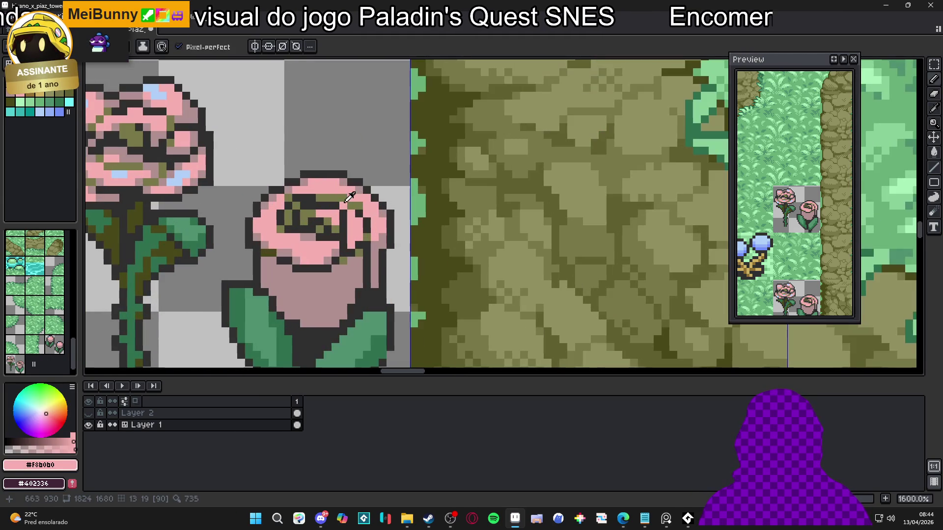
pyautogui.keyDown('alt'); pyautogui.click(342, 203); pyautogui.keyUp('alt')
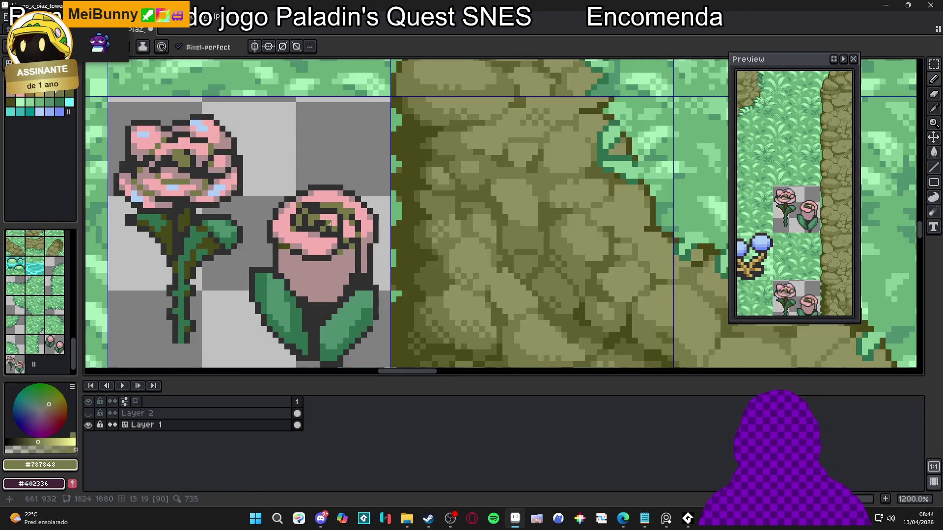
pyautogui.scroll(-1, 324, 231)
pyautogui.scroll(3, 308, 200)
# - Turn two olive pixels on the rose dark #303030
pyautogui.keyDown('alt'); pyautogui.click(307, 186); pyautogui.keyUp('alt')
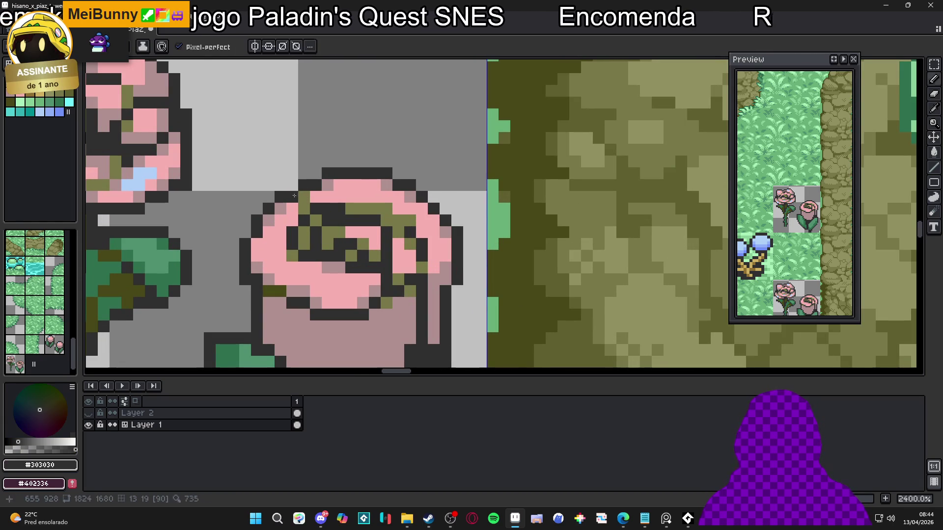
pyautogui.moveTo(307, 197); pyautogui.dragTo(307, 208)
pyautogui.scroll(-4, 330, 227)
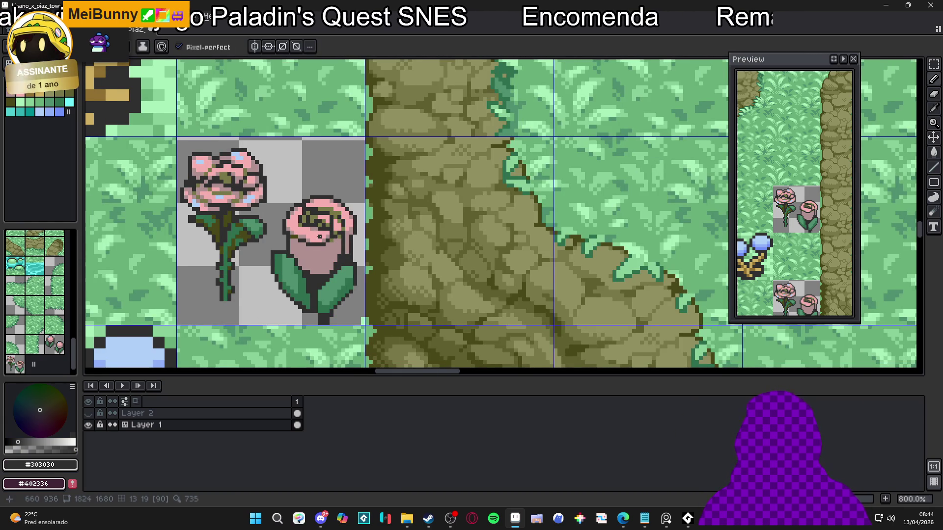
pyautogui.scroll(4, 321, 236)
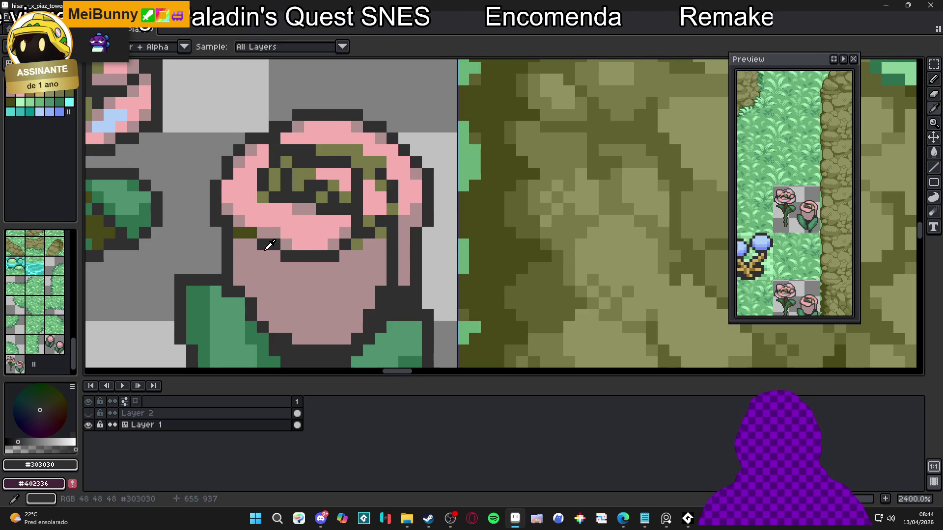
pyautogui.scroll(-5, 342, 257)
pyautogui.scroll(-2, 368, 231)
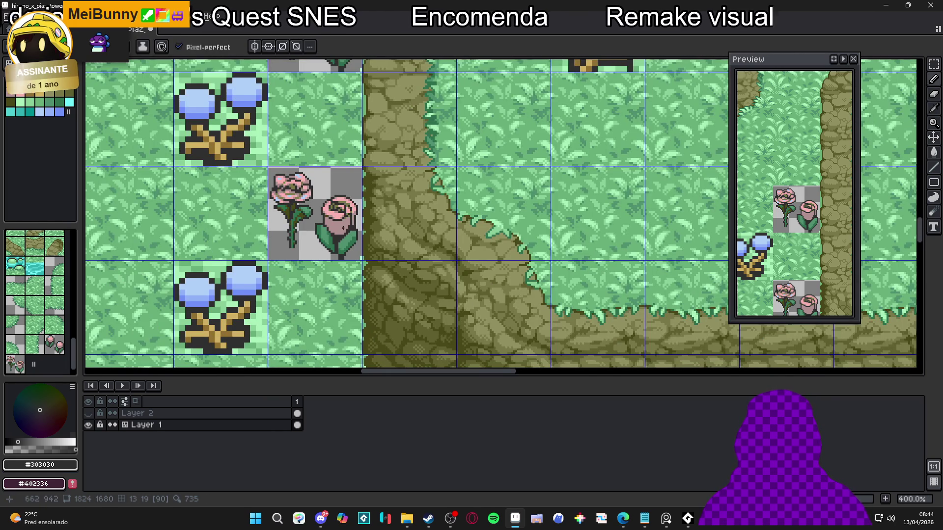
pyautogui.scroll(3, 368, 231)
pyautogui.scroll(3, 323, 222)
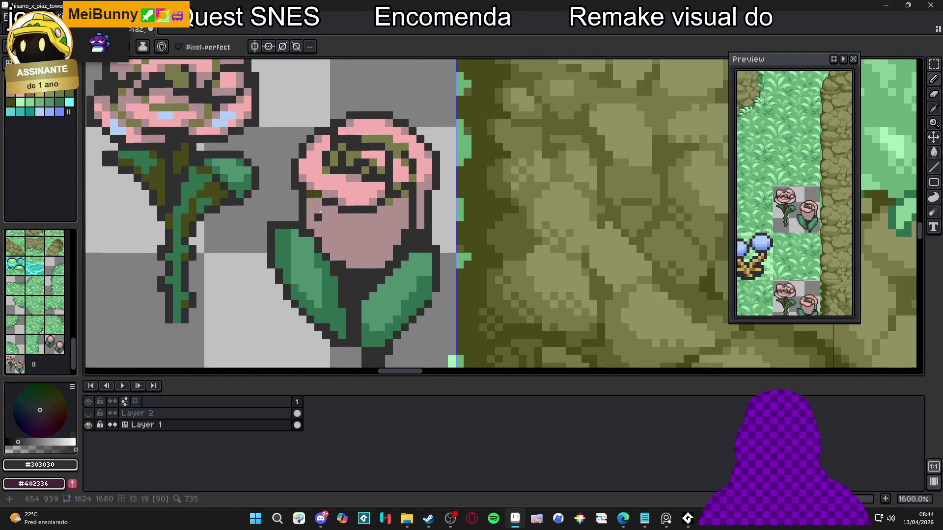
# - Draw a diagonal #484818 olive shadow down the left side of the bud's body
pyautogui.keyDown('alt'); pyautogui.click(332, 235); pyautogui.keyUp('alt')
pyautogui.moveTo(332, 236); pyautogui.dragTo(354, 262)
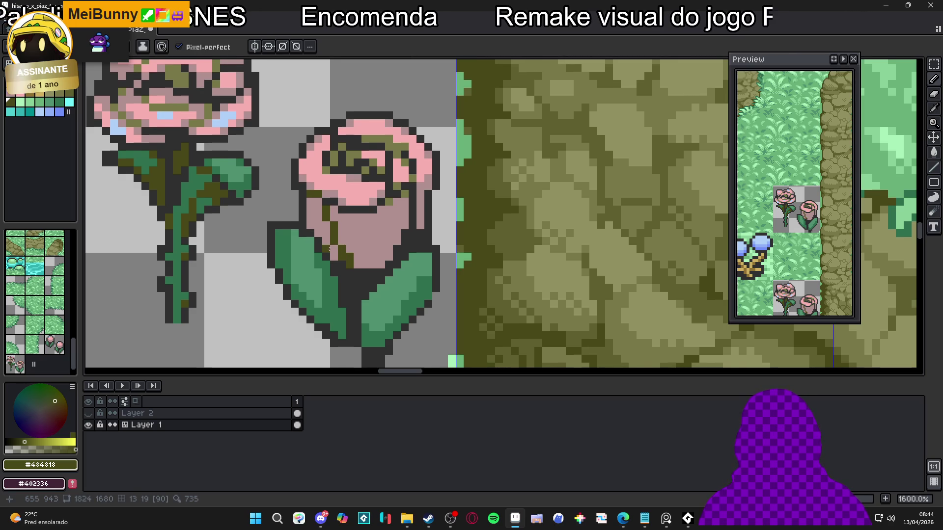
pyautogui.keyDown('alt'); pyautogui.click(339, 251); pyautogui.keyUp('alt')
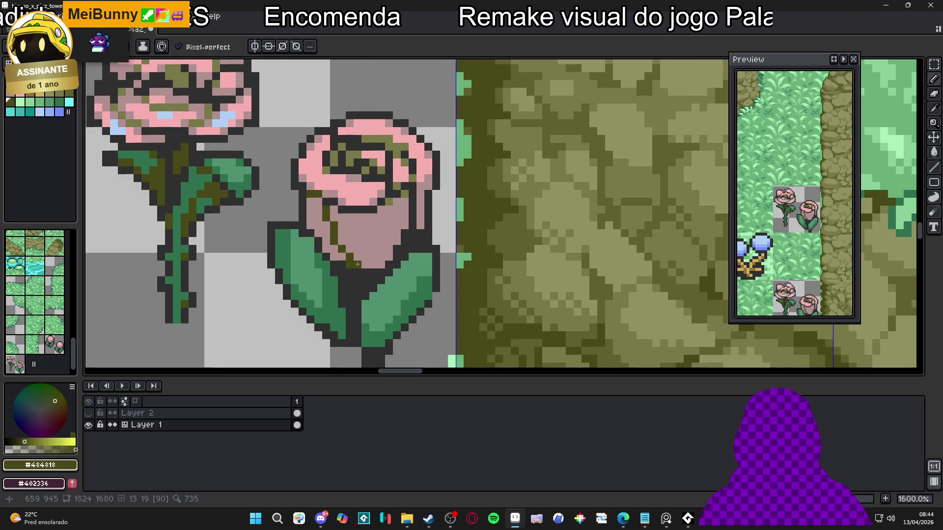
pyautogui.keyDown('alt'); pyautogui.click(355, 247); pyautogui.keyUp('alt')
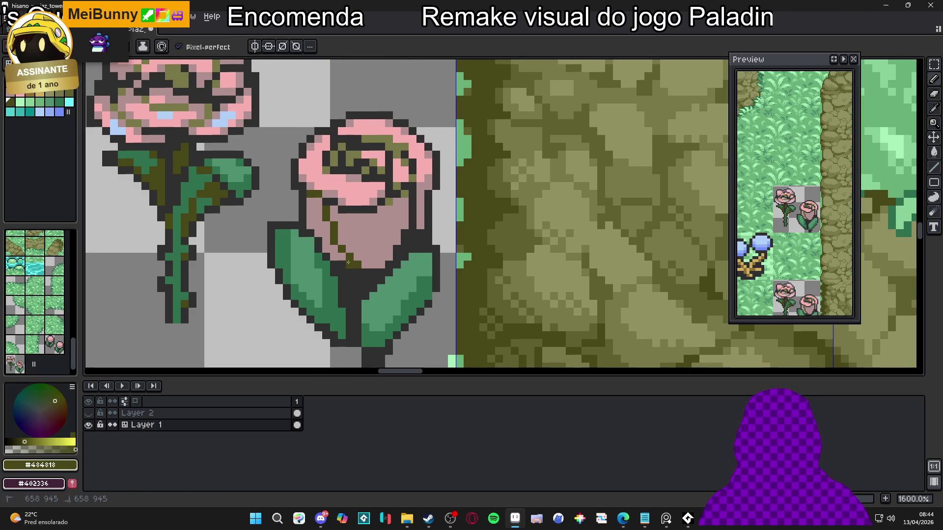
pyautogui.click(326, 249)
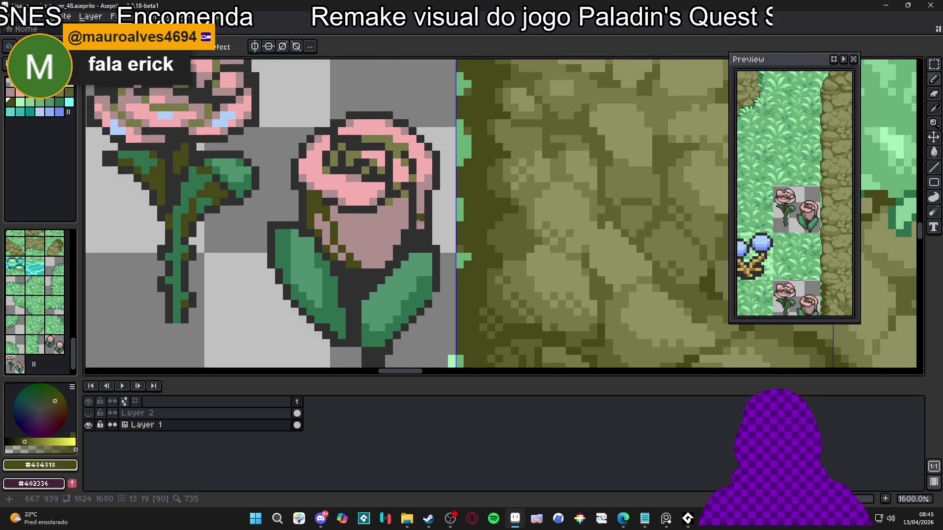
# - Shade the bud's right edge with a vertical dark olive line
pyautogui.click(412, 237)
pyautogui.moveTo(412, 236)
pyautogui.mouseDown()
pyautogui.moveTo(418, 211)
pyautogui.moveTo(409, 183)
pyautogui.mouseUp()
pyautogui.hscroll(-2, 410, 183)
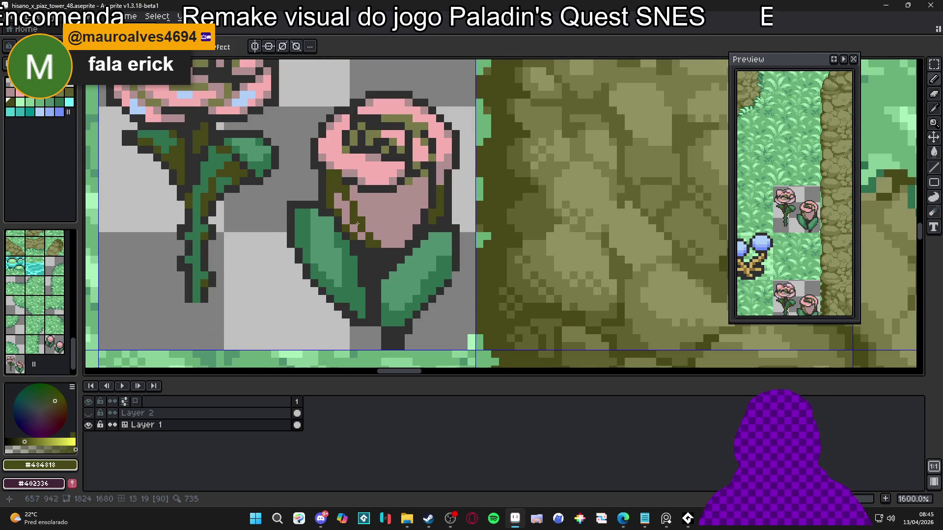
pyautogui.scroll(-1, 358, 224)
# - Touch up the rose's upper edge with dark #303030 pixels
pyautogui.keyDown('alt'); pyautogui.click(357, 224); pyautogui.keyUp('alt')
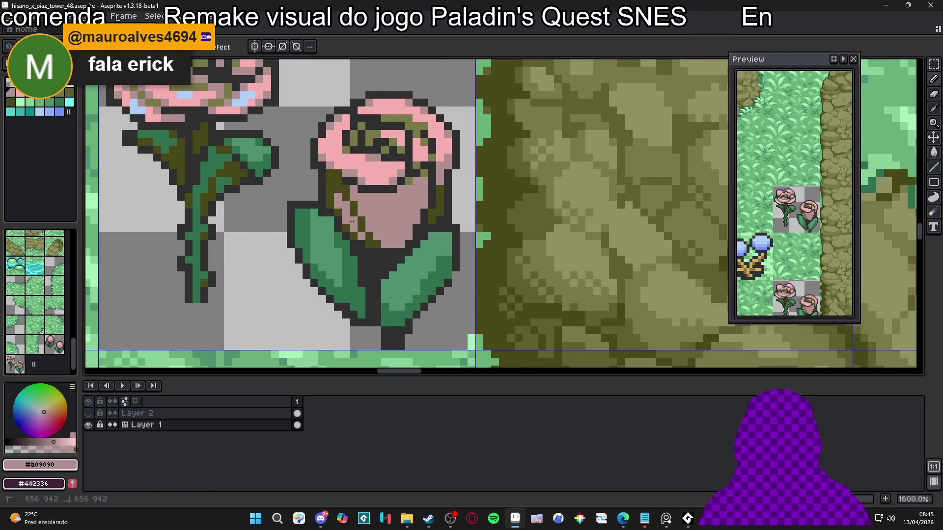
pyautogui.scroll(-2, 386, 188)
pyautogui.scroll(-1, 369, 196)
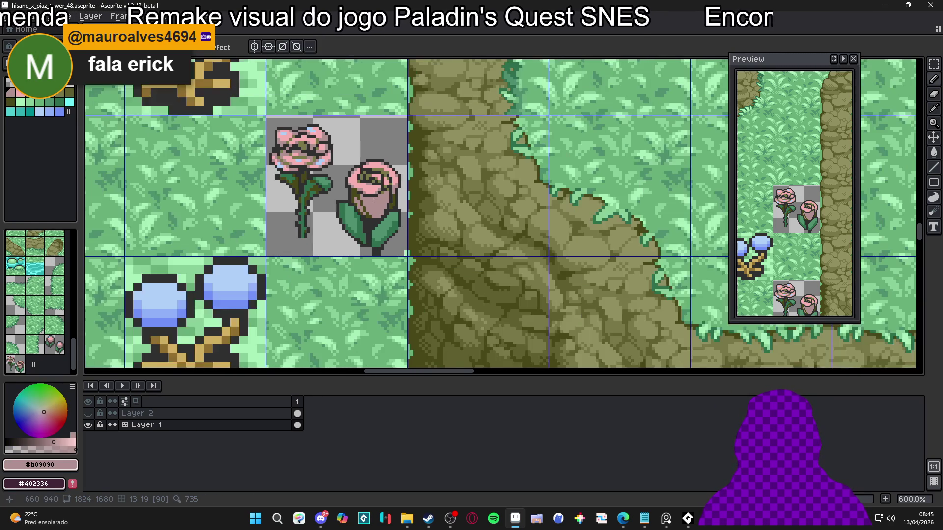
pyautogui.scroll(6, 371, 249)
pyautogui.scroll(-2, 371, 240)
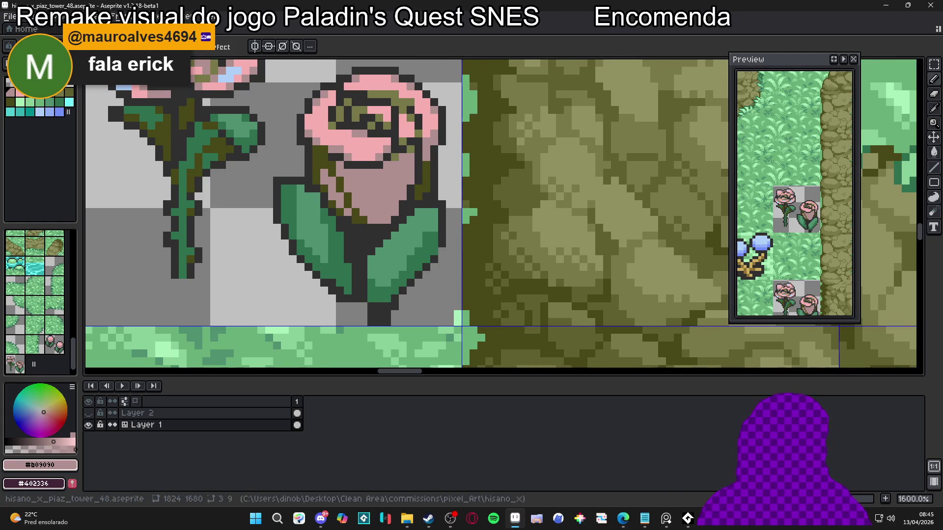
pyautogui.scroll(-3, 324, 198)
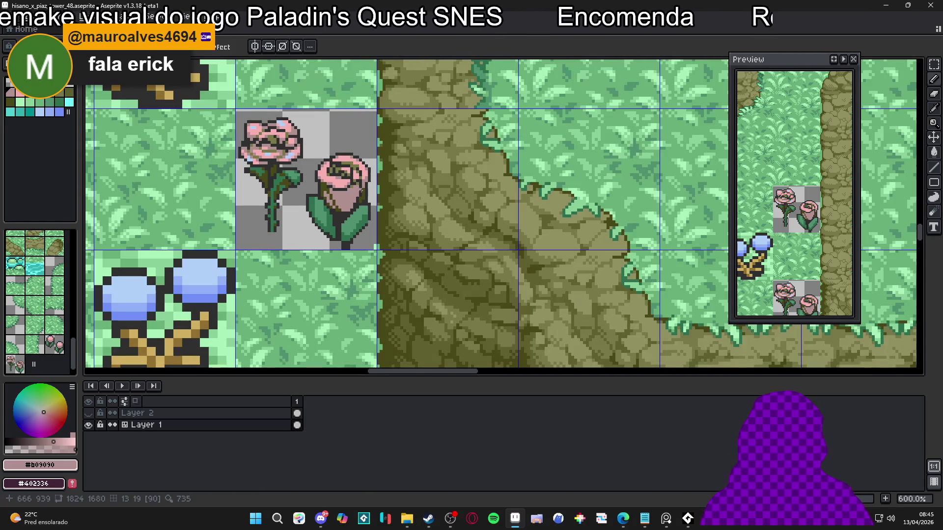
pyautogui.scroll(4, 361, 190)
pyautogui.keyDown('alt'); pyautogui.click(366, 172); pyautogui.keyUp('alt')
pyautogui.click(360, 175)
# - Touch up the rose outline, undo the last pencil stroke, and save the tileset
pyautogui.click(349, 174)
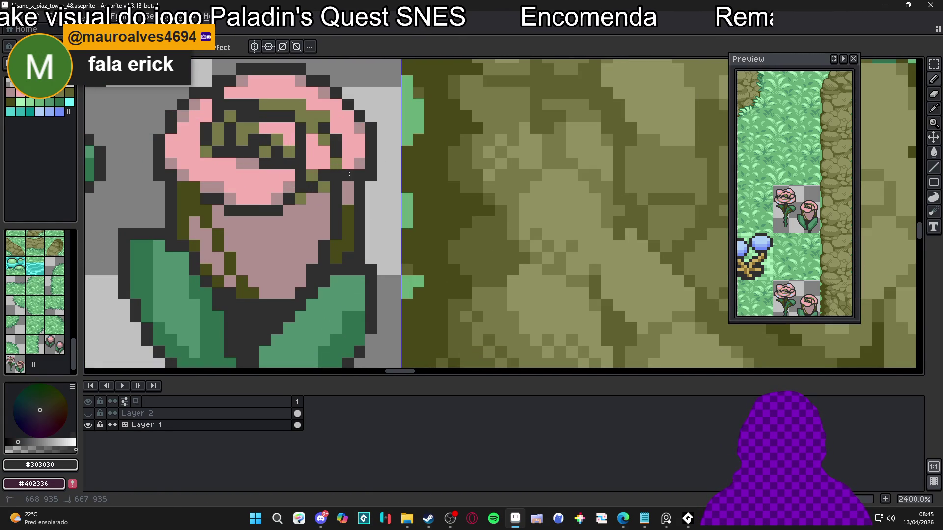
pyautogui.scroll(-5, 349, 173)
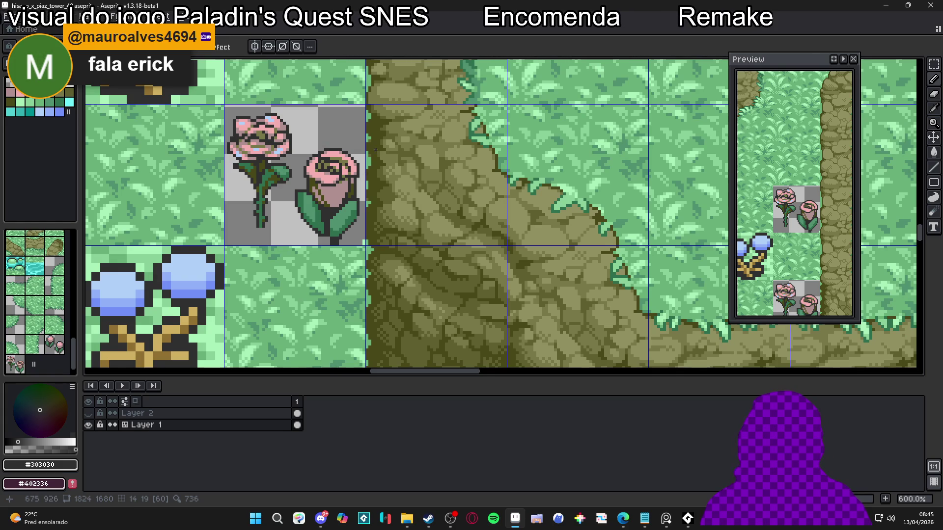
pyautogui.scroll(4, 366, 161)
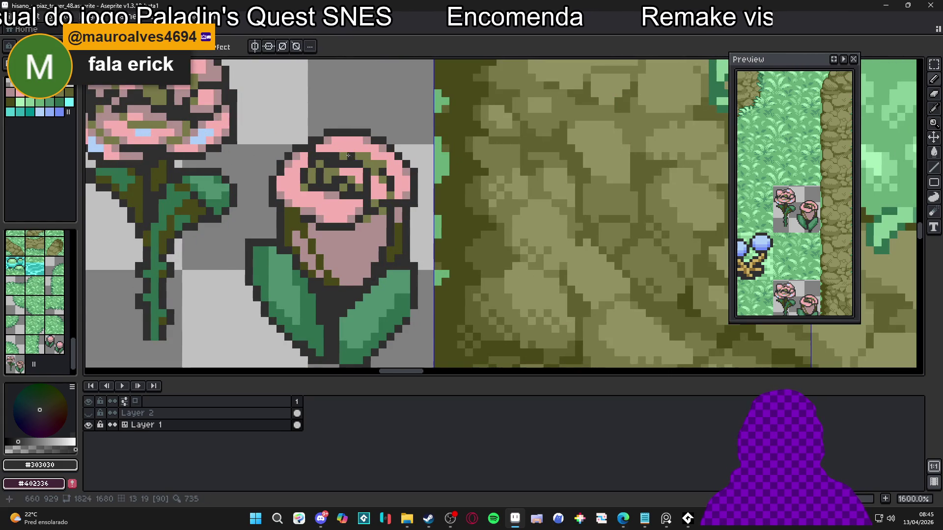
pyautogui.scroll(-4, 379, 198)
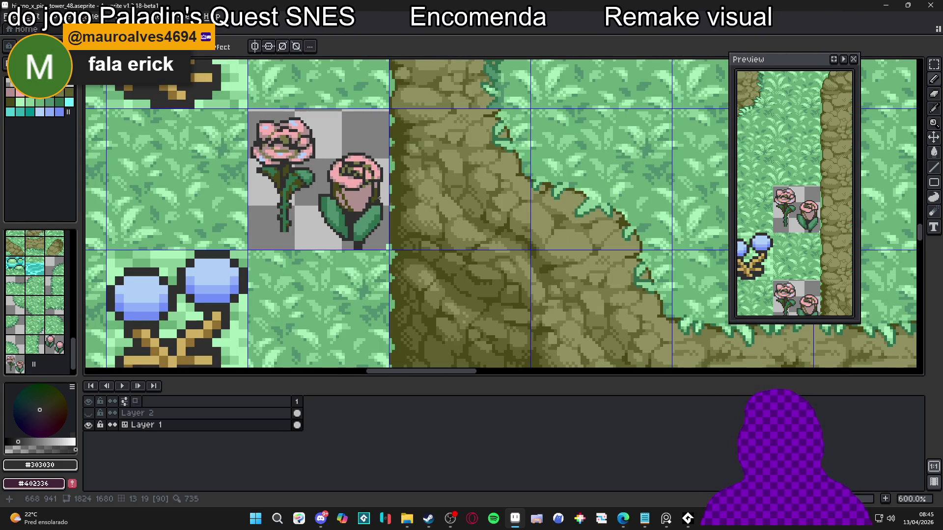
pyautogui.hotkey('ctrl', 'z')
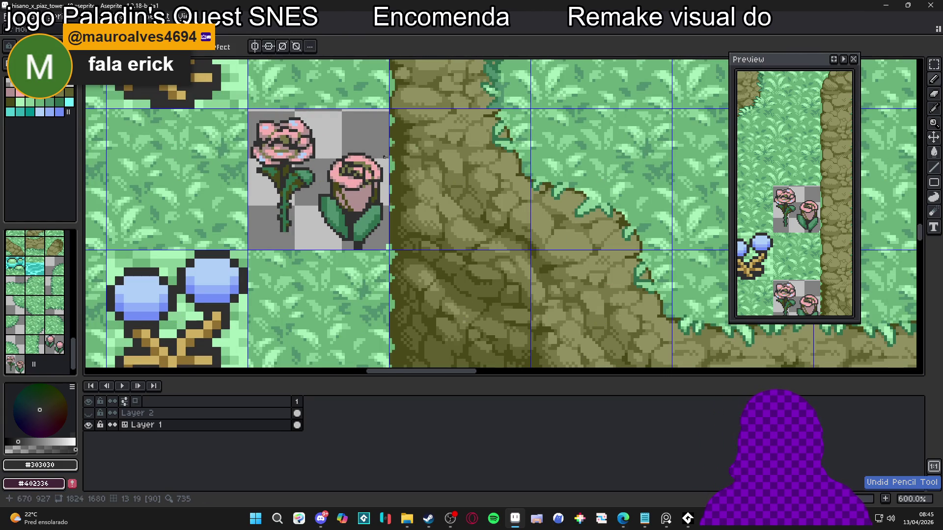
pyautogui.scroll(4, 384, 156)
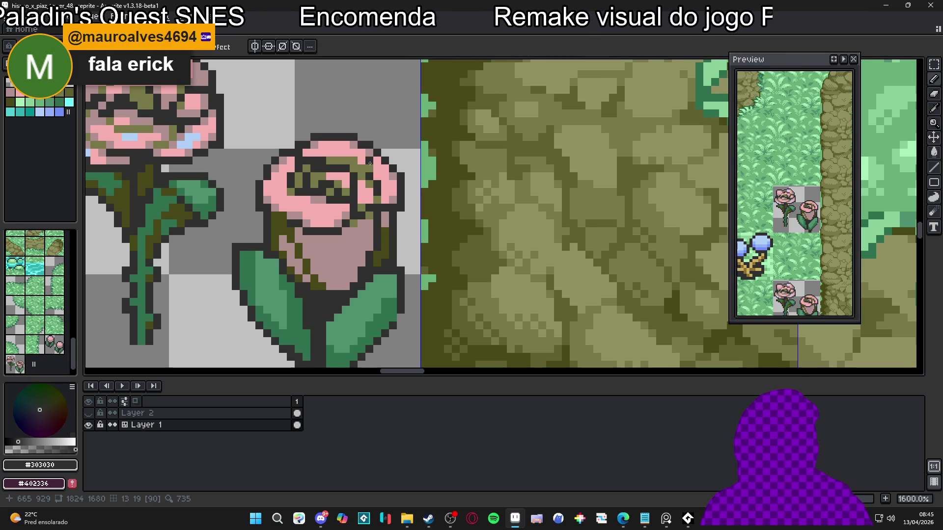
pyautogui.scroll(-1, 398, 173)
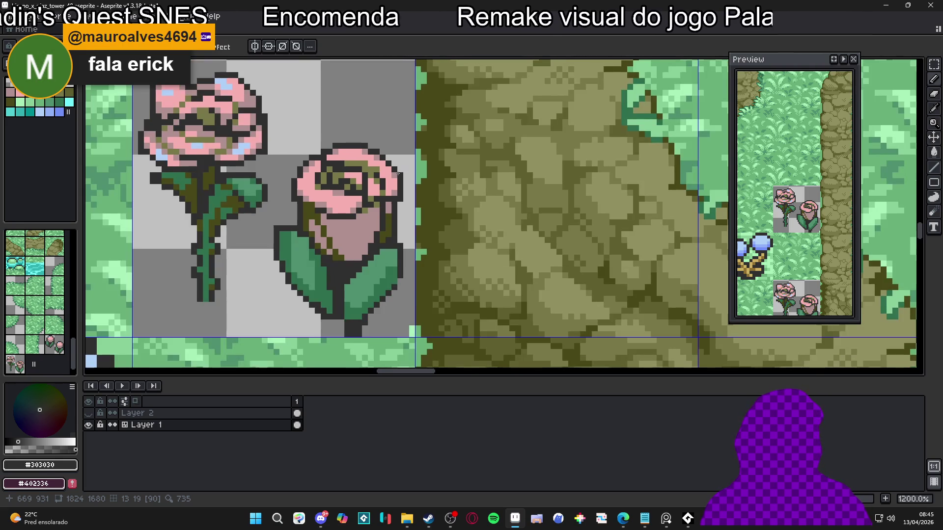
pyautogui.hotkey('ctrl', 's')
# - Sample the dark olive and dark outline colours from the rose, then save again
pyautogui.scroll(1, 388, 180)
pyautogui.keyDown('alt'); pyautogui.click(388, 180); pyautogui.keyUp('alt')
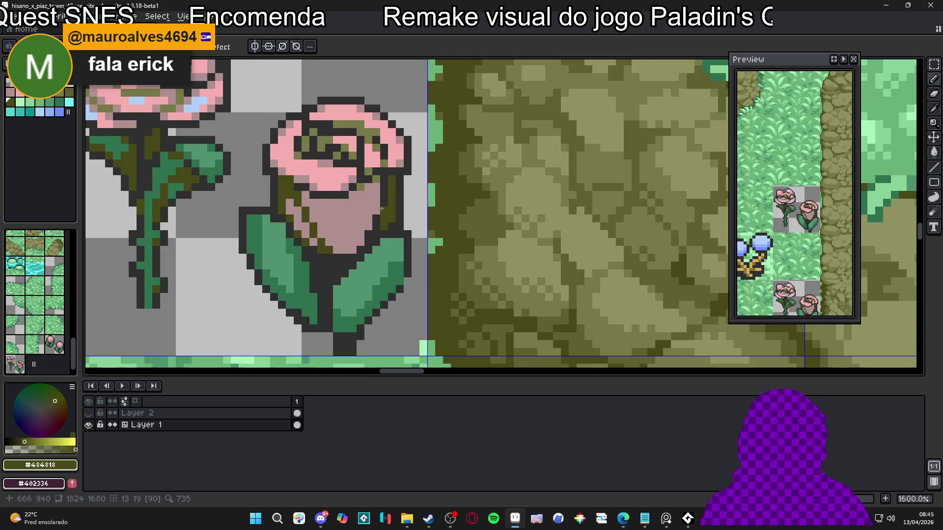
pyautogui.scroll(-2, 382, 216)
pyautogui.scroll(2, 383, 218)
pyautogui.scroll(-2, 374, 226)
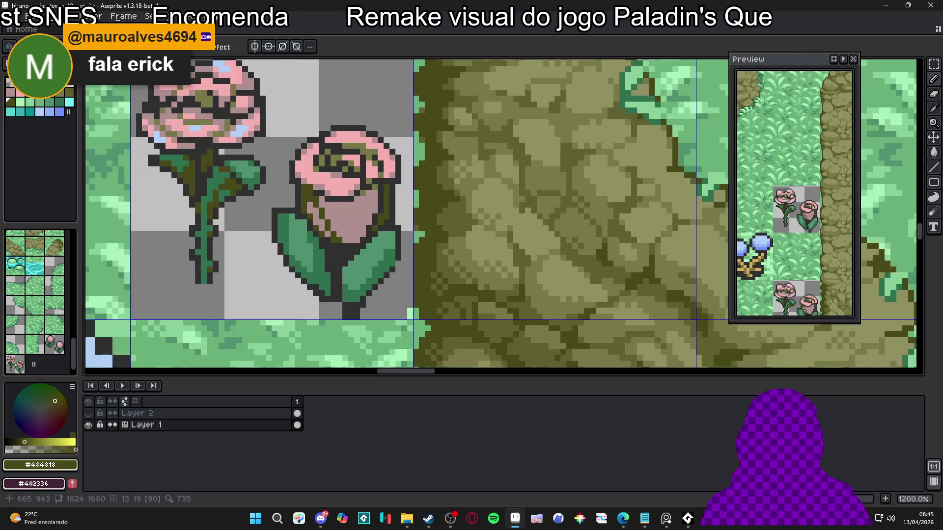
pyautogui.scroll(2, 391, 216)
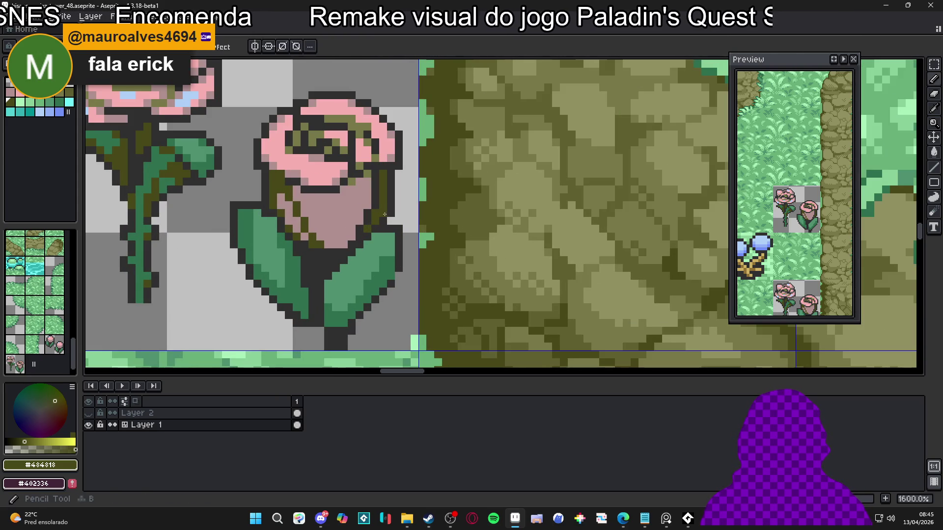
pyautogui.keyDown('alt'); pyautogui.click(387, 213); pyautogui.keyUp('alt')
pyautogui.scroll(-4, 399, 213)
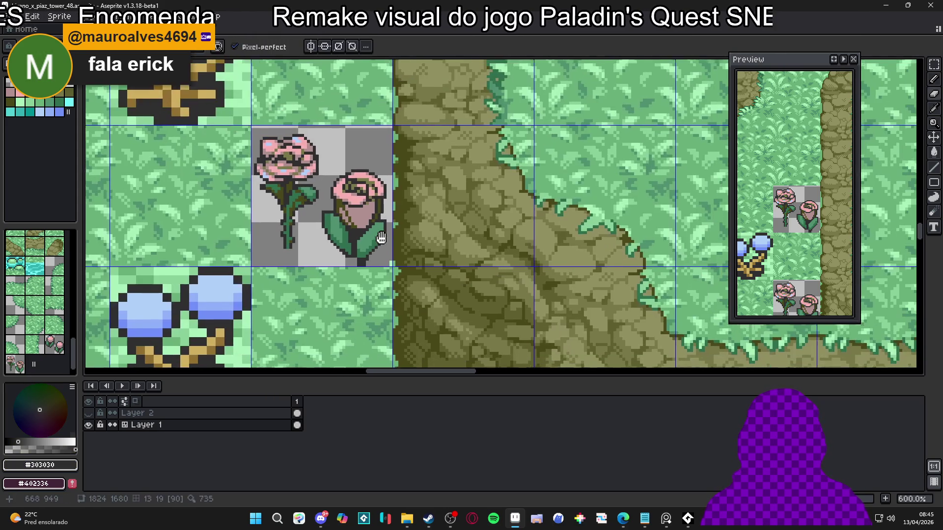
pyautogui.hotkey('ctrl', 's')
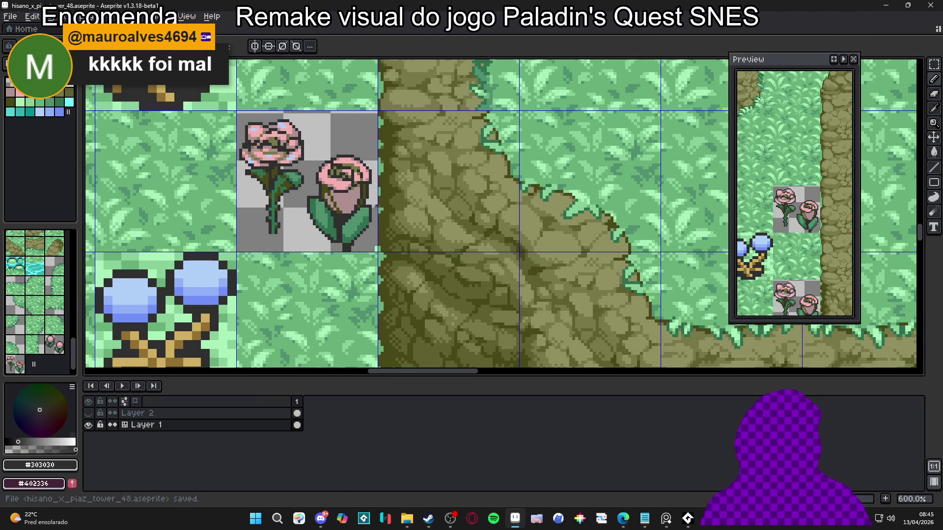
# - Dot a checkered row of #484818 olive pixels along the bloom's base
pyautogui.scroll(-2, 376, 207)
pyautogui.scroll(5, 358, 205)
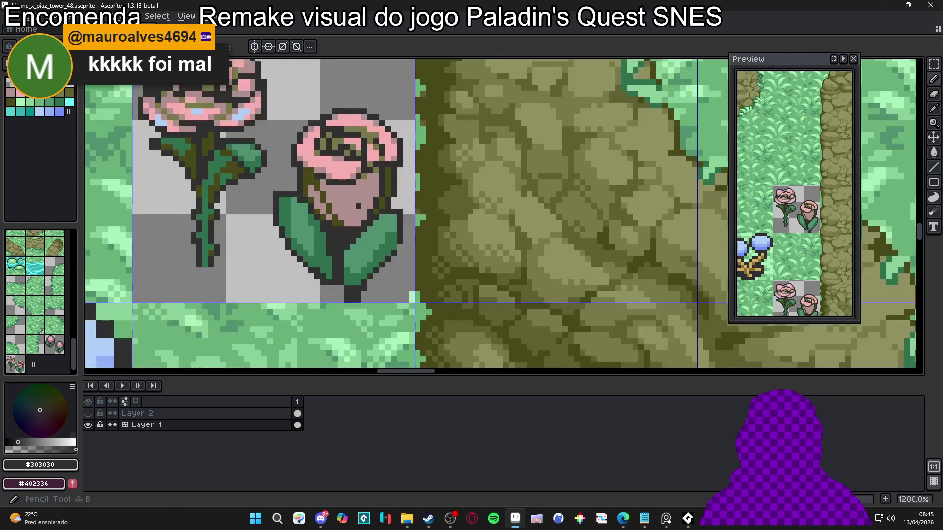
pyautogui.scroll(3, 358, 206)
pyautogui.keyDown('alt'); pyautogui.click(341, 217); pyautogui.keyUp('alt')
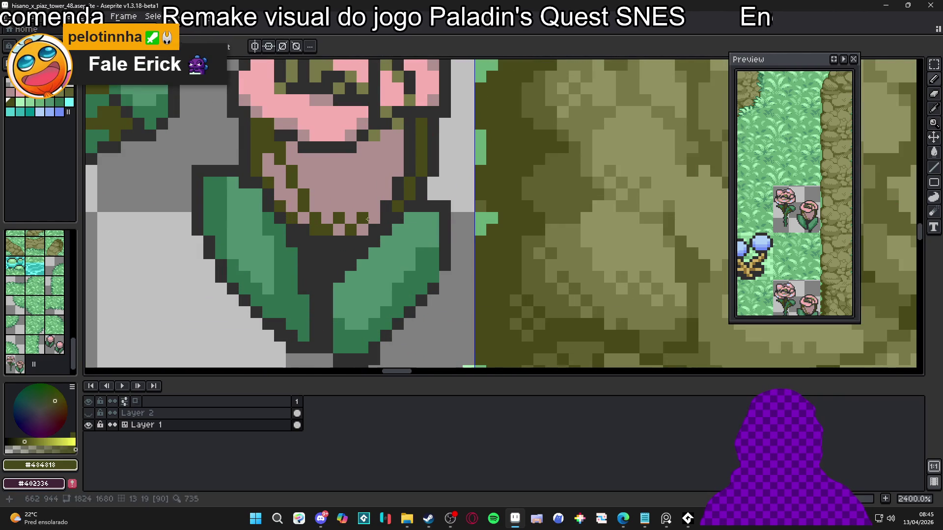
pyautogui.click(351, 206)
pyautogui.click(327, 206)
pyautogui.click(375, 207)
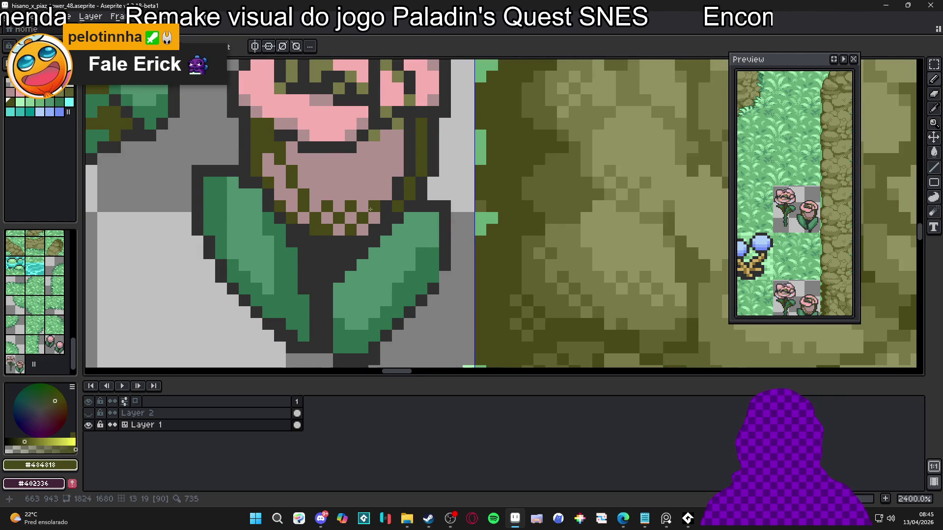
pyautogui.scroll(-5, 372, 209)
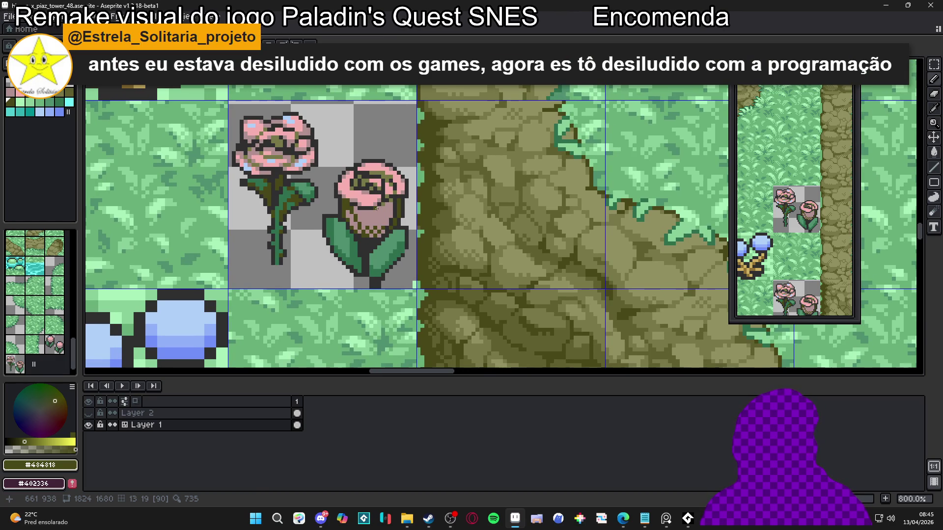
pyautogui.scroll(-2, 376, 208)
pyautogui.scroll(6, 366, 224)
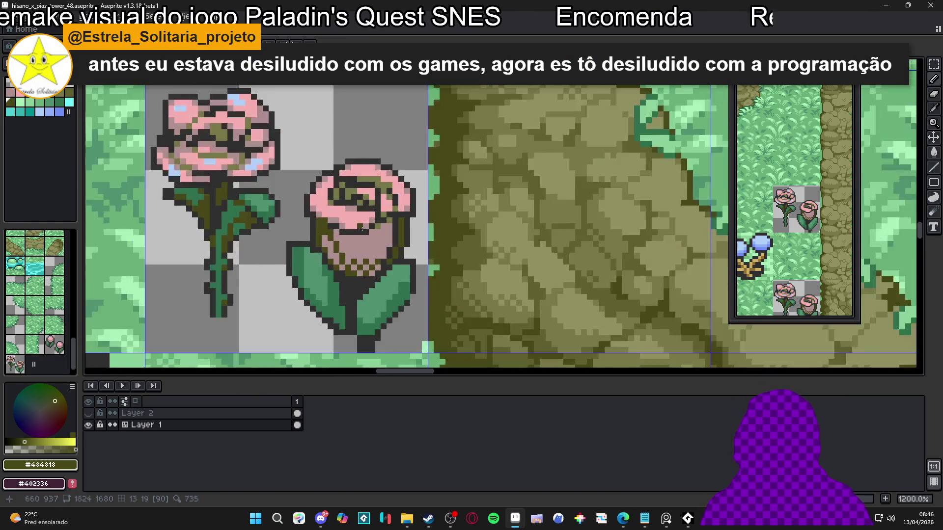
# - Try a dark pixel under the rose's curl, then undo the stray pixel
pyautogui.keyDown('alt'); pyautogui.click(366, 224); pyautogui.keyUp('alt')
pyautogui.click(344, 241)
pyautogui.keyDown('alt'); pyautogui.click(353, 201); pyautogui.keyUp('alt')
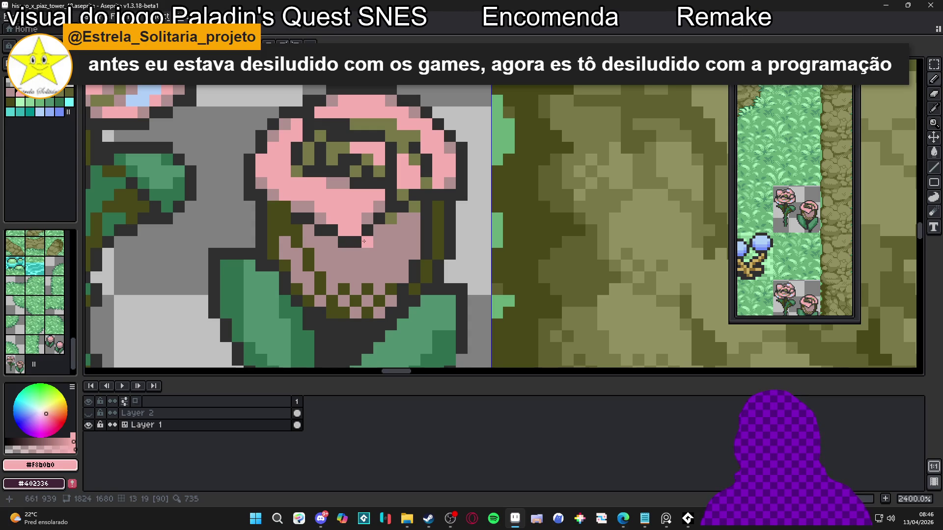
pyautogui.hotkey('ctrl', 'z')
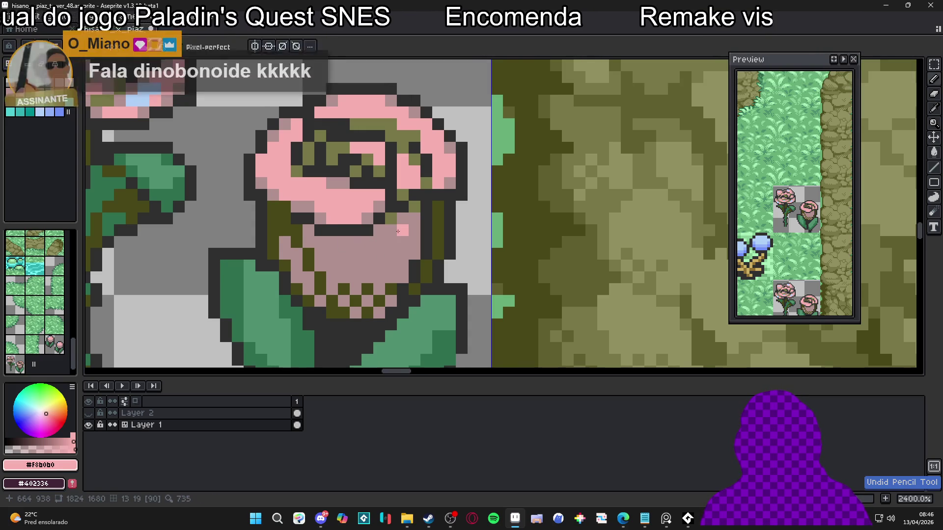
pyautogui.keyDown('alt'); pyautogui.click(317, 229); pyautogui.keyUp('alt')
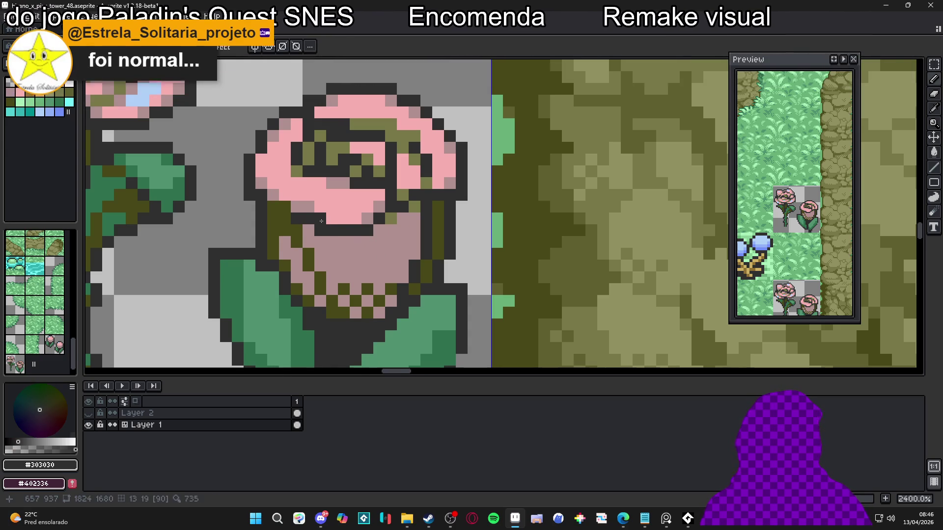
# - Recolour pink petal pixels on the left edge and near the centre mauve
pyautogui.keyDown('alt'); pyautogui.click(334, 251); pyautogui.keyUp('alt')
pyautogui.click(316, 226)
pyautogui.hotkey('ctrl', 'z')
pyautogui.hotkey('ctrl', 'z')
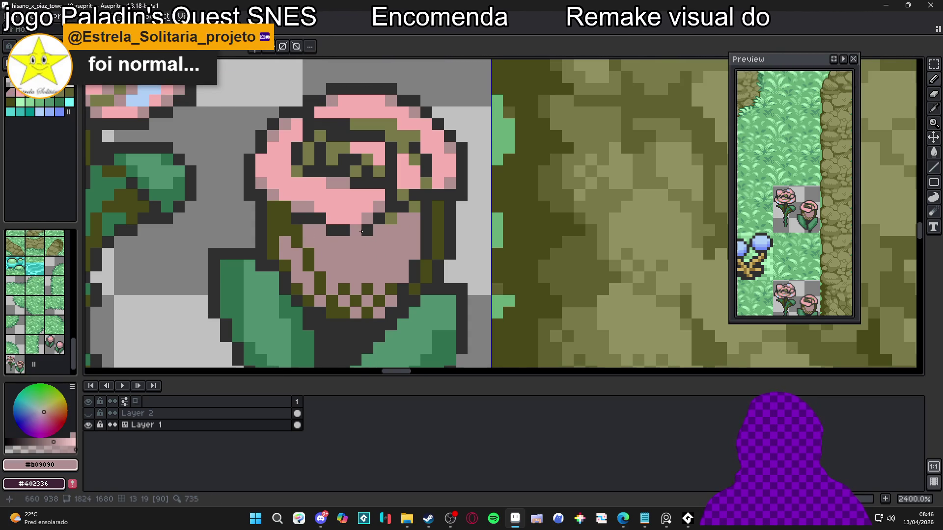
pyautogui.click(314, 193)
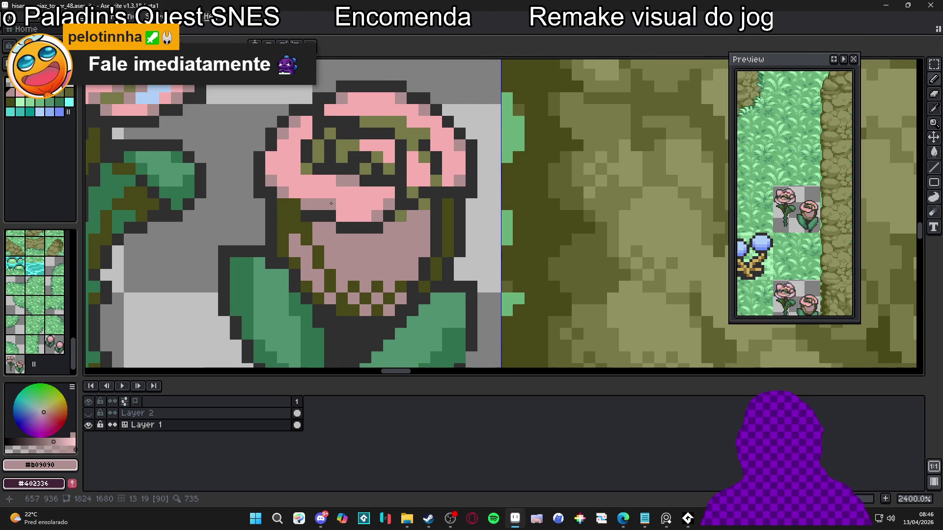
pyautogui.scroll(1, 326, 200)
pyautogui.click(349, 216)
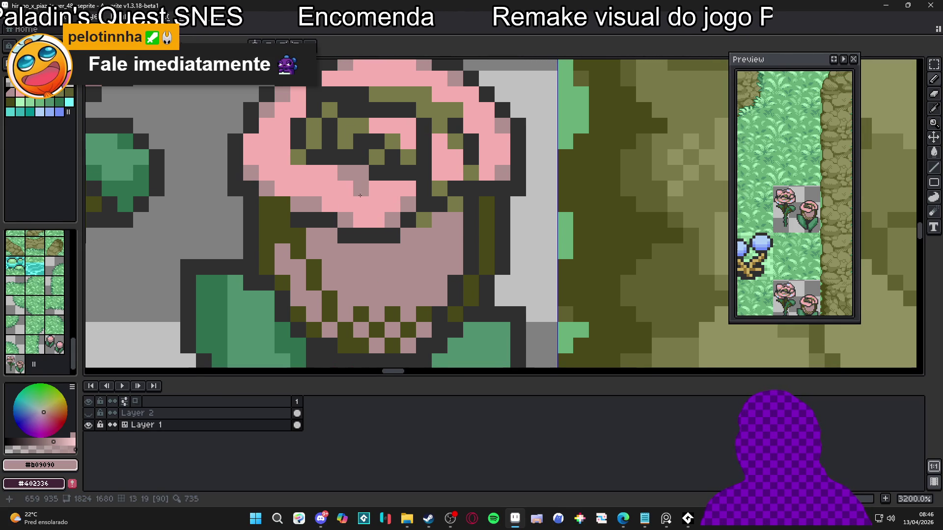
# - Add a dark olive pixel to the petal spiral and save the tileset
pyautogui.keyDown('alt'); pyautogui.click(490, 210); pyautogui.keyUp('alt')
pyautogui.click(442, 216)
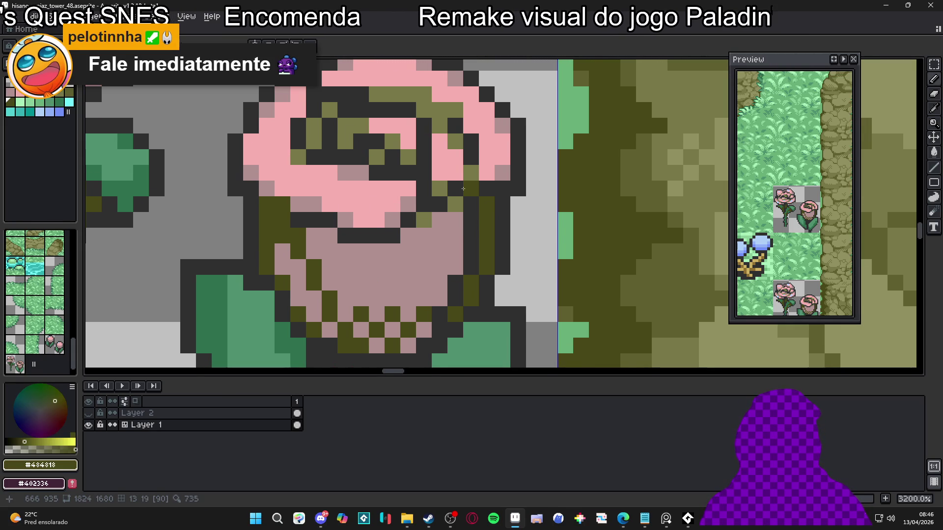
pyautogui.hotkey('ctrl', 's')
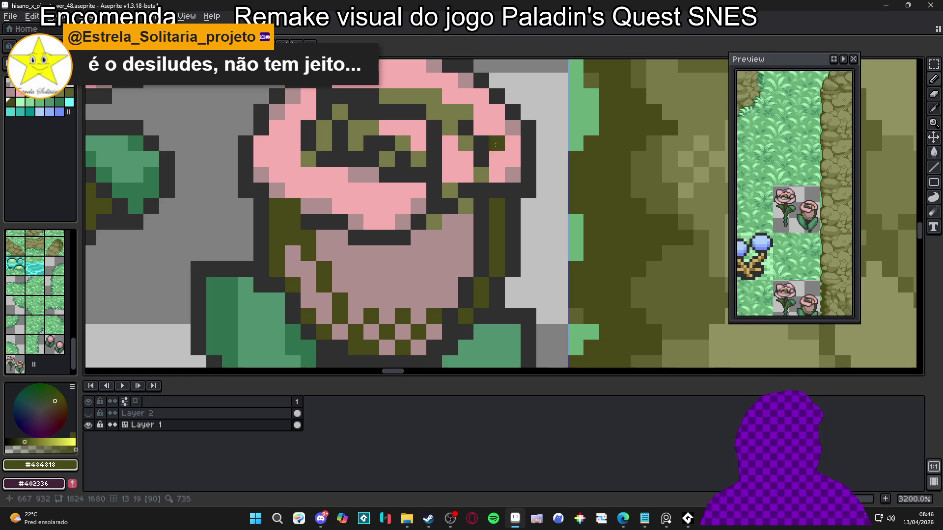
# - Shade the left petal pixels in mauve, then pan down to the lower rose's base
pyautogui.scroll(-7, 291, 205)
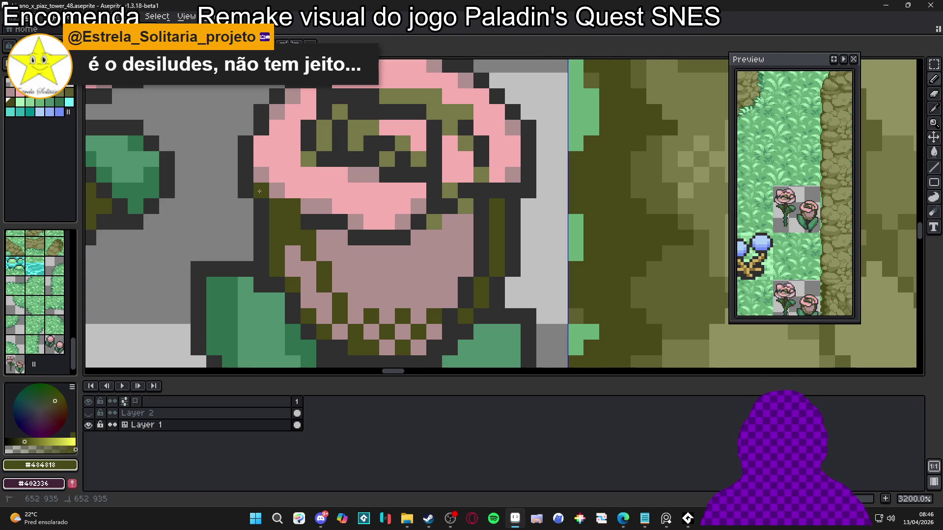
pyautogui.scroll(3, 334, 180)
pyautogui.keyDown('alt'); pyautogui.click(343, 181); pyautogui.keyUp('alt')
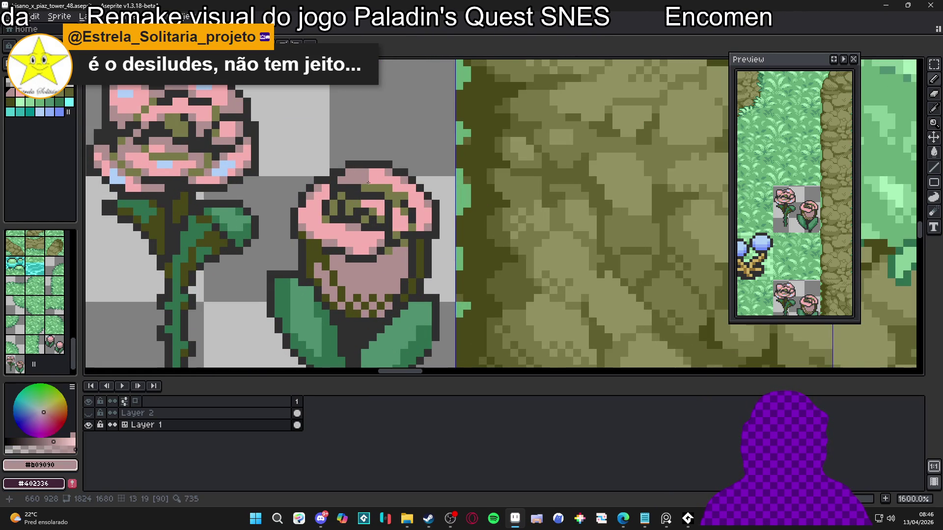
pyautogui.scroll(3, 363, 180)
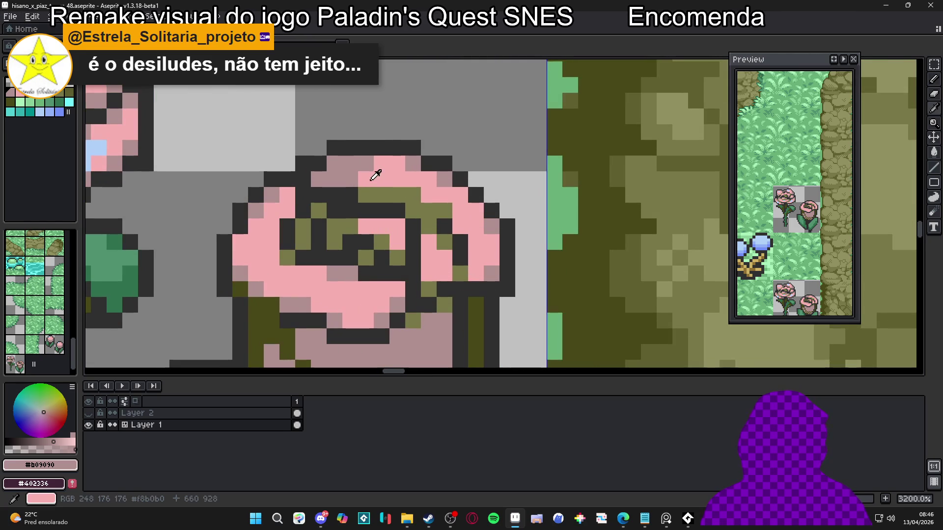
pyautogui.keyDown('alt'); pyautogui.click(374, 175); pyautogui.keyUp('alt')
pyautogui.keyDown('alt'); pyautogui.click(343, 169); pyautogui.keyUp('alt')
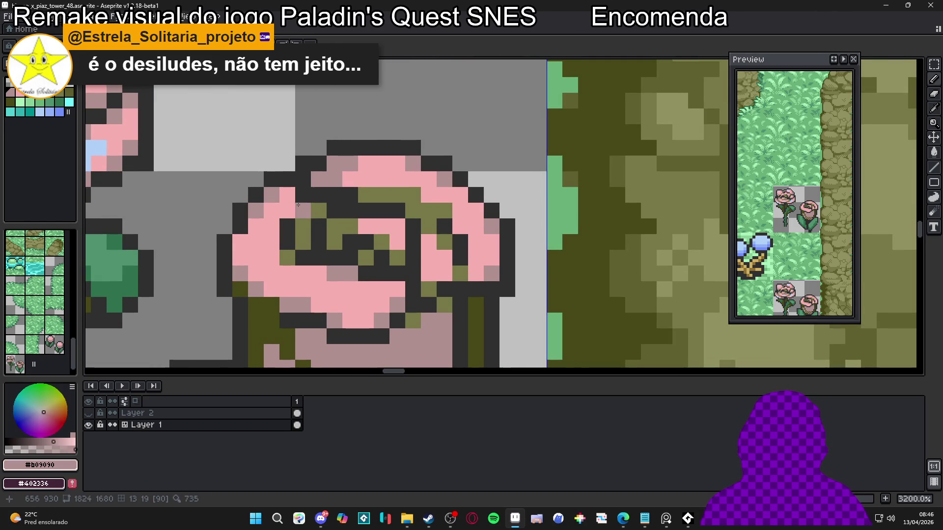
pyautogui.moveTo(288, 193)
pyautogui.mouseDown()
pyautogui.moveTo(287, 211)
pyautogui.moveTo(272, 211)
pyautogui.moveTo(278, 222)
pyautogui.moveTo(246, 241)
pyautogui.moveTo(245, 258)
pyautogui.mouseUp()
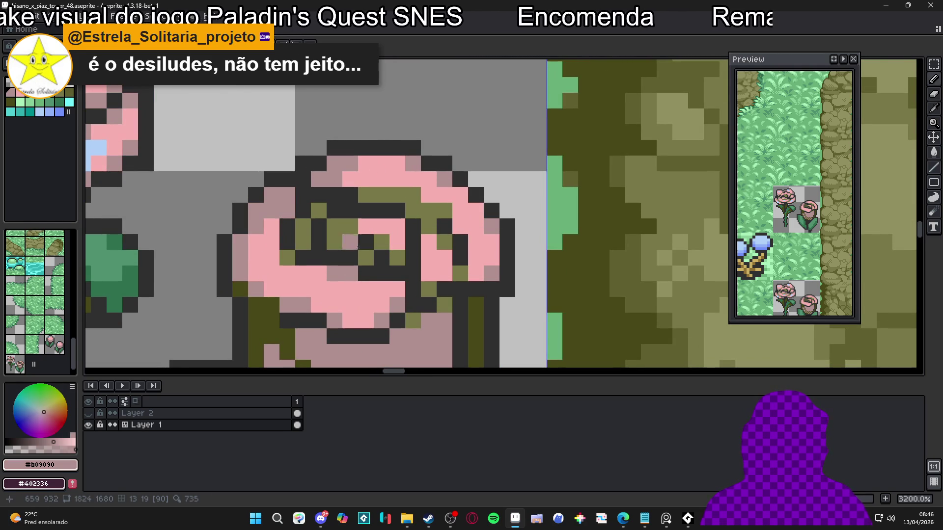
pyautogui.scroll(-4, 388, 304)
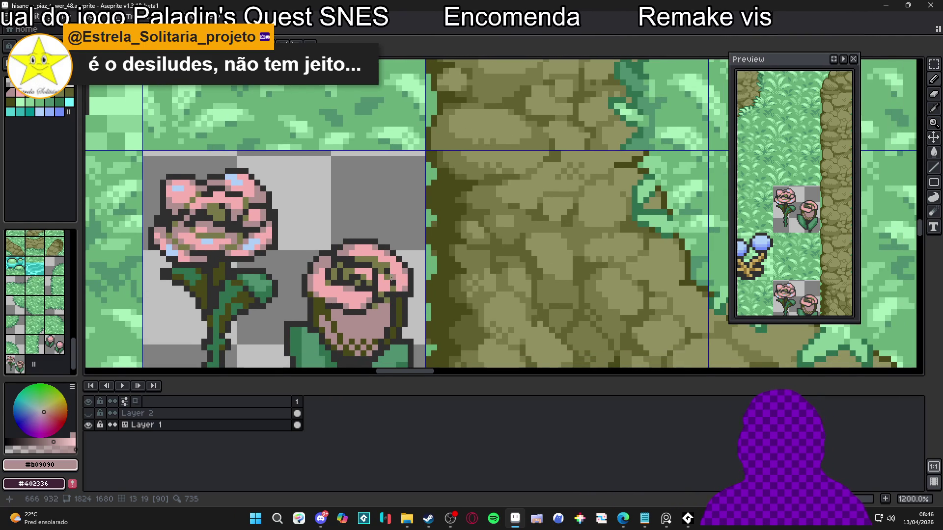
pyautogui.moveTo(410, 297); pyautogui.dragTo(400, 259)
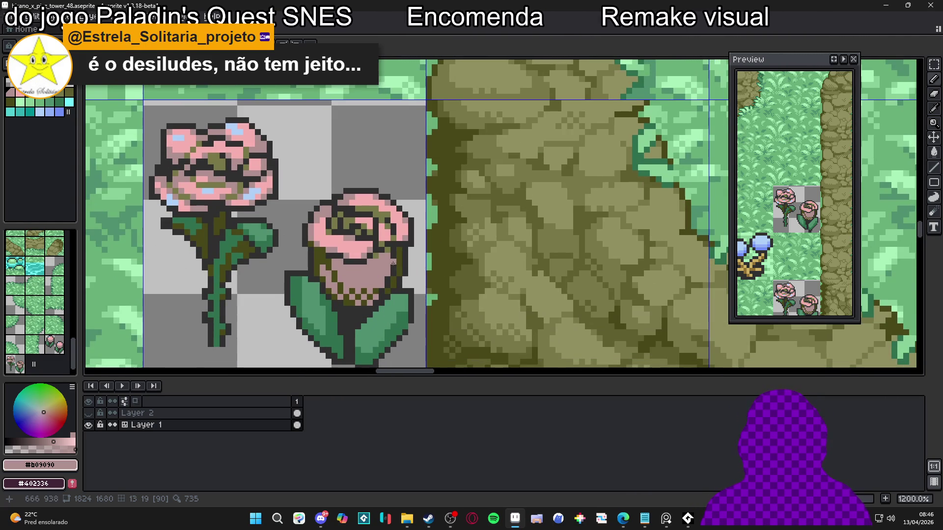
# - Dither olive pixels down the lower rose's mauve body and side
pyautogui.scroll(2, 395, 260)
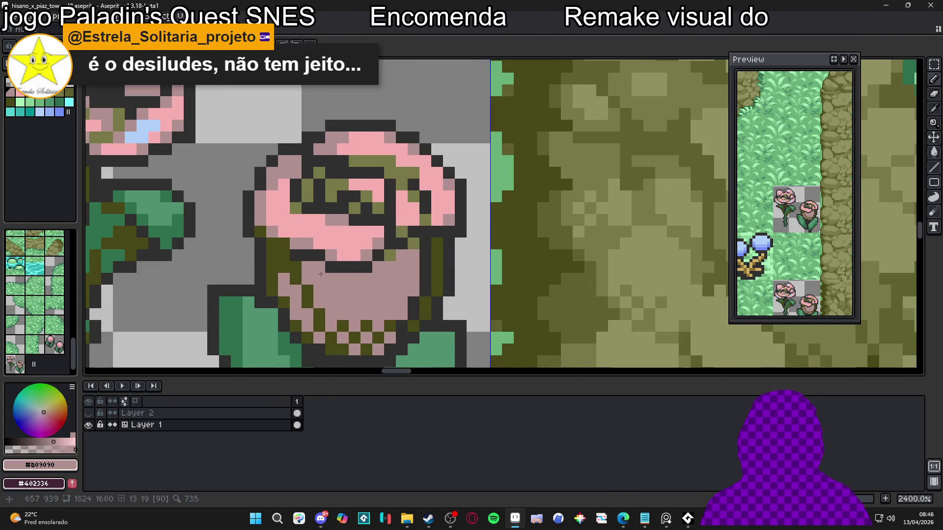
pyautogui.keyDown('alt'); pyautogui.click(294, 275); pyautogui.keyUp('alt')
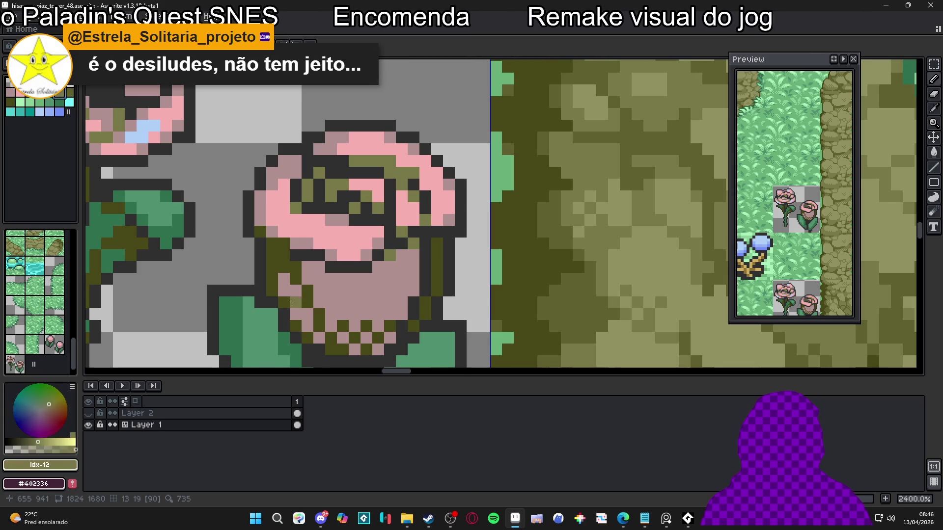
pyautogui.click(283, 280)
pyautogui.click(295, 290)
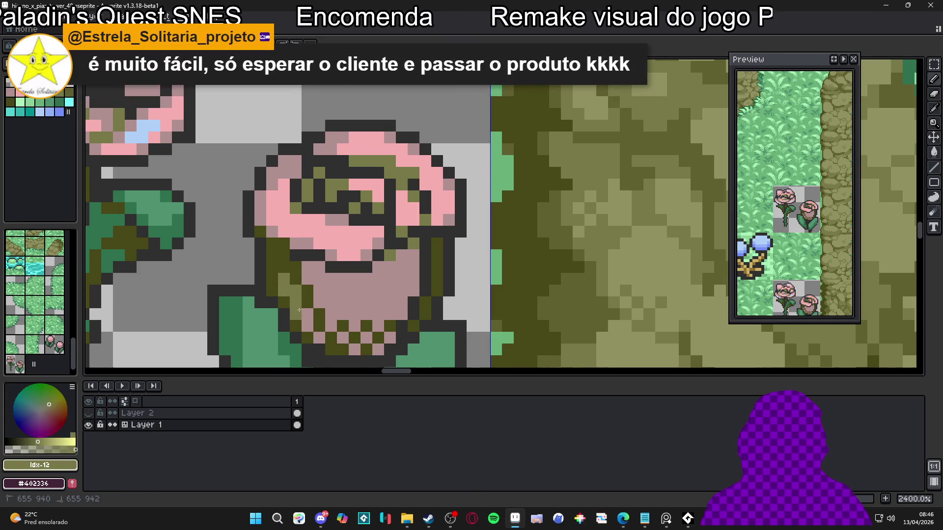
pyautogui.click(305, 314)
pyautogui.click(308, 326)
pyautogui.click(320, 338)
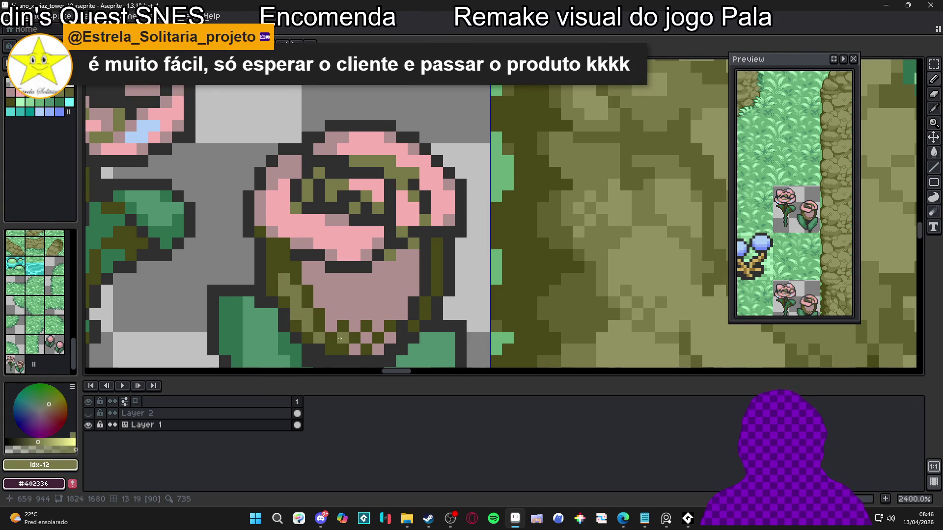
pyautogui.click(306, 278)
pyautogui.click(307, 266)
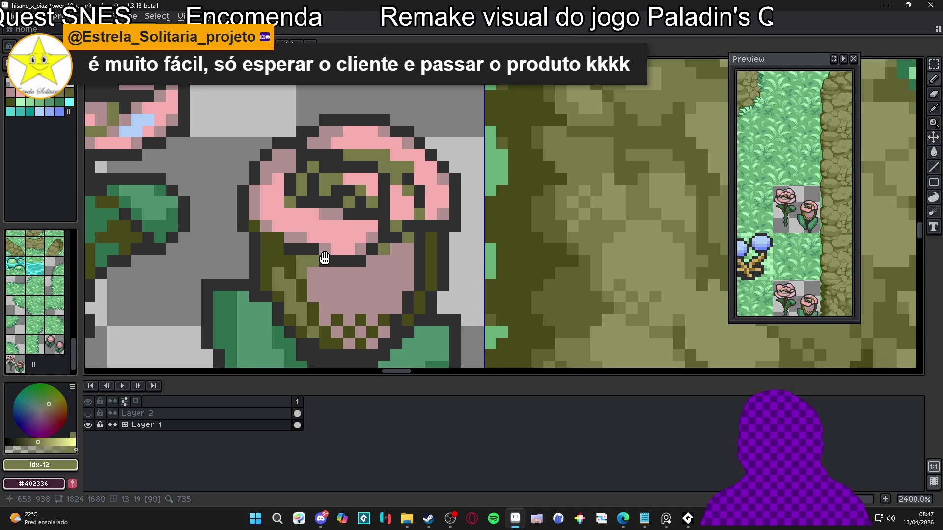
# - Recolour the rose's bottom and right-edge pixels olive
pyautogui.click(381, 309)
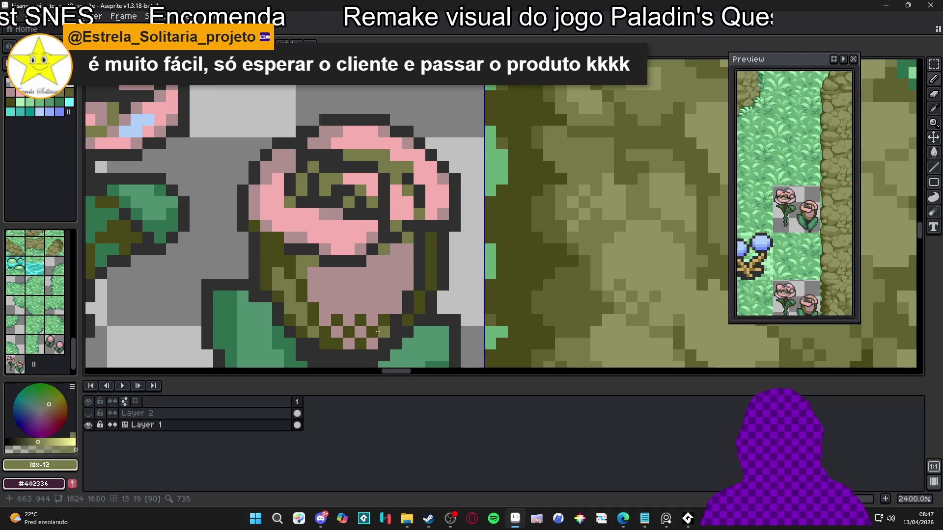
pyautogui.moveTo(378, 332); pyautogui.dragTo(351, 343)
pyautogui.click(332, 325)
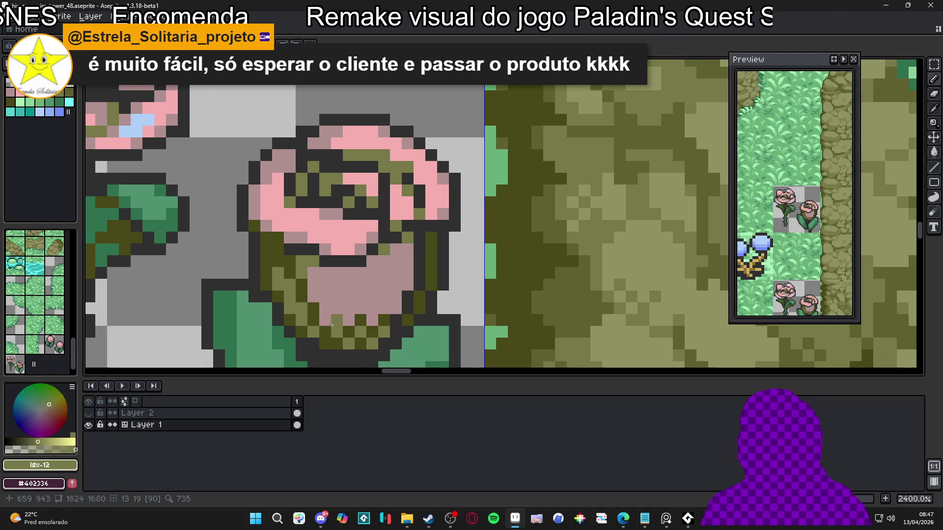
pyautogui.click(349, 320)
pyautogui.click(381, 319)
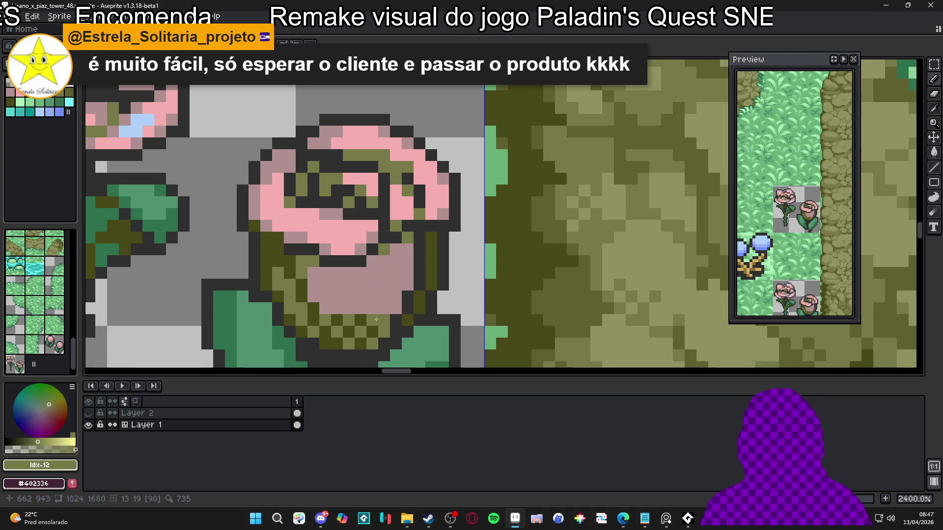
pyautogui.click(407, 285)
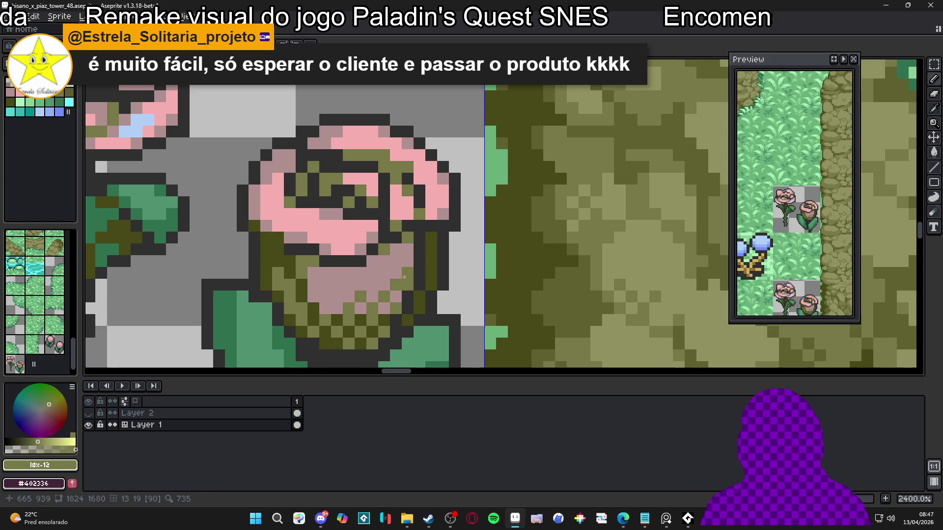
# - Sample #787848 and #303030, then paint a dark outline pixel on the rose's edge
pyautogui.keyDown('alt'); pyautogui.click(395, 274); pyautogui.keyUp('alt')
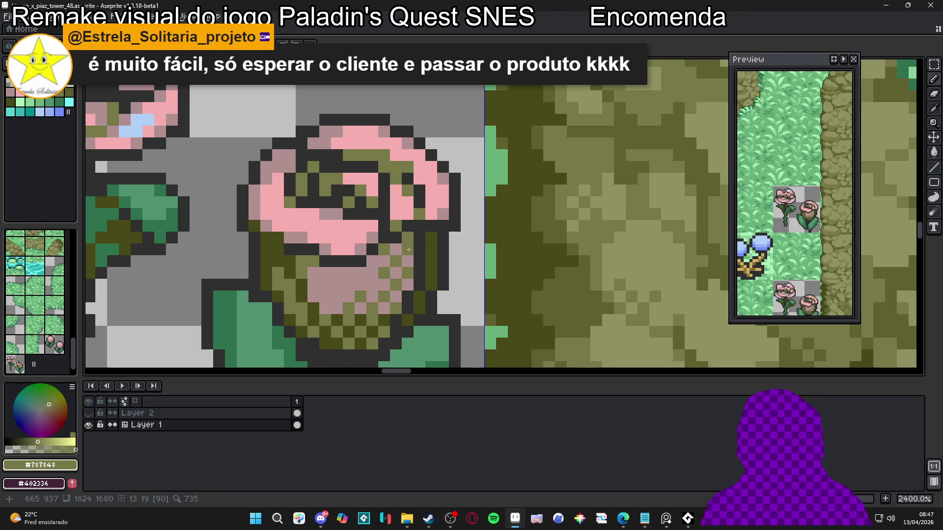
pyautogui.scroll(-4, 420, 253)
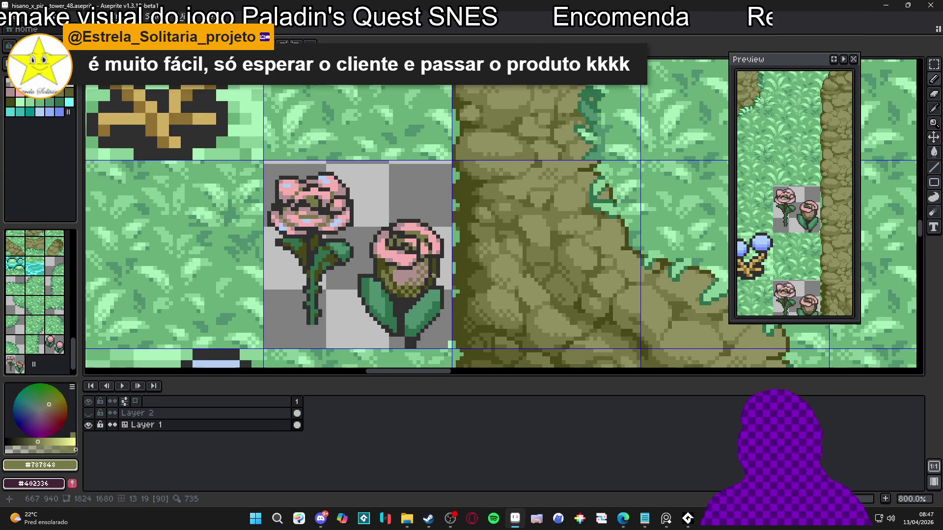
pyautogui.scroll(4, 435, 255)
pyautogui.keyDown('alt'); pyautogui.click(434, 256); pyautogui.keyUp('alt')
pyautogui.click(441, 271)
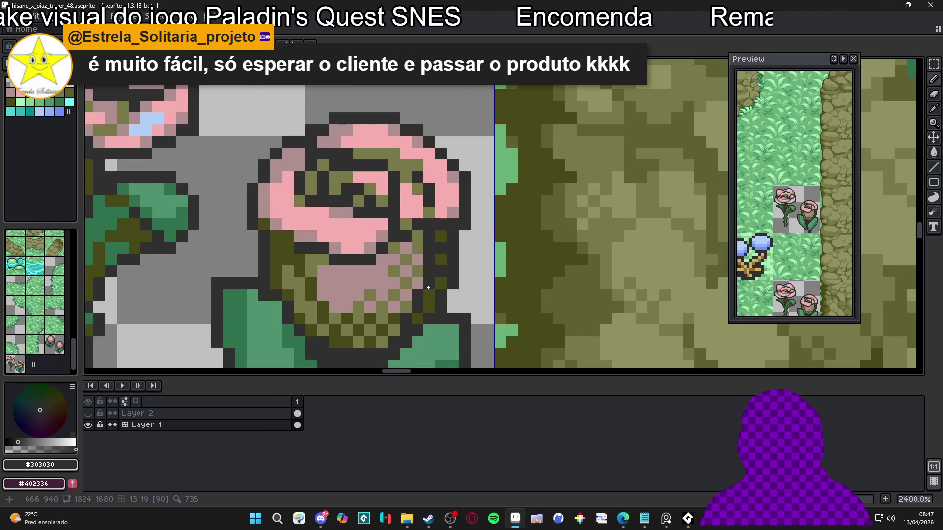
pyautogui.scroll(-5, 397, 292)
pyautogui.moveTo(378, 265); pyautogui.dragTo(392, 282)
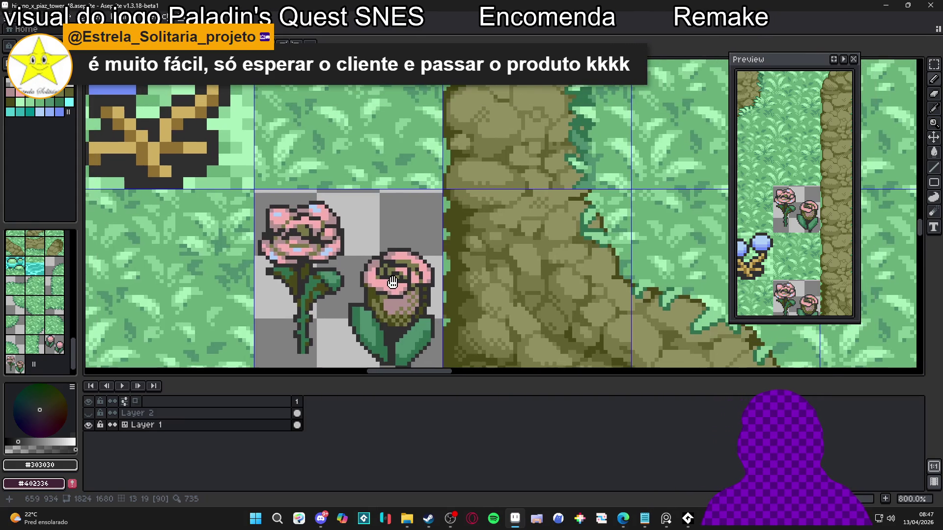
pyautogui.scroll(-3, 429, 272)
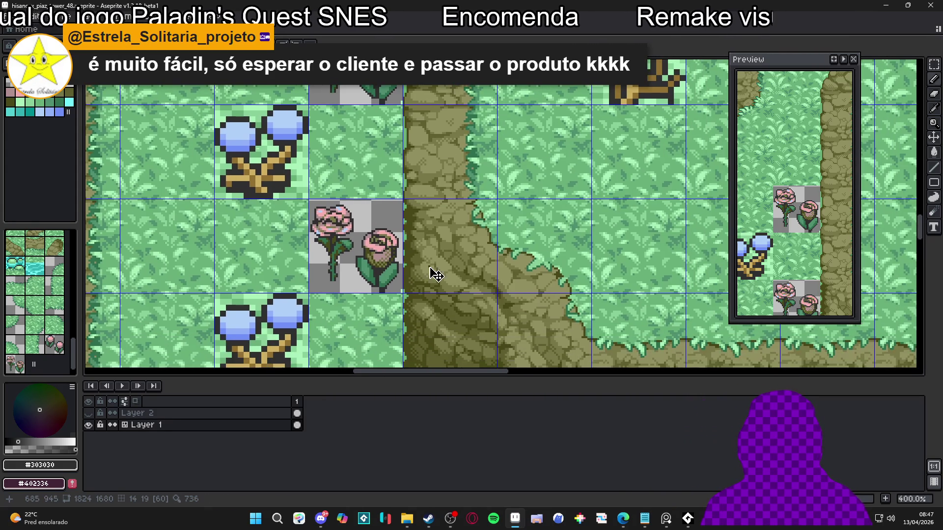
# - Paint light-blue #b0d0f8 highlight pixels on the lower rose's petals
pyautogui.hotkey('ctrl', 's')
pyautogui.scroll(-1, 425, 275)
pyautogui.scroll(7, 399, 260)
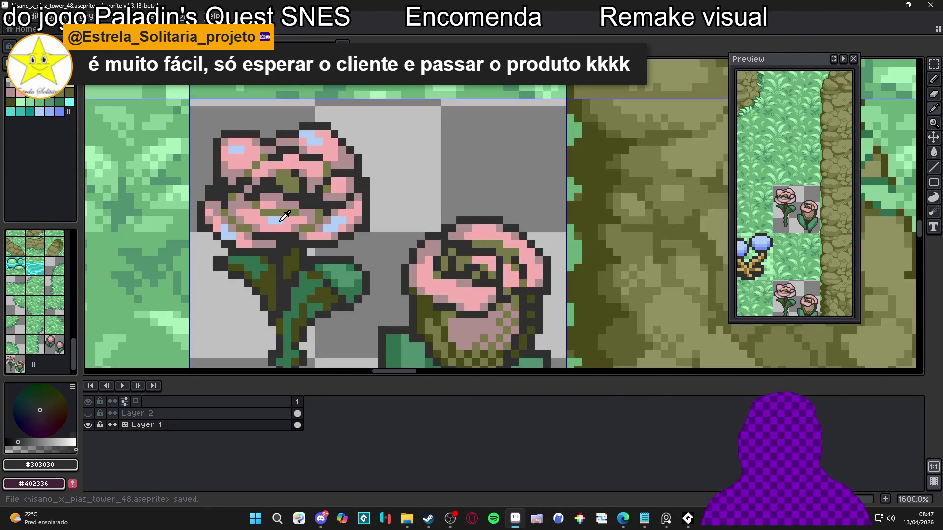
pyautogui.keyDown('alt'); pyautogui.click(463, 283); pyautogui.keyUp('alt')
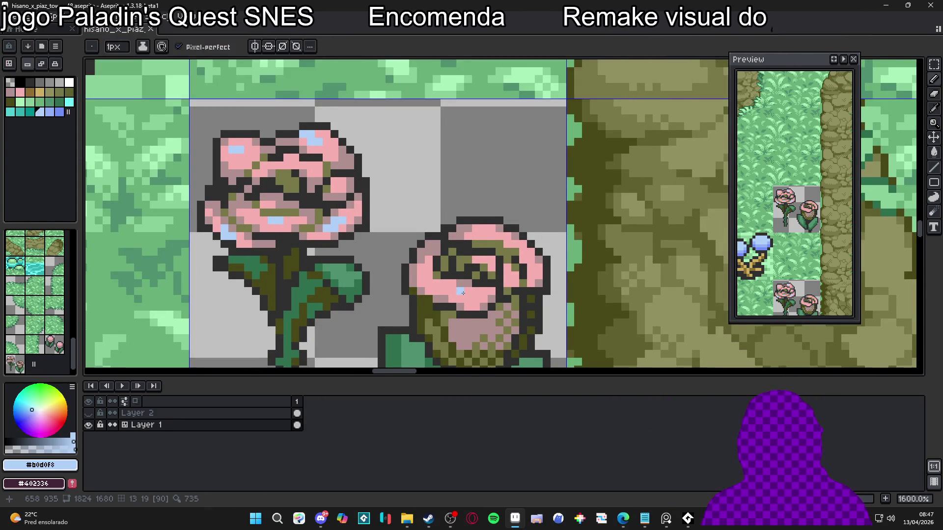
pyautogui.moveTo(463, 293); pyautogui.dragTo(455, 257)
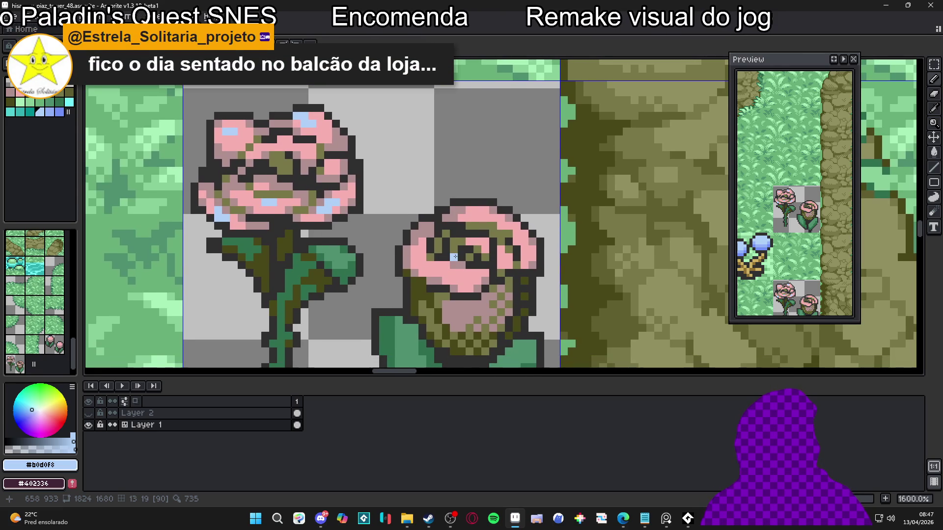
pyautogui.scroll(2, 461, 254)
pyautogui.moveTo(415, 289); pyautogui.dragTo(430, 288)
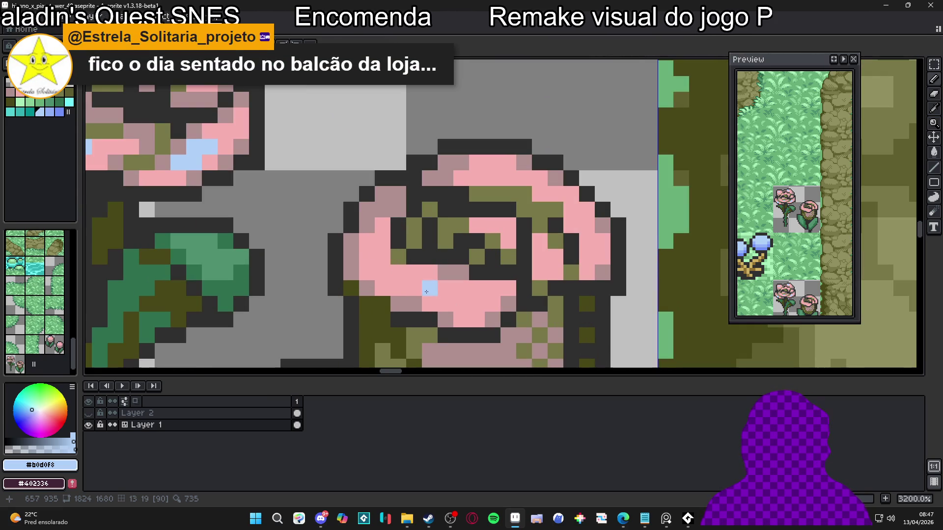
pyautogui.click(398, 273)
# - Add #b0d0f8 highlights along the rose's right side and top, then save the tileset
pyautogui.moveTo(523, 257); pyautogui.dragTo(482, 269)
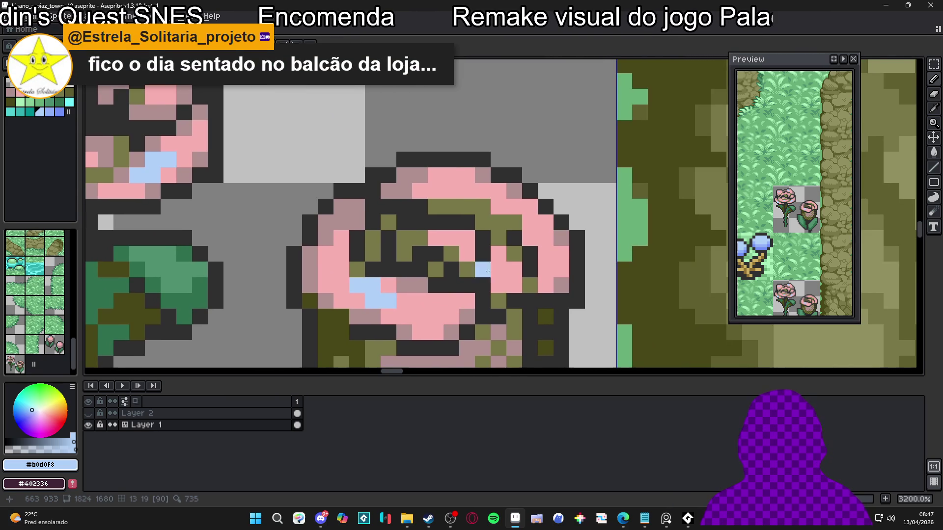
pyautogui.click(514, 207)
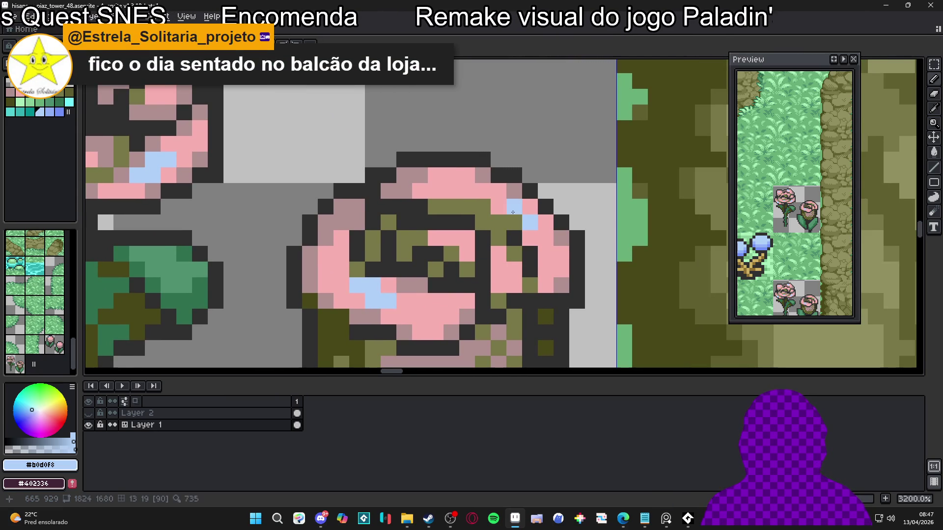
pyautogui.click(499, 207)
pyautogui.click(514, 222)
pyautogui.click(545, 238)
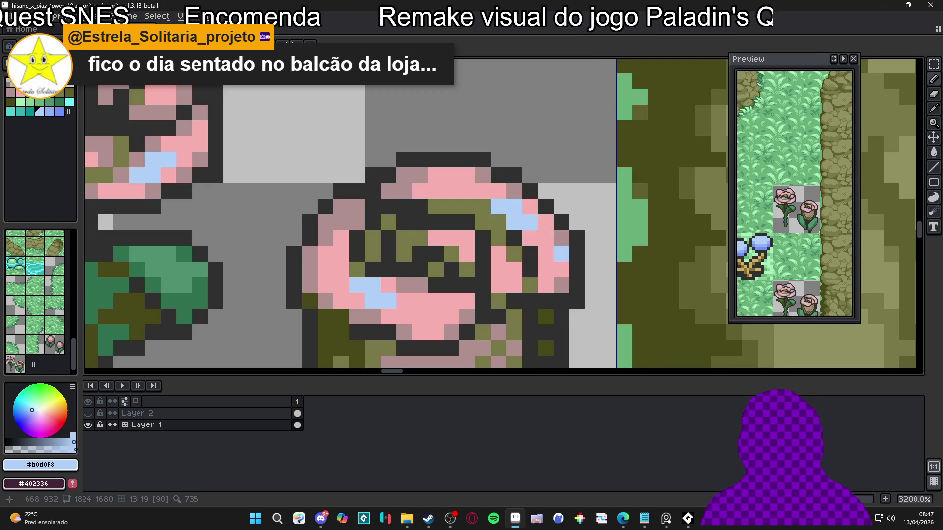
pyautogui.click(545, 238)
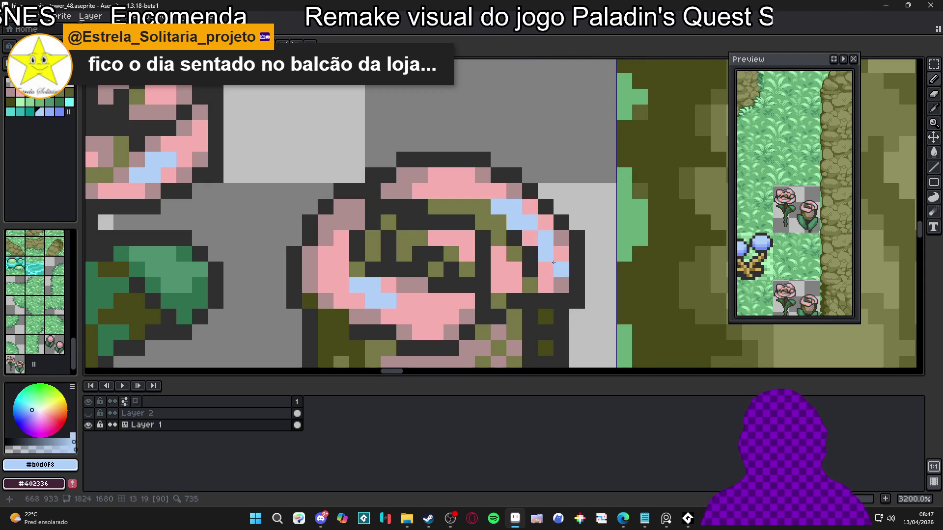
pyautogui.moveTo(451, 191); pyautogui.dragTo(435, 191)
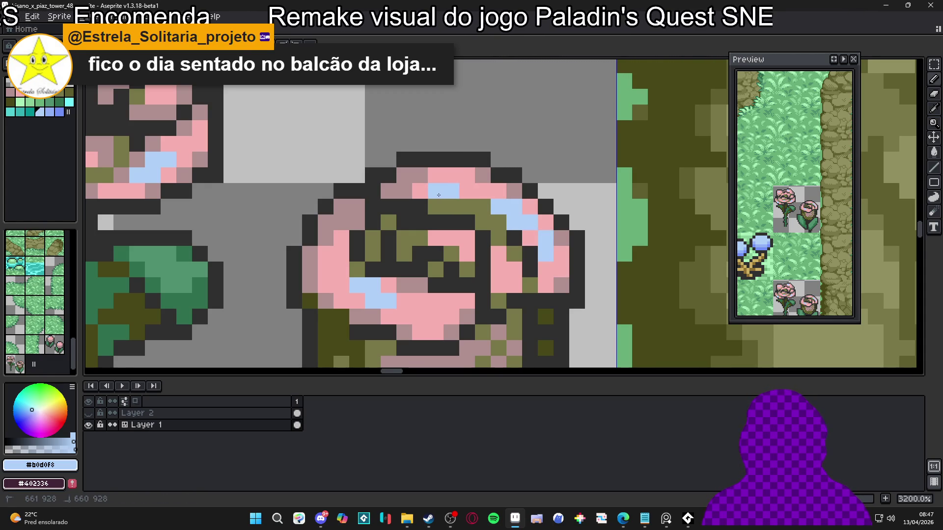
pyautogui.scroll(-4, 466, 219)
pyautogui.scroll(3, 444, 248)
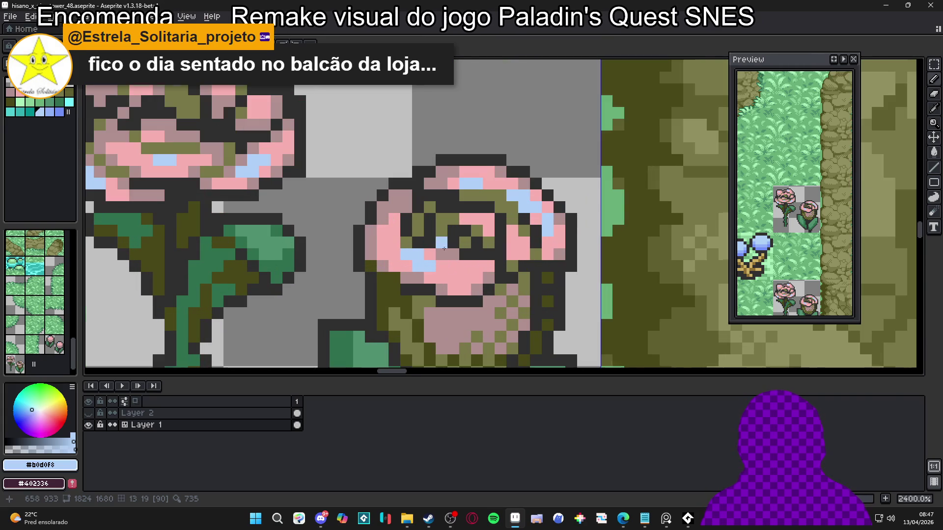
pyautogui.scroll(-1, 459, 250)
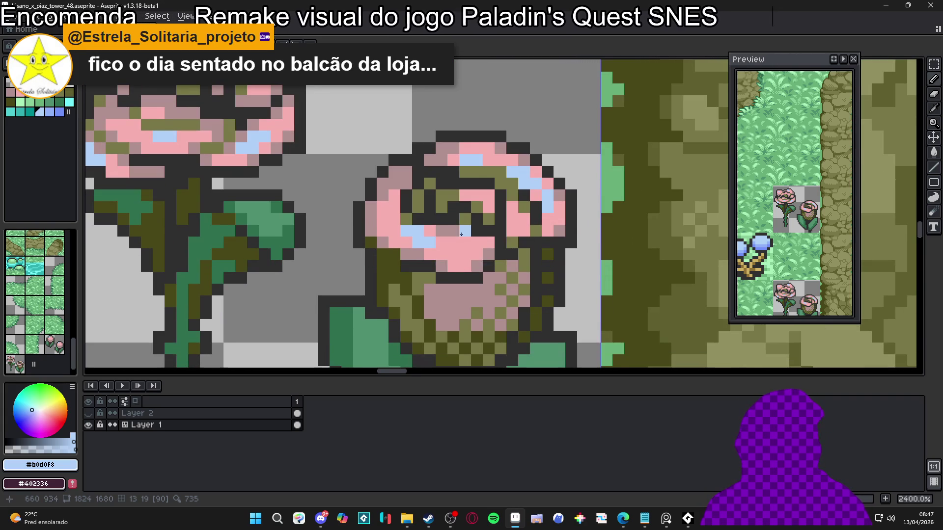
pyautogui.hotkey('ctrl', 's')
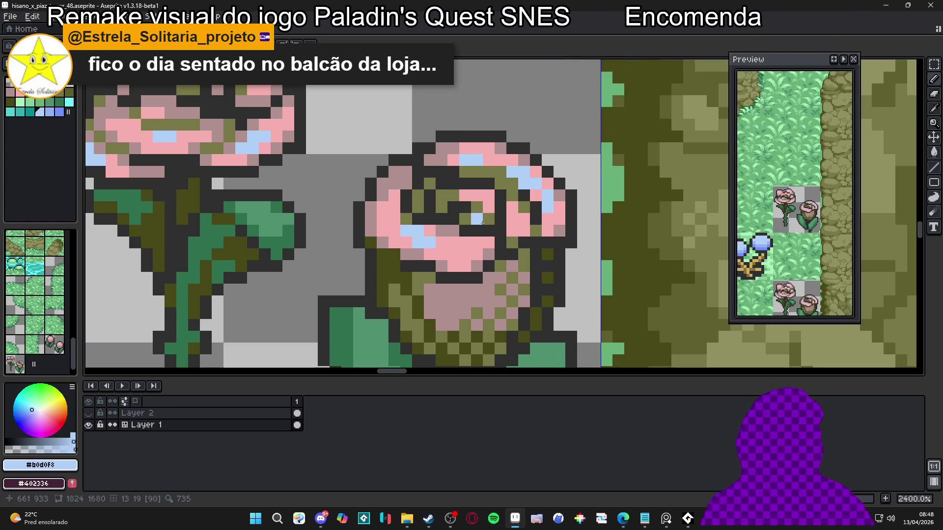
# - Repaint some blue petal pixels pink and add light-blue highlights in the rose's centre, then save
pyautogui.scroll(1, 476, 220)
pyautogui.moveTo(464, 257); pyautogui.dragTo(447, 257)
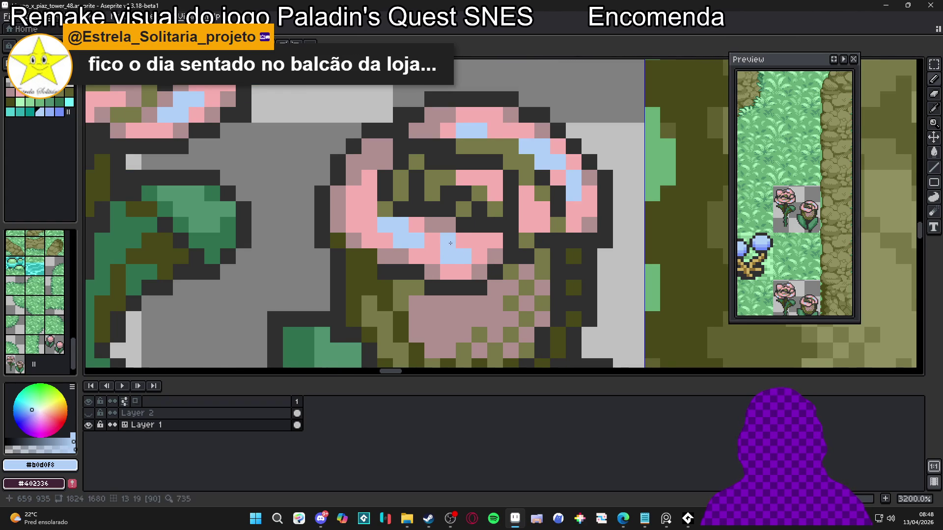
pyautogui.click(432, 241)
pyautogui.keyDown('alt'); pyautogui.click(417, 247); pyautogui.keyUp('alt')
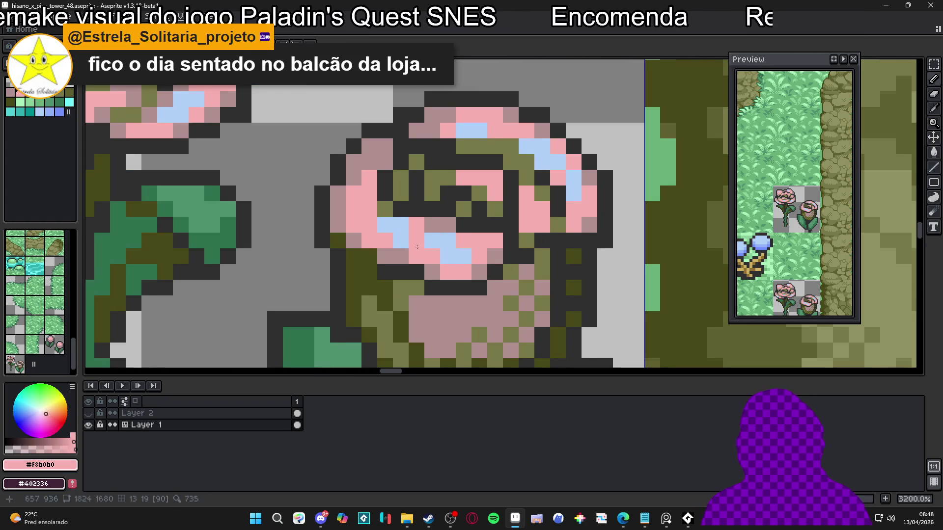
pyautogui.moveTo(417, 247); pyautogui.dragTo(385, 225)
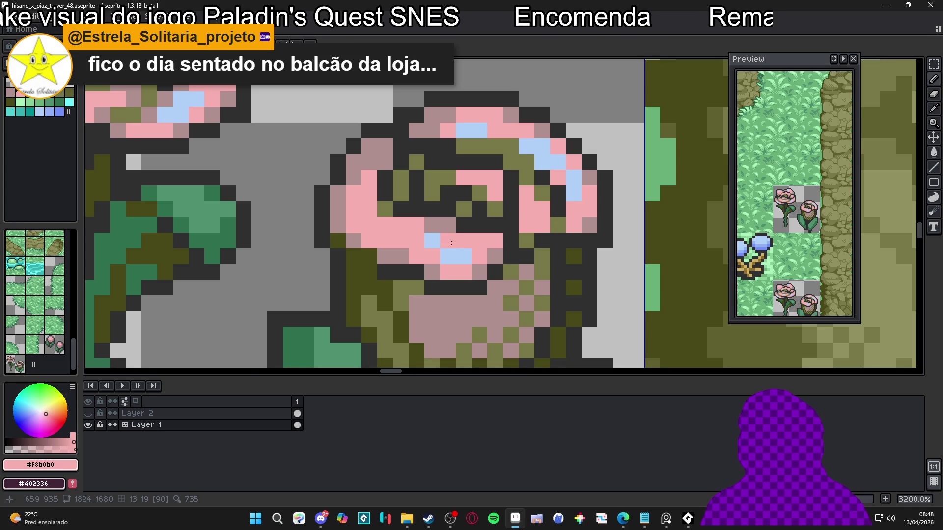
pyautogui.keyDown('alt'); pyautogui.click(432, 242); pyautogui.keyUp('alt')
pyautogui.click(448, 240)
pyautogui.click(417, 241)
pyautogui.click(432, 256)
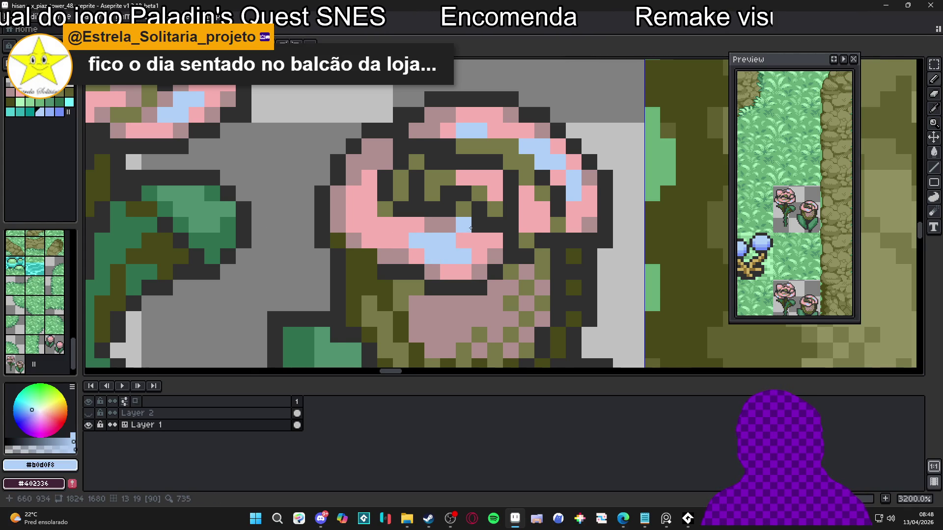
pyautogui.scroll(-3, 470, 228)
pyautogui.hotkey('ctrl', 's')
# - Draw dark olive #484818 shading along the bloom's underside and save the tileset
pyautogui.scroll(2, 496, 218)
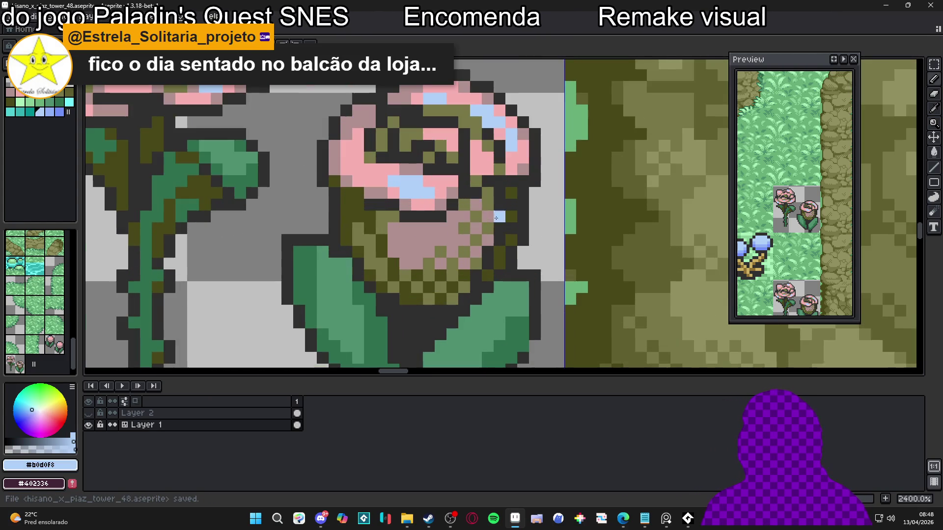
pyautogui.keyDown('alt'); pyautogui.click(487, 205); pyautogui.keyUp('alt')
pyautogui.click(476, 204)
pyautogui.click(488, 217)
pyautogui.keyDown('alt'); pyautogui.click(489, 197); pyautogui.keyUp('alt')
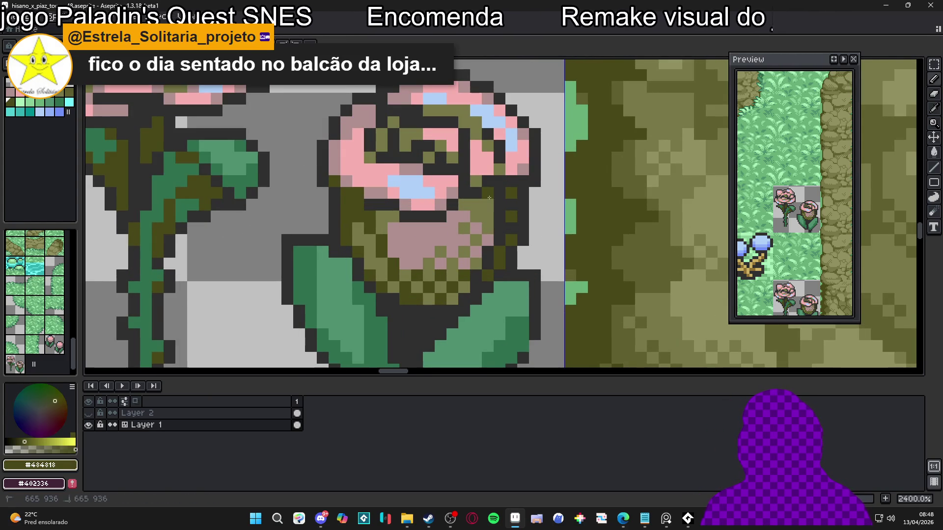
pyautogui.moveTo(464, 205)
pyautogui.mouseDown()
pyautogui.moveTo(487, 204)
pyautogui.moveTo(487, 216)
pyautogui.mouseUp()
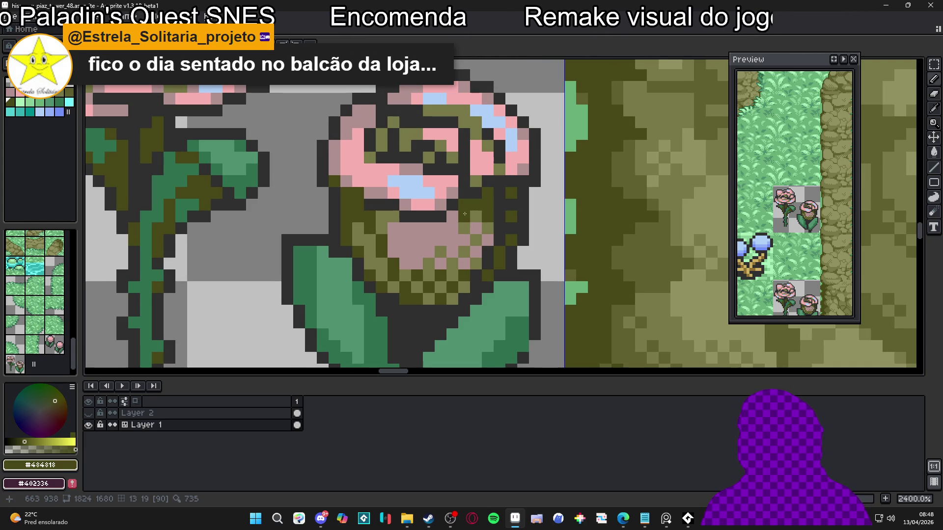
pyautogui.scroll(-8, 487, 206)
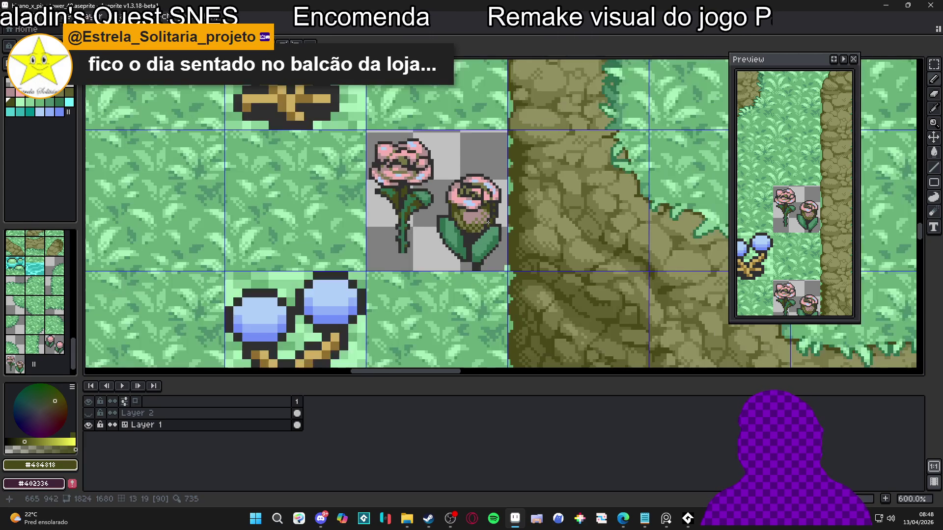
pyautogui.hotkey('ctrl', 's')
# - Erase the old outline along the leaf's lower-left edge and nearby stray pixels, then save
pyautogui.scroll(-1, 436, 242)
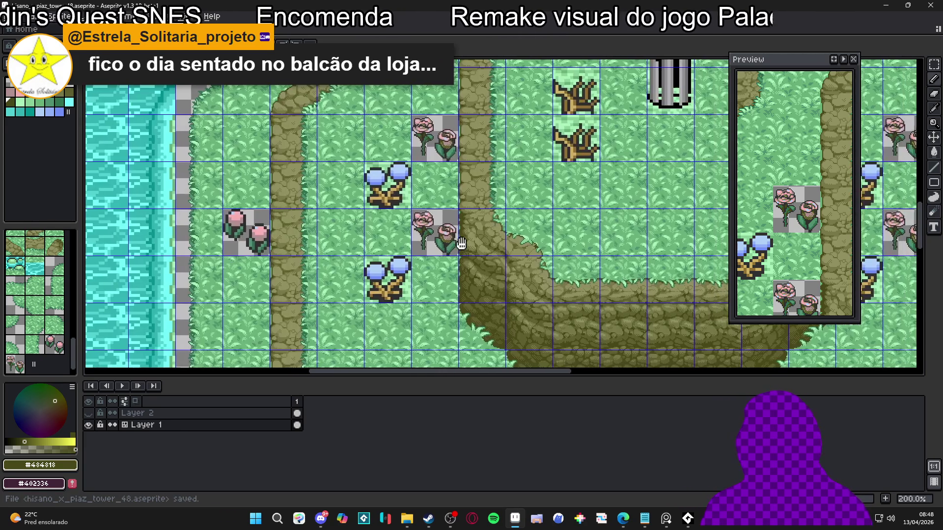
pyautogui.scroll(4, 435, 242)
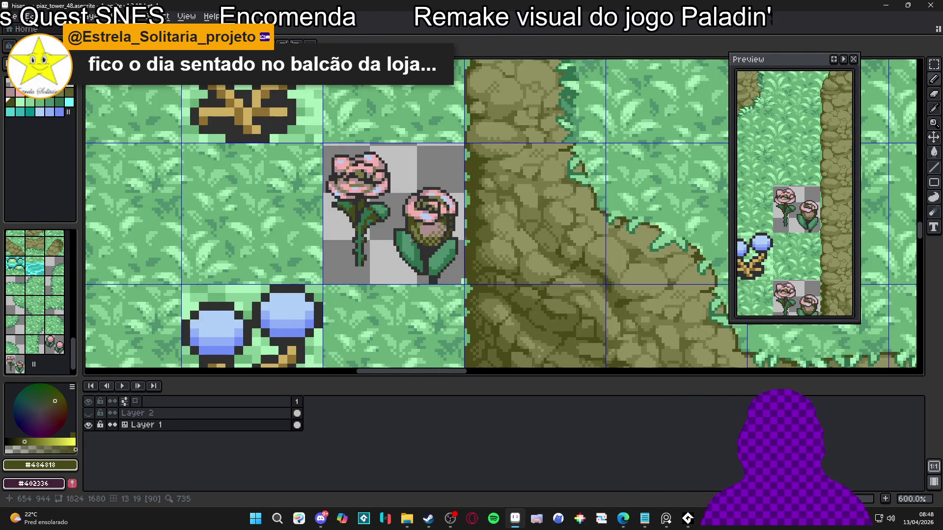
pyautogui.scroll(-3, 440, 238)
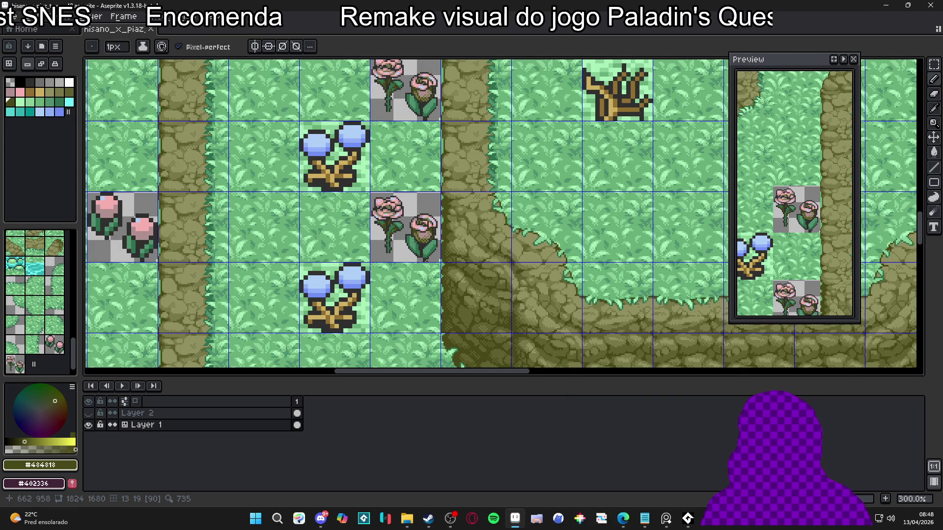
pyautogui.scroll(3, 425, 260)
pyautogui.scroll(3, 404, 240)
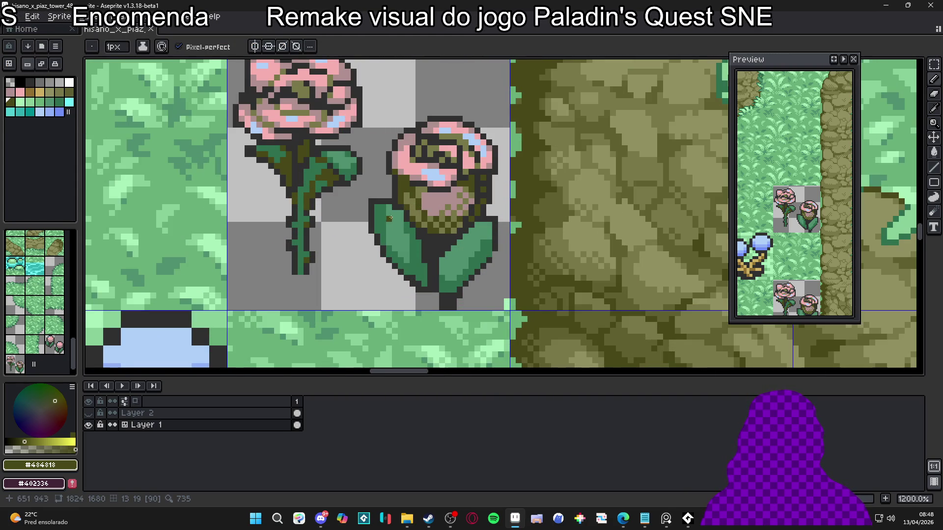
pyautogui.scroll(1, 396, 230)
pyautogui.keyDown('alt'); pyautogui.click(385, 211); pyautogui.keyUp('alt')
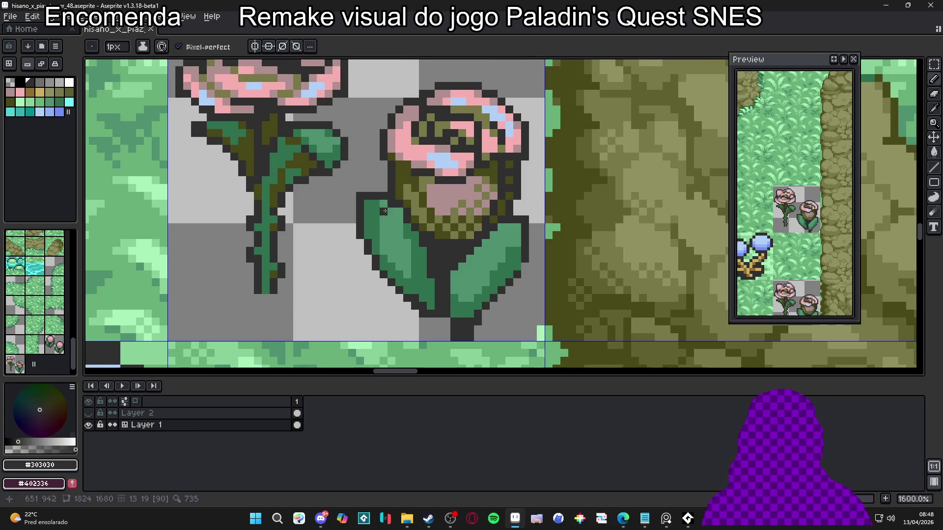
pyautogui.keyDown('alt'); pyautogui.click(368, 273); pyautogui.keyUp('alt')
pyautogui.moveTo(366, 248)
pyautogui.mouseDown()
pyautogui.moveTo(399, 285)
pyautogui.moveTo(399, 300)
pyautogui.moveTo(422, 306)
pyautogui.moveTo(398, 270)
pyautogui.mouseUp()
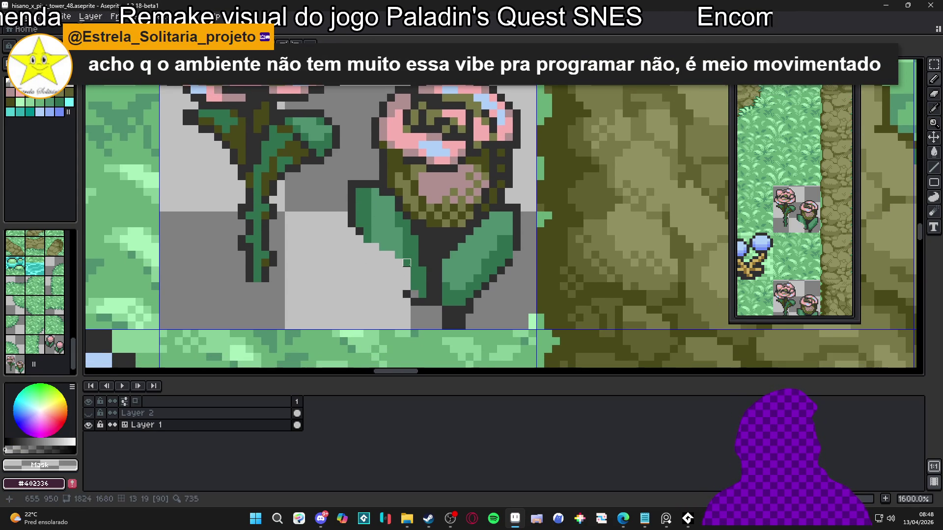
pyautogui.scroll(2, 406, 270)
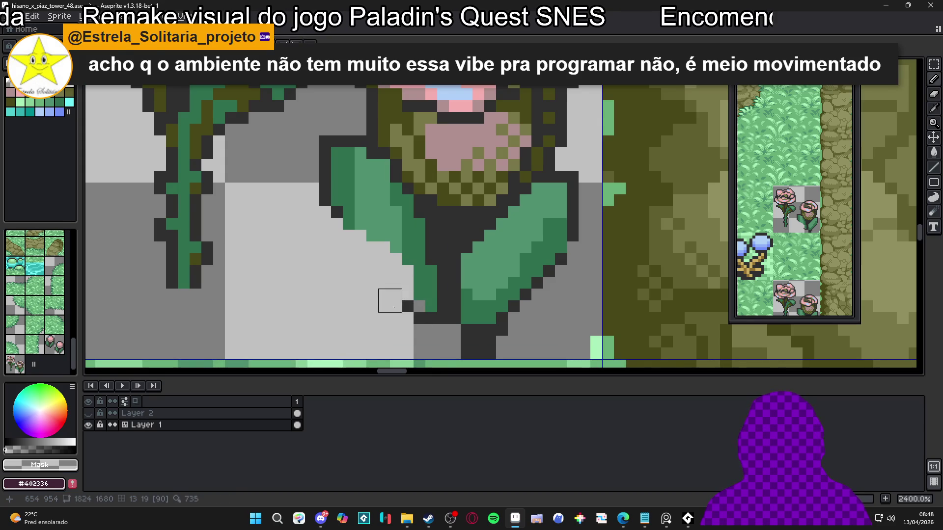
pyautogui.moveTo(413, 324)
pyautogui.mouseDown()
pyautogui.moveTo(425, 324)
pyautogui.moveTo(413, 300)
pyautogui.mouseUp()
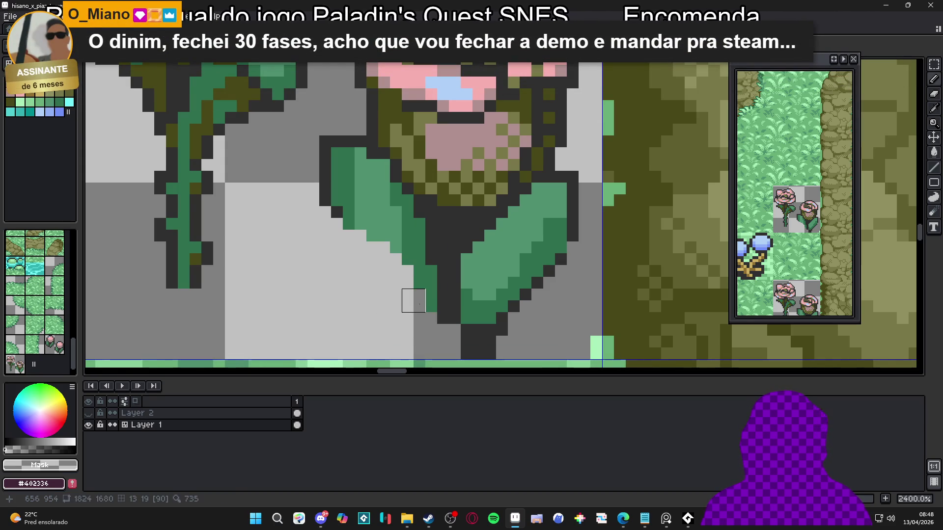
pyautogui.hotkey('ctrl', 's')
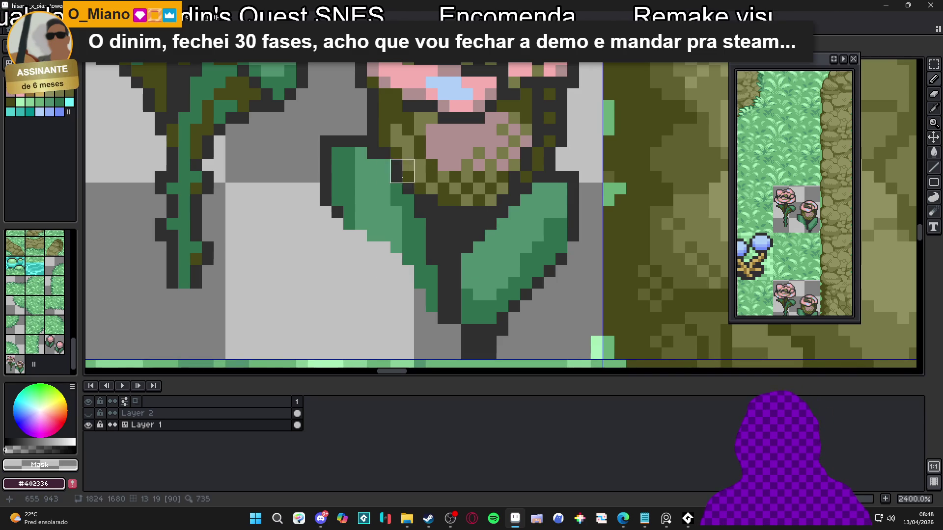
# - Redraw #303030 outline pixels along the leaf's top edge, removing one above it
pyautogui.keyDown('alt'); pyautogui.click(361, 154); pyautogui.keyUp('alt')
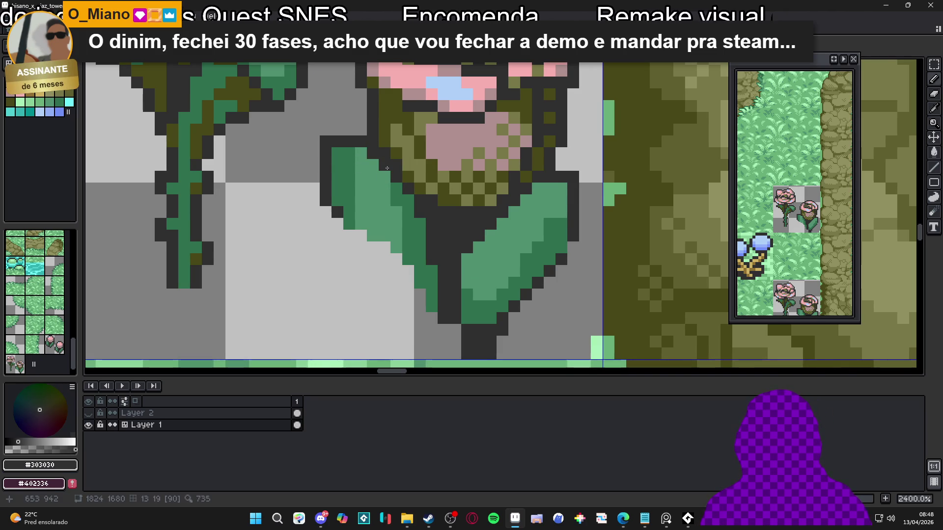
pyautogui.press('e')
pyautogui.click(361, 141)
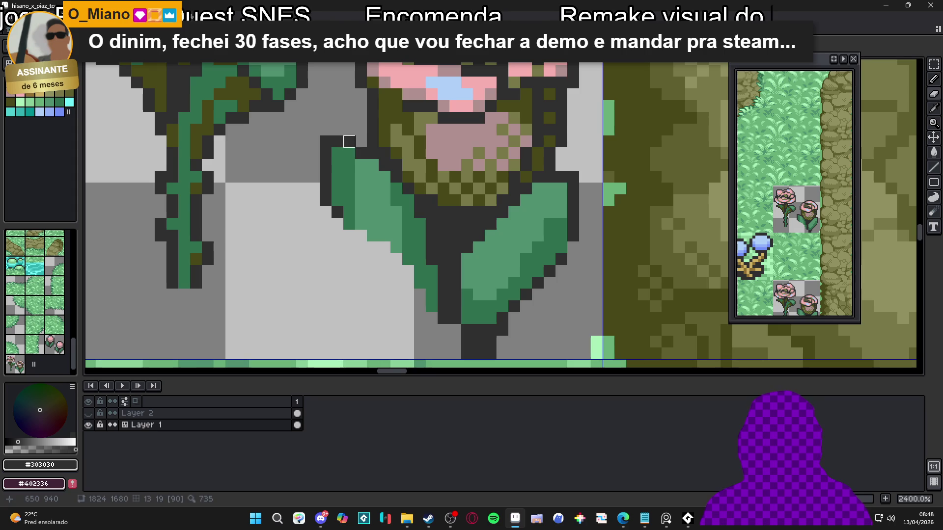
pyautogui.press('b')
pyautogui.click(349, 153)
pyautogui.click(337, 154)
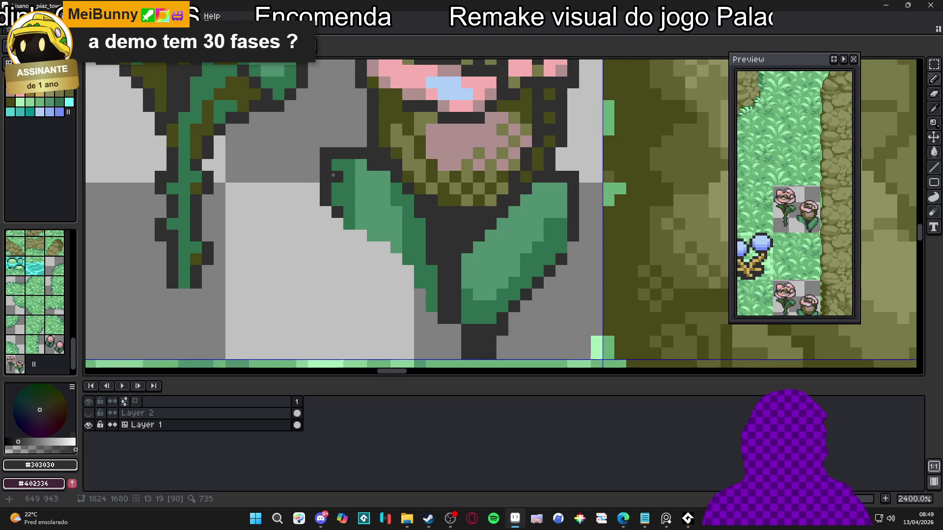
# - Add outline pixels at the leaf's left tip and fill leaf gaps with #509070 green
pyautogui.click(314, 177)
pyautogui.click(302, 189)
pyautogui.press('e')
pyautogui.click(325, 153)
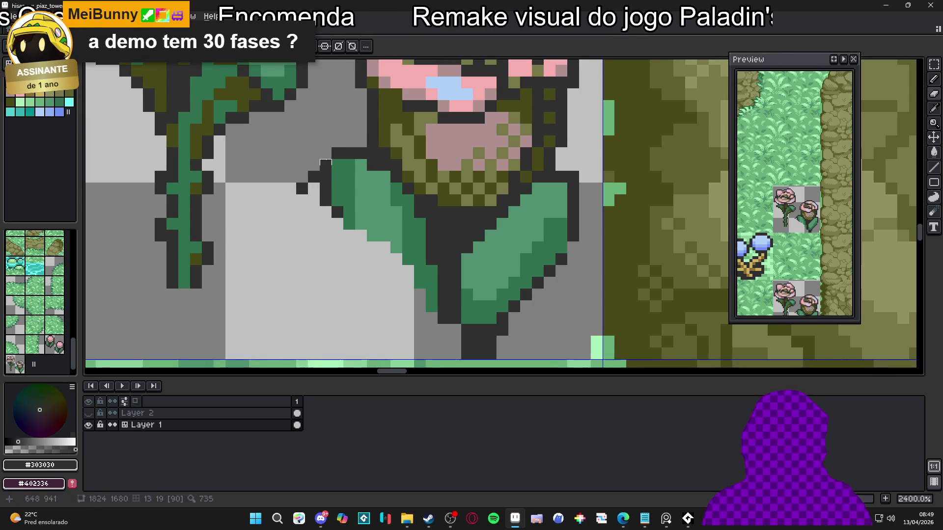
pyautogui.keyDown('alt'); pyautogui.click(344, 177); pyautogui.keyUp('alt')
pyautogui.click(325, 188)
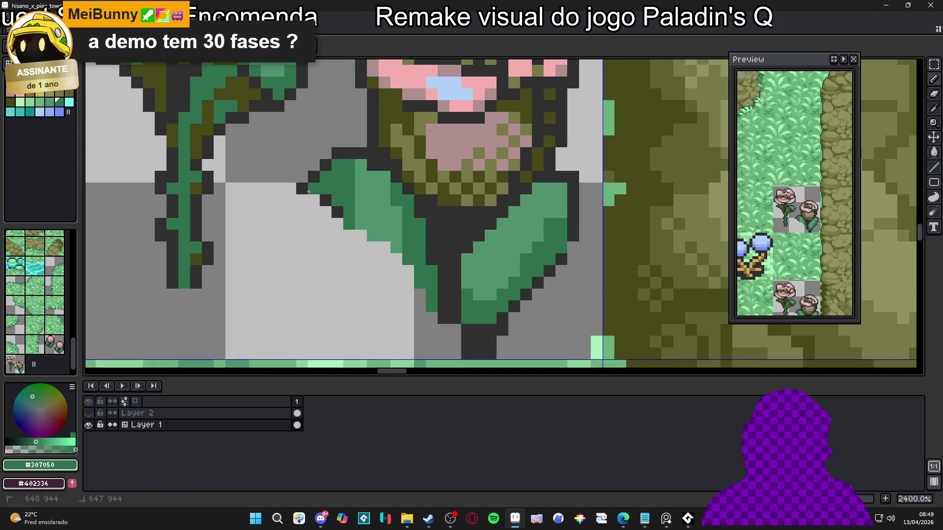
pyautogui.keyDown('alt'); pyautogui.click(356, 180); pyautogui.keyUp('alt')
# - Recolour the remaining dark-green leaf pixels to #509070
pyautogui.click(349, 177)
pyautogui.click(338, 171)
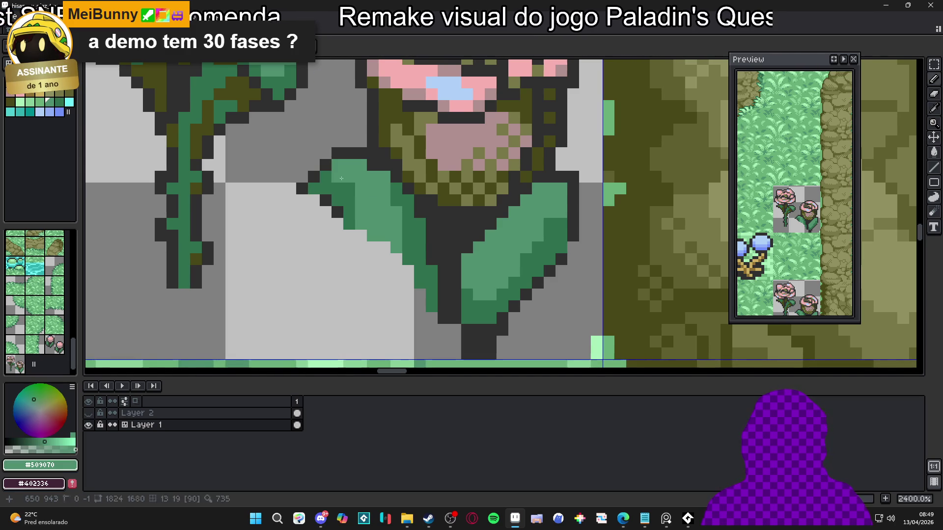
pyautogui.click(326, 177)
pyautogui.click(313, 188)
pyautogui.click(349, 189)
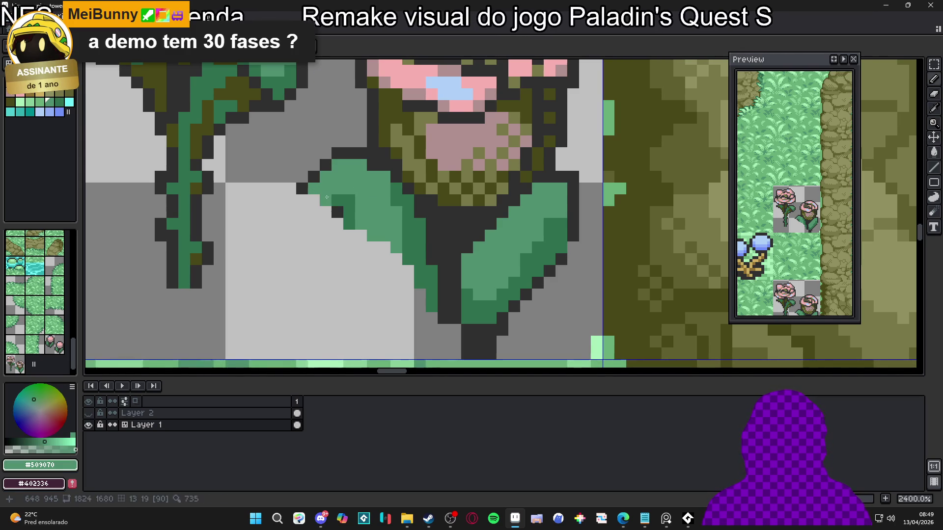
pyautogui.click(349, 200)
pyautogui.click(325, 200)
pyautogui.click(302, 200)
# - Outline the leaf's underside and lower edge in the dark outline colour
pyautogui.keyDown('alt'); pyautogui.click(328, 166); pyautogui.keyUp('alt')
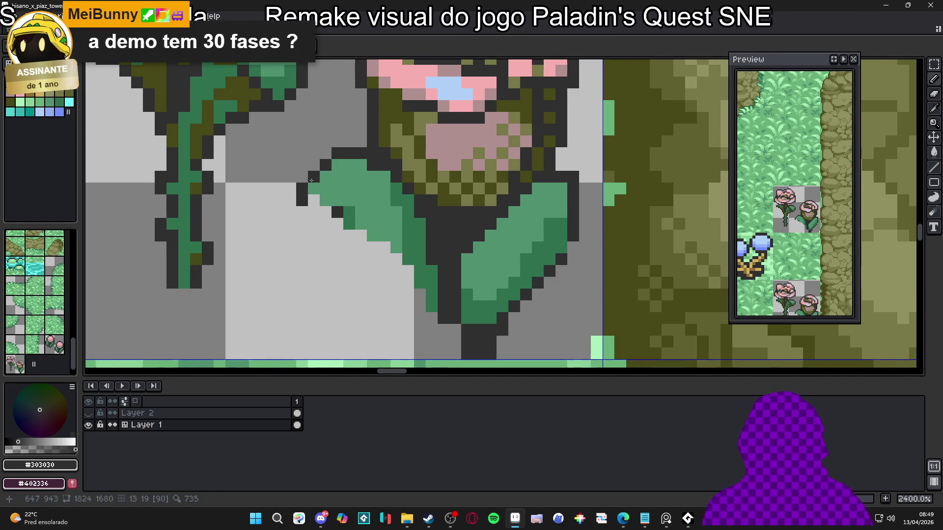
pyautogui.click(337, 165)
pyautogui.rightClick(337, 153)
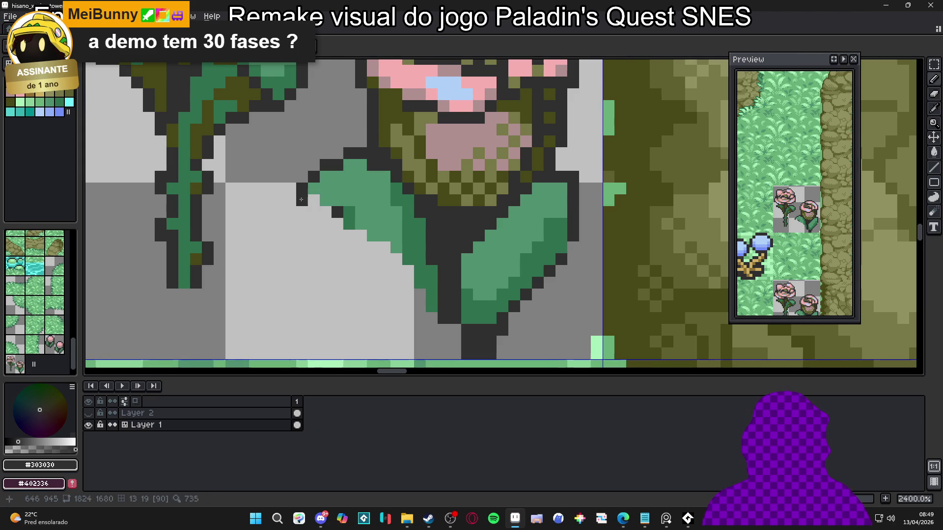
pyautogui.moveTo(302, 212); pyautogui.dragTo(326, 211)
pyautogui.click(349, 213)
pyautogui.click(360, 201)
pyautogui.click(349, 200)
pyautogui.click(337, 200)
pyautogui.click(373, 200)
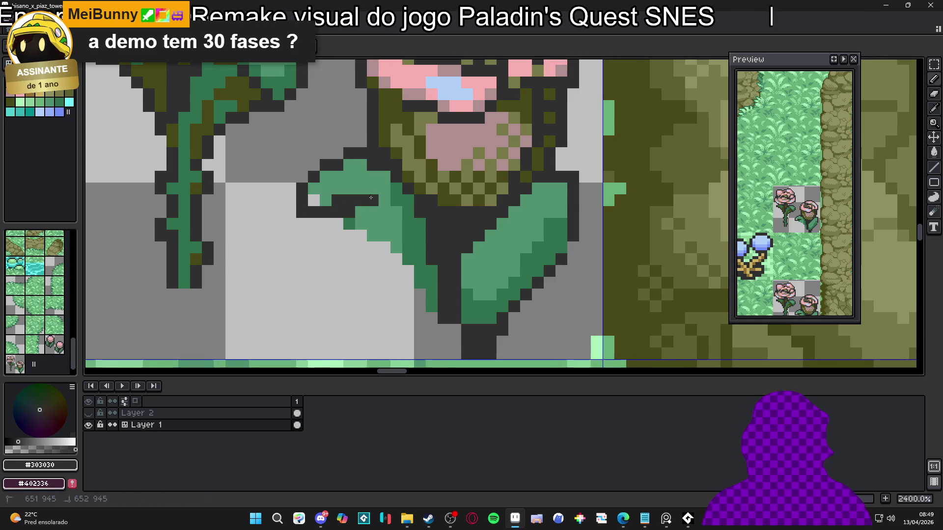
# - Fill two leaf pixels green and redraw the lower-edge outline as a diagonal
pyautogui.keyDown('alt'); pyautogui.click(374, 216); pyautogui.keyUp('alt')
pyautogui.click(337, 212)
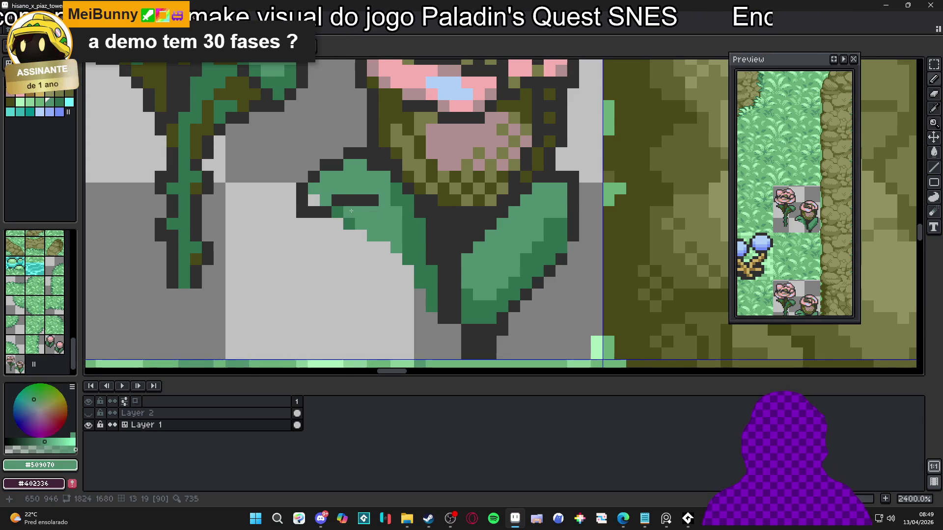
pyautogui.click(349, 224)
pyautogui.keyDown('alt'); pyautogui.click(319, 212); pyautogui.keyUp('alt')
pyautogui.click(338, 224)
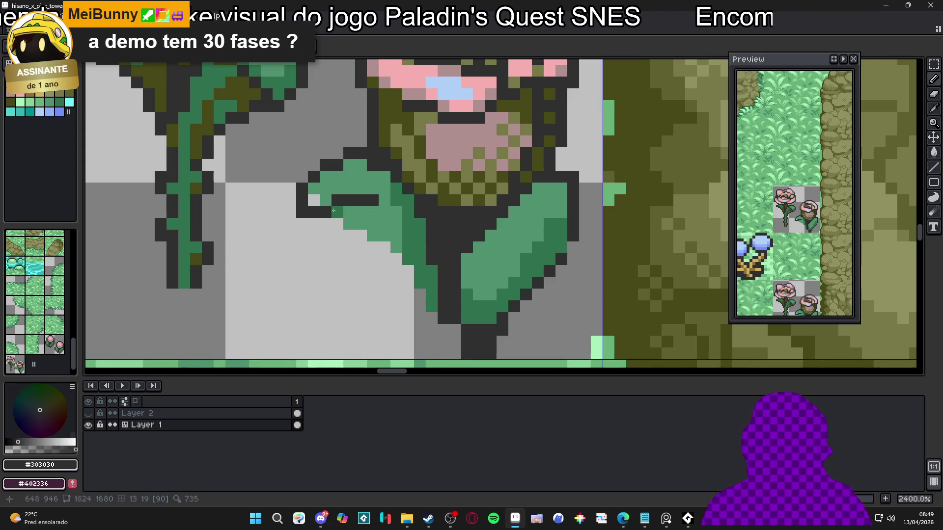
pyautogui.click(338, 212)
pyautogui.click(349, 224)
pyautogui.click(361, 236)
pyautogui.click(373, 236)
pyautogui.click(384, 259)
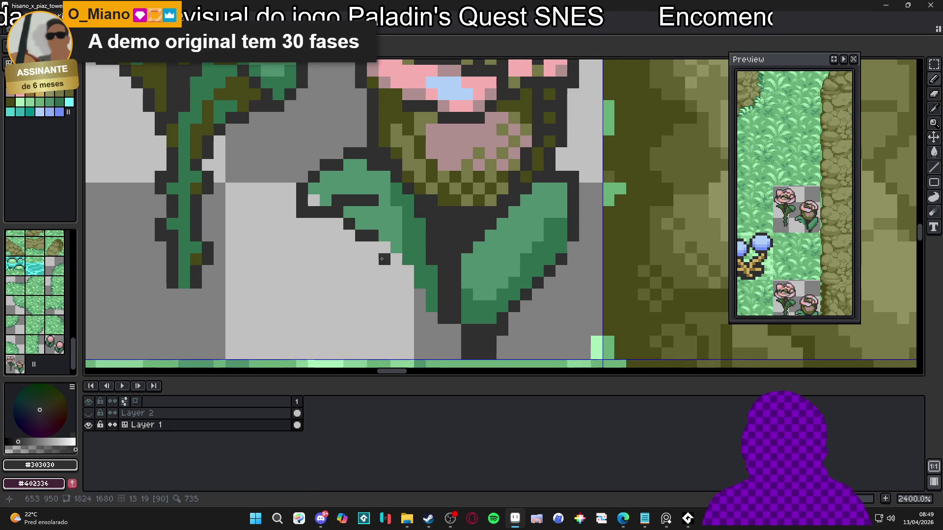
# - Erase the old lower-edge outline and draw the dark outline down the leaf's left edge to its tip
pyautogui.click(389, 208)
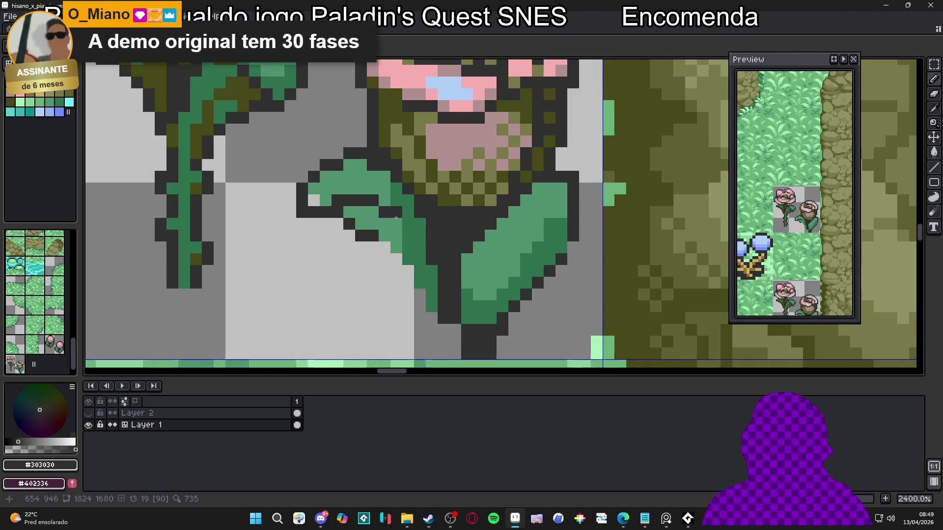
pyautogui.hotkey('ctrl', 'z')
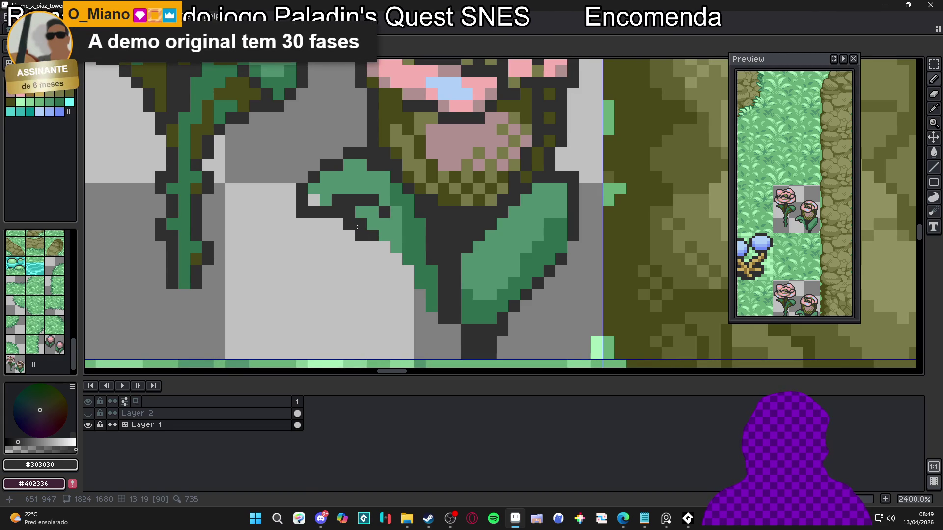
pyautogui.press('e')
pyautogui.moveTo(361, 212)
pyautogui.mouseDown()
pyautogui.moveTo(349, 212)
pyautogui.moveTo(349, 236)
pyautogui.moveTo(361, 223)
pyautogui.moveTo(372, 236)
pyautogui.mouseUp()
pyautogui.press('b')
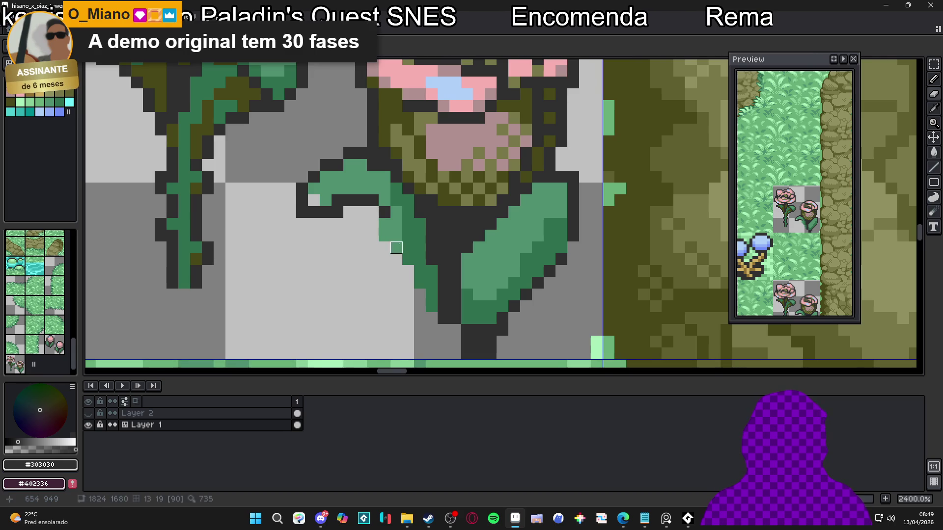
pyautogui.click(397, 224)
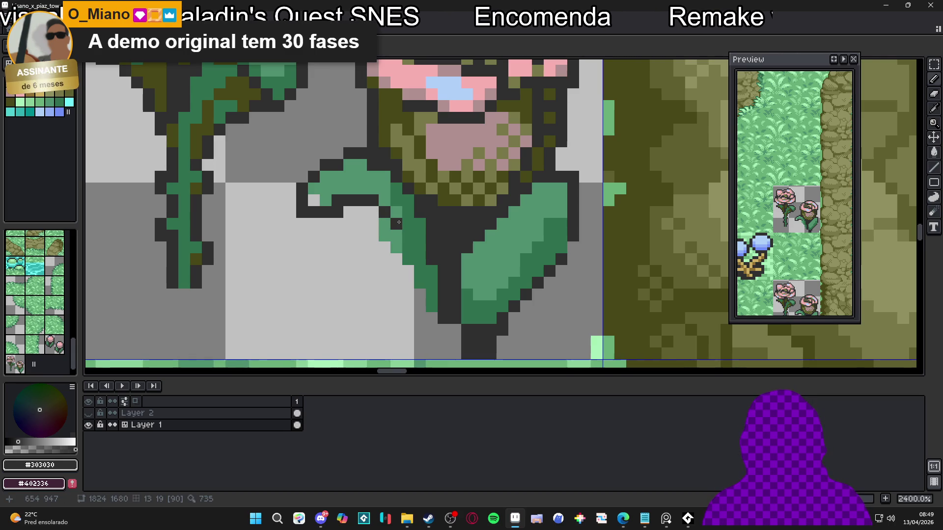
pyautogui.moveTo(384, 218)
pyautogui.mouseDown()
pyautogui.moveTo(402, 290)
pyautogui.moveTo(417, 301)
pyautogui.moveTo(407, 278)
pyautogui.mouseUp()
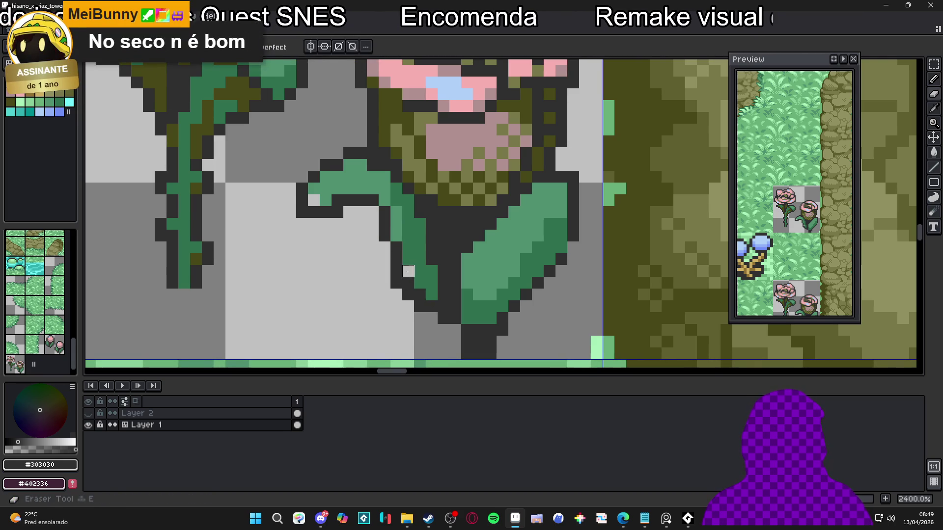
pyautogui.press('e')
pyautogui.click(408, 294)
pyautogui.press('b')
pyautogui.click(428, 295)
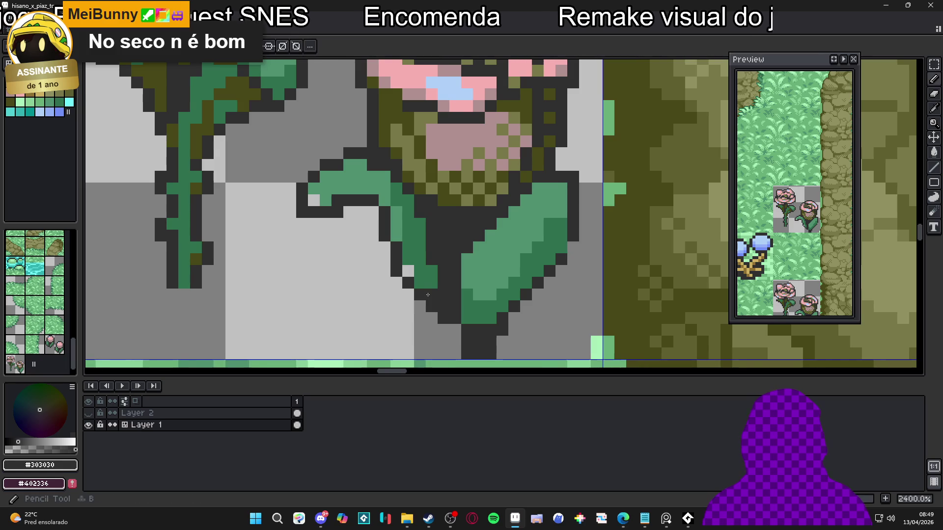
pyautogui.keyDown('alt'); pyautogui.click(420, 283); pyautogui.keyUp('alt')
# - Lengthen the leaf tip with #307050 green and outline its lower-left edge in #303030
pyautogui.scroll(-5, 430, 291)
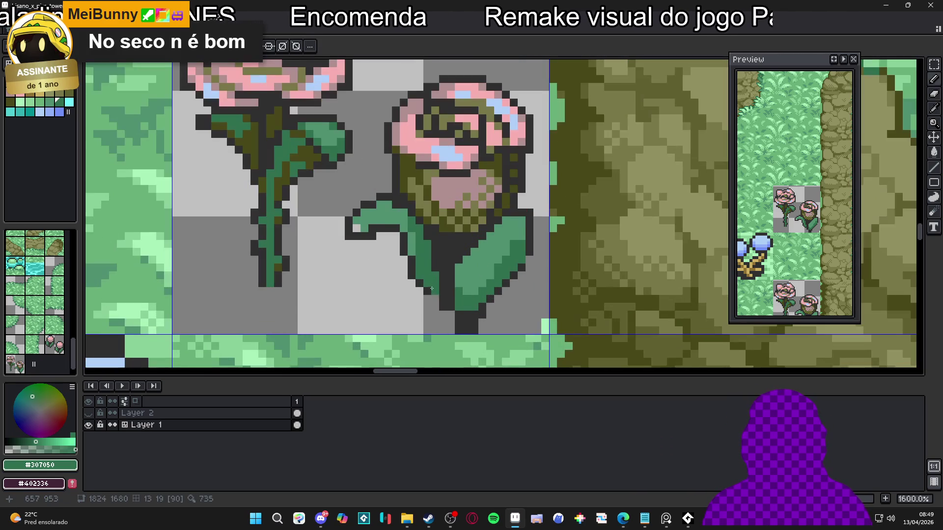
pyautogui.scroll(1, 432, 293)
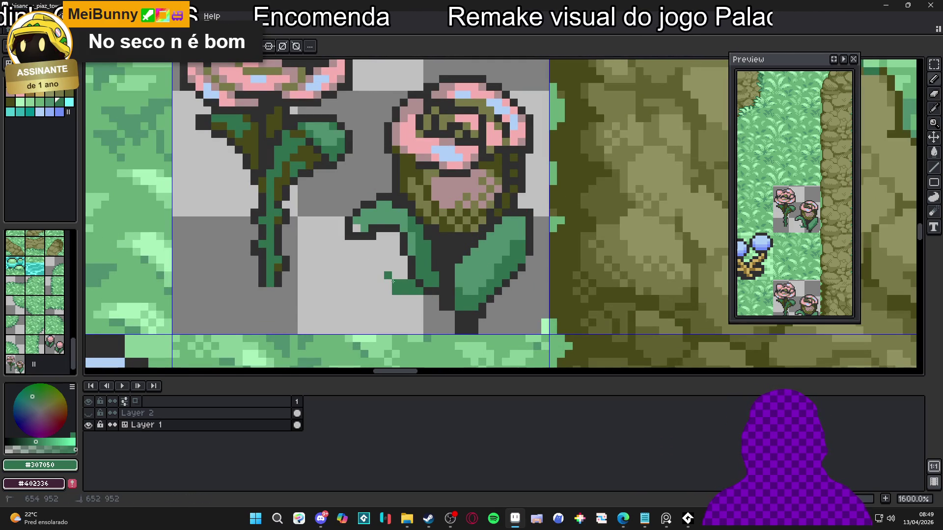
pyautogui.click(372, 268)
pyautogui.click(372, 275)
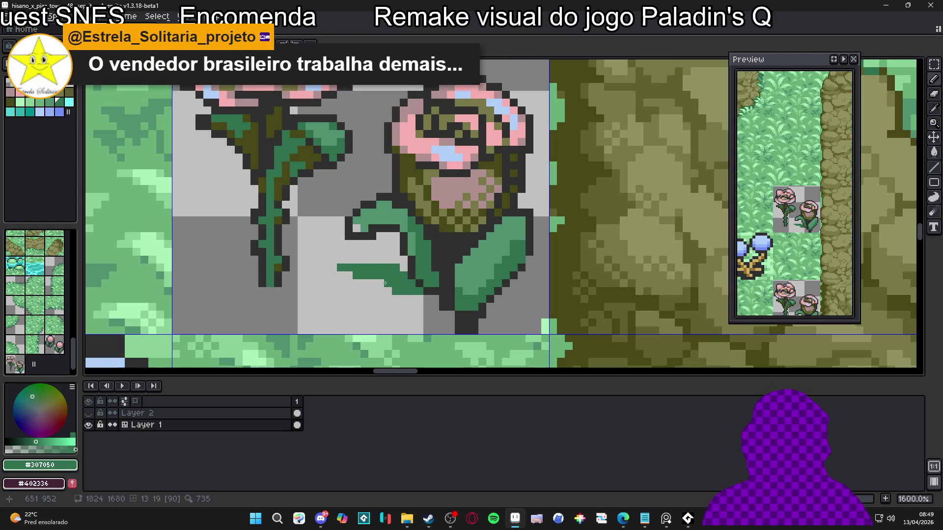
pyautogui.click(381, 284)
pyautogui.keyDown('alt'); pyautogui.click(421, 267); pyautogui.keyUp('alt')
pyautogui.keyDown('shift'); pyautogui.click(335, 261); pyautogui.keyUp('shift')
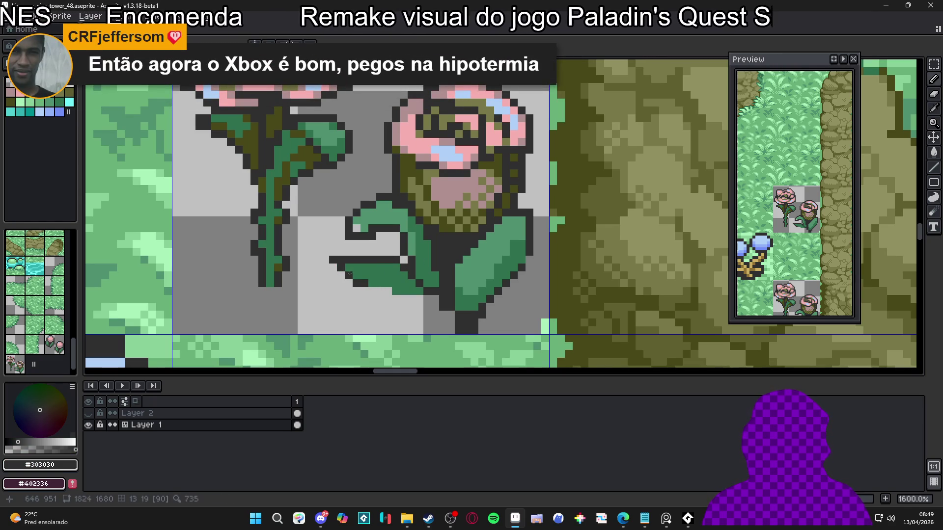
pyautogui.moveTo(349, 273); pyautogui.dragTo(418, 293)
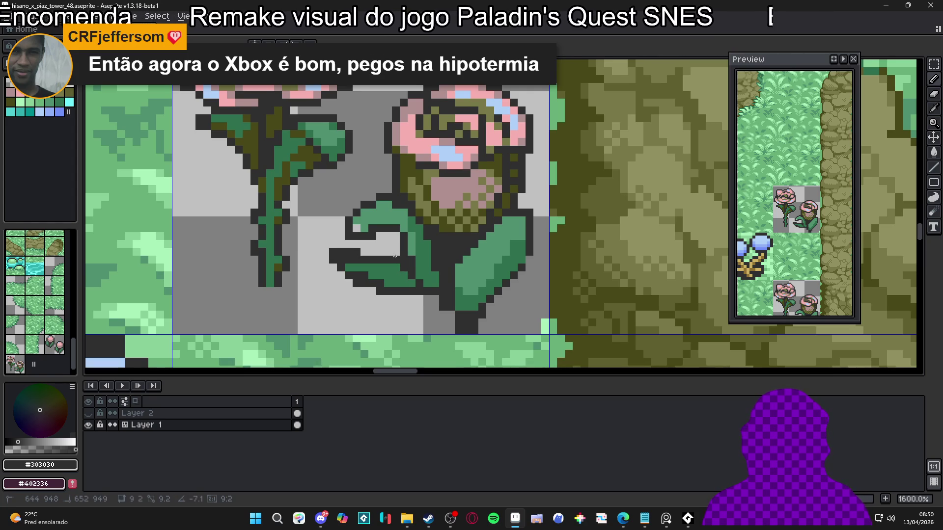
# - Touch up the leaf's lower edge, swapping outline and #307050 pixels to notch the left lobe
pyautogui.keyDown('alt'); pyautogui.click(396, 267); pyautogui.keyUp('alt')
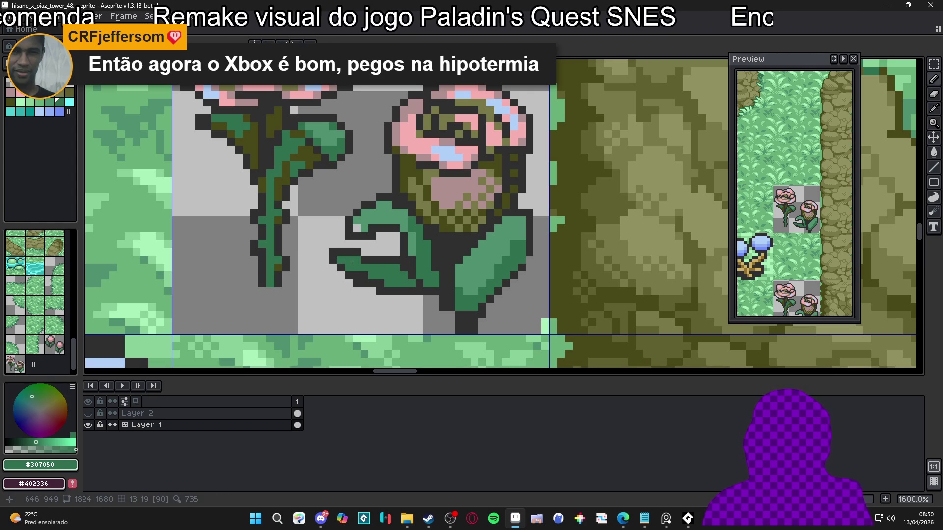
pyautogui.click(349, 275)
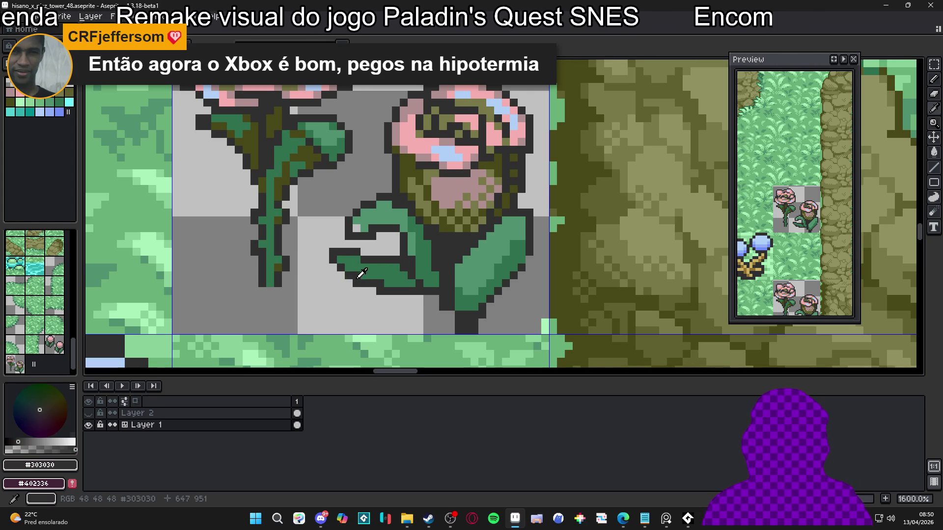
pyautogui.keyDown('alt'); pyautogui.click(357, 284); pyautogui.keyUp('alt')
pyautogui.click(364, 291)
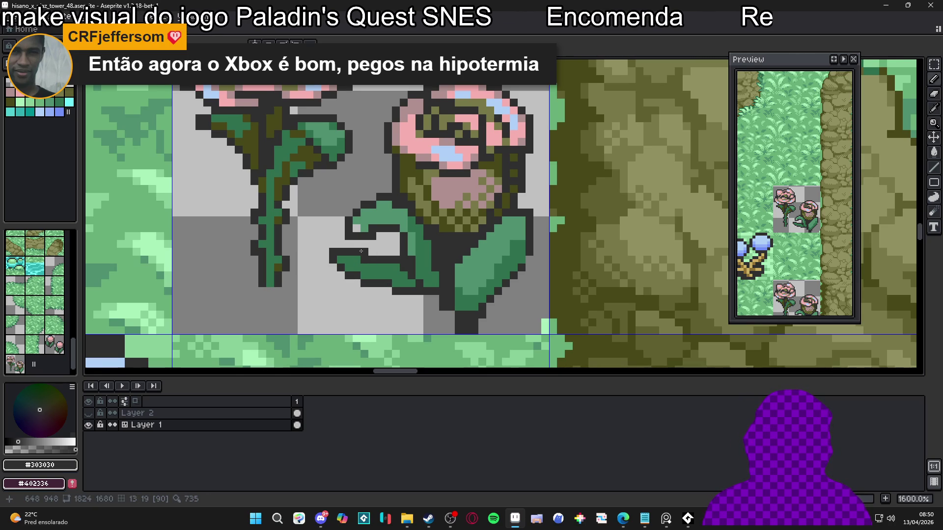
pyautogui.moveTo(372, 252); pyautogui.dragTo(381, 245)
pyautogui.click(378, 244)
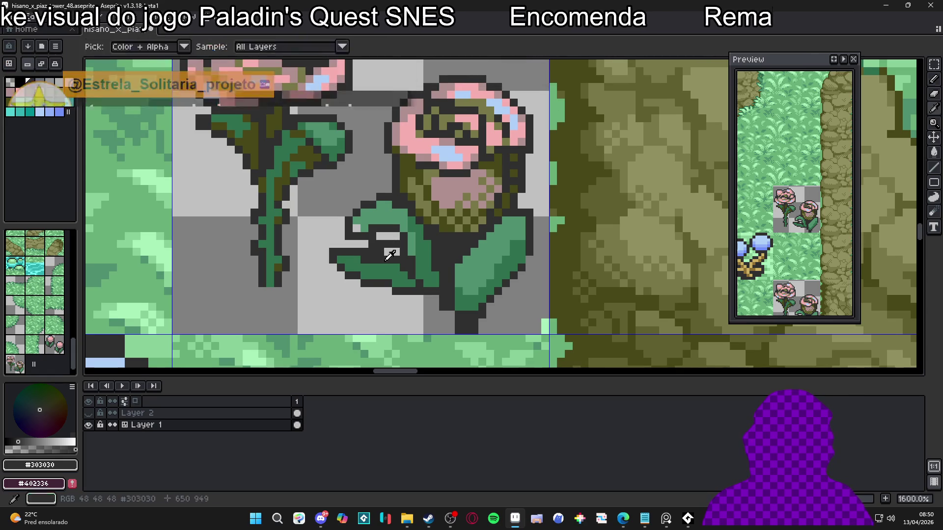
pyautogui.keyDown('alt'); pyautogui.click(386, 260); pyautogui.keyUp('alt')
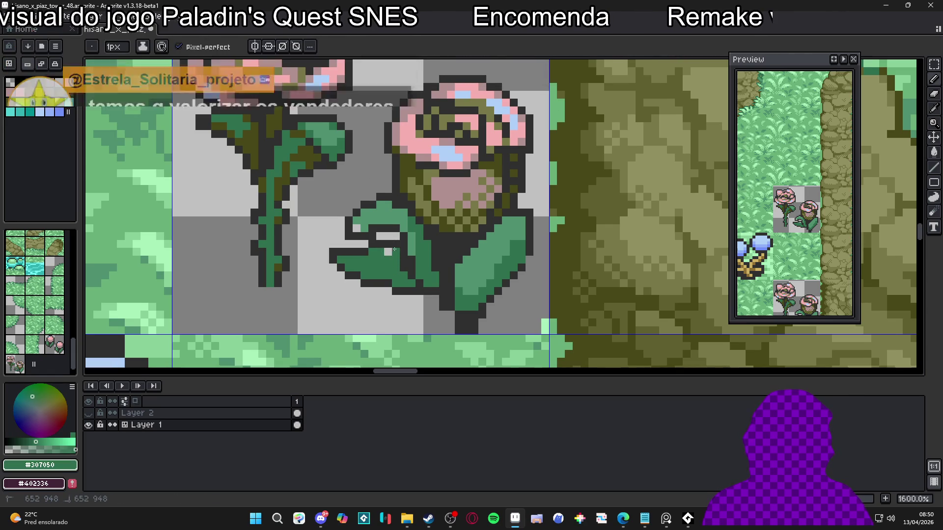
pyautogui.moveTo(396, 251); pyautogui.dragTo(353, 261)
# - Pick olive #484818 from the canvas and shade the lower leaf's bottom edge
pyautogui.scroll(-1, 381, 287)
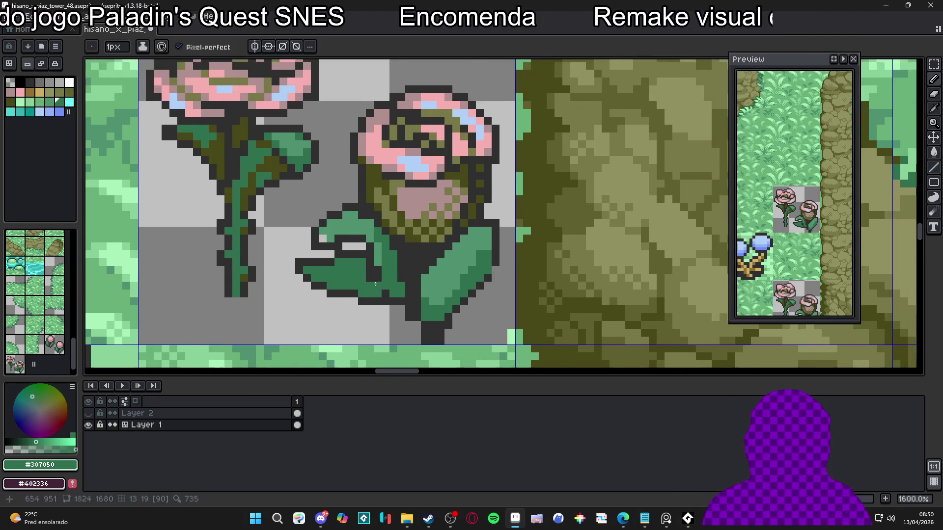
pyautogui.scroll(1, 381, 288)
pyautogui.keyDown('alt'); pyautogui.click(367, 283); pyautogui.keyUp('alt')
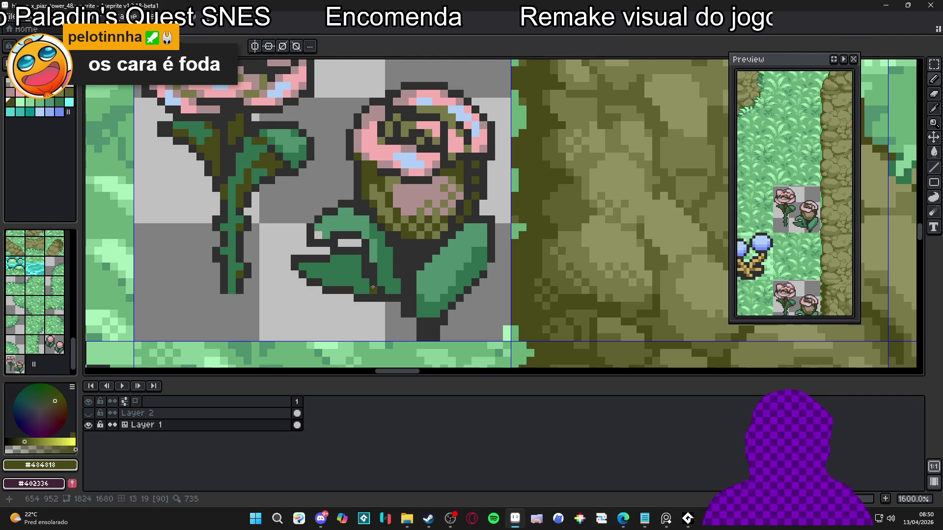
pyautogui.moveTo(368, 289)
pyautogui.mouseDown()
pyautogui.moveTo(324, 279)
pyautogui.moveTo(329, 261)
pyautogui.mouseUp()
pyautogui.click(320, 260)
# - Add more #484818 olive shading pixels along the leaf edge, removing one stray pixel
pyautogui.scroll(3, 335, 253)
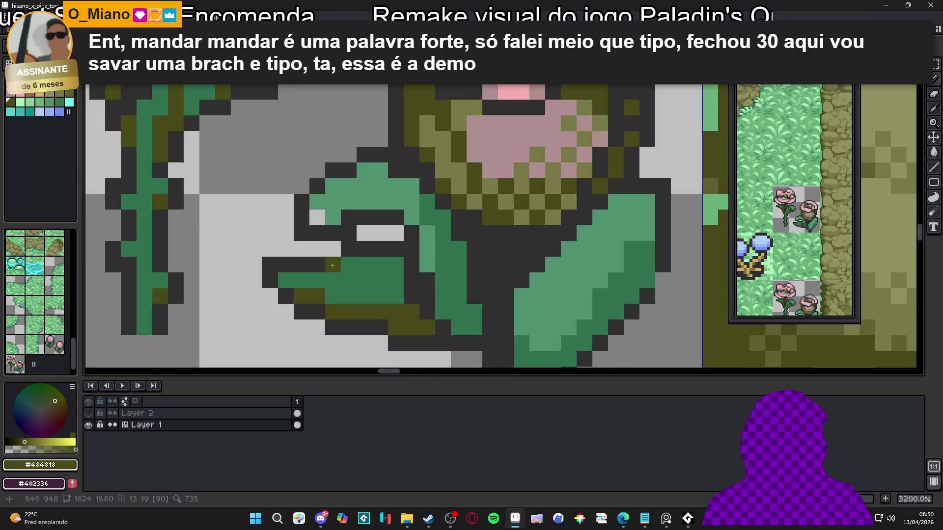
pyautogui.click(300, 282)
pyautogui.hotkey('ctrl', 'z')
pyautogui.click(380, 264)
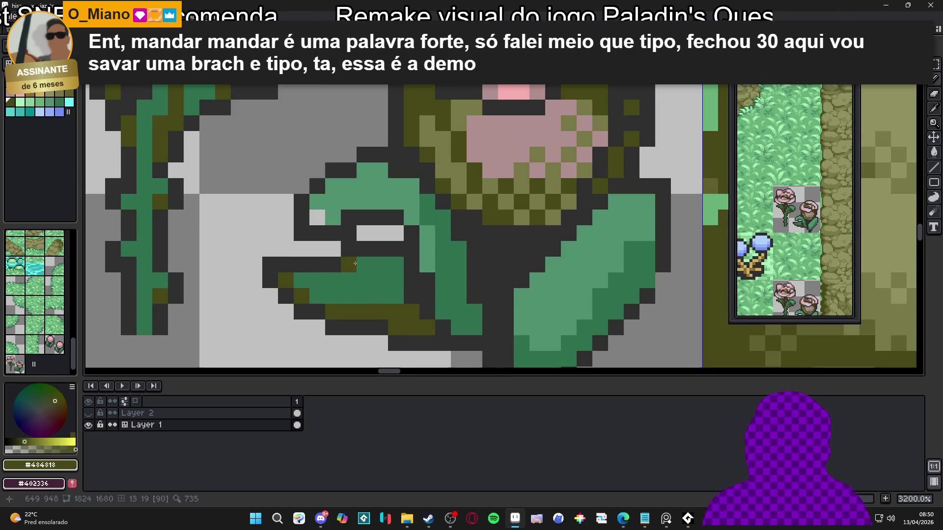
pyautogui.click(348, 264)
pyautogui.click(395, 296)
pyautogui.click(395, 280)
pyautogui.moveTo(380, 280); pyautogui.dragTo(381, 297)
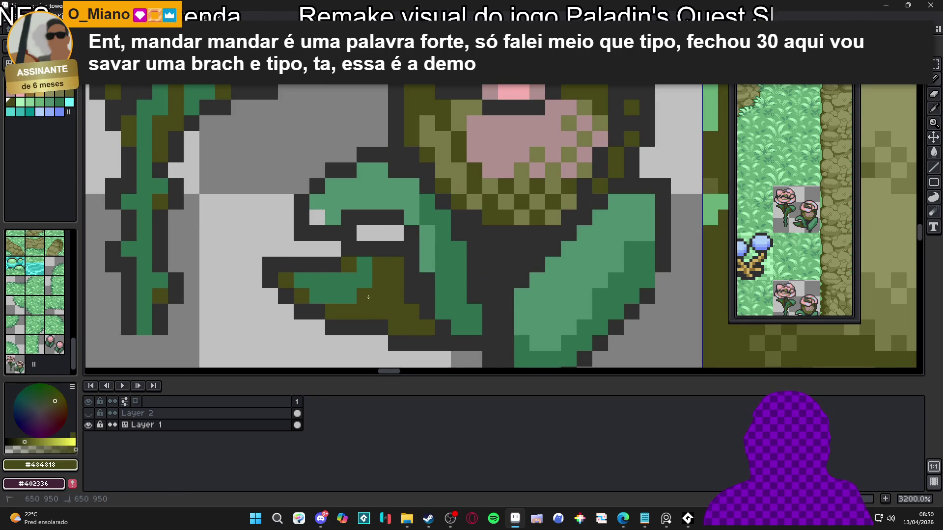
pyautogui.click(364, 297)
# - Repaint a few leaf pixels and two top-outline pixels in green #307050
pyautogui.scroll(-3, 427, 305)
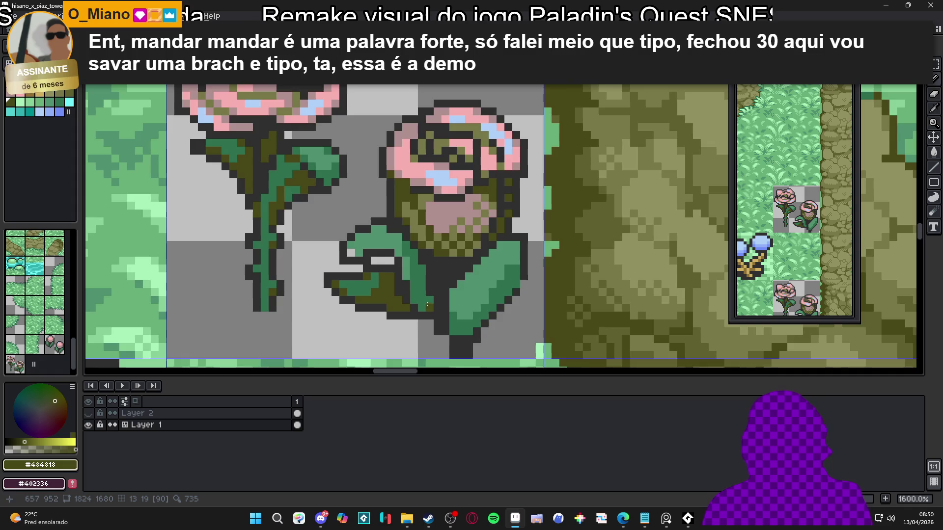
pyautogui.scroll(1, 426, 305)
pyautogui.keyDown('alt'); pyautogui.click(412, 260); pyautogui.keyUp('alt')
pyautogui.moveTo(410, 273)
pyautogui.mouseDown()
pyautogui.moveTo(412, 258)
pyautogui.moveTo(398, 297)
pyautogui.moveTo(439, 314)
pyautogui.moveTo(415, 275)
pyautogui.moveTo(432, 276)
pyautogui.moveTo(422, 309)
pyautogui.moveTo(416, 264)
pyautogui.mouseUp()
pyautogui.keyDown('alt'); pyautogui.click(381, 290); pyautogui.keyUp('alt')
pyautogui.hotkey('ctrl', 'z')
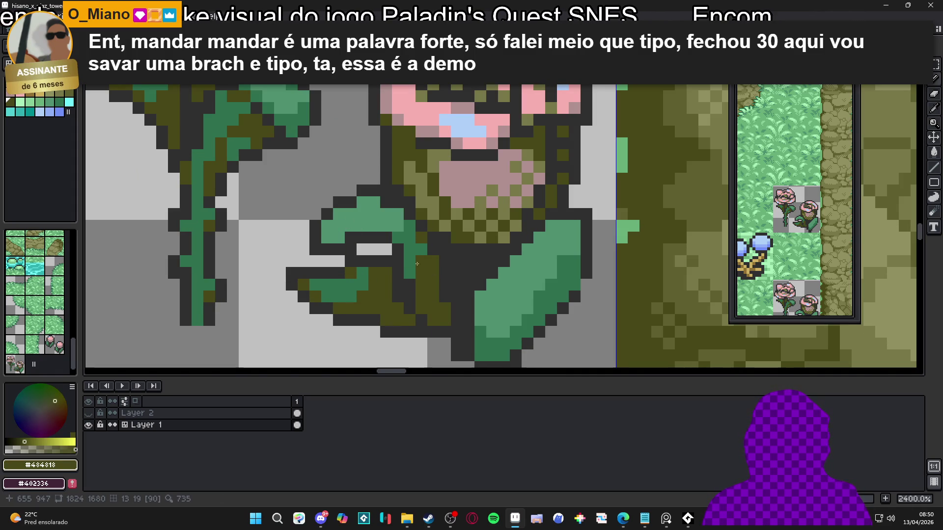
pyautogui.keyDown('alt'); pyautogui.click(392, 219); pyautogui.keyUp('alt')
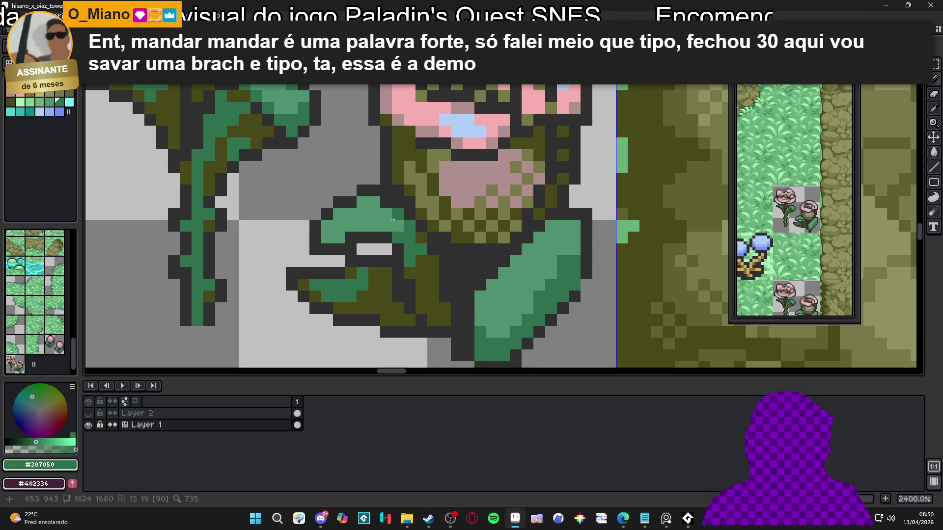
pyautogui.moveTo(372, 205); pyautogui.dragTo(346, 215)
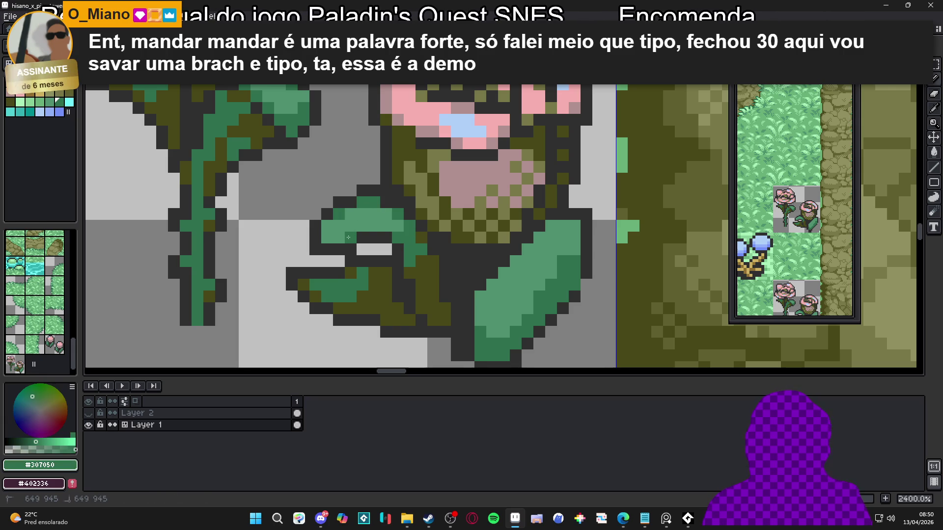
# - Shade several more leaf pixels with olive #484818
pyautogui.scroll(-5, 340, 231)
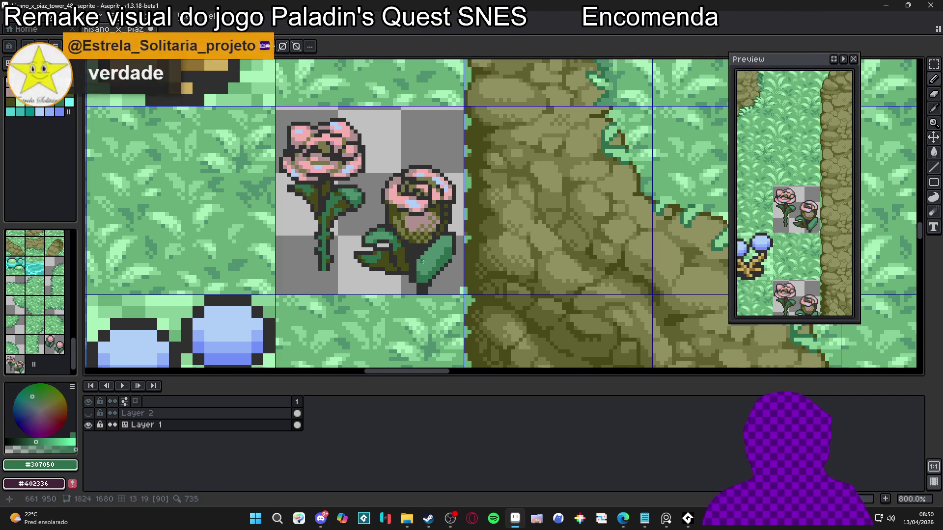
pyautogui.scroll(5, 408, 263)
pyautogui.keyDown('alt'); pyautogui.click(399, 263); pyautogui.keyUp('alt')
pyautogui.click(386, 256)
pyautogui.moveTo(386, 258)
pyautogui.mouseDown()
pyautogui.moveTo(377, 268)
pyautogui.moveTo(365, 255)
pyautogui.mouseUp()
pyautogui.click(389, 268)
pyautogui.scroll(-3, 405, 271)
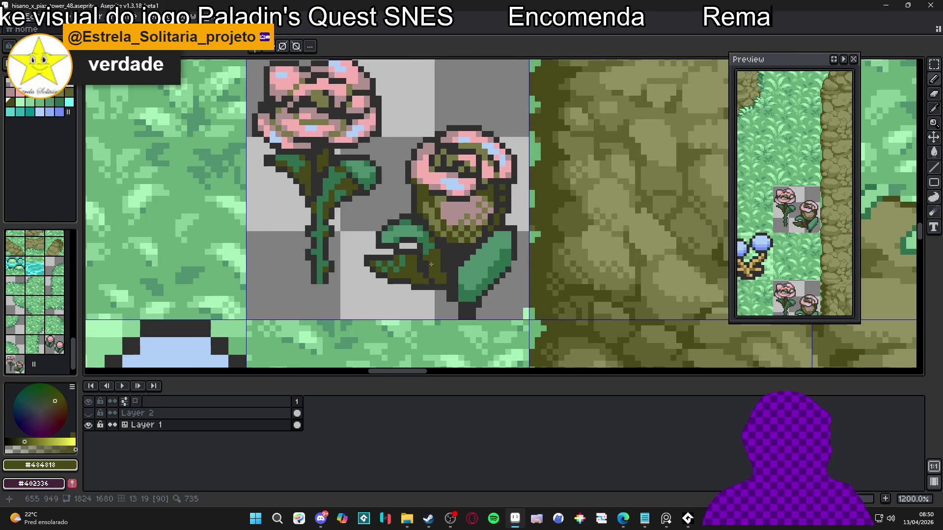
pyautogui.scroll(4, 391, 260)
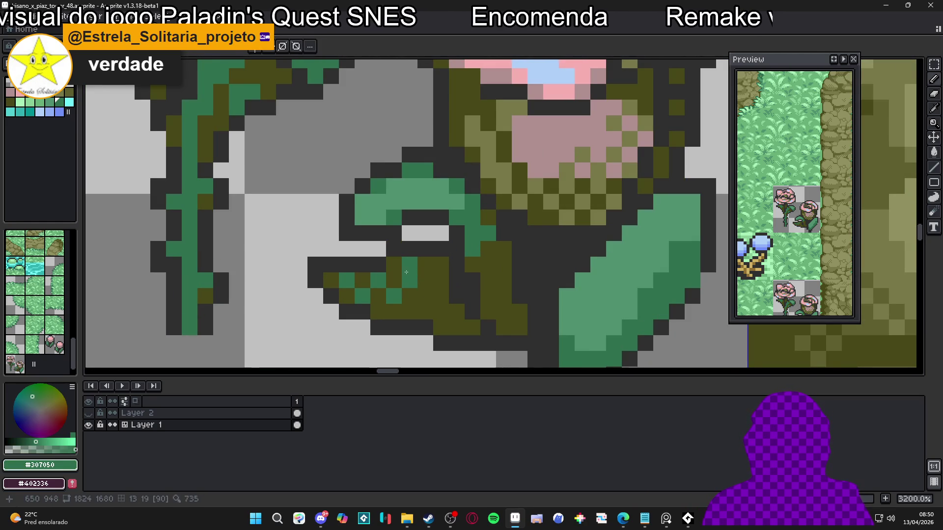
pyautogui.click(408, 269)
# - Recolour individual leaf pixels and a short stroke in green #307050
pyautogui.keyDown('alt'); pyautogui.click(409, 281); pyautogui.keyUp('alt')
pyautogui.click(393, 266)
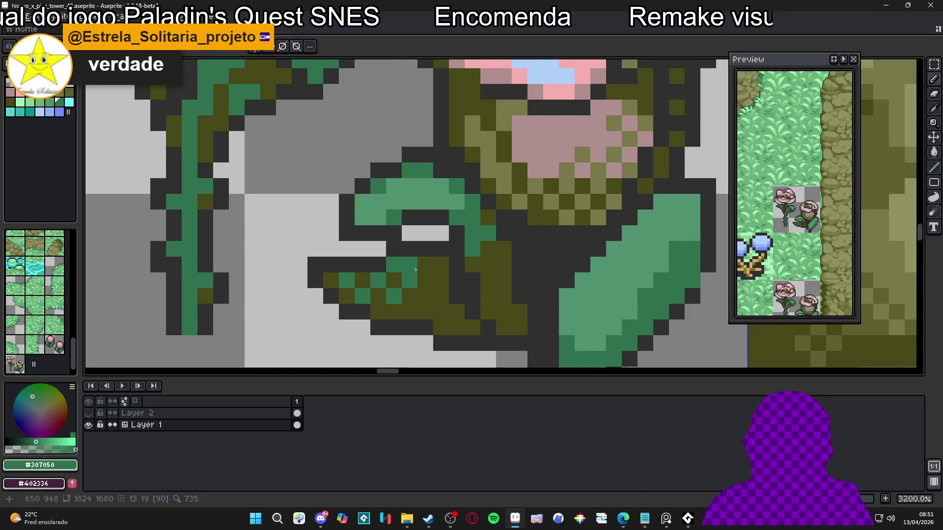
pyautogui.click(425, 267)
pyautogui.hotkey('ctrl', 'z')
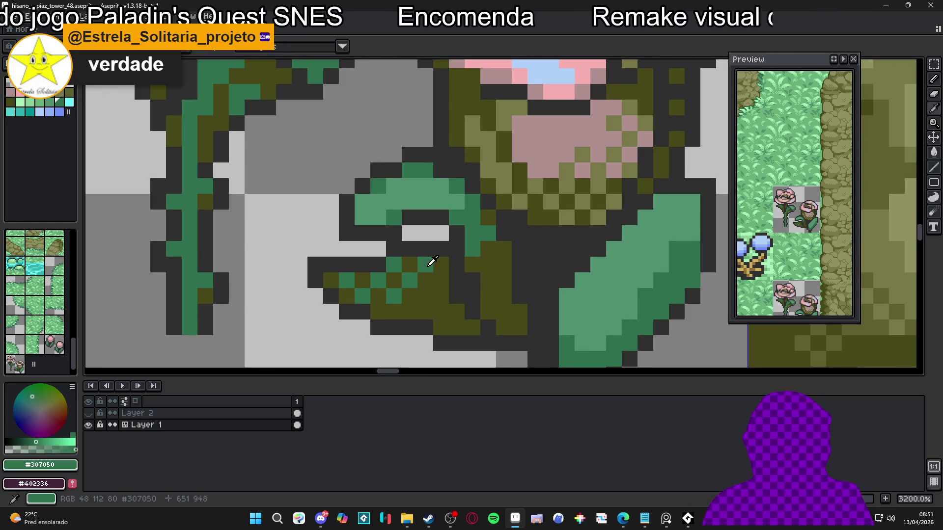
pyautogui.click(409, 265)
pyautogui.click(394, 280)
pyautogui.click(362, 281)
pyautogui.click(330, 280)
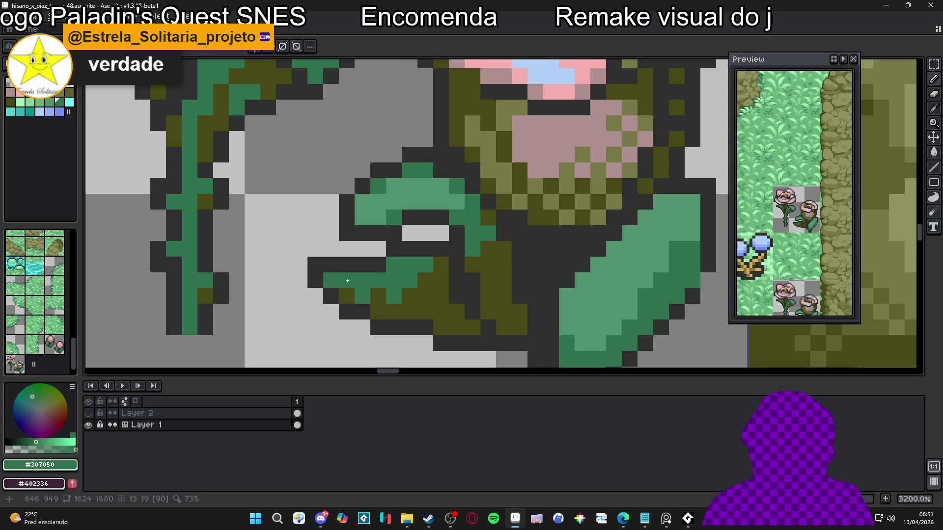
pyautogui.scroll(1, 354, 283)
pyautogui.moveTo(388, 299); pyautogui.dragTo(444, 279)
pyautogui.scroll(-2, 476, 275)
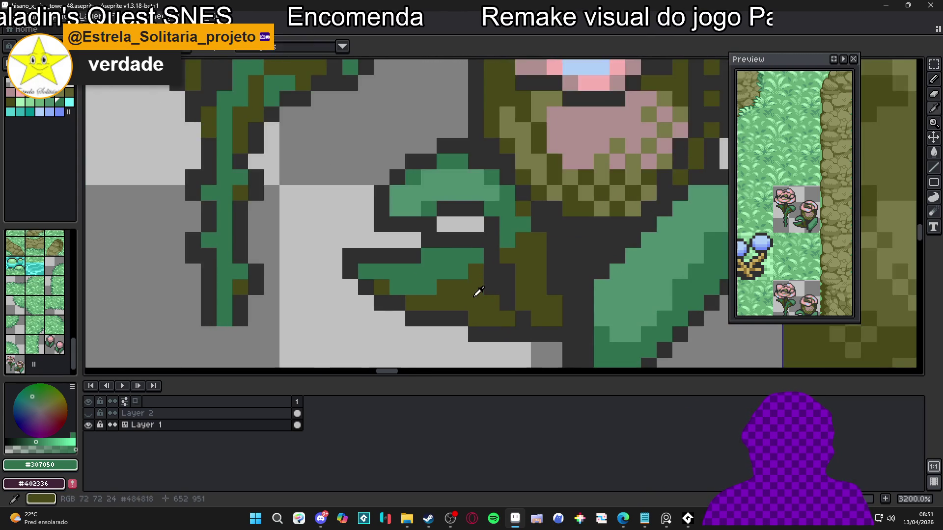
# - Paint dark #303030 outline pixels along the leaf's right edge
pyautogui.keyDown('alt'); pyautogui.click(473, 297); pyautogui.keyUp('alt')
pyautogui.scroll(-1, 474, 296)
pyautogui.scroll(1, 486, 297)
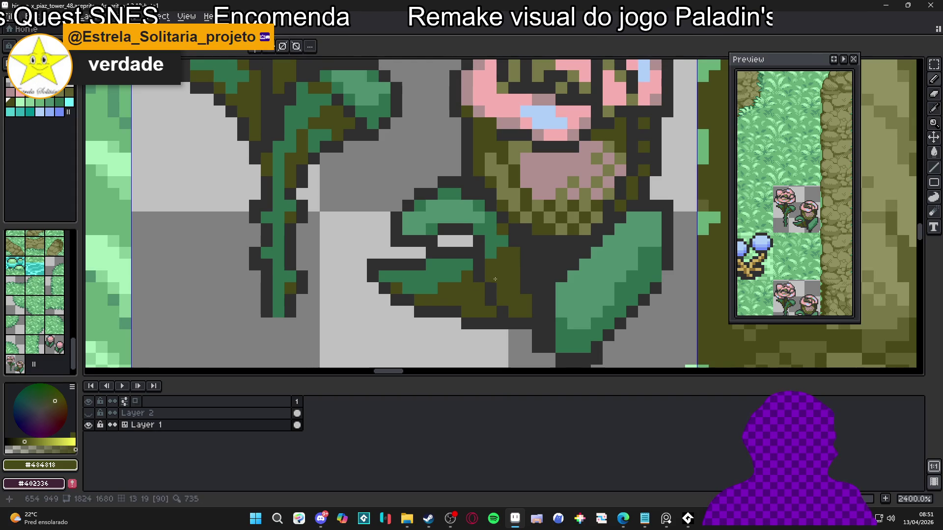
pyautogui.keyDown('alt'); pyautogui.click(511, 313); pyautogui.keyUp('alt')
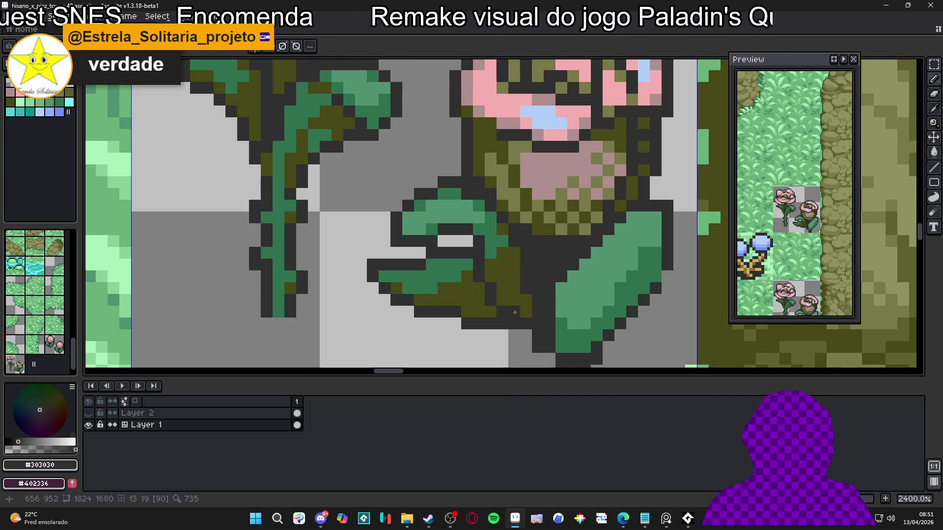
pyautogui.click(502, 301)
pyautogui.keyDown('alt'); pyautogui.click(498, 310); pyautogui.keyUp('alt')
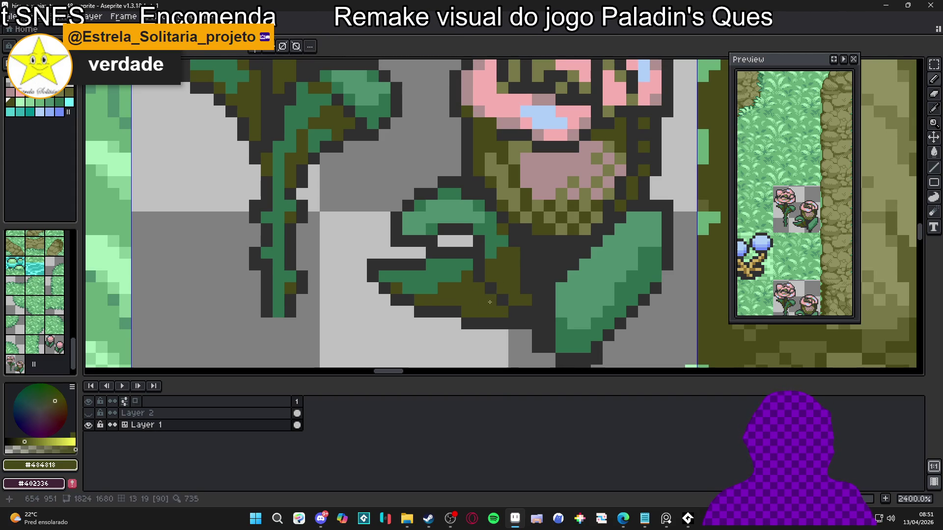
pyautogui.keyDown('alt'); pyautogui.click(501, 301); pyautogui.keyUp('alt')
# - Alternate olive and dark #303030 pixels to tidy the leaf's outline edge
pyautogui.click(490, 313)
pyautogui.keyDown('alt'); pyautogui.click(501, 312); pyautogui.keyUp('alt')
pyautogui.click(512, 314)
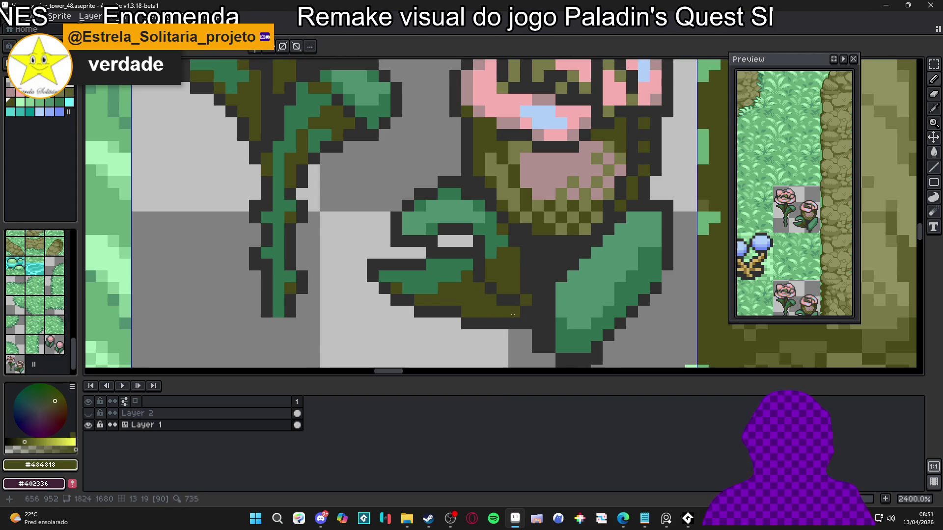
pyautogui.click(526, 312)
pyautogui.keyDown('alt'); pyautogui.click(501, 312); pyautogui.keyUp('alt')
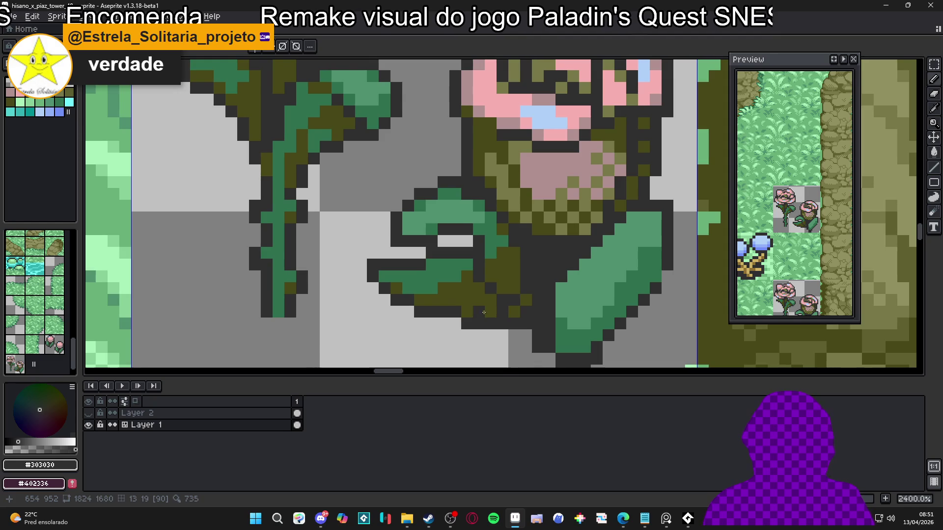
pyautogui.click(488, 311)
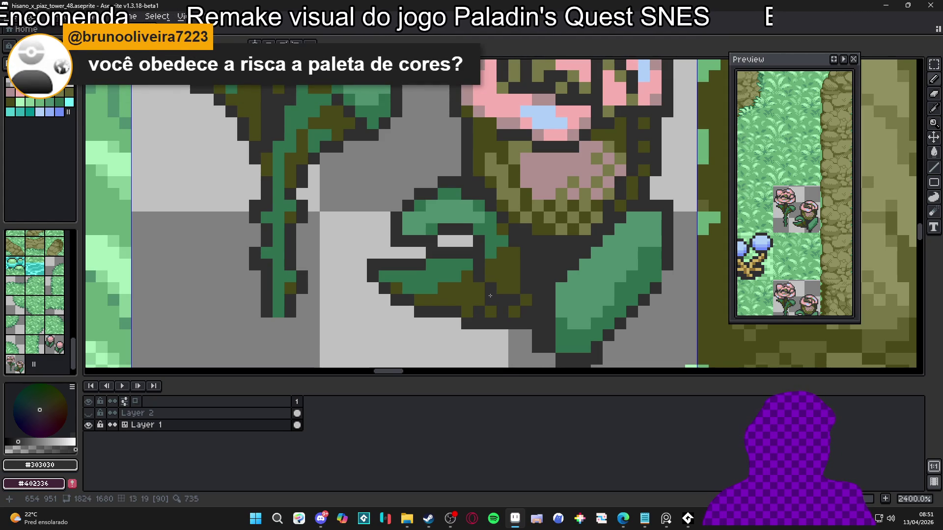
pyautogui.scroll(-5, 491, 289)
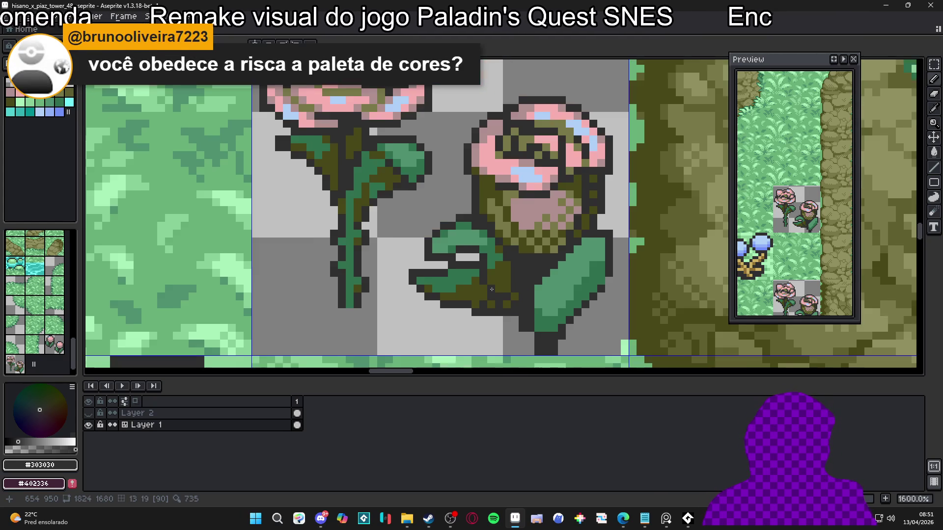
# - Save the tileset file with Ctrl+S
pyautogui.hotkey('ctrl', 's')
pyautogui.scroll(-2, 449, 273)
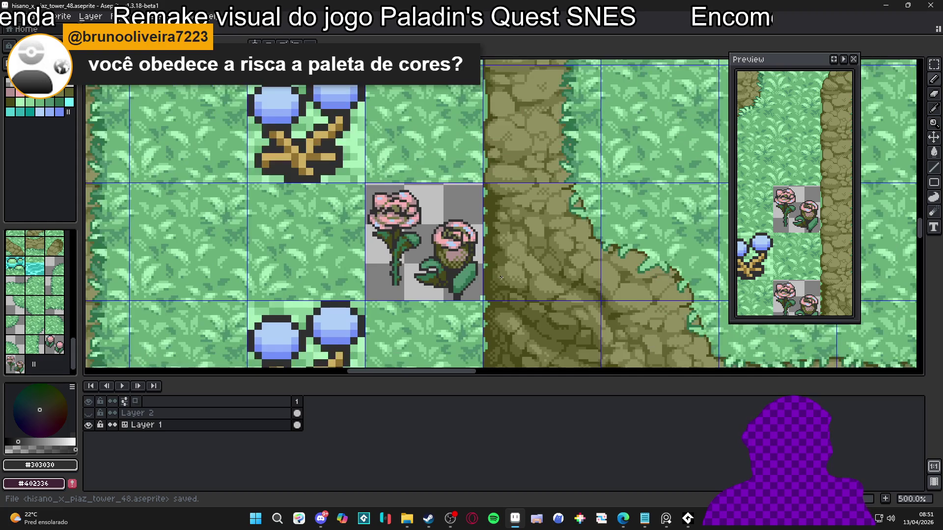
pyautogui.hscroll(1, 462, 272)
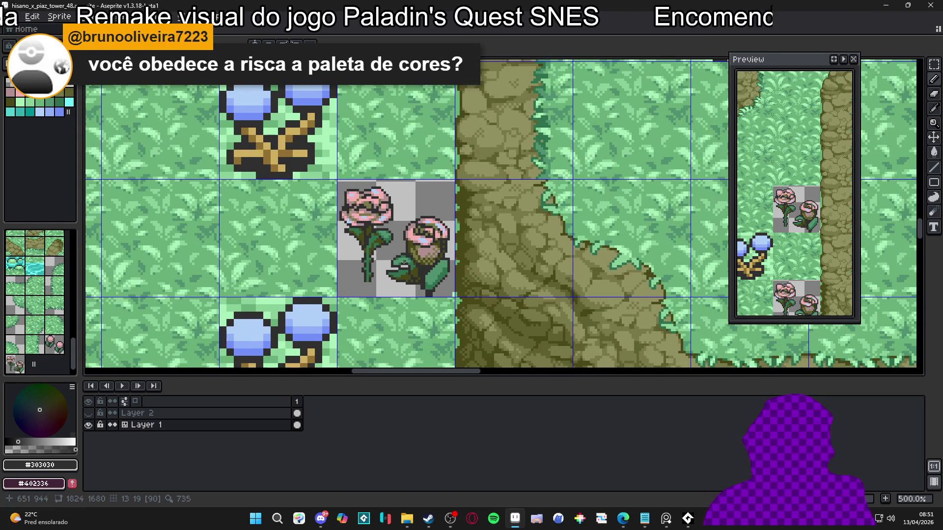
pyautogui.scroll(8, 413, 261)
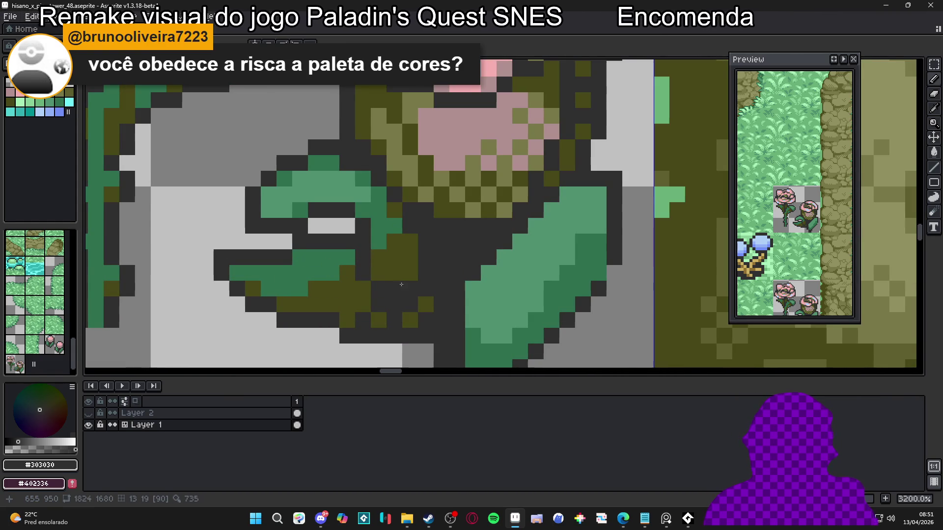
pyautogui.scroll(-4, 412, 290)
pyautogui.scroll(-2, 397, 294)
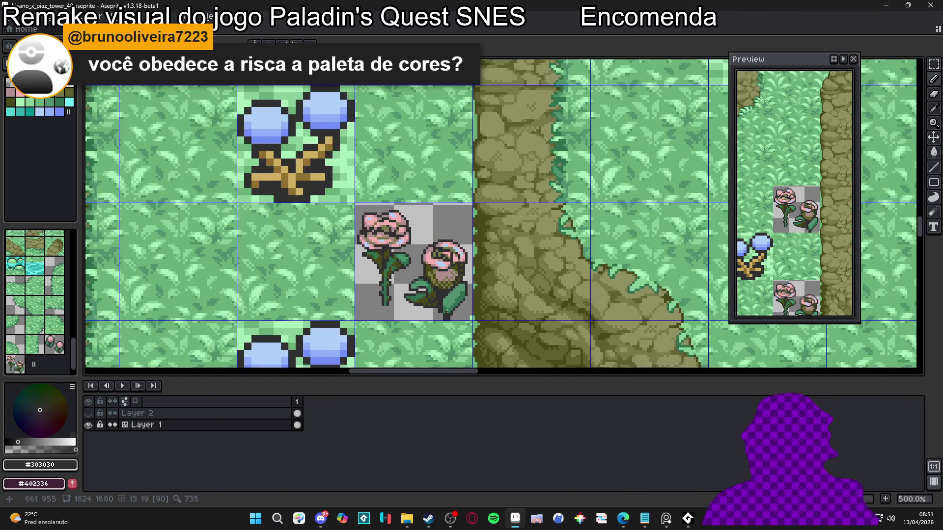
pyautogui.hscroll(1, 420, 295)
pyautogui.scroll(4, 380, 276)
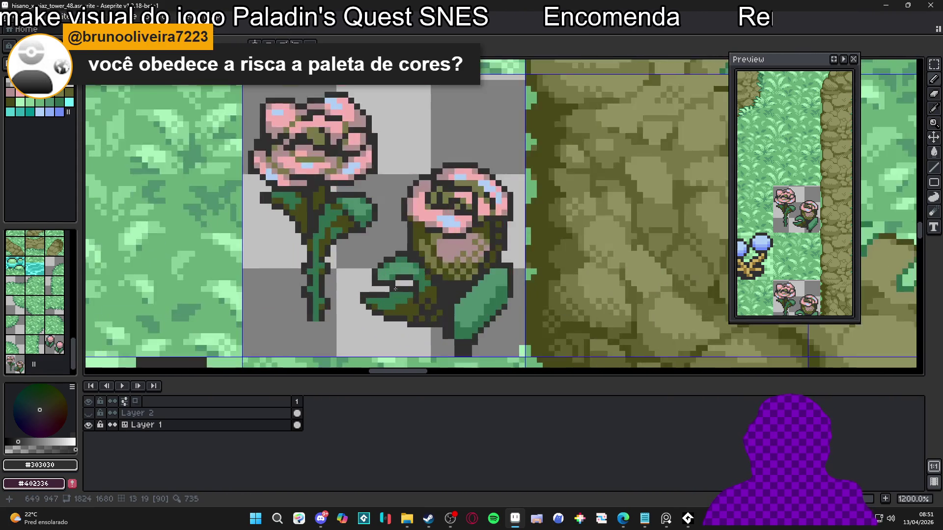
pyautogui.scroll(-3, 441, 308)
pyautogui.scroll(-2, 441, 308)
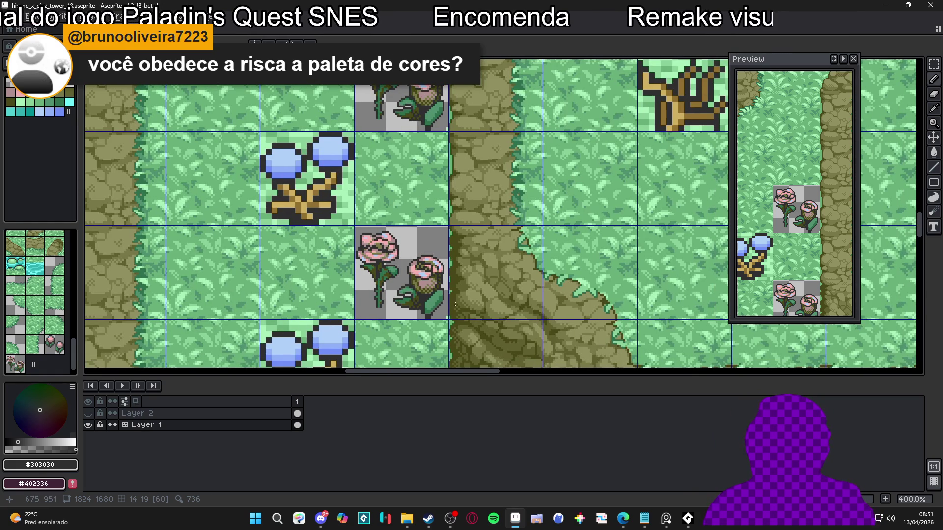
pyautogui.scroll(3, 410, 314)
# - Undo the last pencil stroke and bucket-fill the leaf's green area with olive #484818
pyautogui.hotkey('ctrl', 'z')
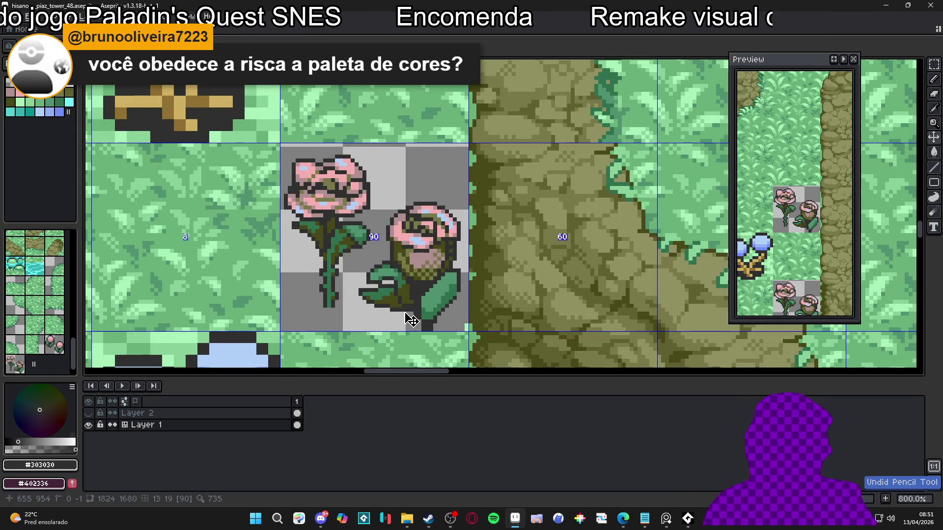
pyautogui.press('e')
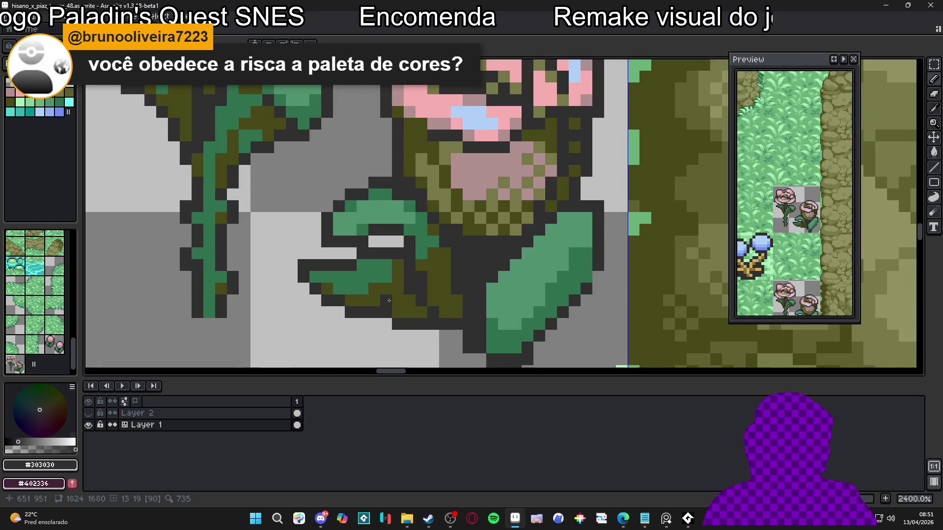
pyautogui.scroll(5, 385, 265)
pyautogui.scroll(1, 385, 297)
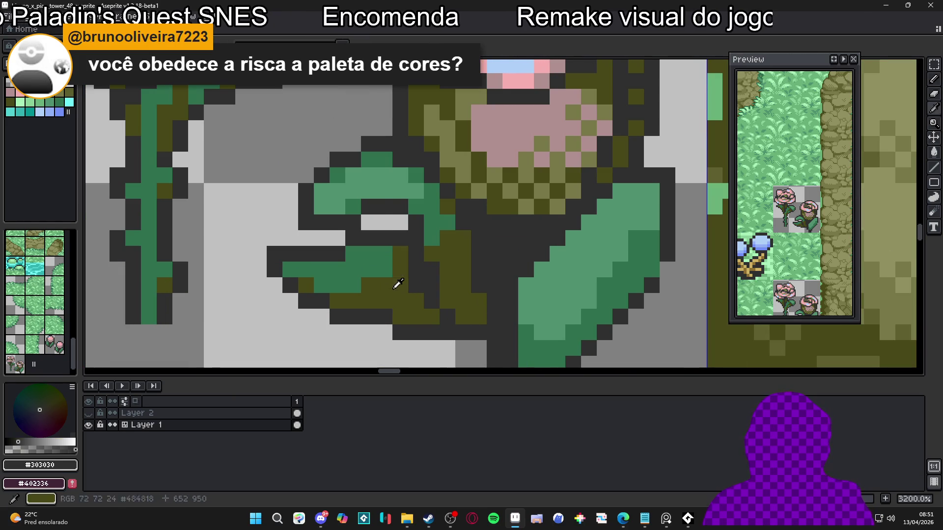
pyautogui.press('g')
pyautogui.keyDown('alt'); pyautogui.click(365, 280); pyautogui.keyUp('alt')
pyautogui.click(365, 280)
pyautogui.scroll(-7, 395, 286)
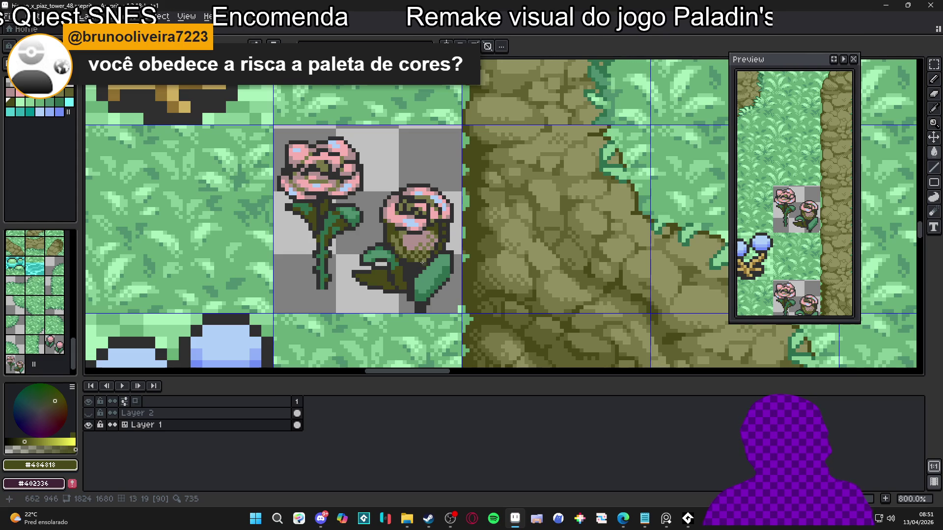
# - Replace an undone dark leaf fill with a single #303030 pixel at the leaf's lower-left corner
pyautogui.scroll(6, 421, 262)
pyautogui.keyDown('alt'); pyautogui.click(348, 294); pyautogui.keyUp('alt')
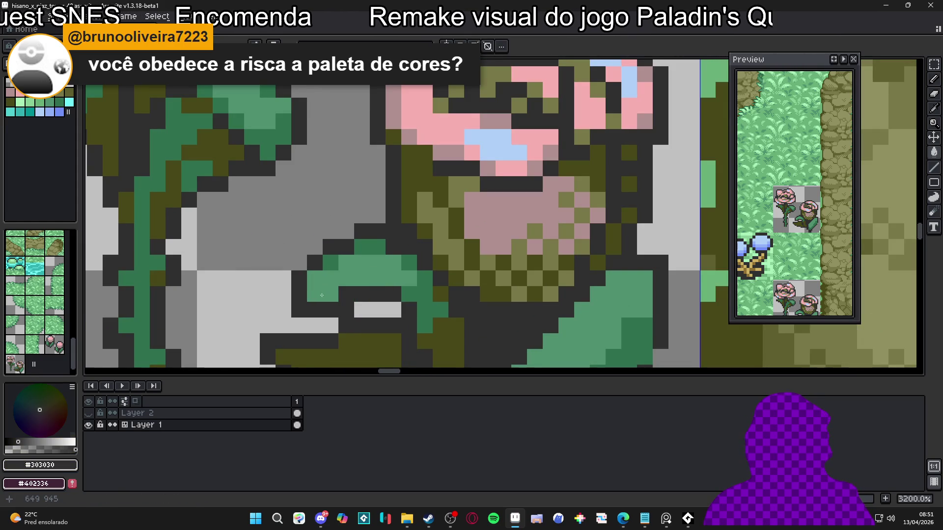
pyautogui.click(330, 295)
pyautogui.hotkey('ctrl', 'z')
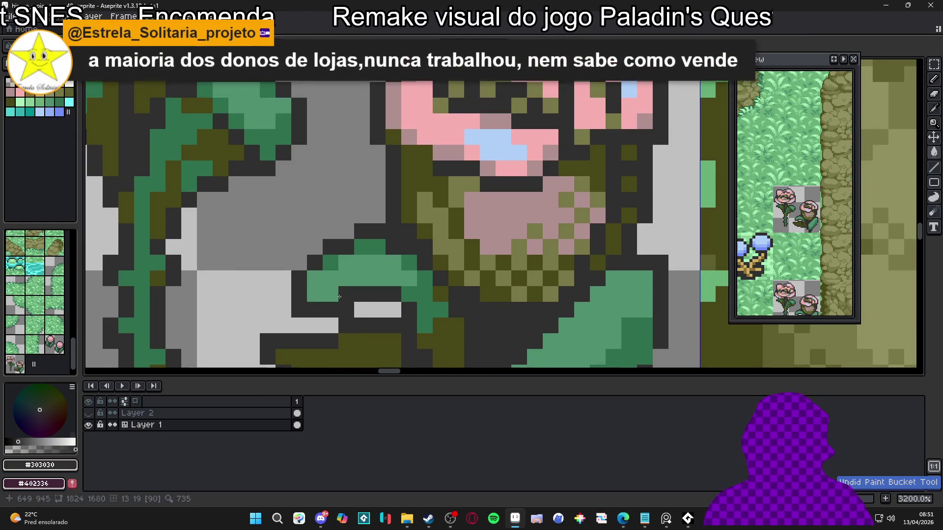
pyautogui.click(314, 294)
# - Add green #307050 pixels where the stem joins the leaf, then save the tileset
pyautogui.moveTo(327, 290)
pyautogui.mouseDown()
pyautogui.moveTo(355, 276)
pyautogui.moveTo(456, 278)
pyautogui.mouseUp()
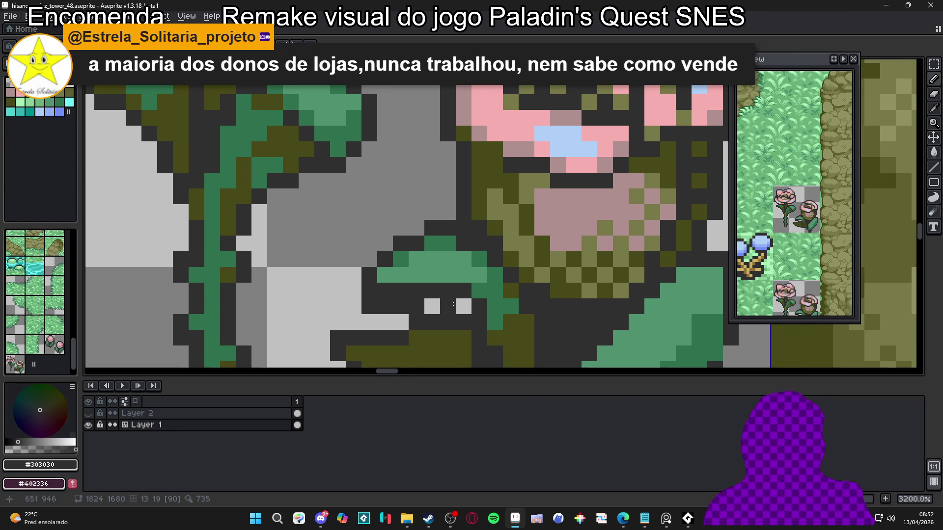
pyautogui.scroll(-4, 437, 307)
pyautogui.moveTo(437, 307); pyautogui.dragTo(454, 268)
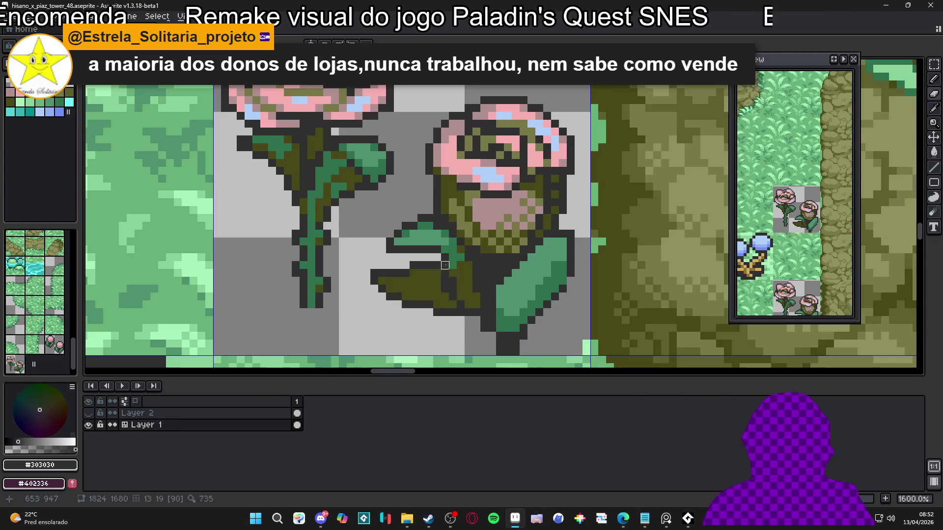
pyautogui.keyDown('alt'); pyautogui.click(459, 270); pyautogui.keyUp('alt')
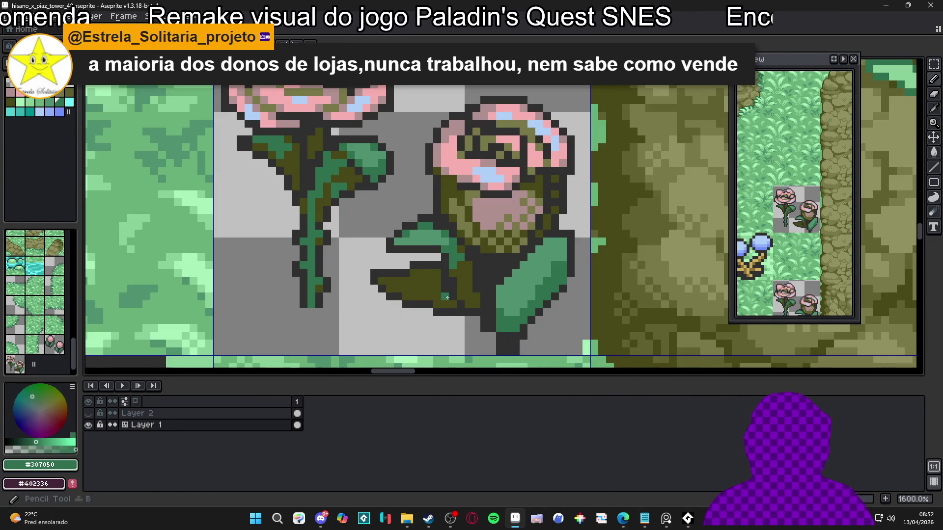
pyautogui.keyDown('alt'); pyautogui.click(458, 280); pyautogui.keyUp('alt')
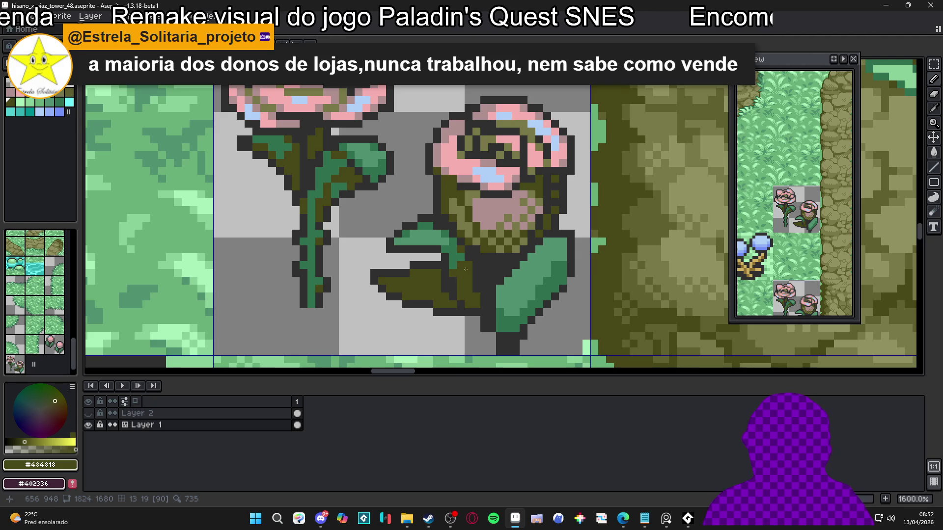
pyautogui.keyDown('alt'); pyautogui.click(460, 261); pyautogui.keyUp('alt')
pyautogui.click(466, 271)
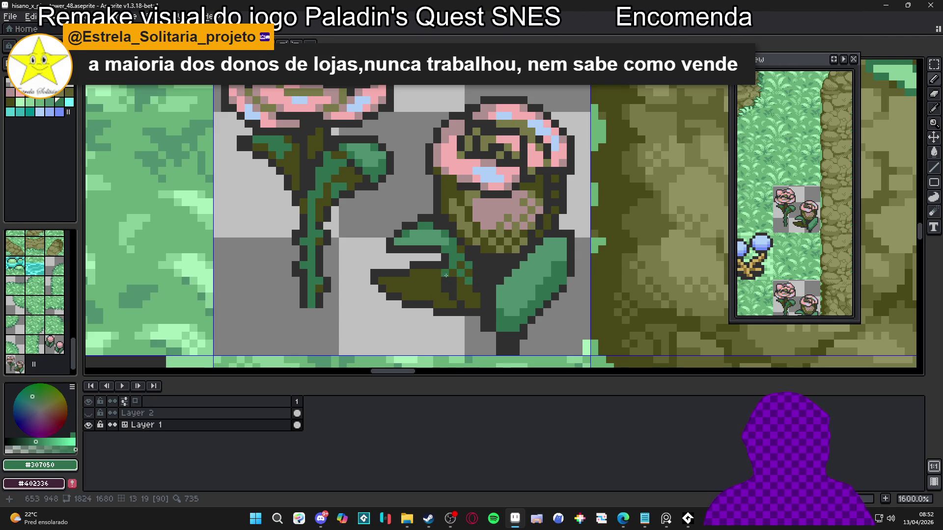
pyautogui.scroll(-1, 453, 276)
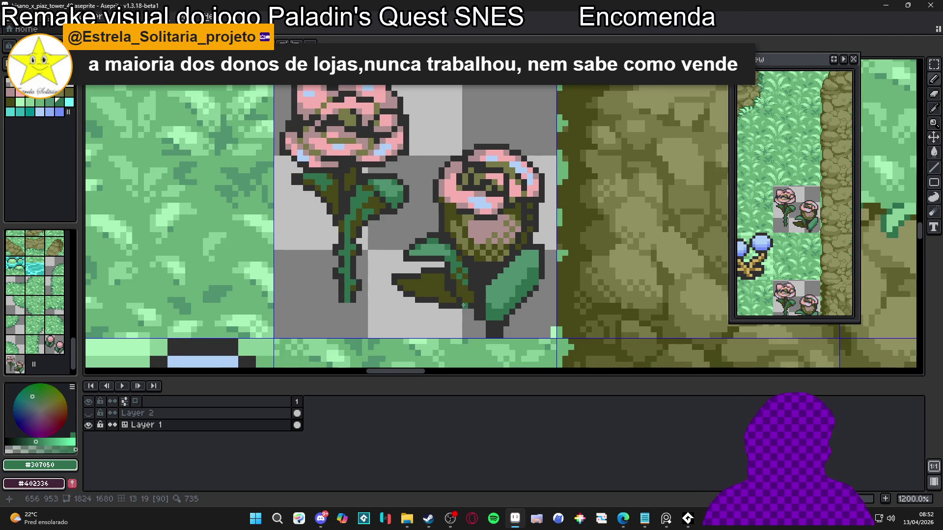
pyautogui.hscroll(1, 463, 305)
pyautogui.hotkey('ctrl', 's')
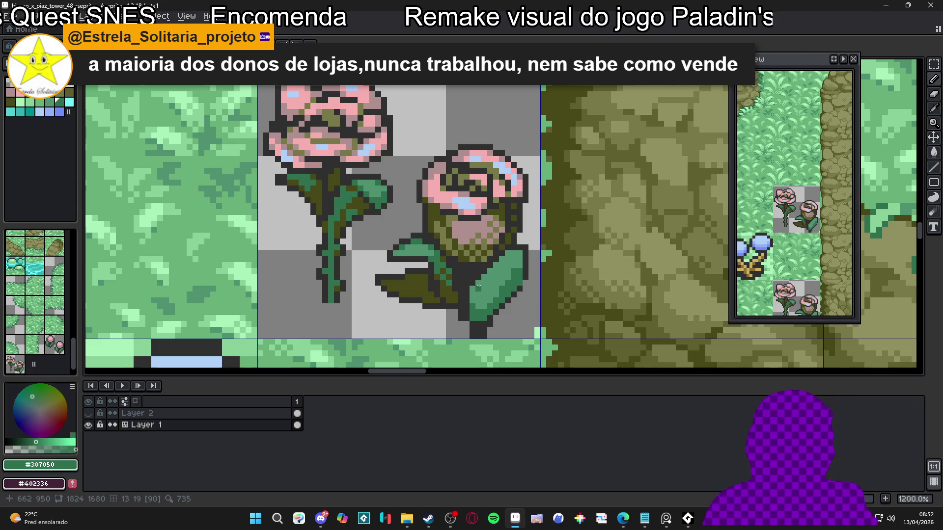
# - Check the whole map, then save hisano_x_piaz_tower_48.aseprite and zoom back into the rose tile
pyautogui.scroll(-3, 524, 311)
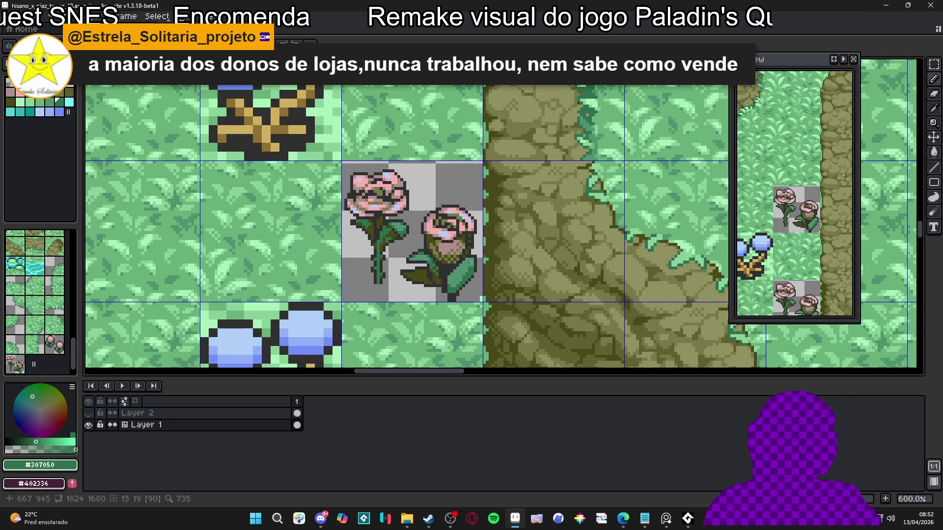
pyautogui.scroll(5, 470, 261)
pyautogui.scroll(-4, 529, 253)
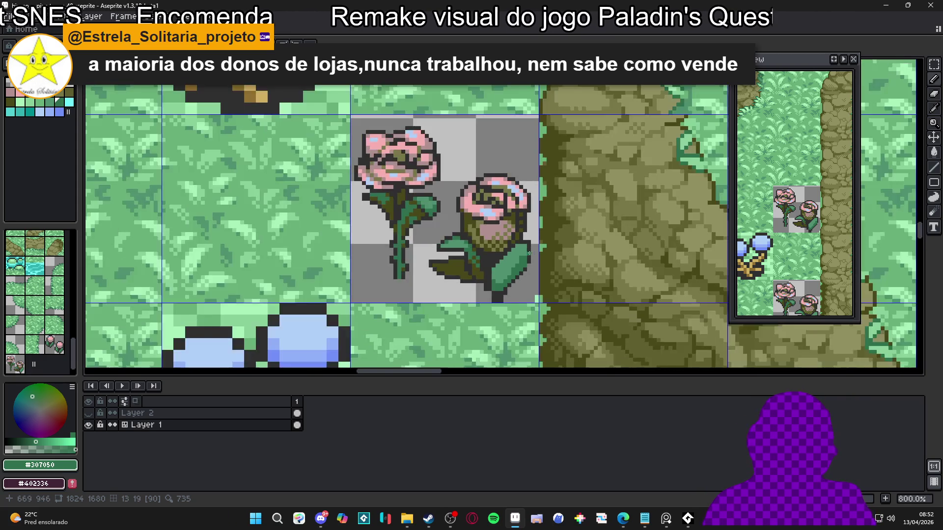
pyautogui.scroll(-3, 529, 252)
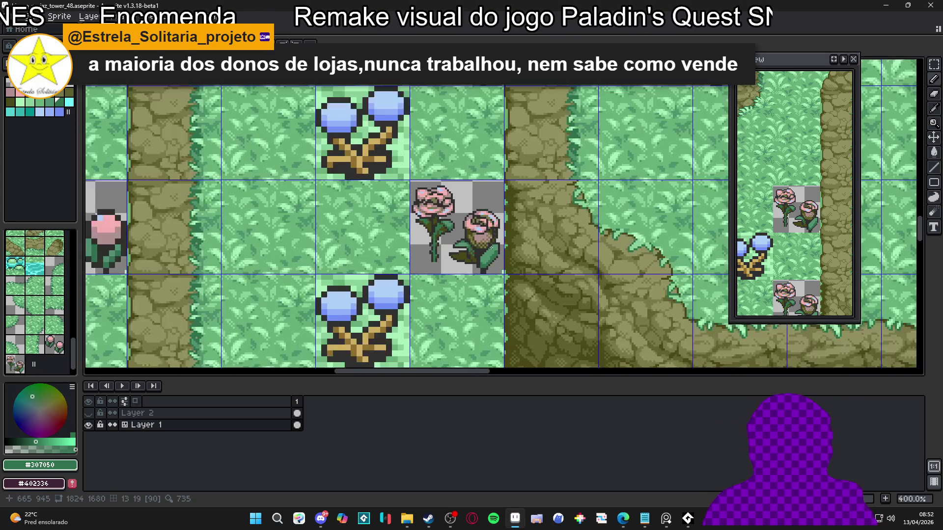
pyautogui.scroll(-3, 490, 247)
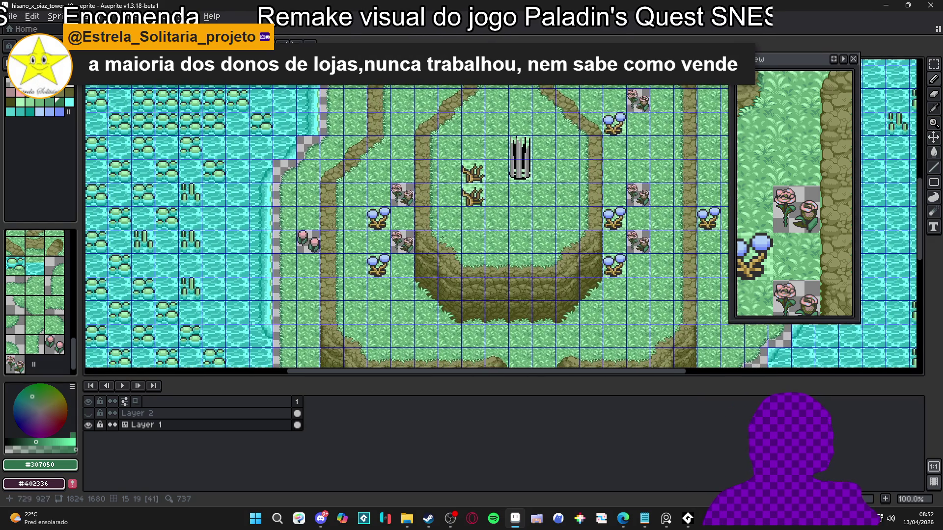
pyautogui.scroll(4, 408, 256)
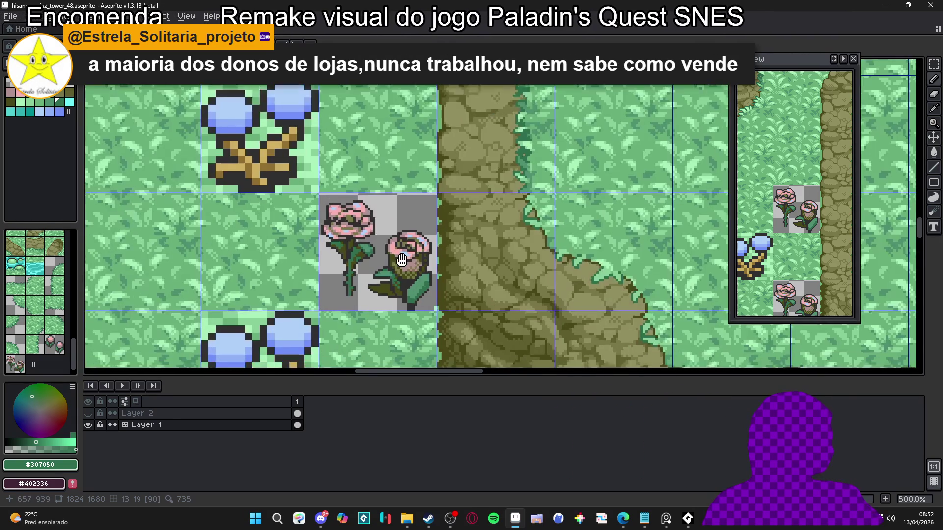
pyautogui.hotkey('ctrl', 's')
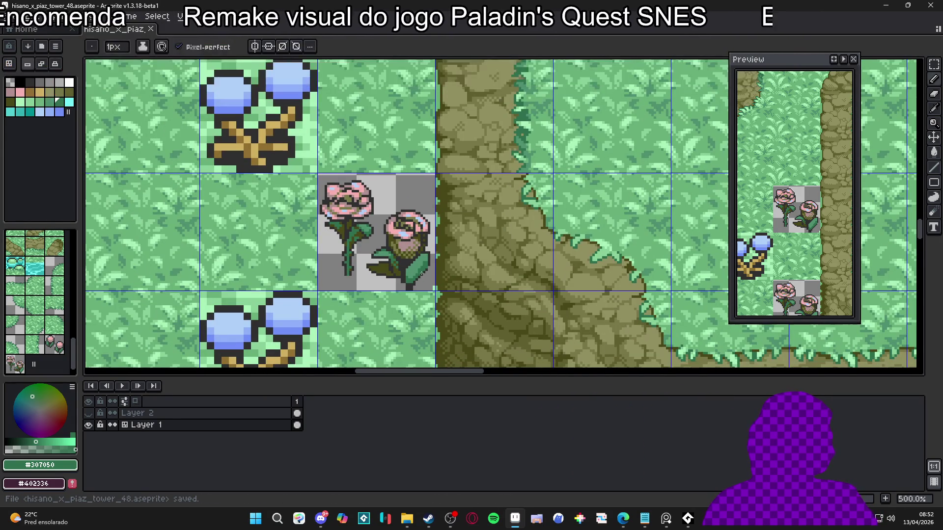
pyautogui.scroll(4, 412, 262)
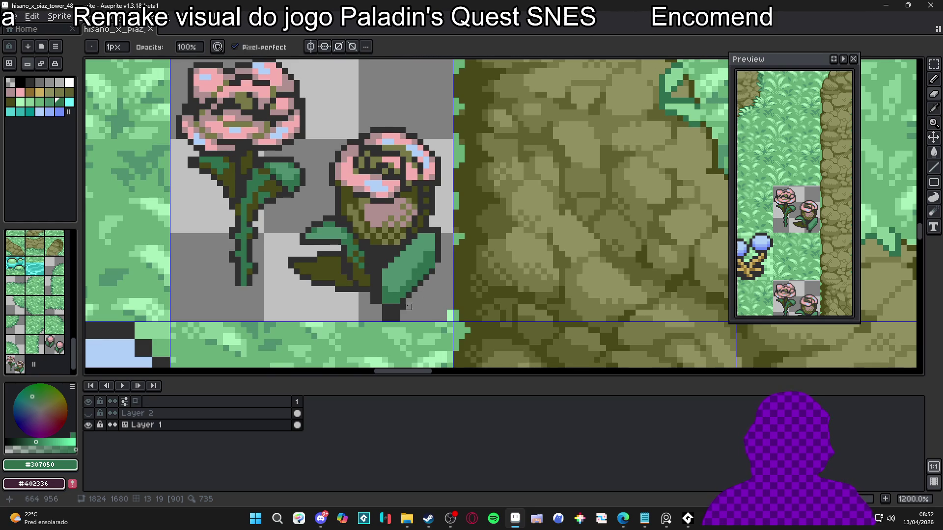
pyautogui.scroll(1, 308, 230)
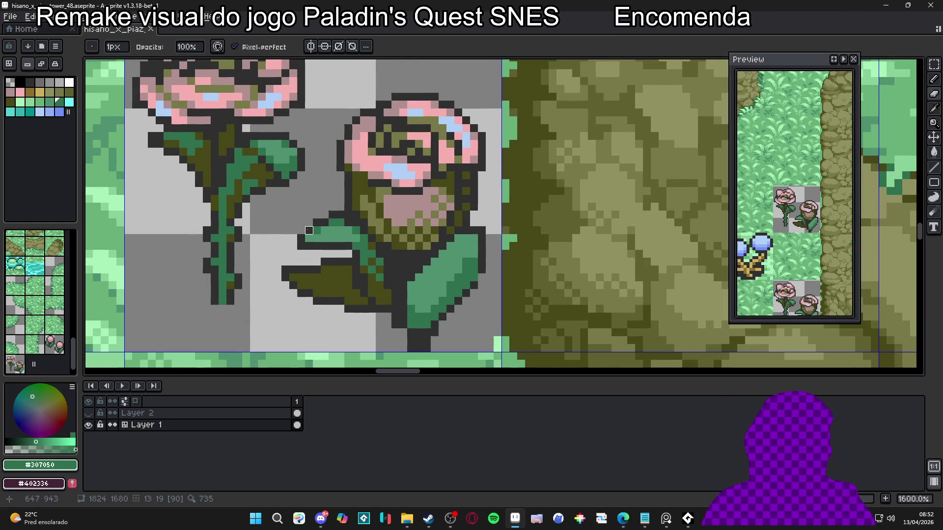
# - Marquee-select the rose's lower leaf and the right-hand leaf together
pyautogui.press('m')
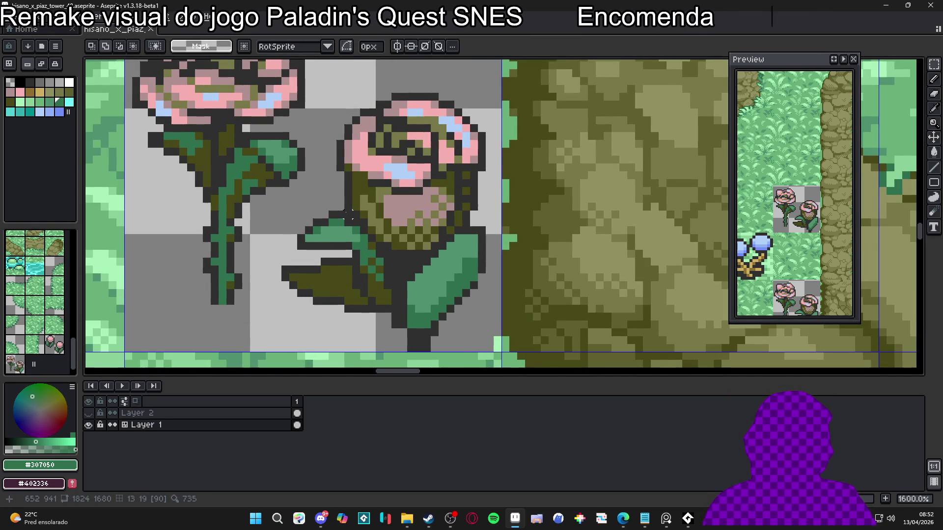
pyautogui.moveTo(351, 211); pyautogui.dragTo(280, 330)
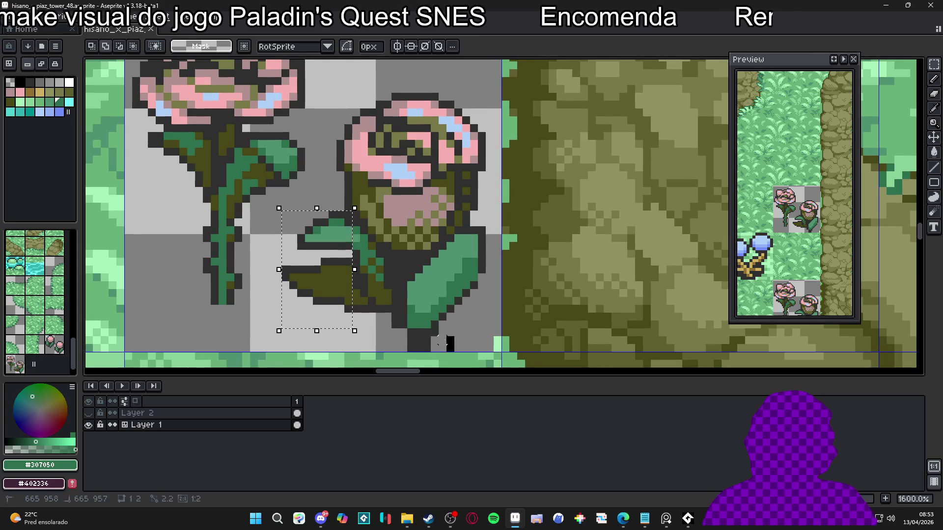
pyautogui.moveTo(445, 337)
pyautogui.mouseDown()
pyautogui.moveTo(339, 268)
pyautogui.moveTo(340, 244)
pyautogui.moveTo(372, 212)
pyautogui.mouseUp()
pyautogui.scroll(3, 361, 238)
pyautogui.moveTo(540, 224)
pyautogui.mouseDown()
pyautogui.moveTo(565, 231)
pyautogui.moveTo(632, 360)
pyautogui.mouseUp()
pyautogui.moveTo(608, 333); pyautogui.dragTo(573, 239)
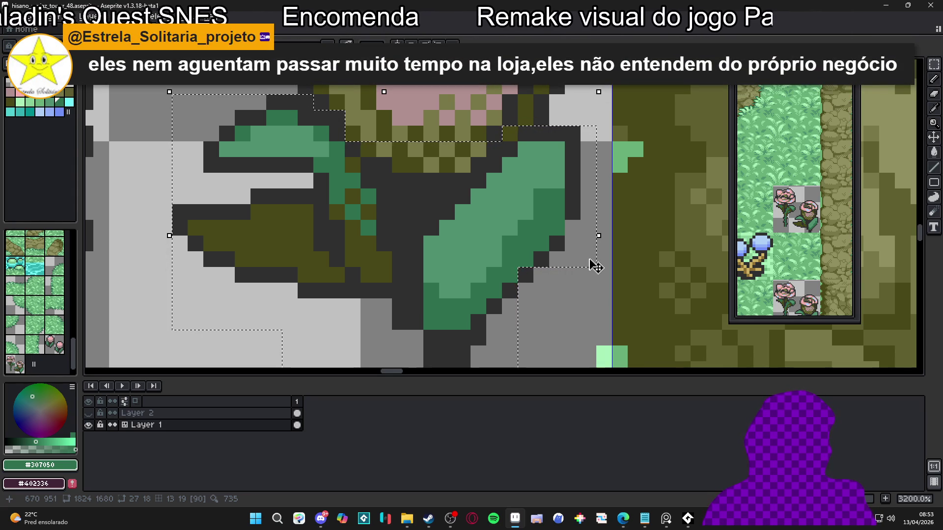
# - Extend the selection into the top notch, commit the moved leaves, then select the lower-right leaf area
pyautogui.scroll(3, 513, 234)
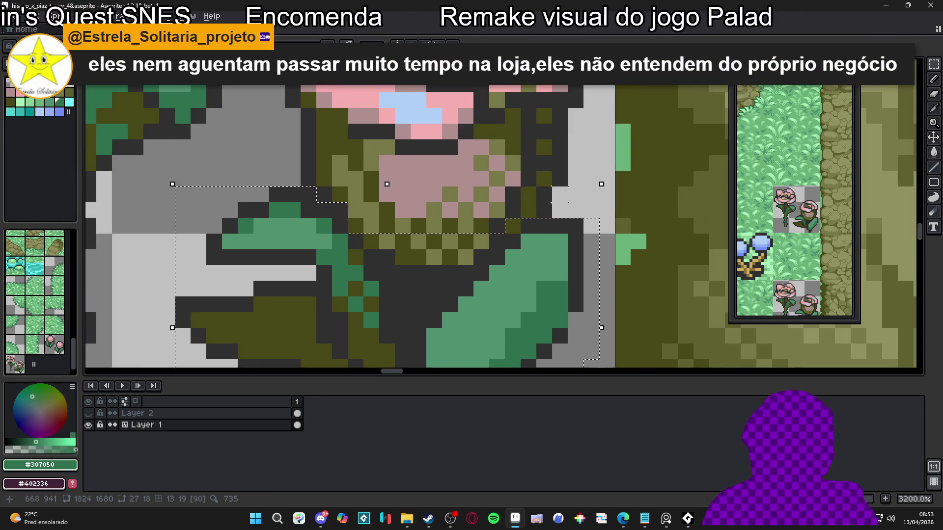
pyautogui.moveTo(568, 202)
pyautogui.mouseDown()
pyautogui.moveTo(506, 187)
pyautogui.moveTo(312, 248)
pyautogui.moveTo(491, 253)
pyautogui.moveTo(500, 233)
pyautogui.mouseUp()
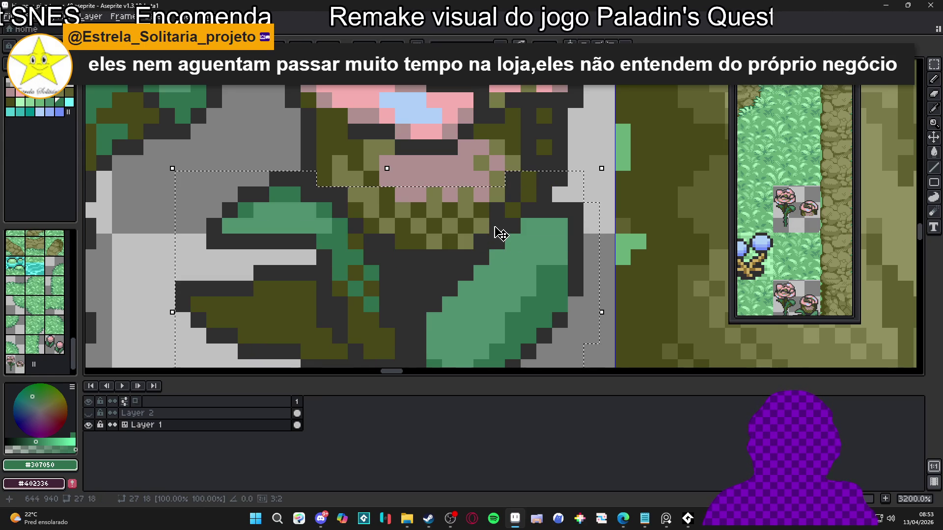
pyautogui.press('Return')
pyautogui.scroll(-2, 496, 226)
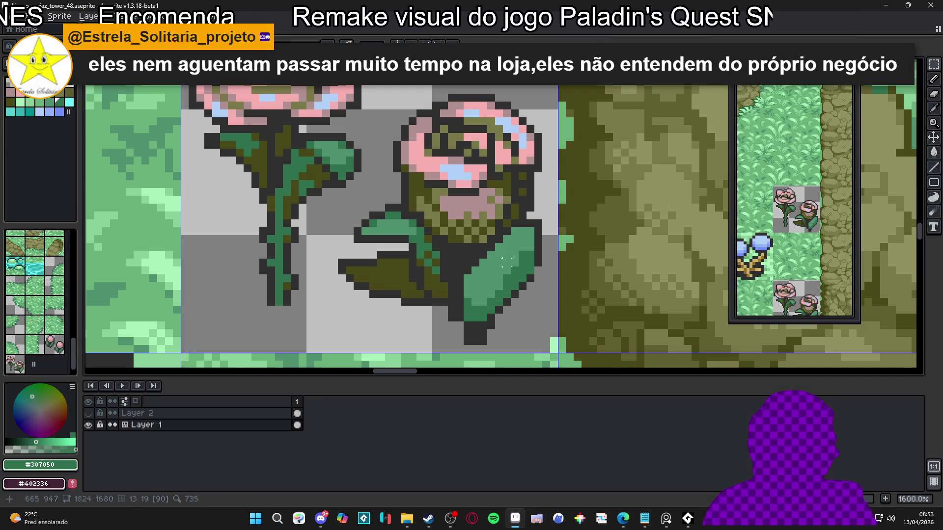
pyautogui.moveTo(545, 342); pyautogui.dragTo(389, 229)
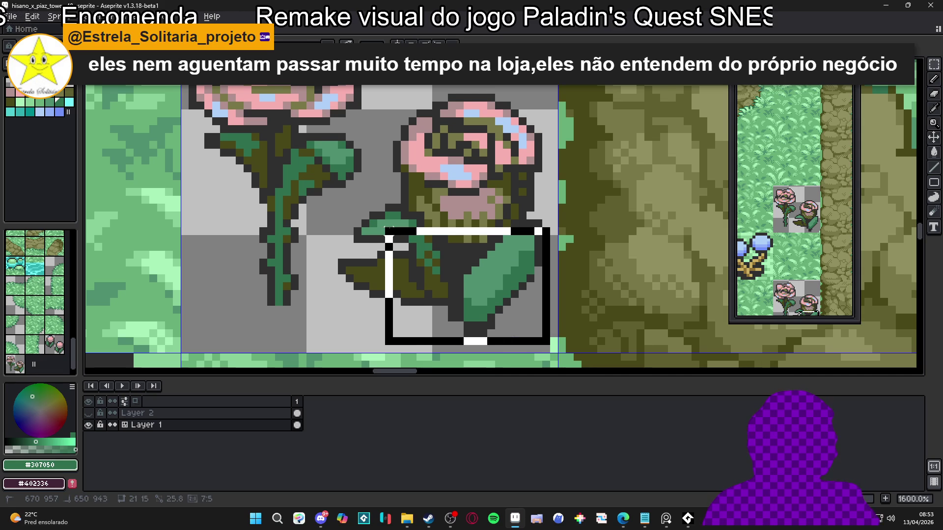
# - Deselect the leaf and repaint two of its edge pixels in leaf green with the Pencil
pyautogui.hotkey('ctrl', 'd')
pyautogui.scroll(-1, 483, 229)
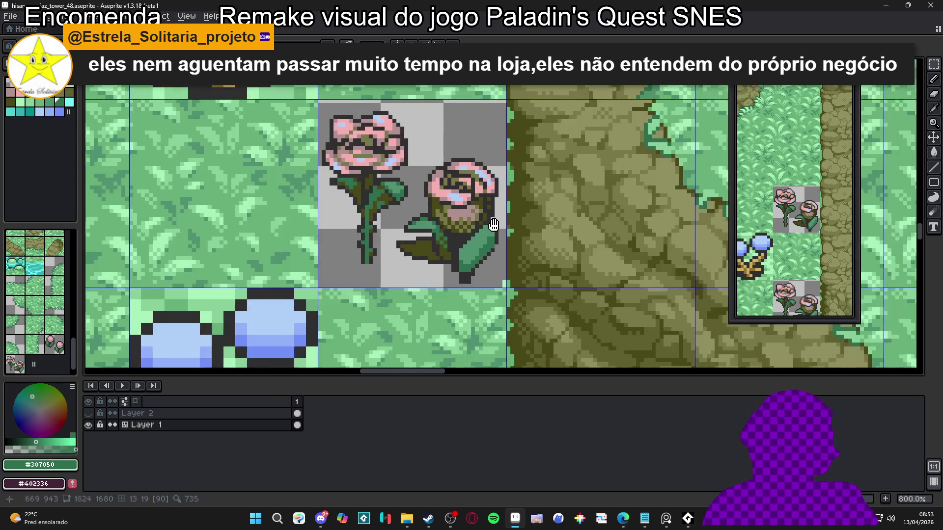
pyautogui.press('b')
pyautogui.scroll(1, 483, 229)
pyautogui.keyDown('alt'); pyautogui.click(448, 214); pyautogui.keyUp('alt')
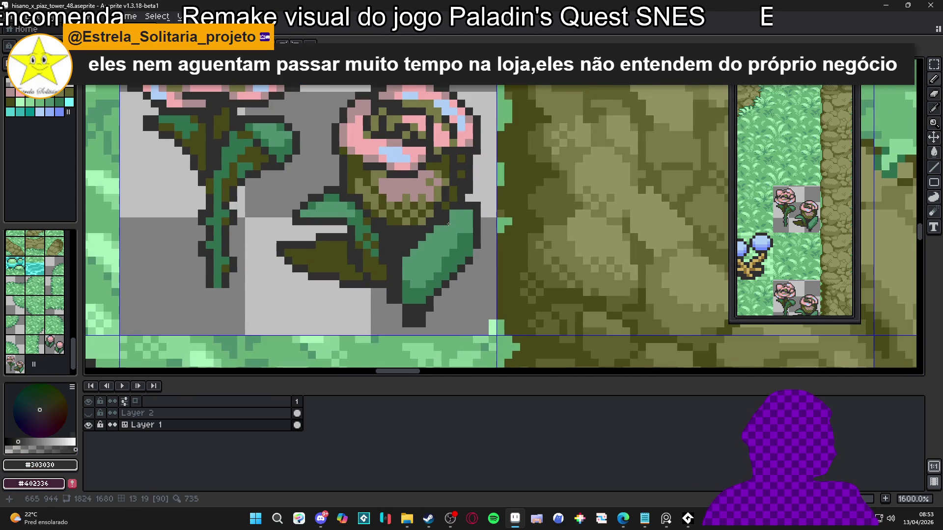
pyautogui.scroll(1, 449, 214)
pyautogui.keyDown('alt'); pyautogui.click(419, 242); pyautogui.keyUp('alt')
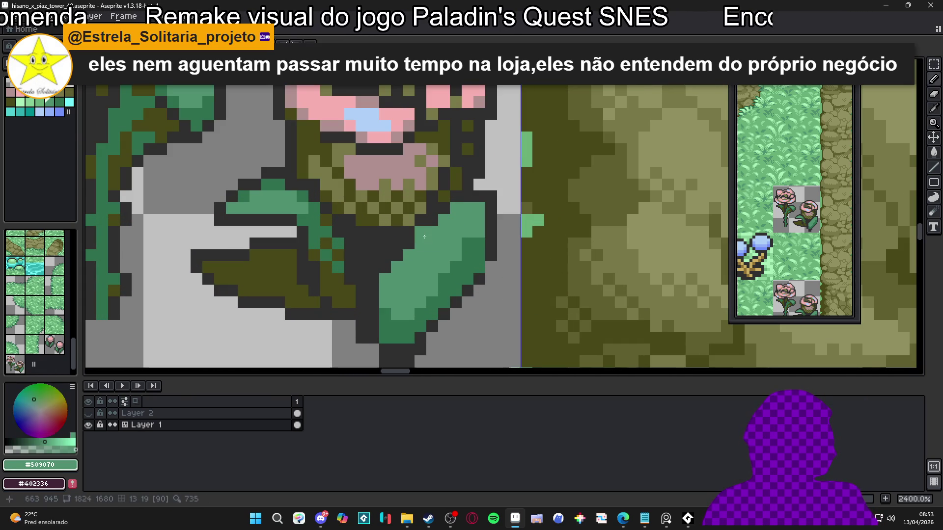
pyautogui.click(397, 255)
pyautogui.click(385, 267)
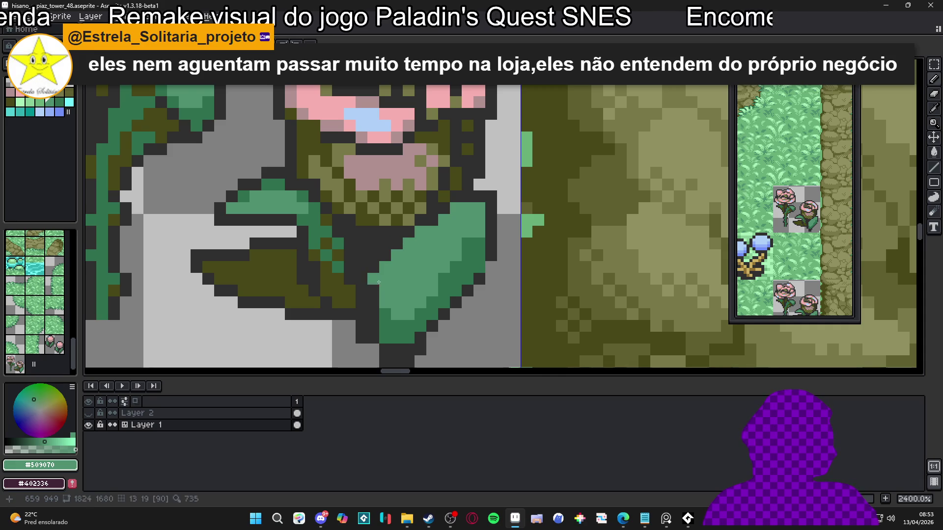
# - Green the leaf's upper-right outline pixels and trial a dark right-edge outline, then undo it
pyautogui.keyDown('alt'); pyautogui.click(377, 296); pyautogui.keyUp('alt')
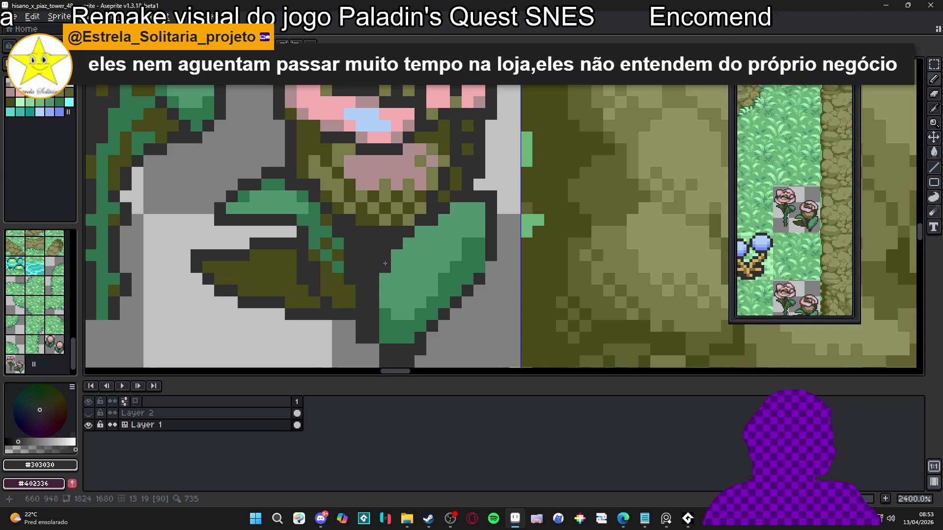
pyautogui.keyDown('alt'); pyautogui.click(491, 205); pyautogui.keyUp('alt')
pyautogui.moveTo(475, 207); pyautogui.dragTo(496, 217)
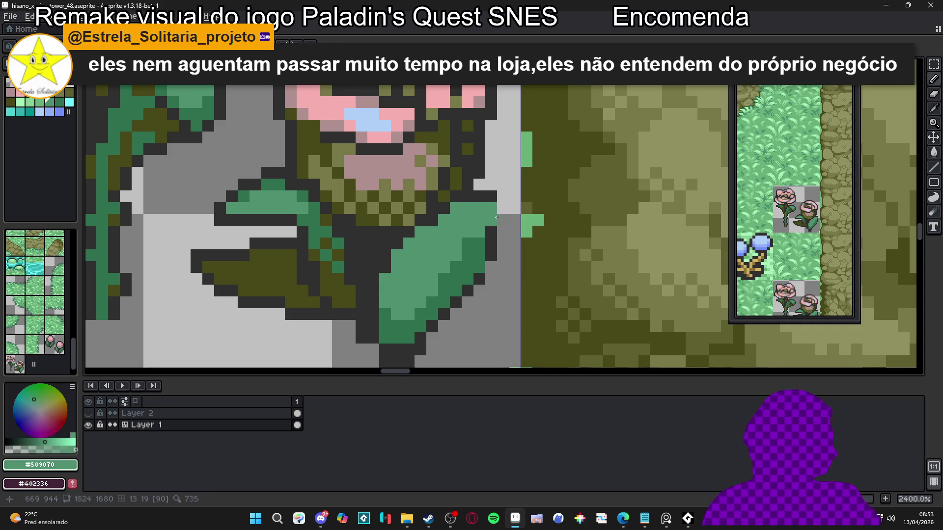
pyautogui.click(498, 227)
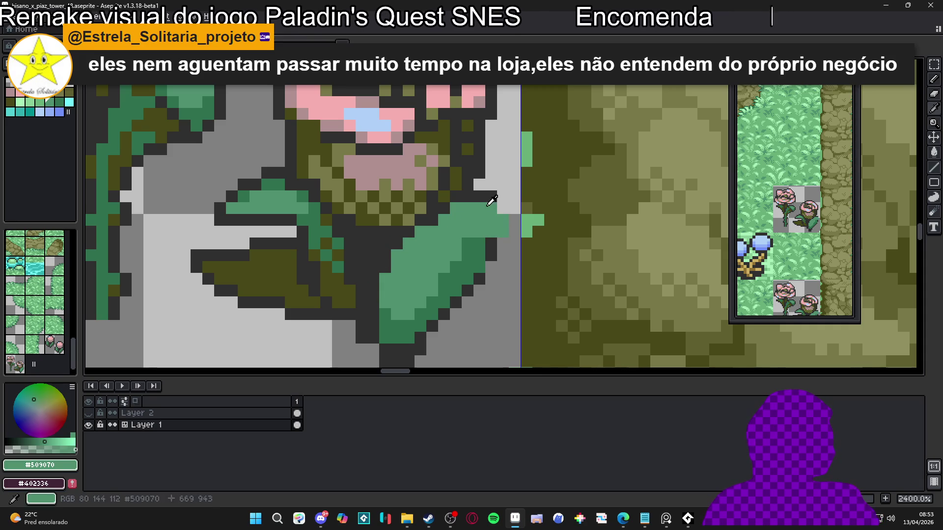
pyautogui.keyDown('alt'); pyautogui.click(491, 202); pyautogui.keyUp('alt')
pyautogui.moveTo(497, 206)
pyautogui.mouseDown()
pyautogui.moveTo(515, 237)
pyautogui.moveTo(498, 247)
pyautogui.mouseUp()
pyautogui.keyDown('alt'); pyautogui.click(491, 243); pyautogui.keyUp('alt')
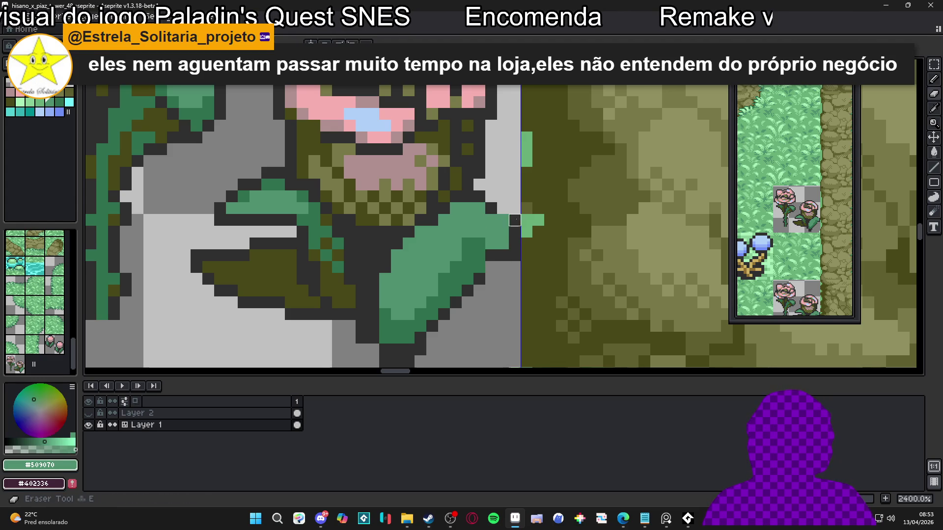
pyautogui.hotkey('ctrl', 'z')
pyautogui.hotkey('ctrl', 'z')
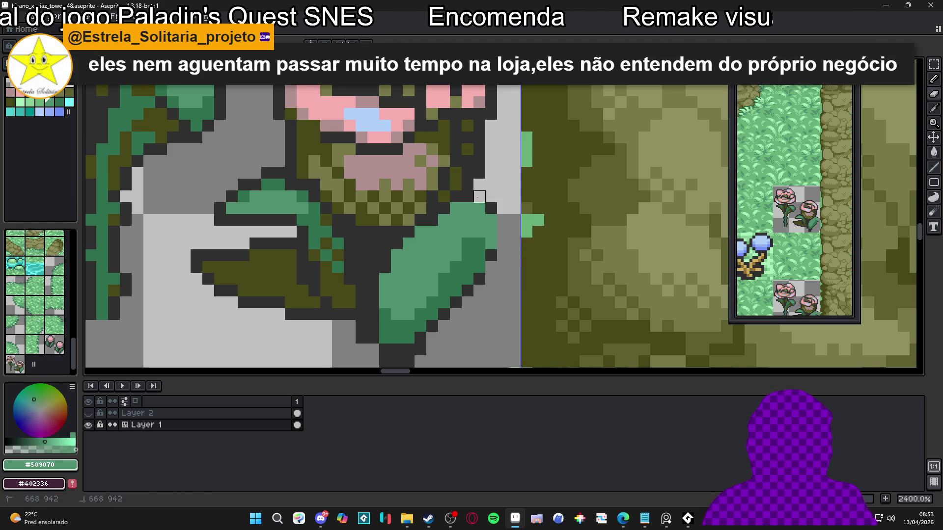
# - Redraw the dark #303030 outline on the leaf's right edge and green its top-right edge
pyautogui.moveTo(444, 209)
pyautogui.mouseDown()
pyautogui.moveTo(470, 209)
pyautogui.moveTo(487, 222)
pyautogui.mouseUp()
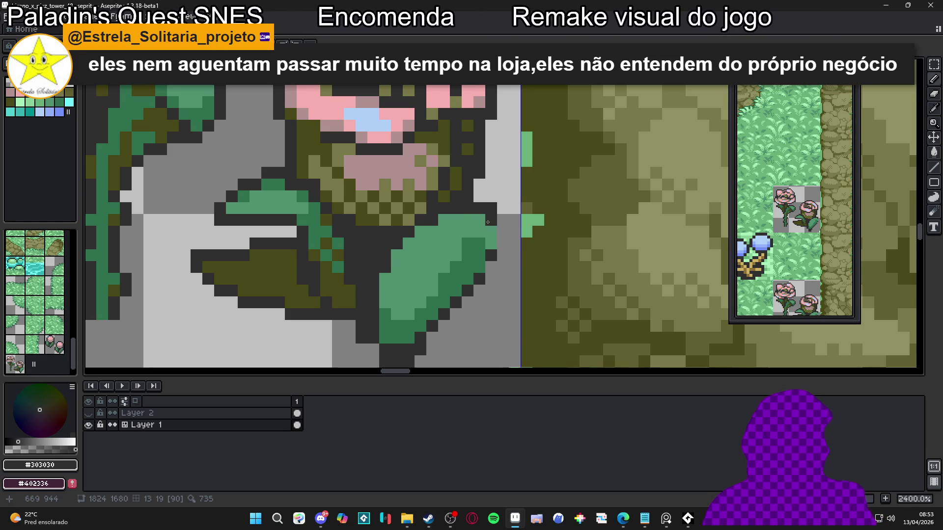
pyautogui.moveTo(485, 244)
pyautogui.mouseDown()
pyautogui.moveTo(469, 226)
pyautogui.moveTo(503, 241)
pyautogui.moveTo(498, 263)
pyautogui.mouseUp()
pyautogui.keyDown('alt'); pyautogui.click(474, 250); pyautogui.keyUp('alt')
pyautogui.click(491, 232)
pyautogui.click(479, 220)
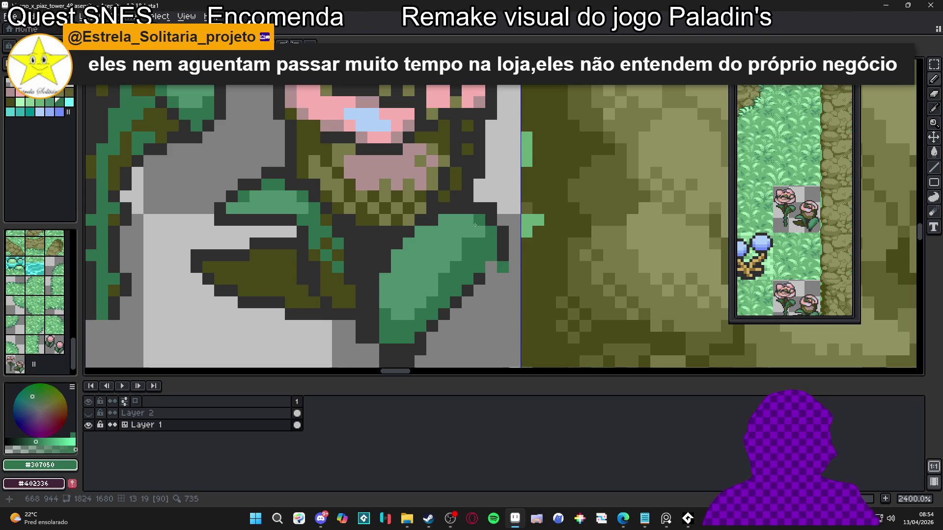
pyautogui.moveTo(444, 232)
pyautogui.mouseDown()
pyautogui.moveTo(440, 223)
pyautogui.moveTo(421, 234)
pyautogui.moveTo(388, 279)
pyautogui.moveTo(448, 265)
pyautogui.mouseUp()
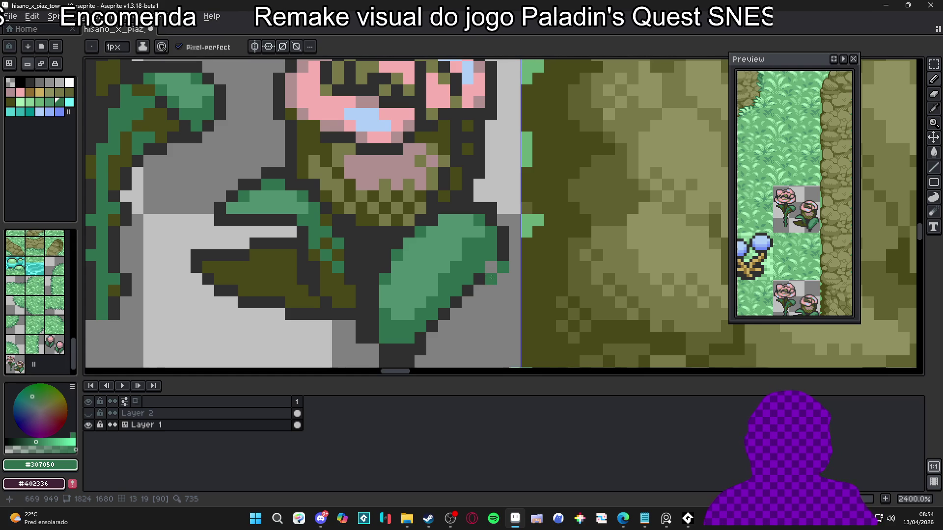
# - Extend the leaf diagonally up-right in lighter green and outline its right edge dark
pyautogui.scroll(-1, 464, 270)
pyautogui.scroll(1, 461, 270)
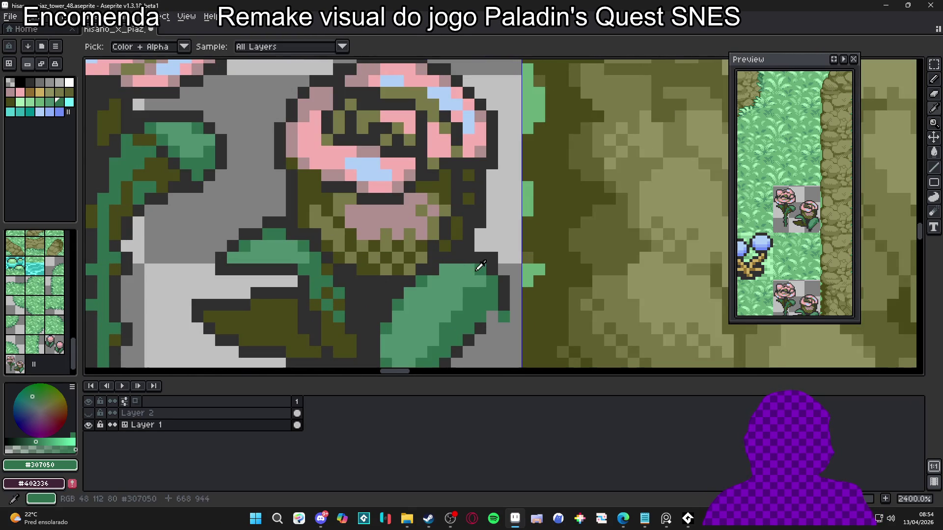
pyautogui.keyDown('alt'); pyautogui.click(461, 269); pyautogui.keyUp('alt')
pyautogui.moveTo(465, 268)
pyautogui.mouseDown()
pyautogui.moveTo(491, 248)
pyautogui.moveTo(468, 292)
pyautogui.moveTo(442, 278)
pyautogui.mouseUp()
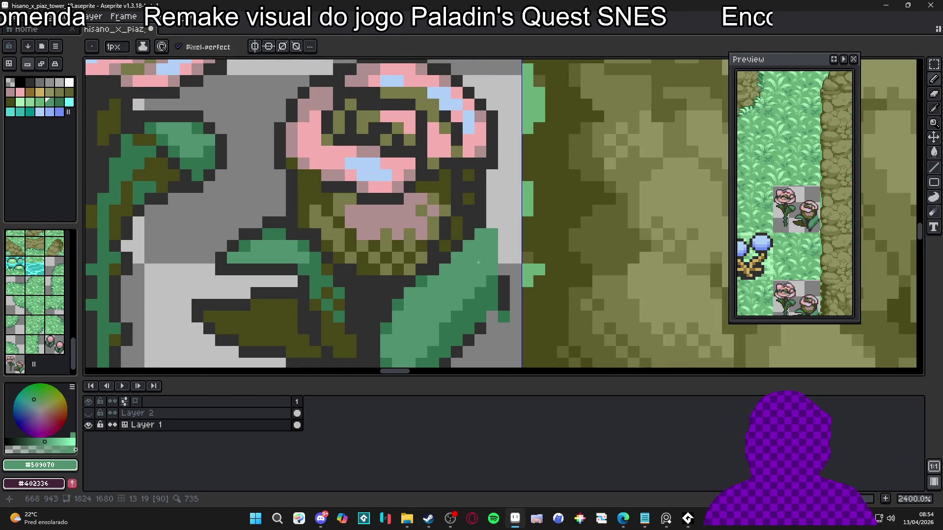
pyautogui.click(492, 222)
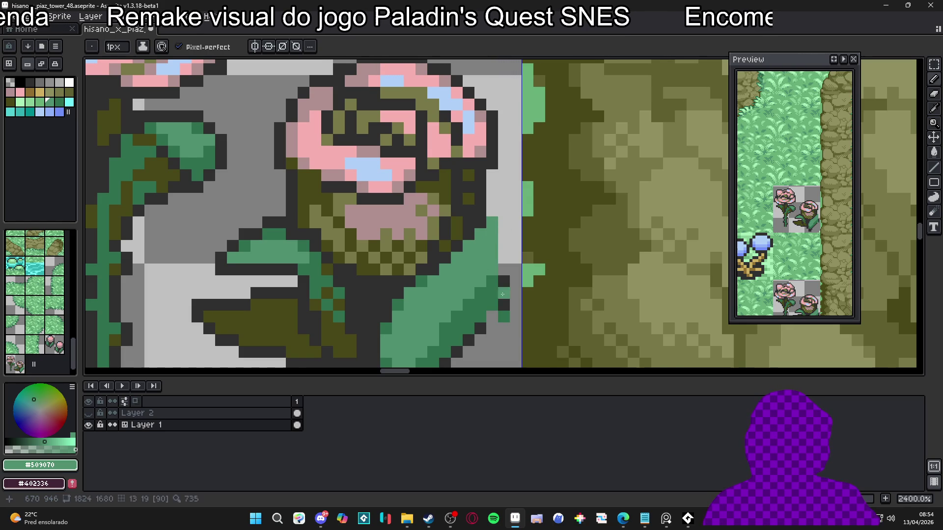
pyautogui.keyDown('alt'); pyautogui.click(503, 293); pyautogui.keyUp('alt')
pyautogui.moveTo(504, 270)
pyautogui.mouseDown()
pyautogui.moveTo(509, 218)
pyautogui.moveTo(492, 247)
pyautogui.moveTo(504, 245)
pyautogui.mouseUp()
# - Erase a stray green pixel beside the leaf and the dark pixels below it
pyautogui.press('e')
pyautogui.press('b')
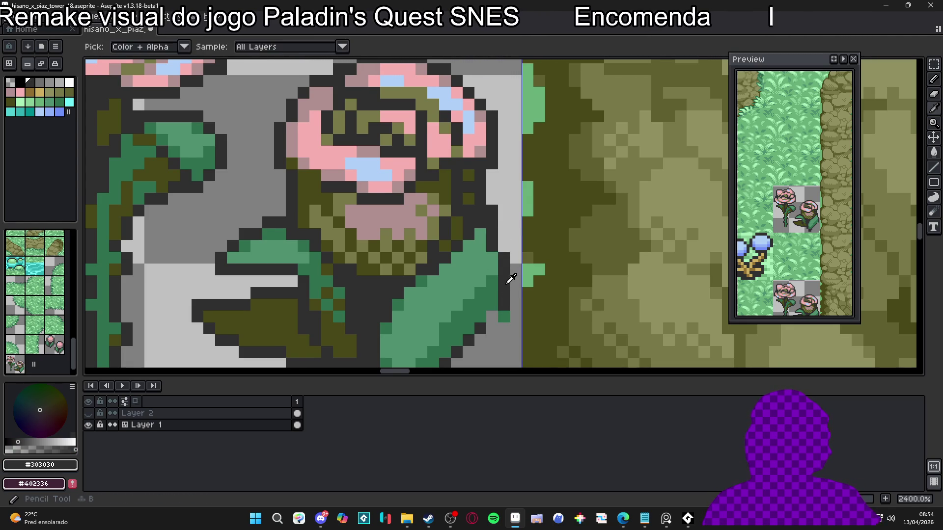
pyautogui.scroll(-2, 499, 225)
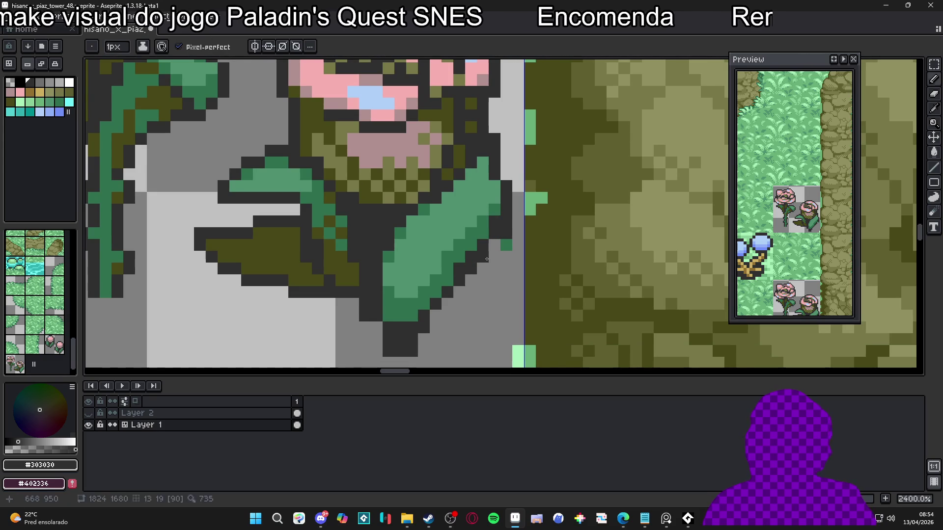
pyautogui.press('e')
pyautogui.click(507, 244)
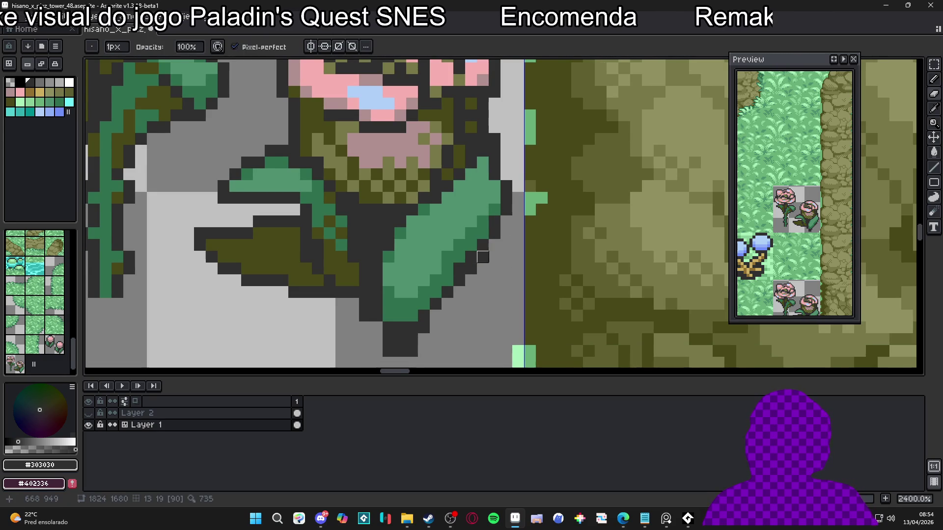
pyautogui.press('b')
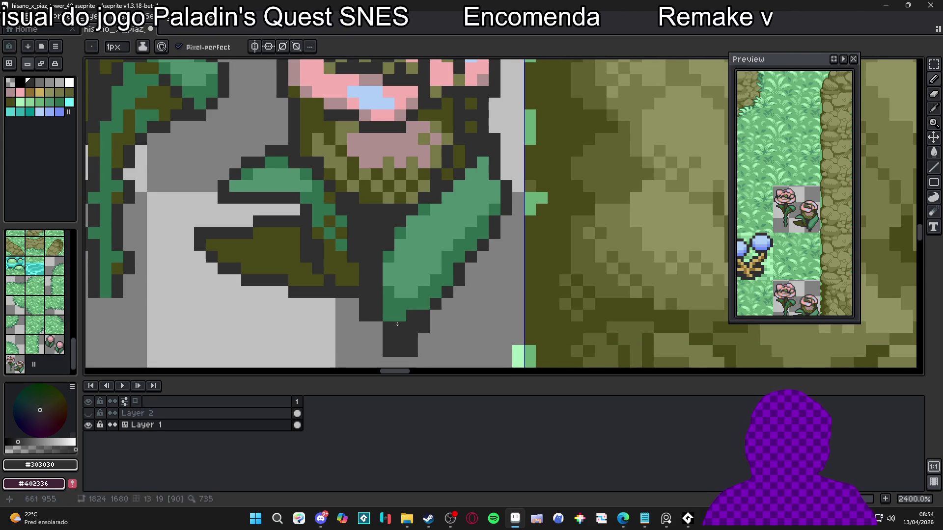
pyautogui.press('e')
pyautogui.moveTo(422, 327)
pyautogui.mouseDown()
pyautogui.moveTo(400, 338)
pyautogui.moveTo(400, 328)
pyautogui.moveTo(388, 328)
pyautogui.moveTo(413, 351)
pyautogui.mouseUp()
# - Outline the leaf's lower edge dark, erase excess outline and the stray pixels at the stem bottom
pyautogui.press('b')
pyautogui.moveTo(435, 280)
pyautogui.mouseDown()
pyautogui.moveTo(422, 304)
pyautogui.moveTo(387, 316)
pyautogui.mouseUp()
pyautogui.press('e')
pyautogui.moveTo(448, 304)
pyautogui.mouseDown()
pyautogui.moveTo(436, 293)
pyautogui.moveTo(412, 315)
pyautogui.moveTo(387, 316)
pyautogui.mouseUp()
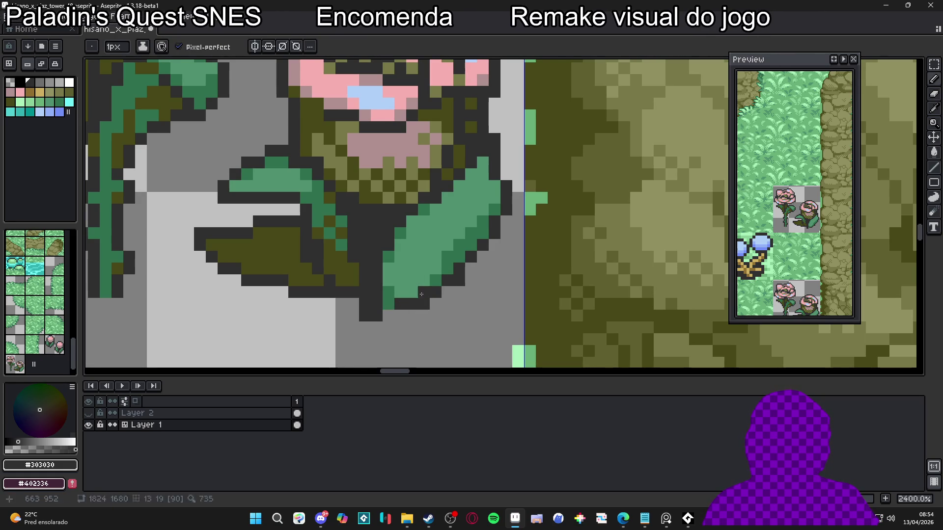
pyautogui.click(389, 304)
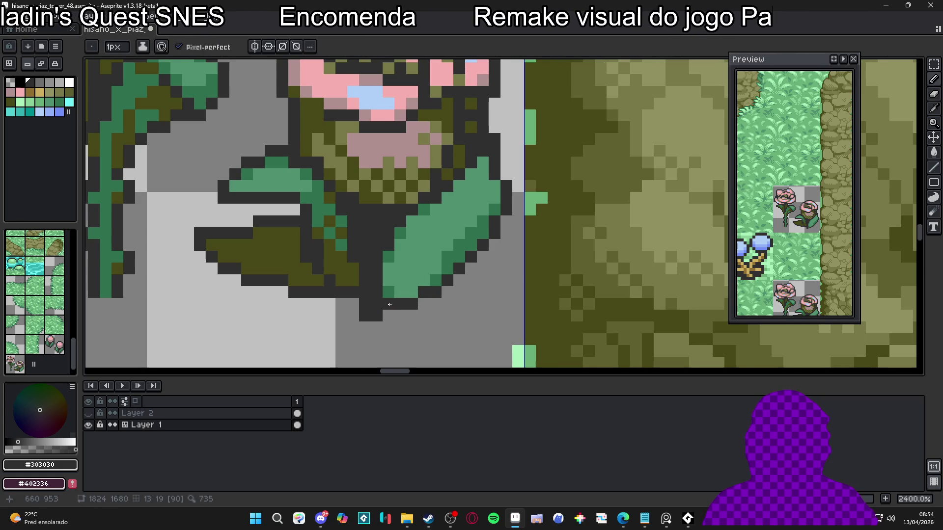
pyautogui.moveTo(376, 327)
pyautogui.mouseDown()
pyautogui.moveTo(365, 304)
pyautogui.moveTo(403, 328)
pyautogui.moveTo(382, 298)
pyautogui.mouseUp()
pyautogui.scroll(-2, 385, 321)
# - Outline the left leaf's lower edge in dark #303030 and erase the extra pixels below it
pyautogui.scroll(-1, 348, 288)
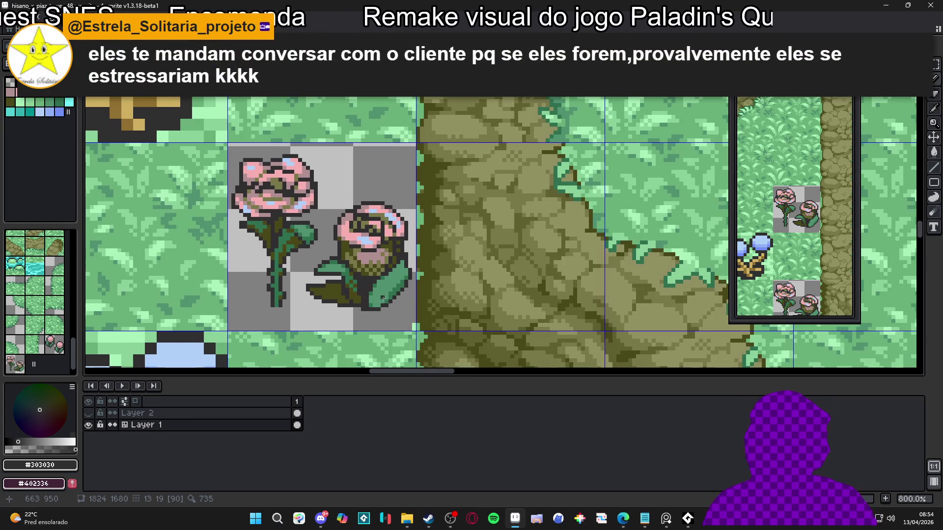
pyautogui.scroll(1, 386, 298)
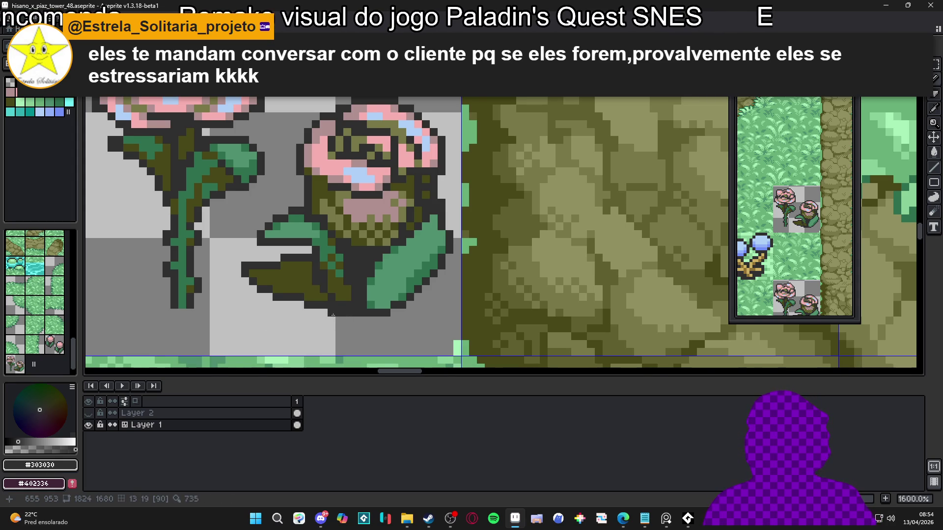
pyautogui.hscroll(1, 324, 309)
pyautogui.scroll(2, 267, 281)
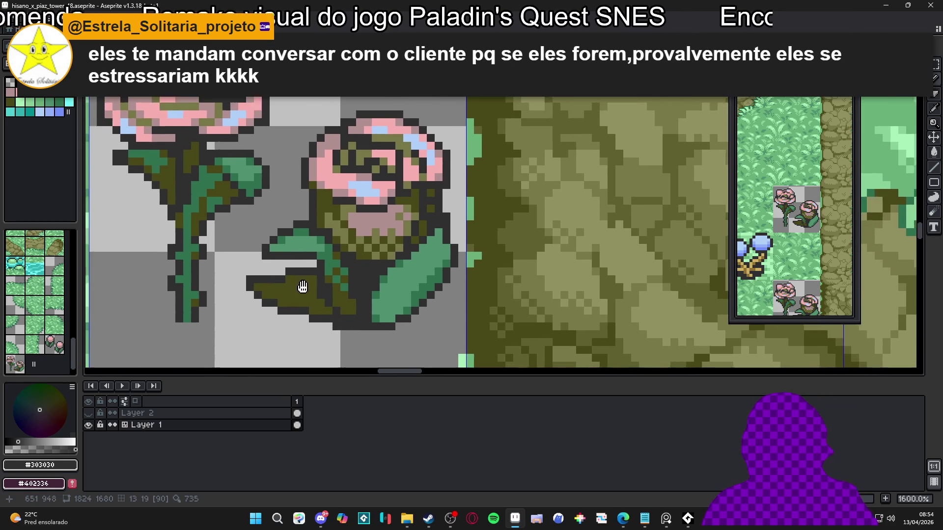
pyautogui.click(258, 296)
pyautogui.click(270, 296)
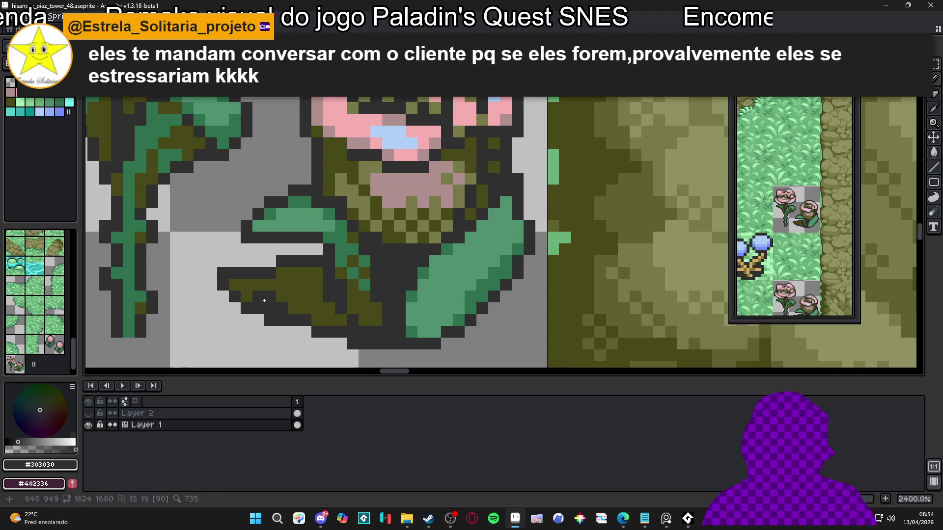
pyautogui.click(258, 284)
pyautogui.click(246, 284)
pyautogui.click(260, 318)
pyautogui.moveTo(260, 320)
pyautogui.mouseDown()
pyautogui.moveTo(282, 320)
pyautogui.moveTo(246, 308)
pyautogui.moveTo(223, 284)
pyautogui.moveTo(246, 284)
pyautogui.moveTo(241, 268)
pyautogui.mouseUp()
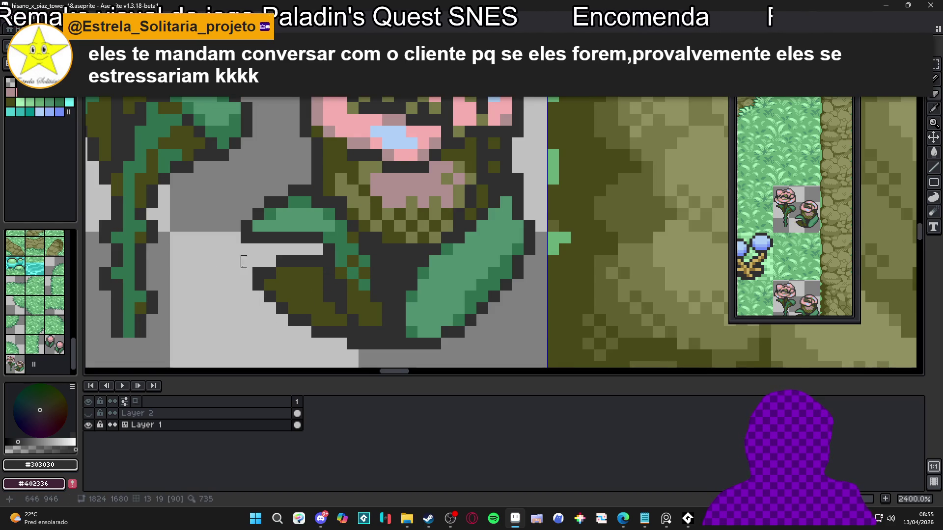
# - Add dark pixels at the leaf's lower-left edge and trial a redrawn right-leaf outline, undoing it
pyautogui.hscroll(2, 329, 261)
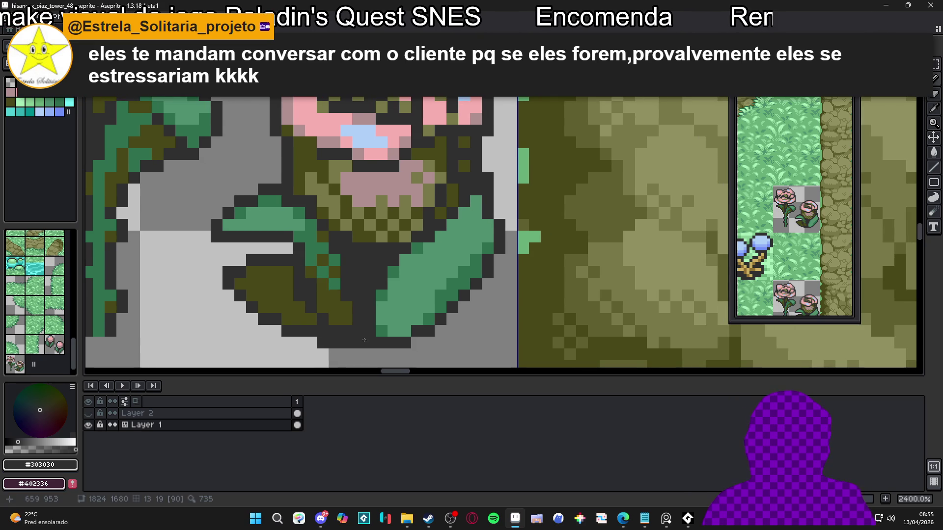
pyautogui.hscroll(2, 364, 340)
pyautogui.click(372, 306)
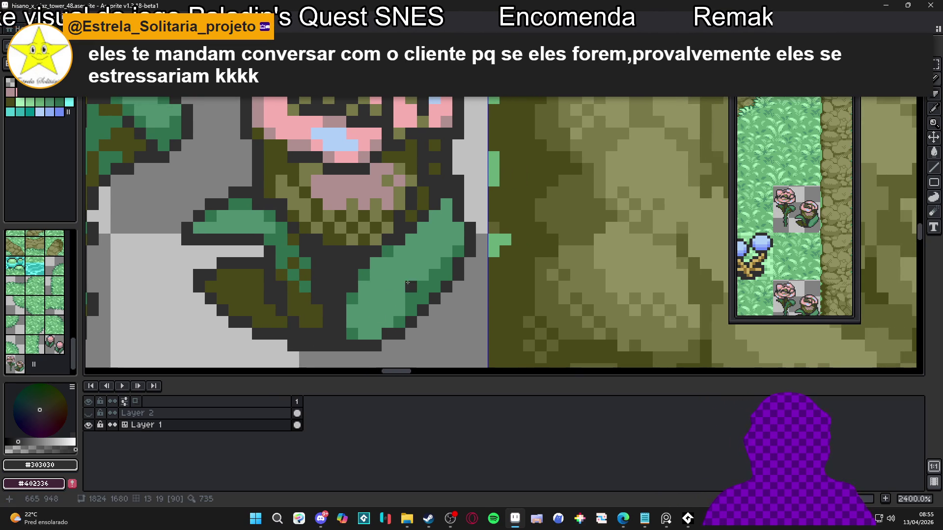
pyautogui.press('b')
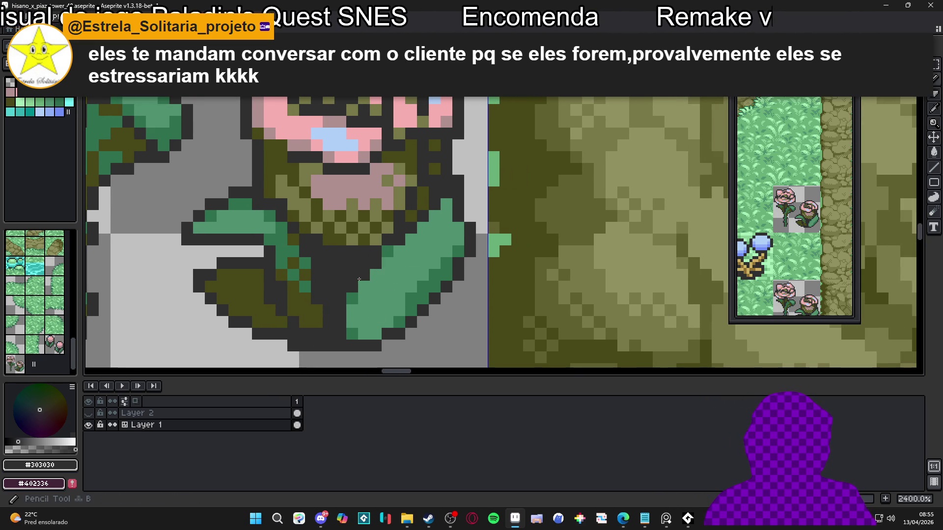
pyautogui.click(352, 309)
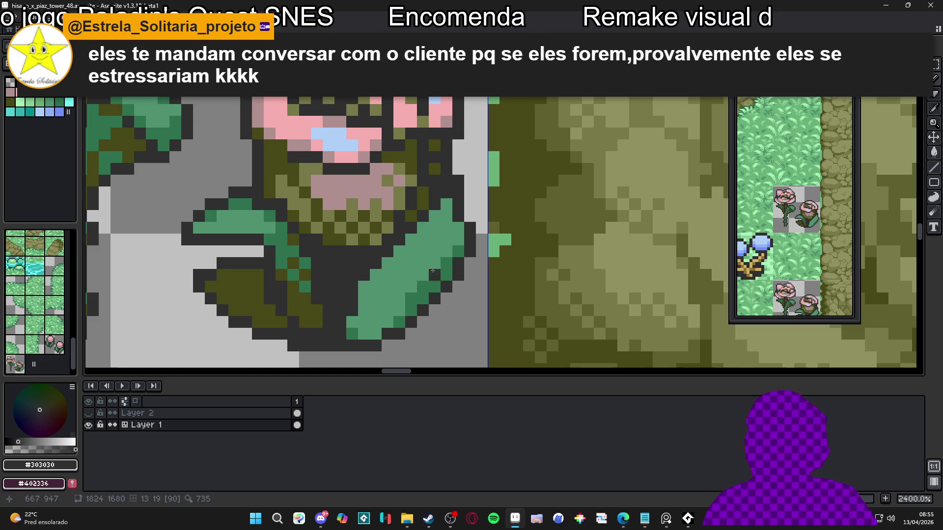
pyautogui.moveTo(456, 231); pyautogui.dragTo(444, 275)
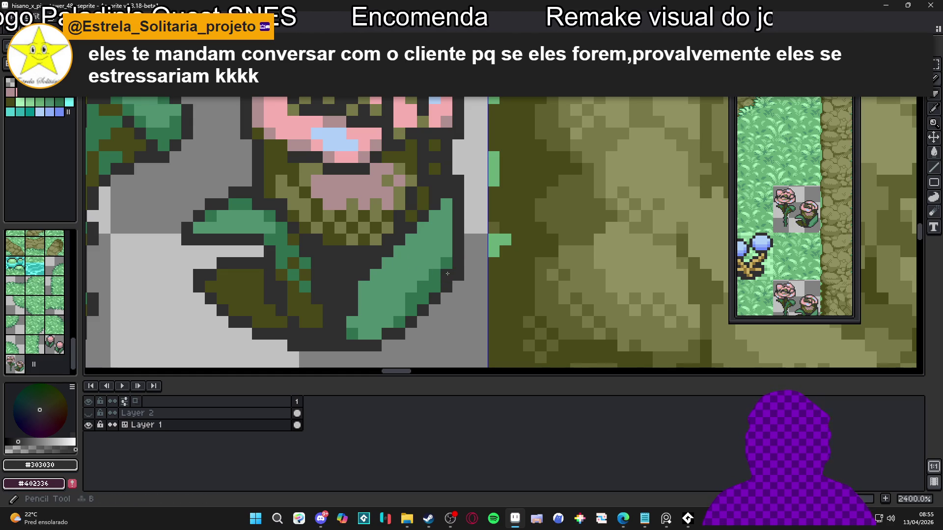
pyautogui.click(446, 263)
pyautogui.hotkey('ctrl', 'z')
pyautogui.hotkey('ctrl', 'z')
pyautogui.hotkey('ctrl', 'z')
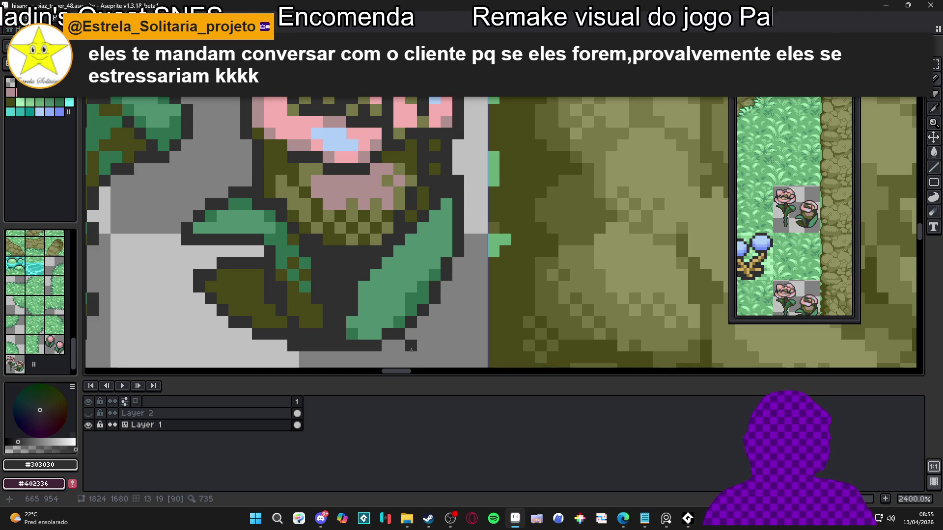
# - Shade the right leaf's pixels and tip with the darker green #307050
pyautogui.keyDown('alt'); pyautogui.click(412, 310); pyautogui.keyUp('alt')
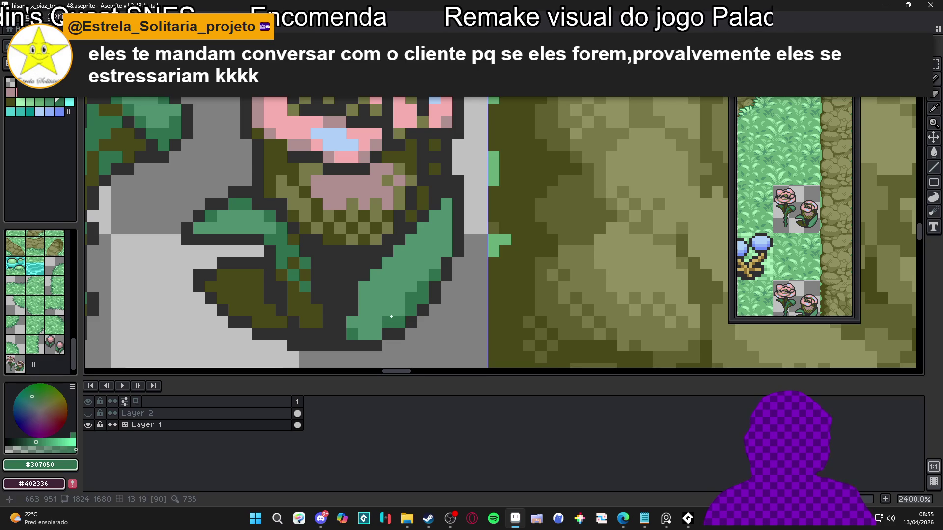
pyautogui.click(364, 315)
pyautogui.click(399, 310)
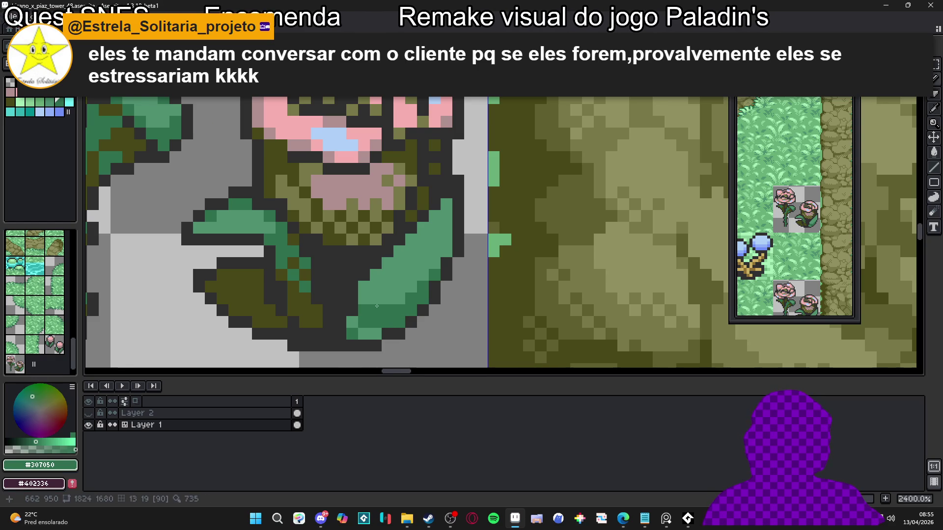
pyautogui.click(364, 299)
pyautogui.keyDown('alt'); pyautogui.click(366, 267); pyautogui.keyUp('alt')
pyautogui.keyDown('alt'); pyautogui.click(379, 301); pyautogui.keyUp('alt')
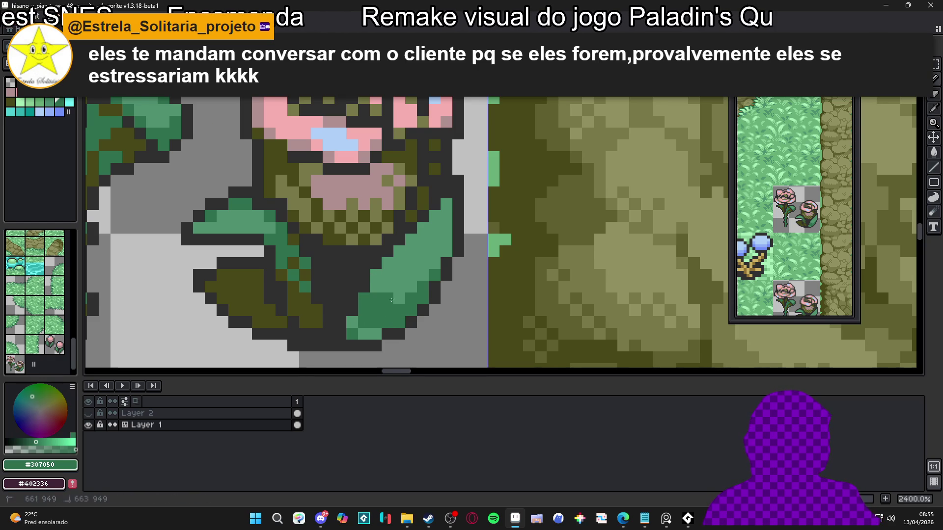
pyautogui.click(364, 333)
pyautogui.click(364, 290)
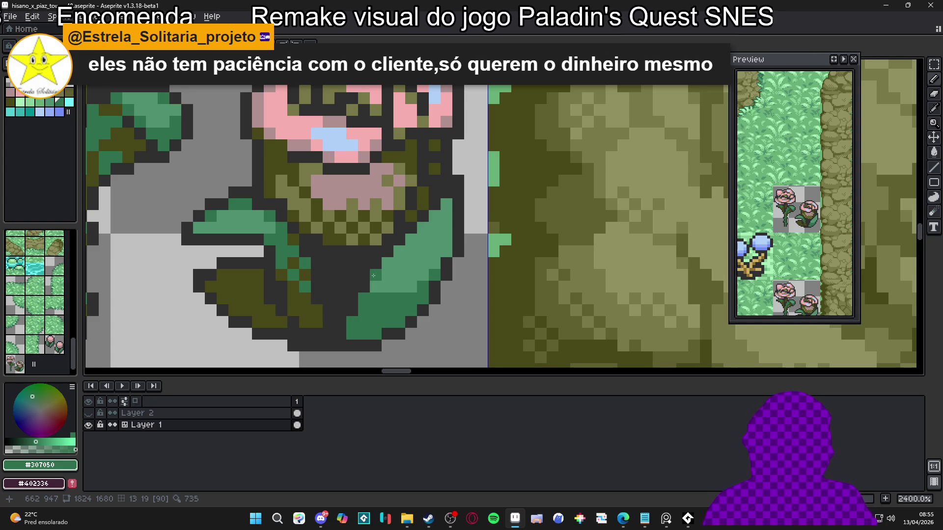
# - Shade along the right leaf's edge and add lighter green #509070 highlights on its left side
pyautogui.scroll(1, 376, 295)
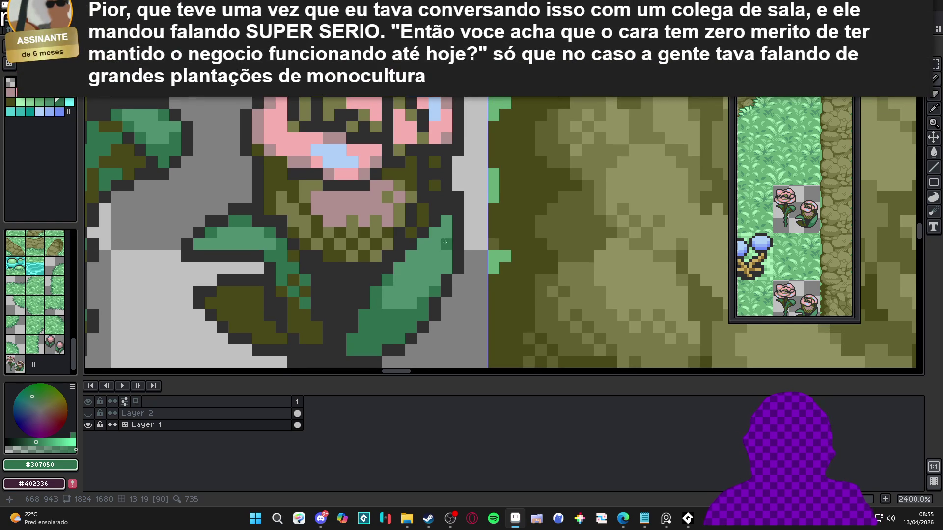
pyautogui.moveTo(449, 235)
pyautogui.mouseDown()
pyautogui.moveTo(446, 268)
pyautogui.moveTo(435, 244)
pyautogui.moveTo(444, 259)
pyautogui.mouseUp()
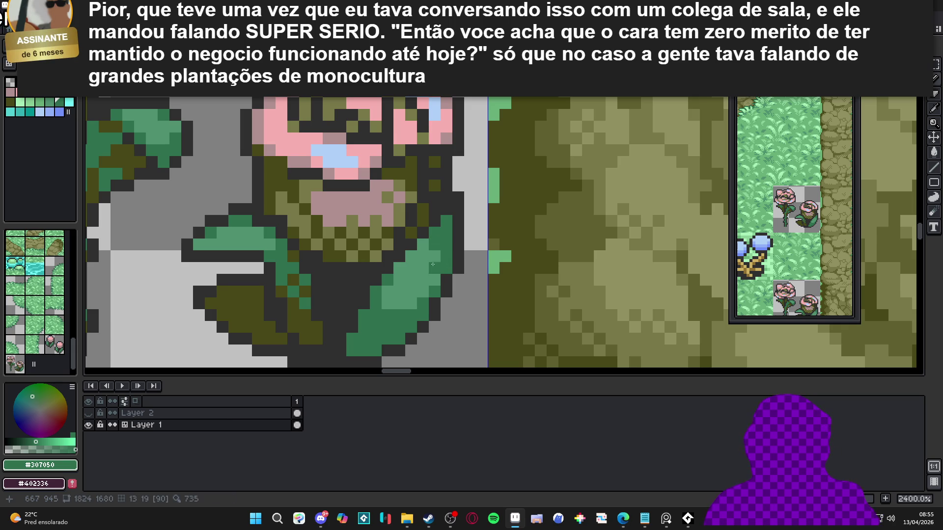
pyautogui.keyDown('alt'); pyautogui.click(407, 282); pyautogui.keyUp('alt')
pyautogui.click(376, 292)
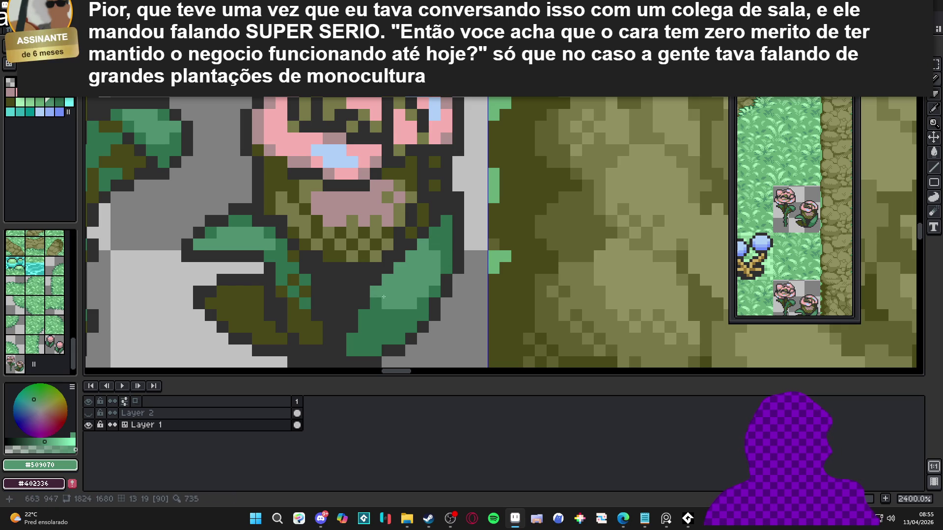
pyautogui.click(373, 308)
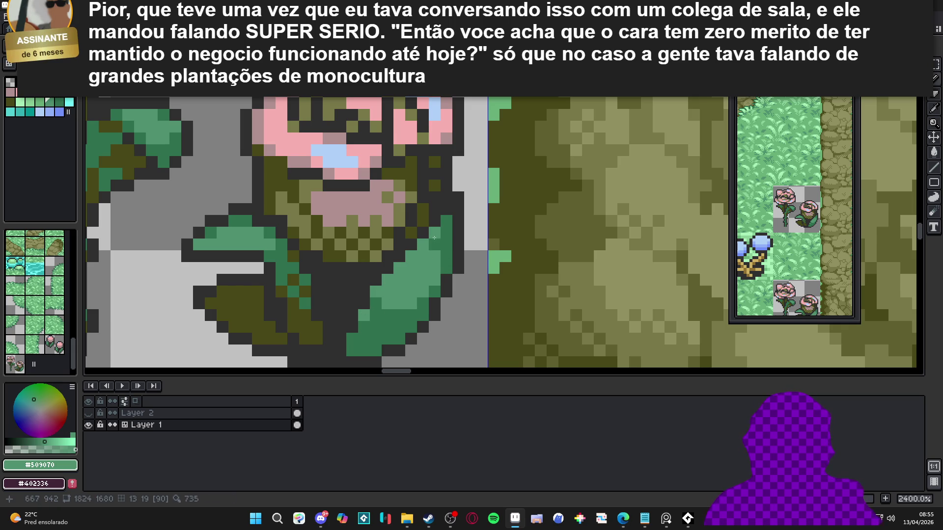
pyautogui.scroll(-5, 446, 229)
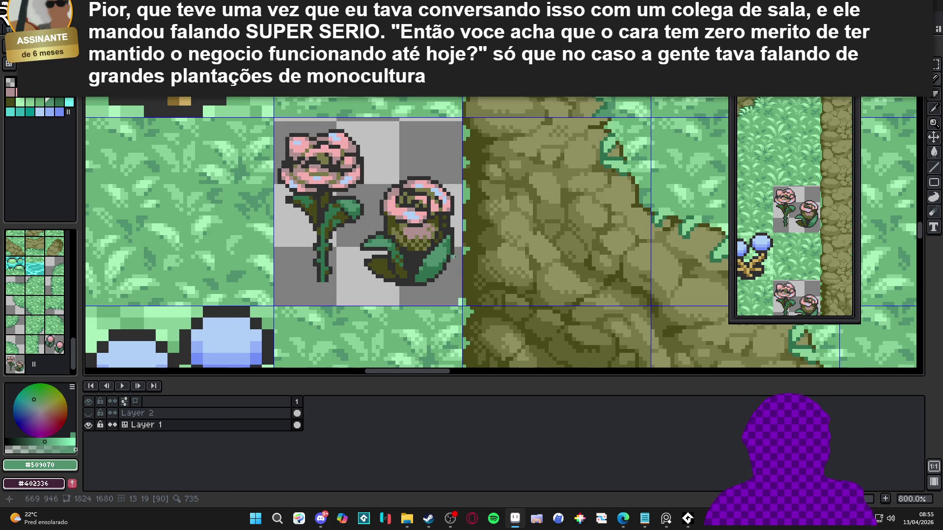
pyautogui.scroll(3, 453, 256)
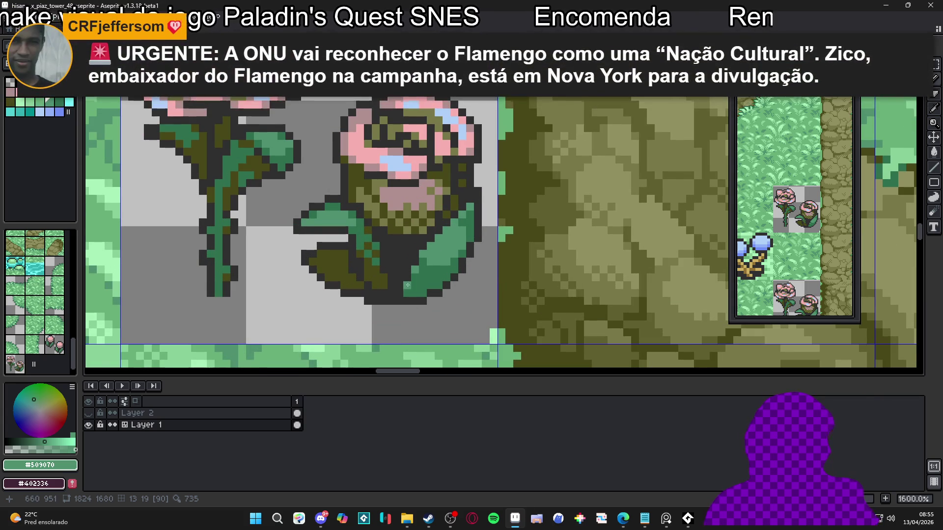
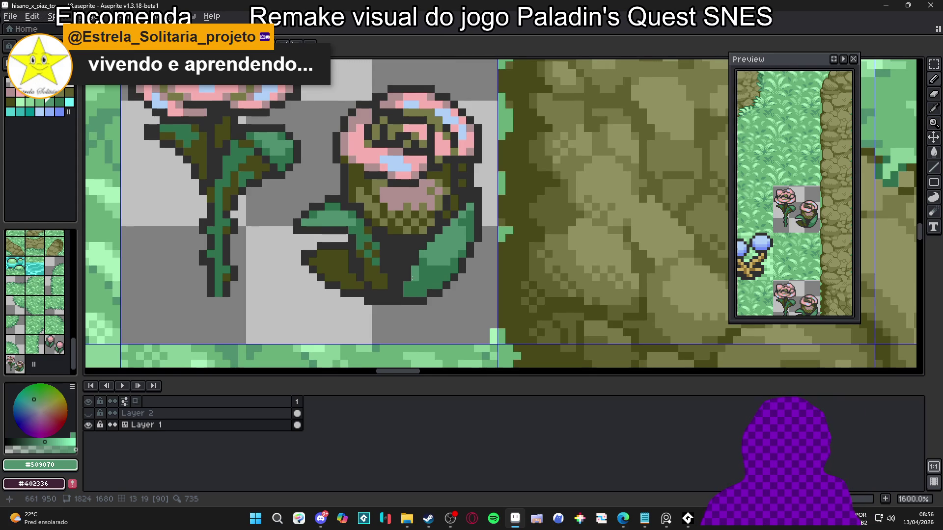
# - Lighten the leaf pixels at the small rose's lower right with the lighter leaf green
pyautogui.scroll(2, 480, 198)
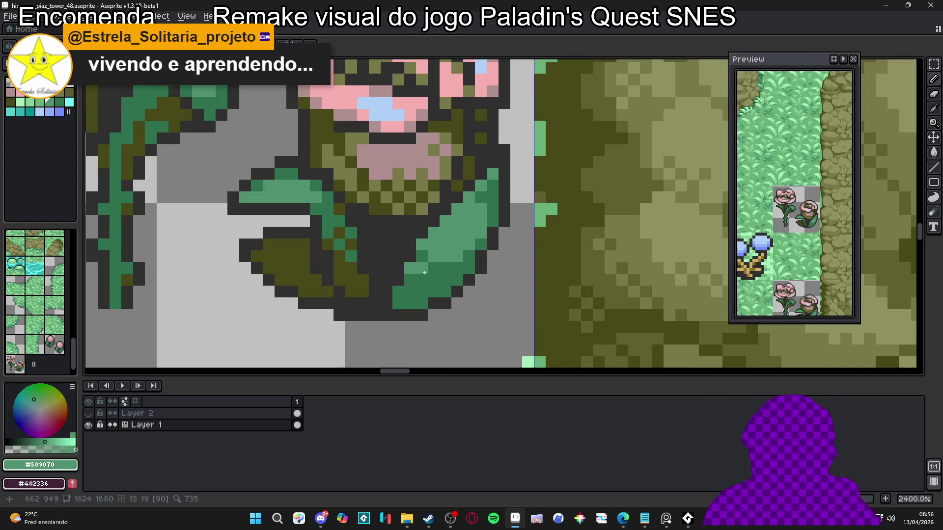
pyautogui.keyDown('alt'); pyautogui.click(426, 273); pyautogui.keyUp('alt')
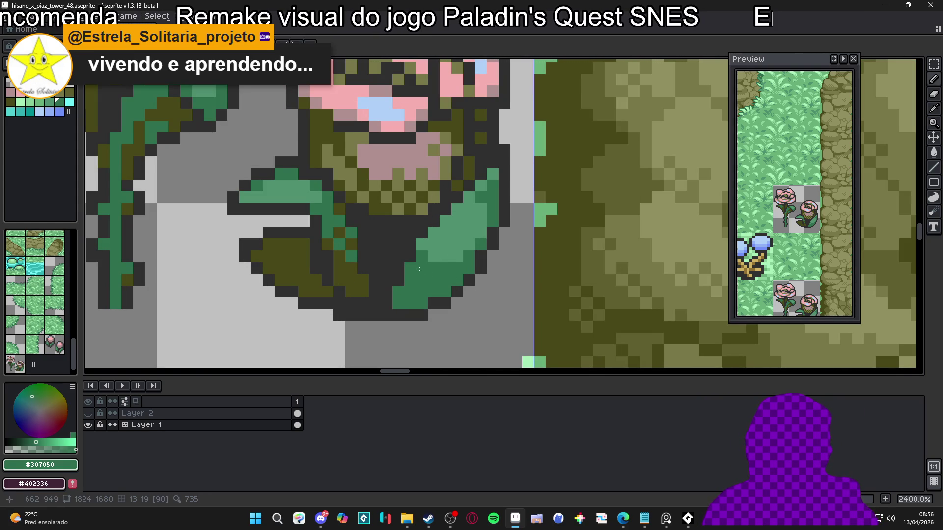
pyautogui.keyDown('alt'); pyautogui.click(422, 268); pyautogui.keyUp('alt')
pyautogui.click(446, 268)
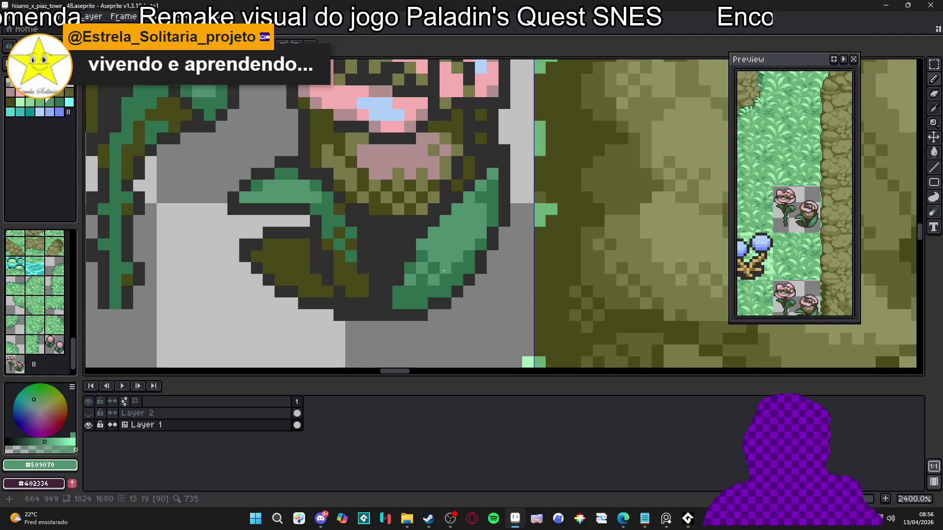
pyautogui.click(457, 280)
pyautogui.click(457, 268)
pyautogui.scroll(-4, 464, 267)
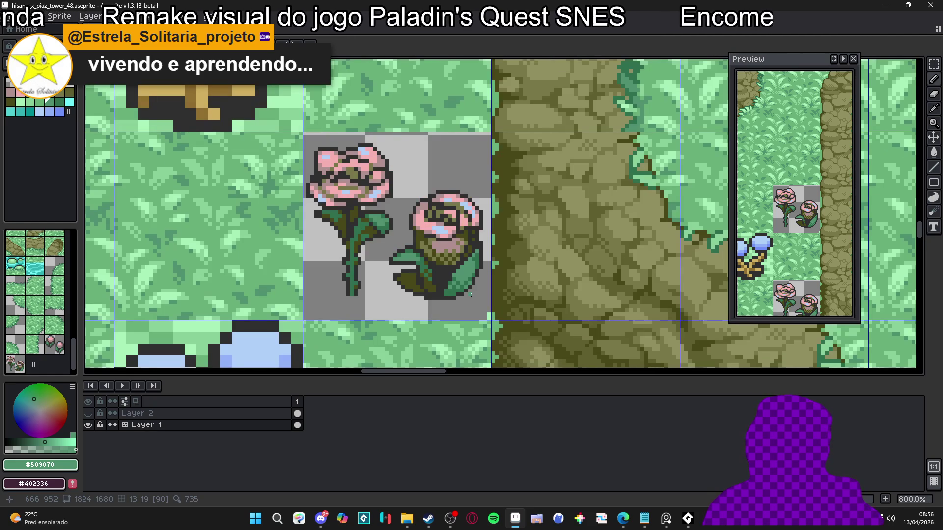
pyautogui.scroll(3, 482, 291)
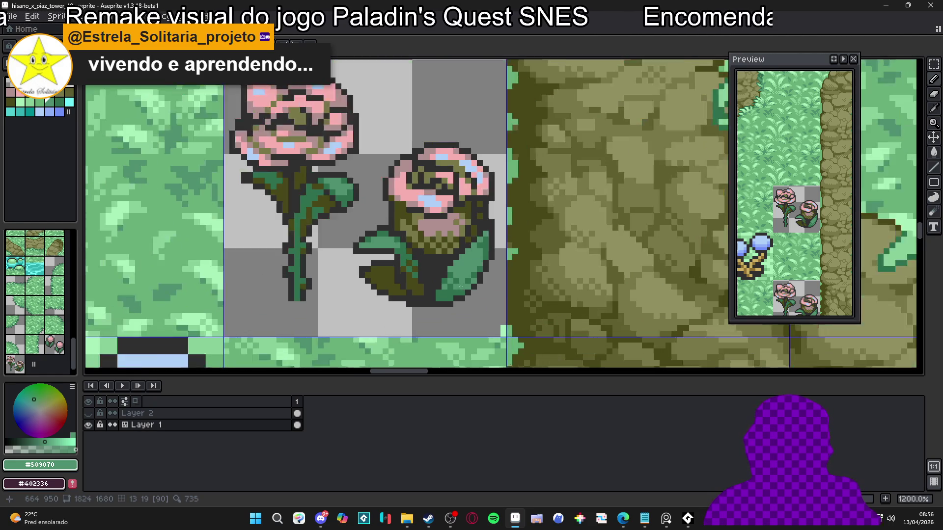
# - Shade three lower-right leaf pixels of the small rose dark olive
pyautogui.keyDown('alt'); pyautogui.click(436, 301); pyautogui.keyUp('alt')
pyautogui.click(435, 301)
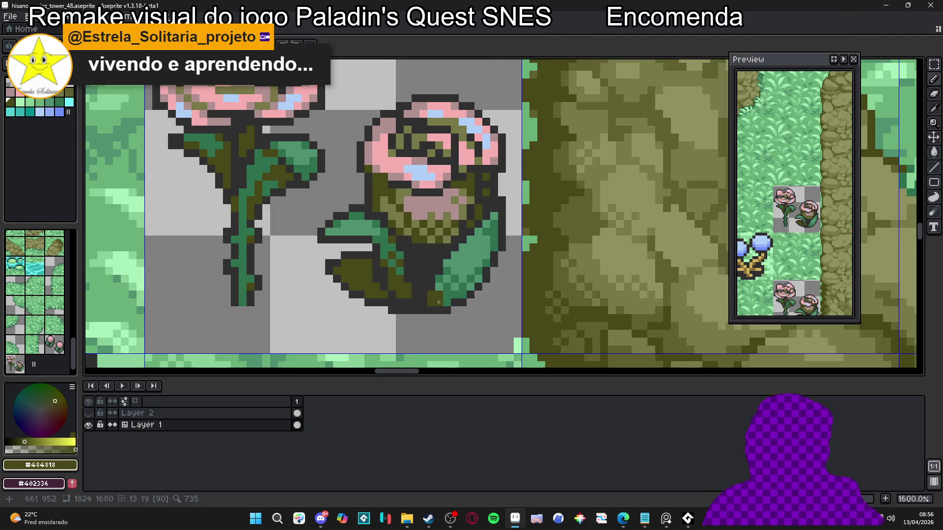
pyautogui.click(447, 297)
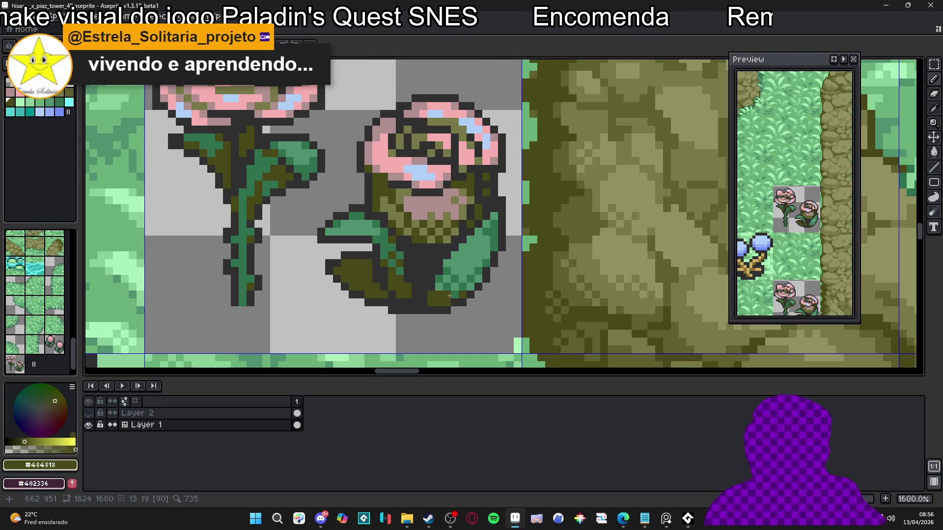
pyautogui.click(446, 292)
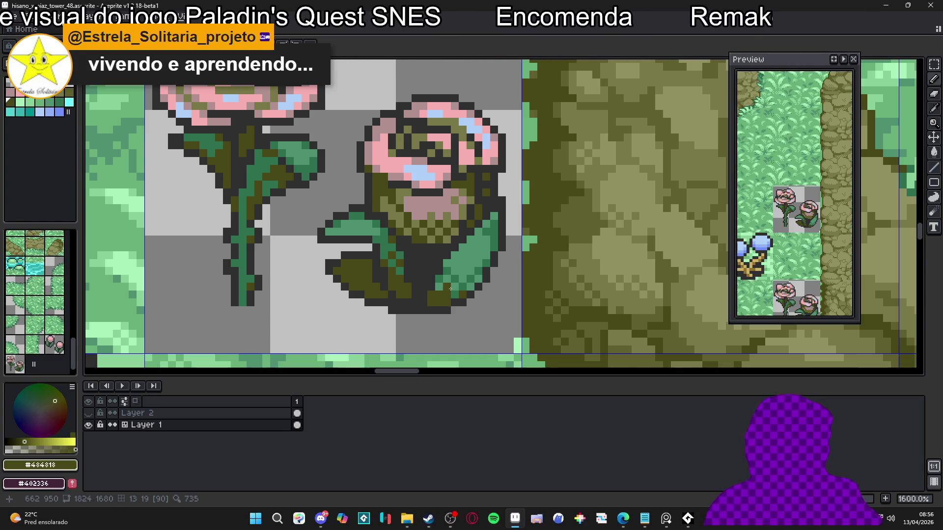
pyautogui.scroll(2, 447, 292)
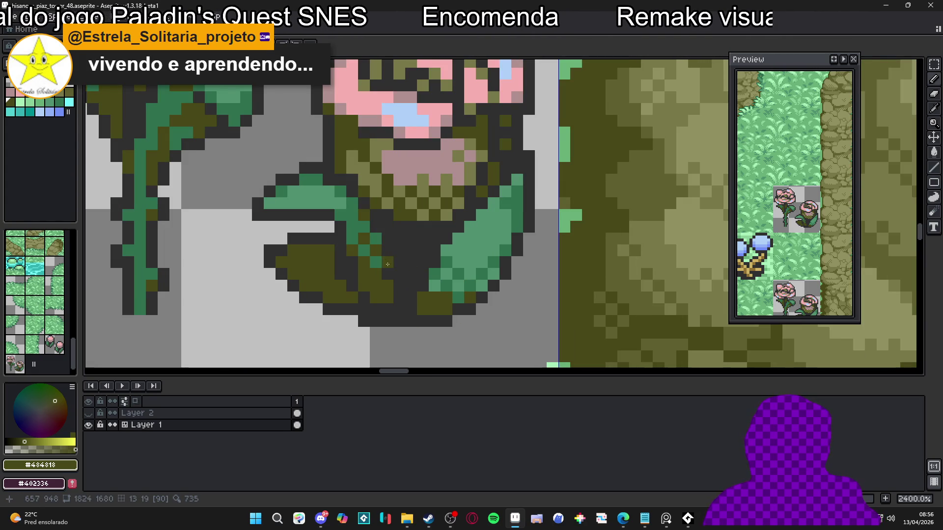
# - Repaint the small rose's dark stem pixels, including below the leaf, in leaf green
pyautogui.keyDown('alt'); pyautogui.click(377, 261); pyautogui.keyUp('alt')
pyautogui.click(386, 262)
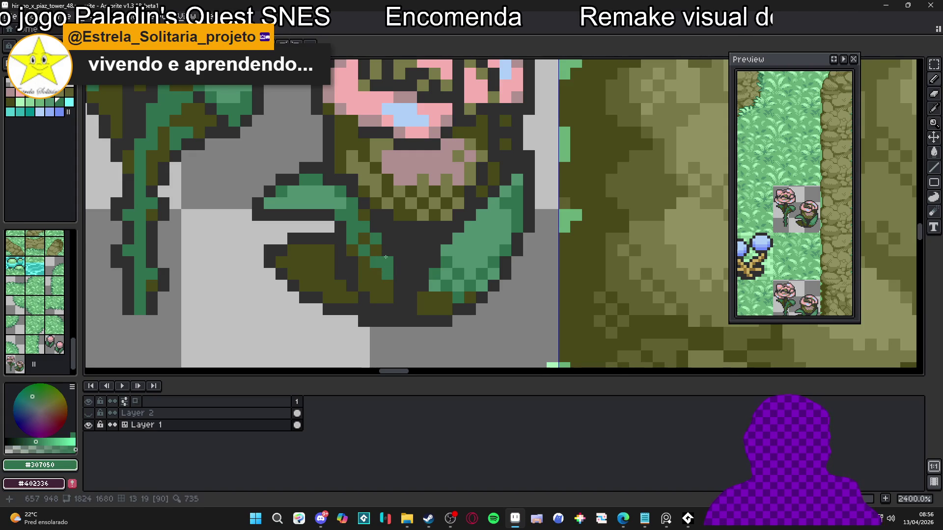
pyautogui.click(387, 250)
pyautogui.click(399, 262)
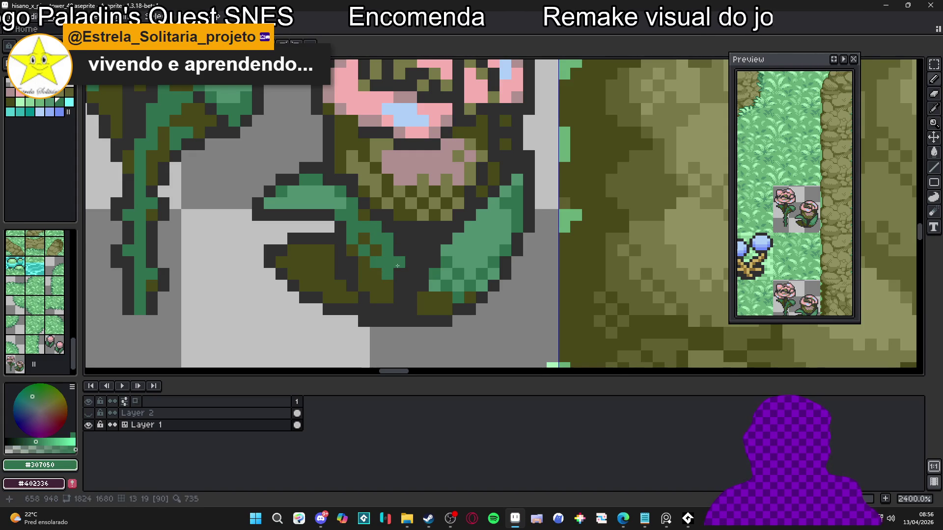
pyautogui.click(399, 274)
pyautogui.click(399, 286)
pyautogui.click(411, 274)
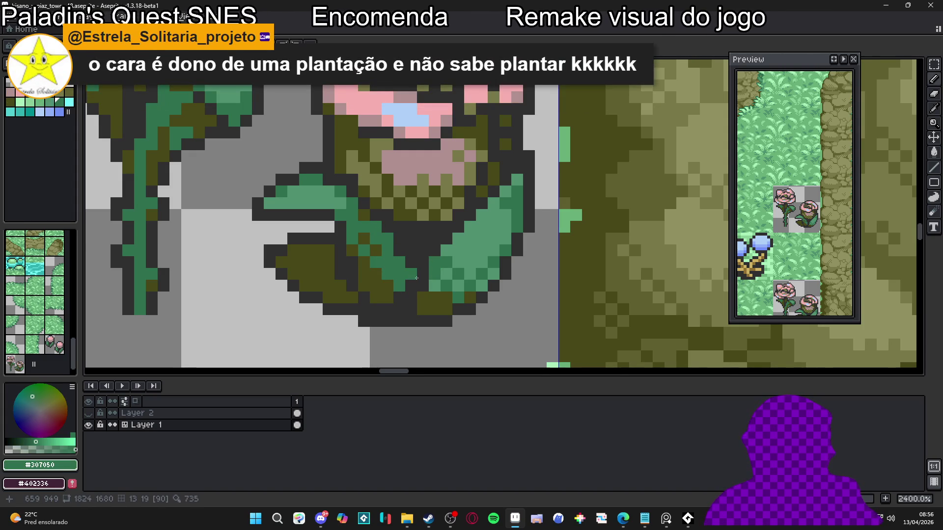
pyautogui.click(422, 274)
pyautogui.click(422, 285)
pyautogui.click(411, 297)
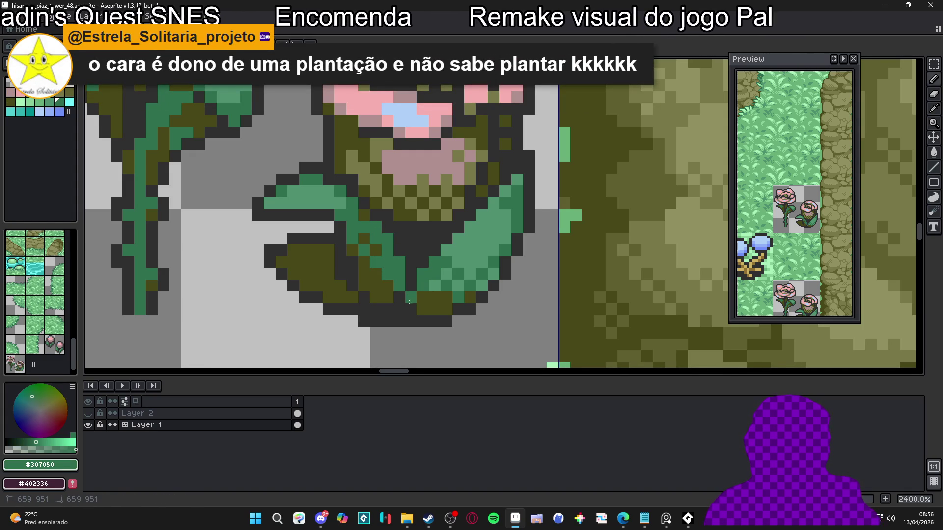
# - Turn two of the new green stem pixels back to dark olive
pyautogui.keyDown('alt'); pyautogui.click(422, 299); pyautogui.keyUp('alt')
pyautogui.click(411, 298)
pyautogui.click(420, 287)
pyautogui.scroll(1, 418, 287)
# - Darken two green leaf pixels into the dark outline colour
pyautogui.keyDown('alt'); pyautogui.click(512, 257); pyautogui.keyUp('alt')
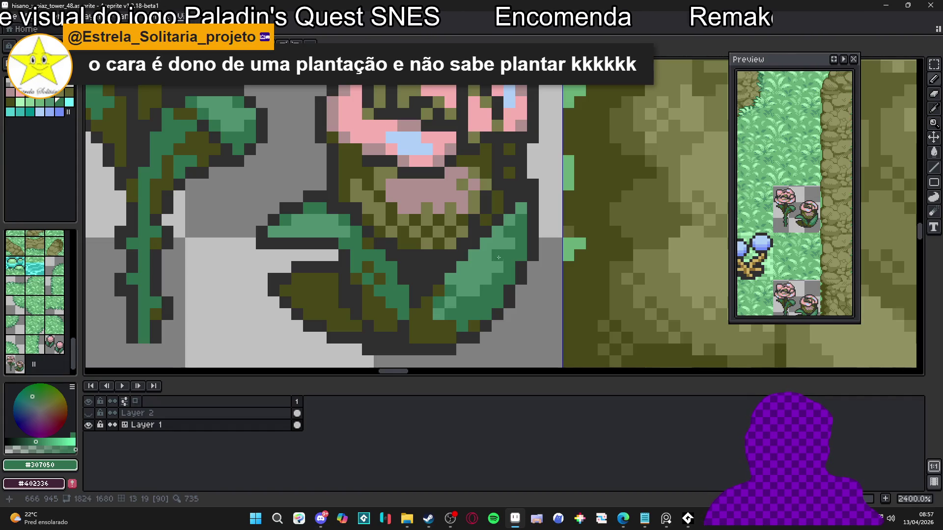
pyautogui.scroll(3, 378, 243)
pyautogui.keyDown('alt'); pyautogui.click(293, 248); pyautogui.keyUp('alt')
pyautogui.click(313, 255)
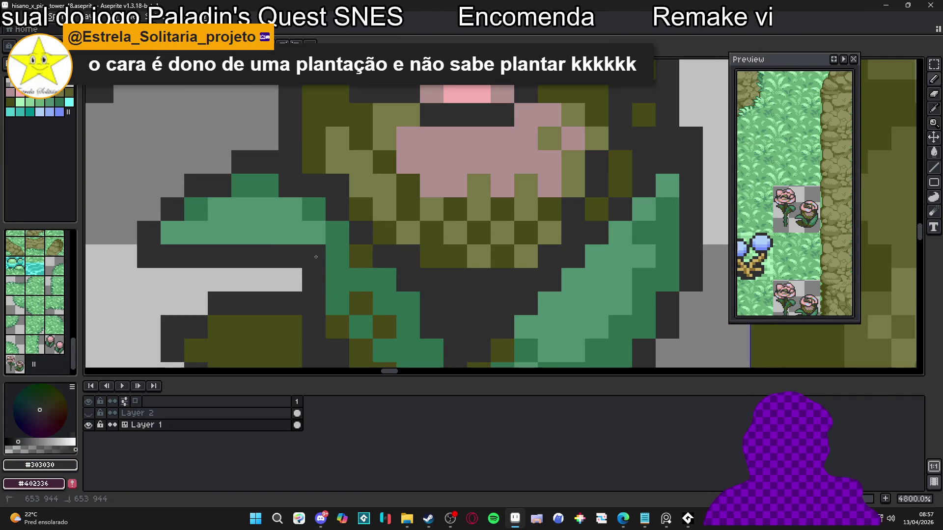
pyautogui.click(337, 255)
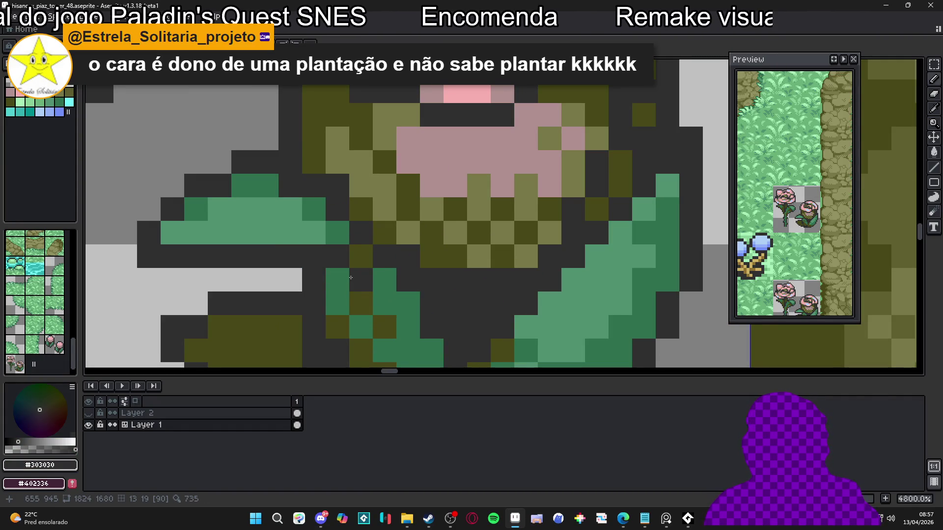
pyautogui.scroll(-2, 267, 251)
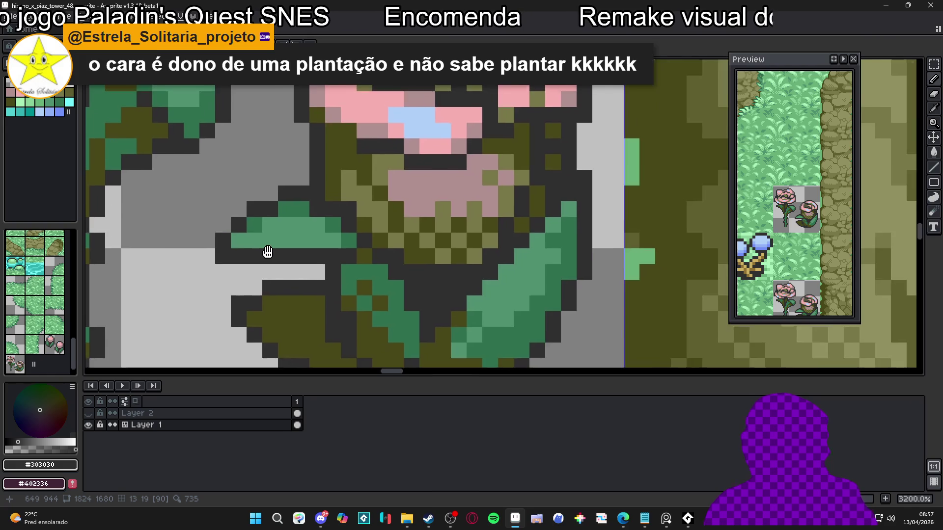
pyautogui.scroll(-3, 267, 252)
# - Pull in the outline of the smaller rose's left leaf tip
pyautogui.scroll(-3, 324, 246)
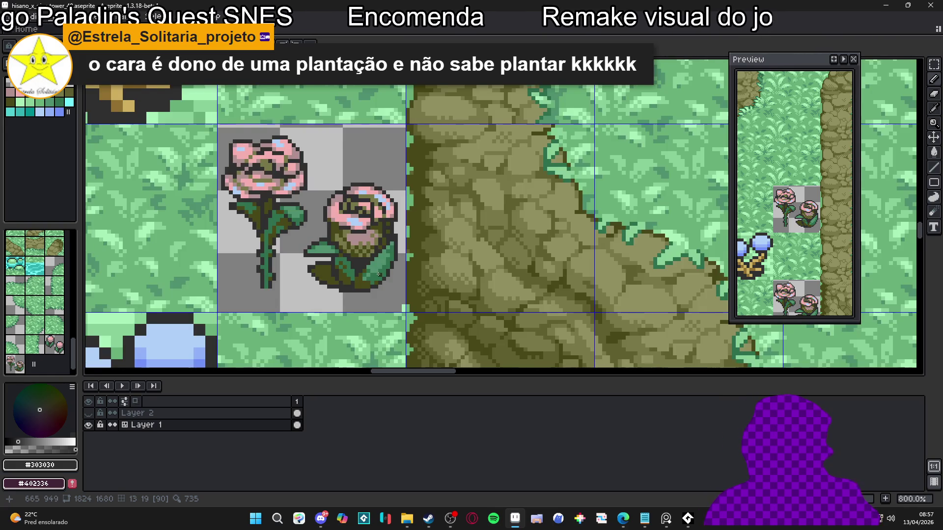
pyautogui.scroll(-1, 378, 275)
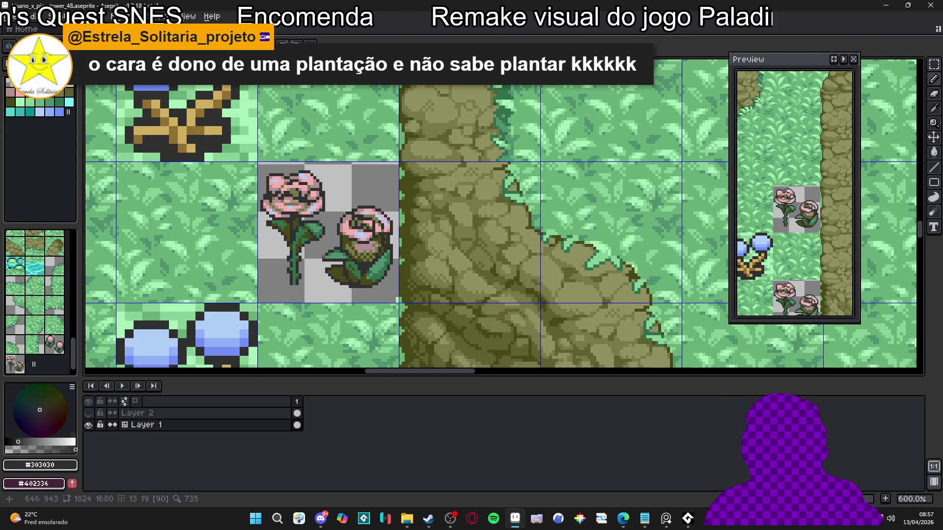
pyautogui.scroll(3, 327, 245)
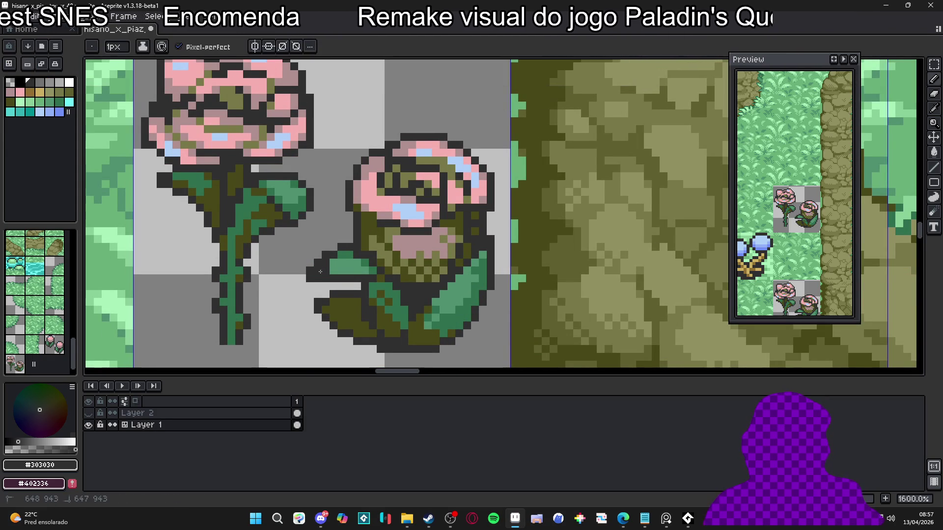
pyautogui.moveTo(326, 256)
pyautogui.mouseDown()
pyautogui.moveTo(309, 270)
pyautogui.moveTo(317, 278)
pyautogui.mouseUp()
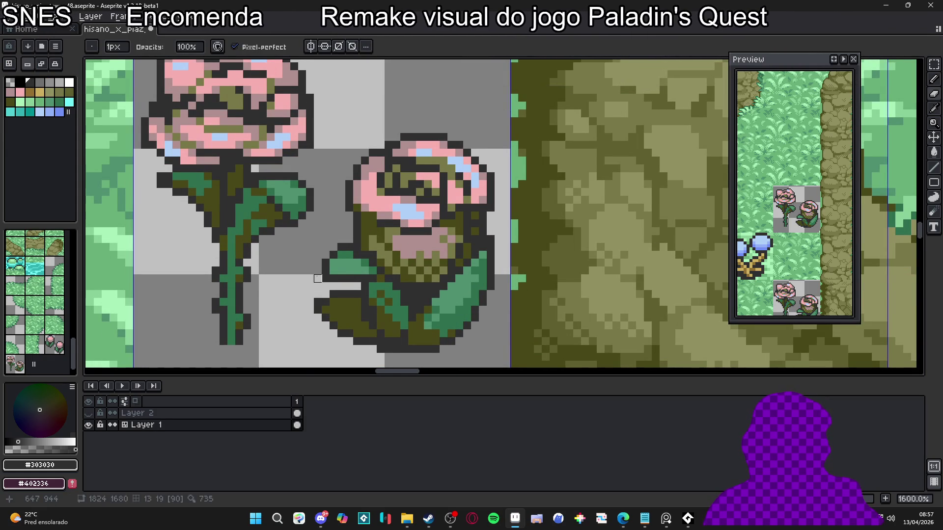
# - Try dark olive pixels along the lower-right leaf edge, then undo them
pyautogui.press('b')
pyautogui.scroll(2, 472, 261)
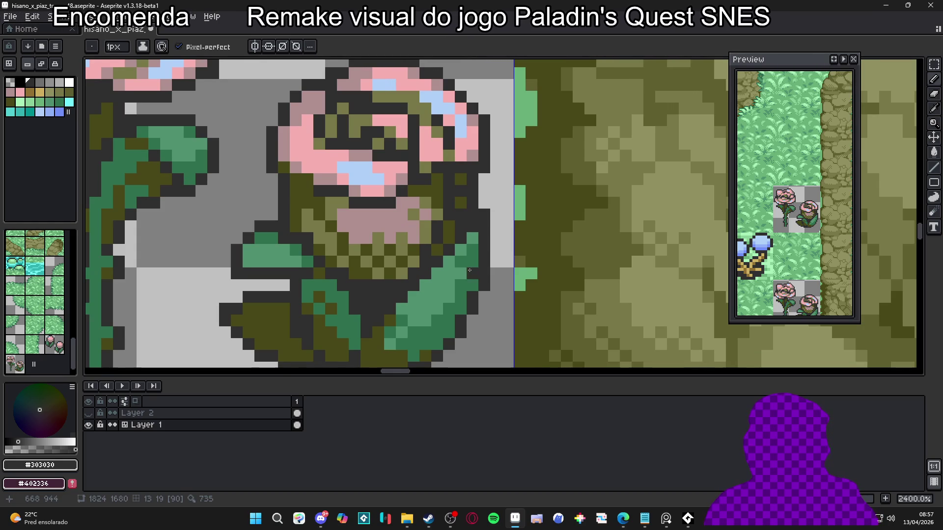
pyautogui.scroll(-1, 393, 270)
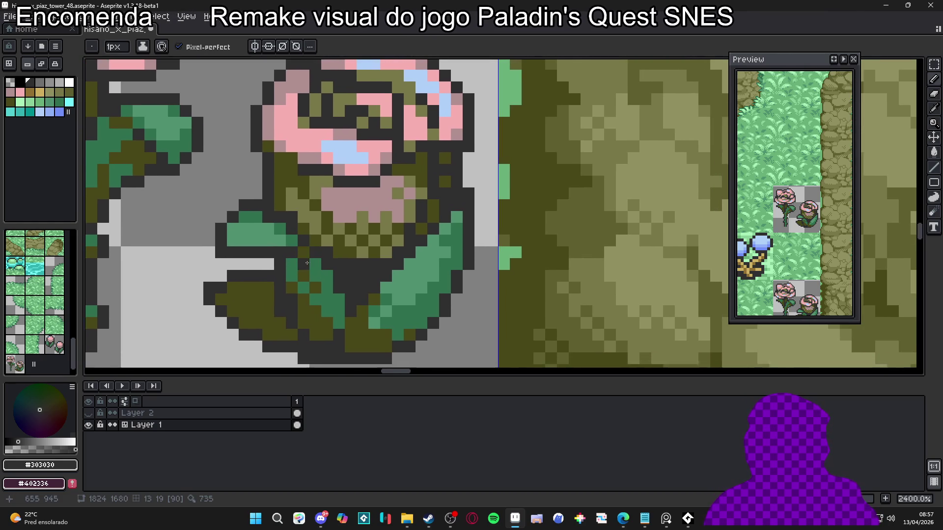
pyautogui.scroll(-3, 324, 301)
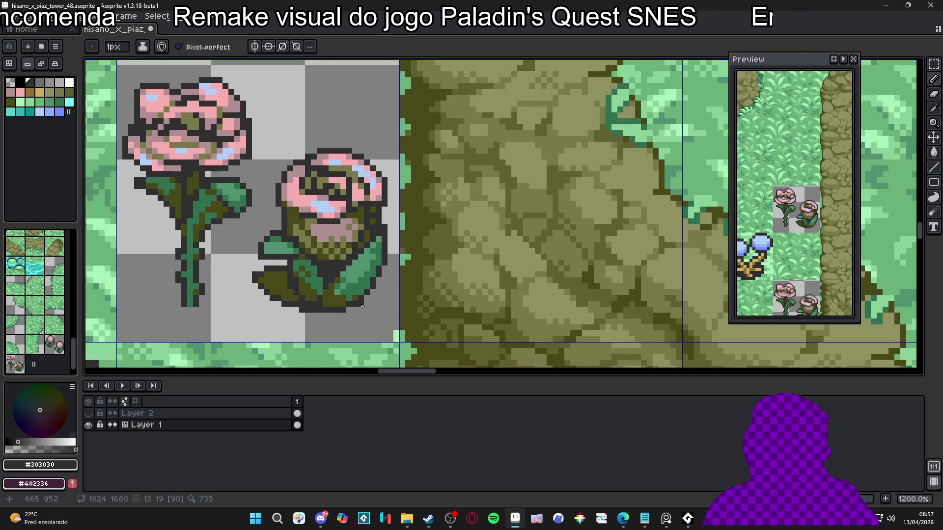
pyautogui.scroll(1, 360, 322)
pyautogui.keyDown('alt'); pyautogui.click(369, 314); pyautogui.keyUp('alt')
pyautogui.moveTo(365, 313)
pyautogui.mouseDown()
pyautogui.moveTo(388, 304)
pyautogui.moveTo(397, 320)
pyautogui.moveTo(404, 308)
pyautogui.mouseUp()
pyautogui.click(396, 314)
pyautogui.click(386, 317)
pyautogui.click(411, 320)
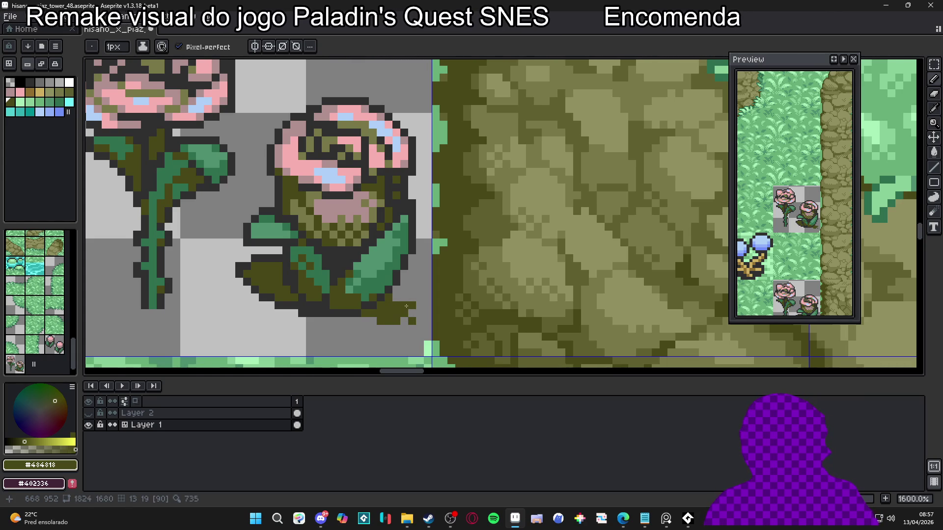
pyautogui.hotkey('ctrl', 'z')
pyautogui.hotkey('ctrl', 'z')
pyautogui.hotkey('ctrl', 'z')
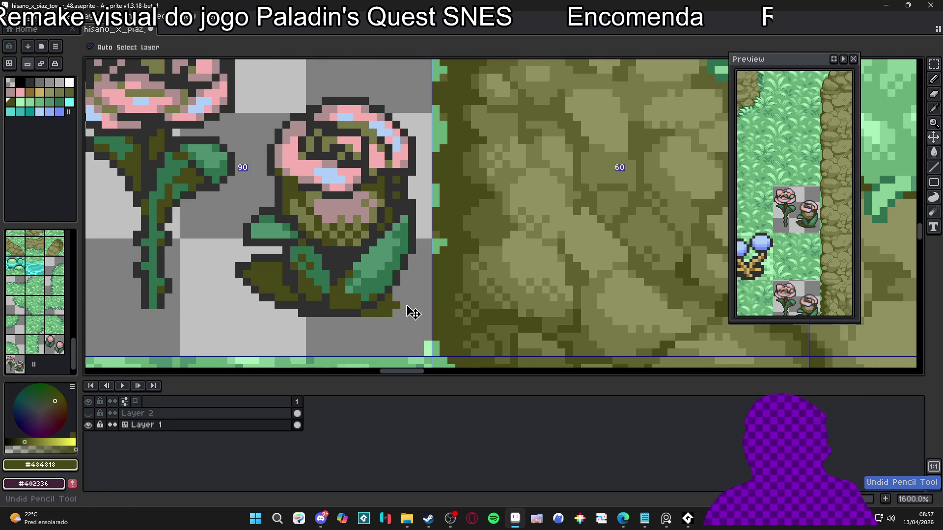
pyautogui.hotkey('ctrl', 'z')
pyautogui.hotkey('ctrl', 'z')
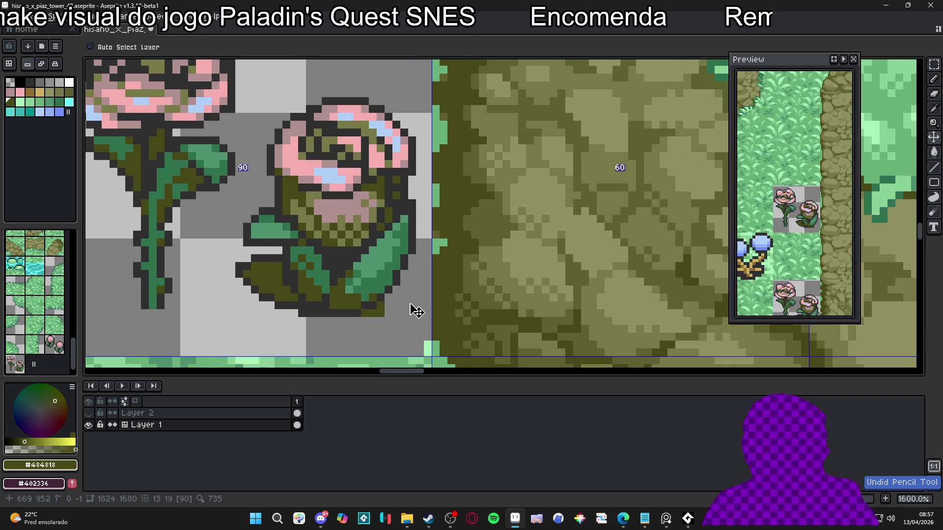
# - Enlarge the brush to 2px and work across the rose sprites to clear stray pixels
pyautogui.scroll(-8, 417, 310)
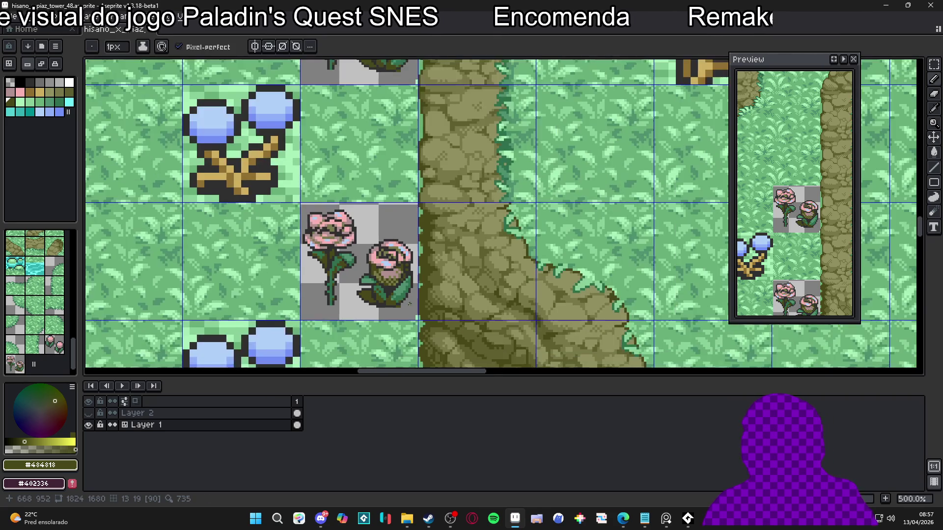
pyautogui.scroll(1, 379, 326)
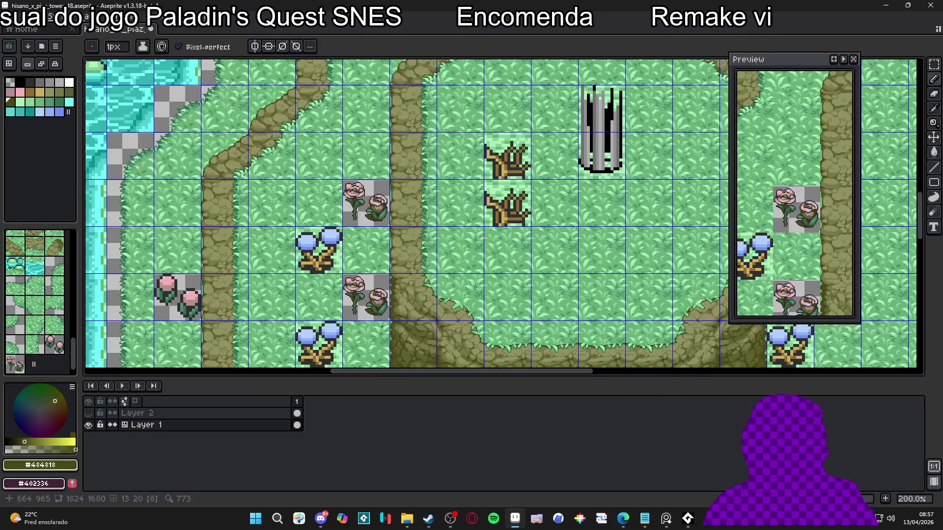
pyautogui.scroll(8, 374, 322)
pyautogui.press('+')
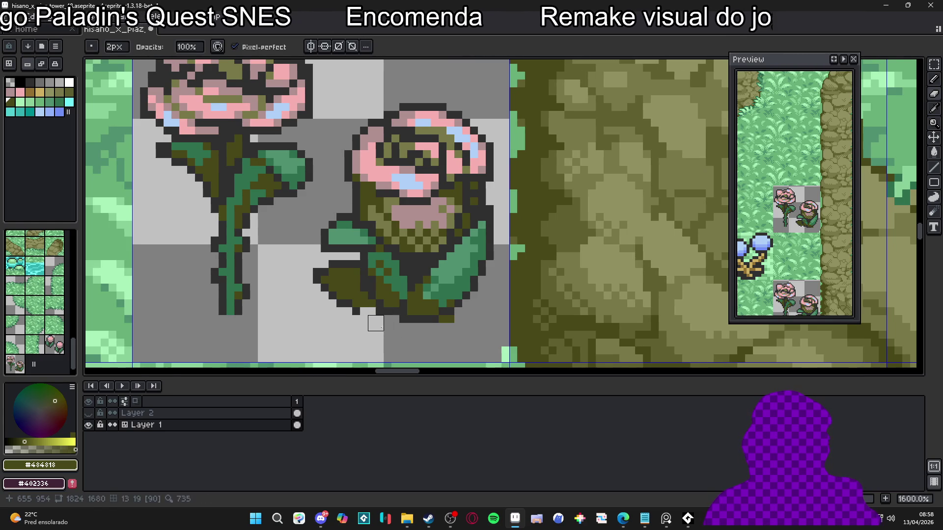
pyautogui.moveTo(345, 315)
pyautogui.mouseDown()
pyautogui.moveTo(367, 329)
pyautogui.moveTo(366, 307)
pyautogui.moveTo(382, 295)
pyautogui.moveTo(373, 283)
pyautogui.moveTo(335, 291)
pyautogui.moveTo(366, 304)
pyautogui.mouseUp()
pyautogui.scroll(-6, 383, 322)
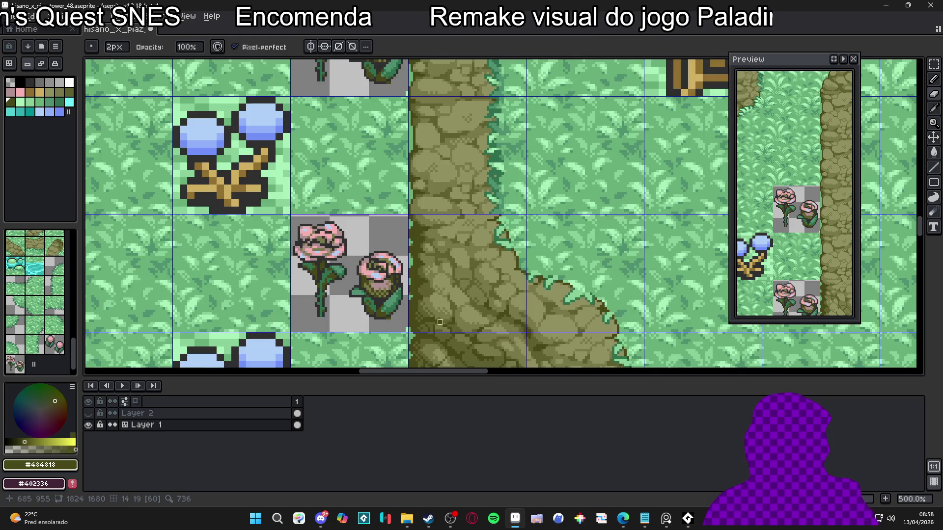
pyautogui.scroll(-1, 382, 248)
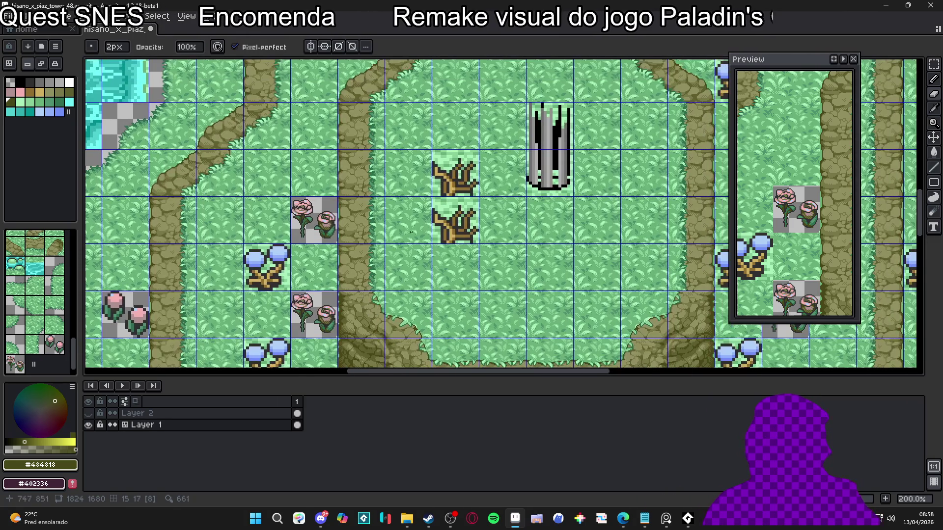
pyautogui.scroll(-4, 459, 189)
pyautogui.scroll(4, 469, 216)
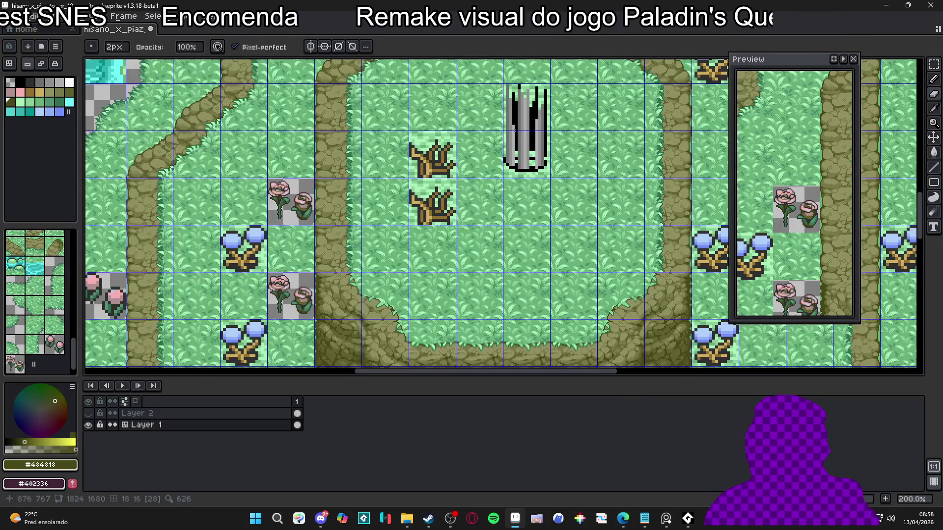
pyautogui.scroll(-1, 514, 130)
pyautogui.scroll(-1, 330, 175)
pyautogui.scroll(1, 256, 155)
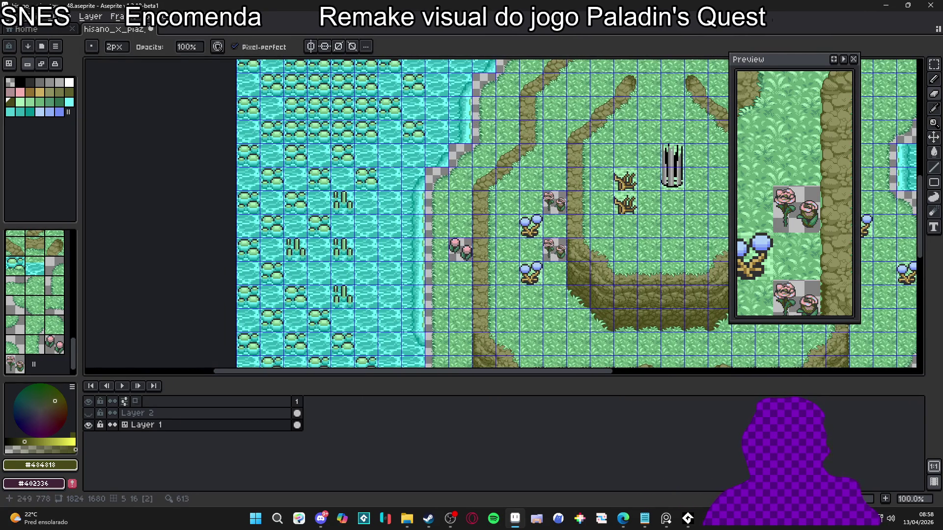
pyautogui.scroll(-1, 565, 258)
pyautogui.scroll(11, 564, 258)
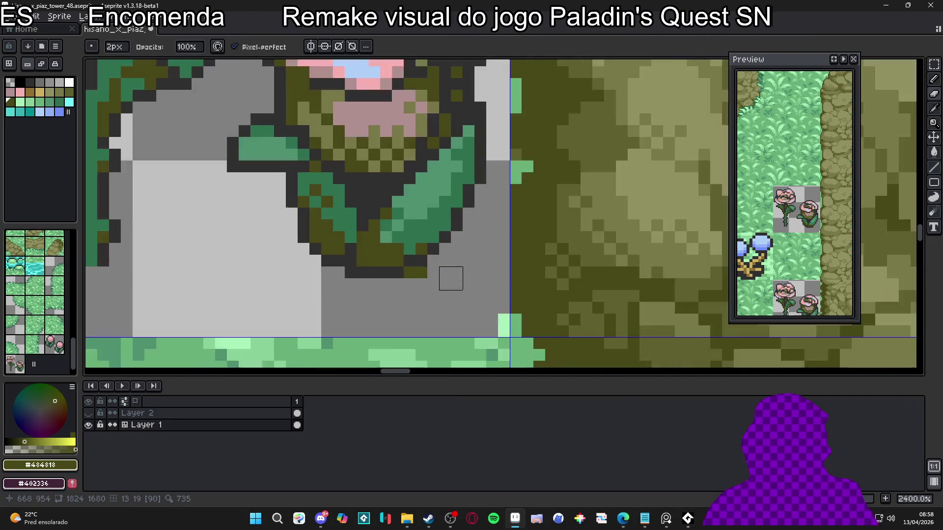
pyautogui.scroll(-3, 450, 279)
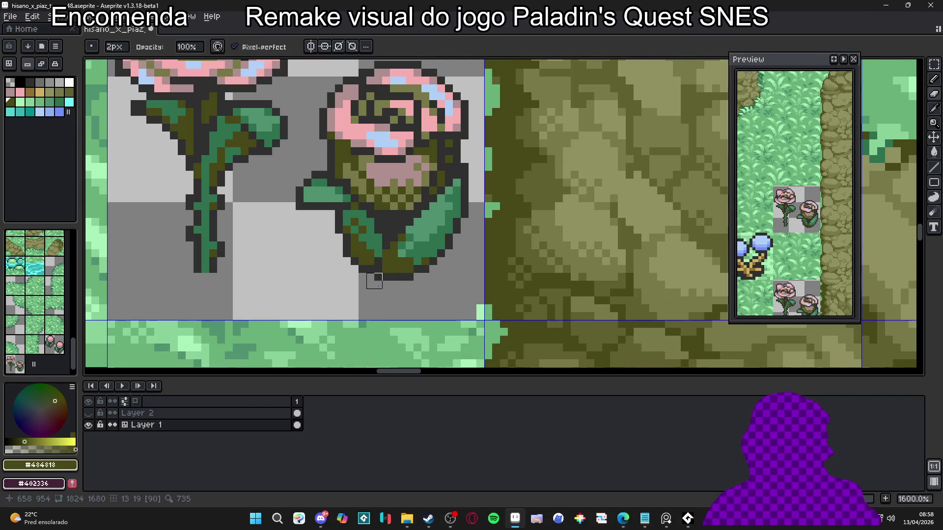
pyautogui.scroll(-4, 374, 281)
# - With the 1px Pencil, sample the rose's outline and olive colours and paint one outline pixel dark
pyautogui.press('b')
pyautogui.scroll(4, 354, 264)
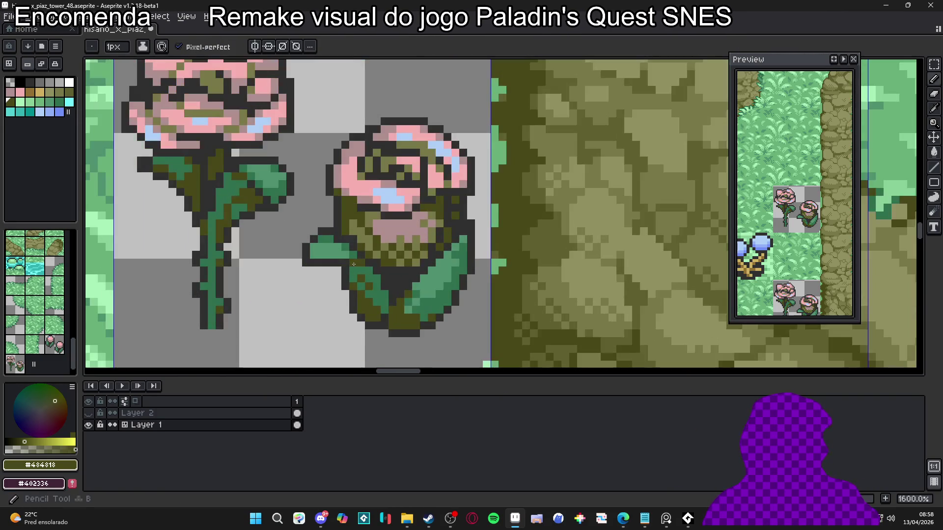
pyautogui.keyDown('alt'); pyautogui.click(353, 264); pyautogui.keyUp('alt')
pyautogui.scroll(-4, 394, 311)
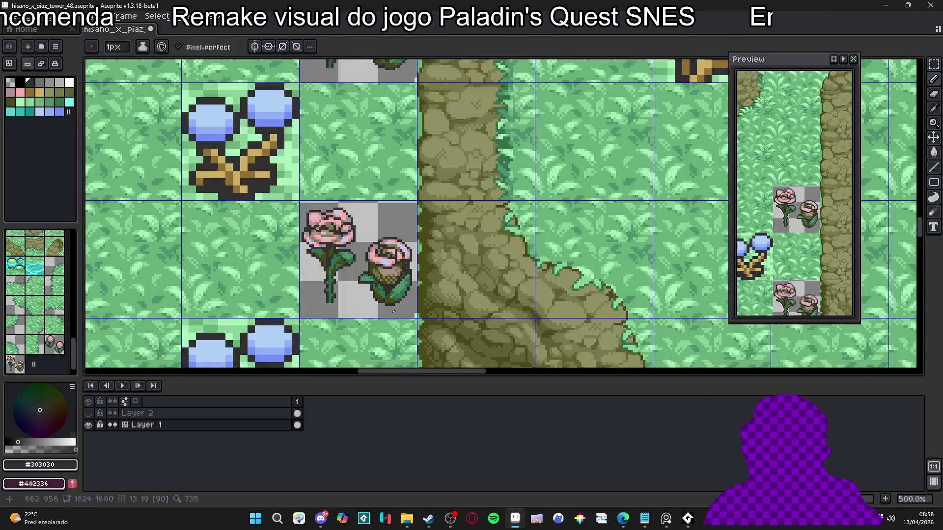
pyautogui.scroll(4, 383, 256)
pyautogui.keyDown('alt'); pyautogui.click(378, 254); pyautogui.keyUp('alt')
pyautogui.click(367, 268)
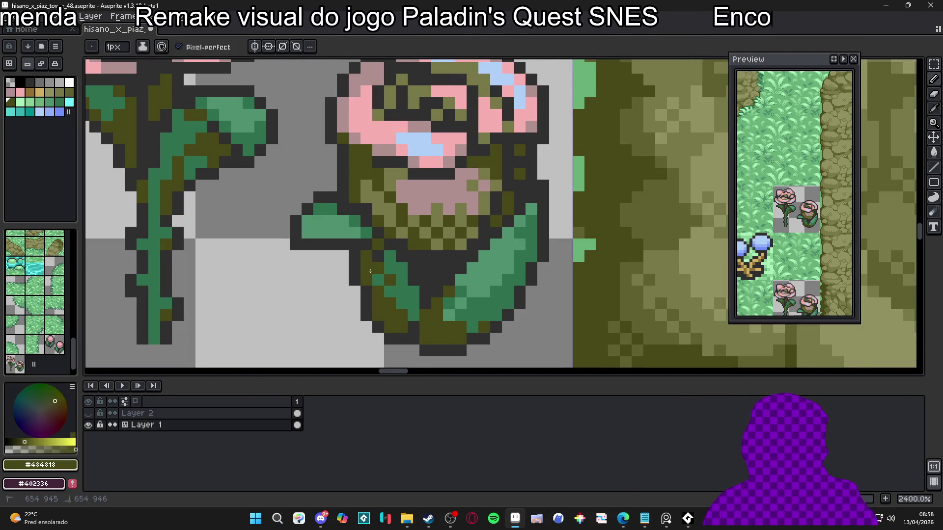
pyautogui.scroll(-4, 399, 322)
# - Save the tower tileset file
pyautogui.hotkey('ctrl', 's')
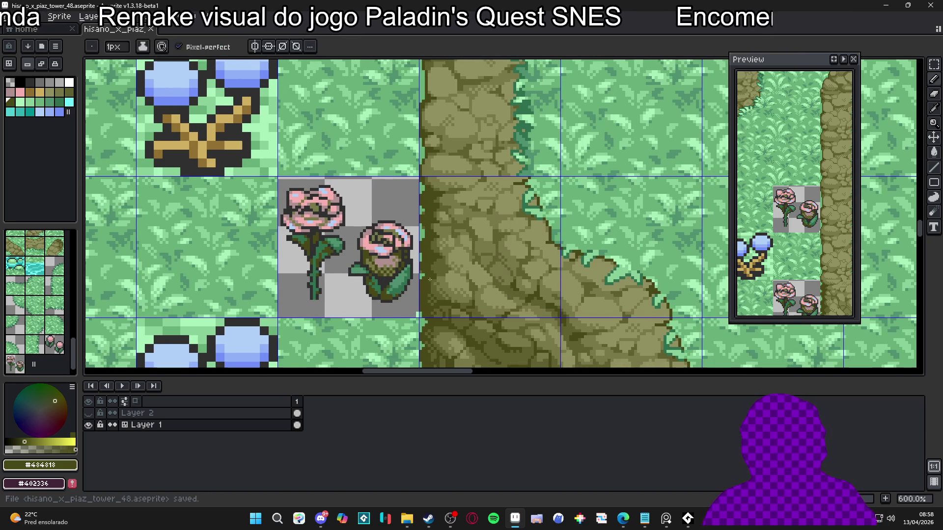
pyautogui.scroll(-2, 399, 280)
pyautogui.scroll(-2, 405, 287)
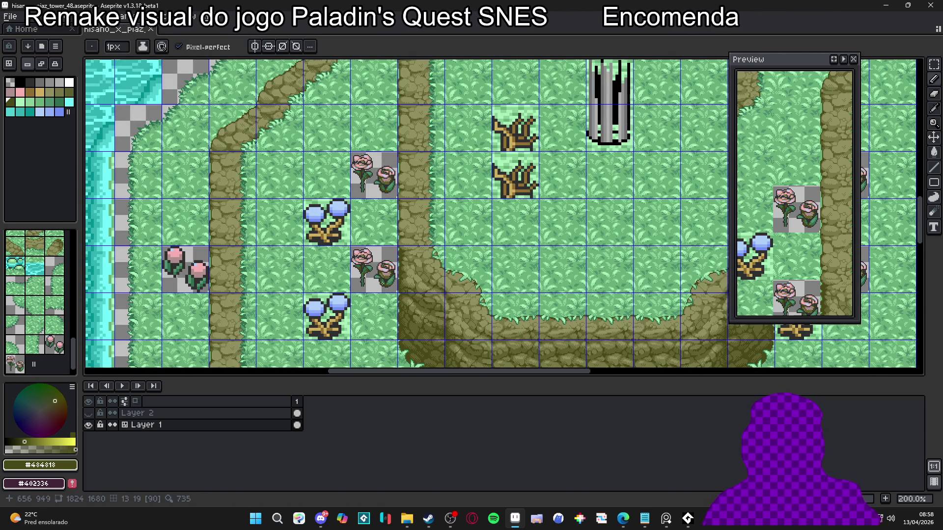
pyautogui.scroll(4, 384, 288)
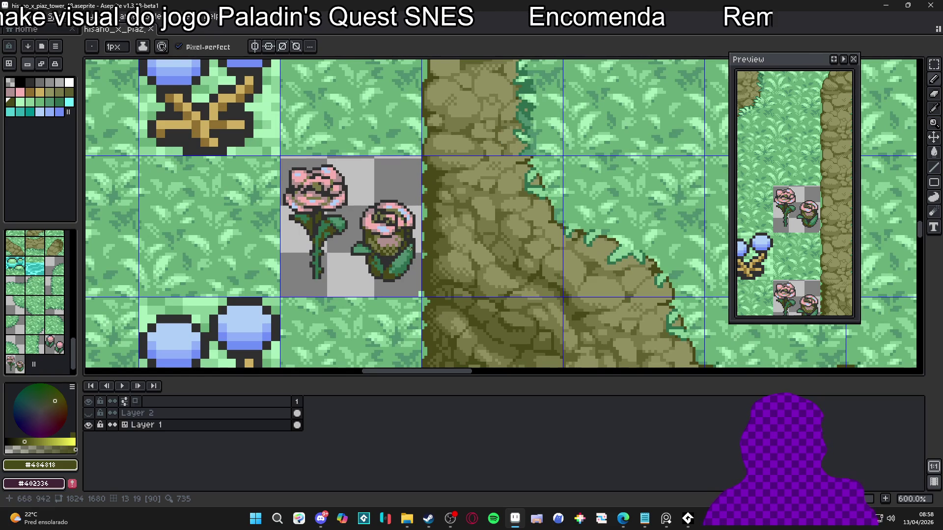
pyautogui.scroll(1, 406, 259)
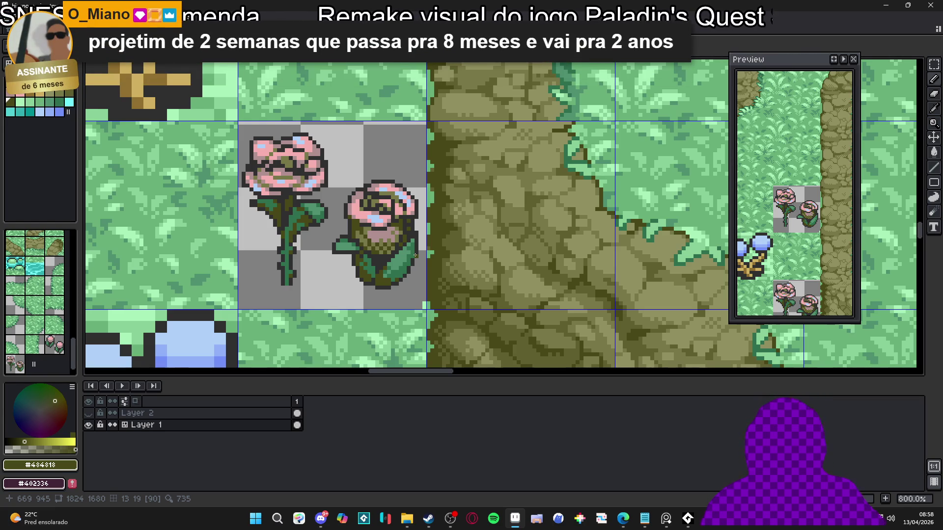
# - Copy the plain grass tile into the rose tile, then paste the two roses back on top
pyautogui.scroll(-2, 363, 268)
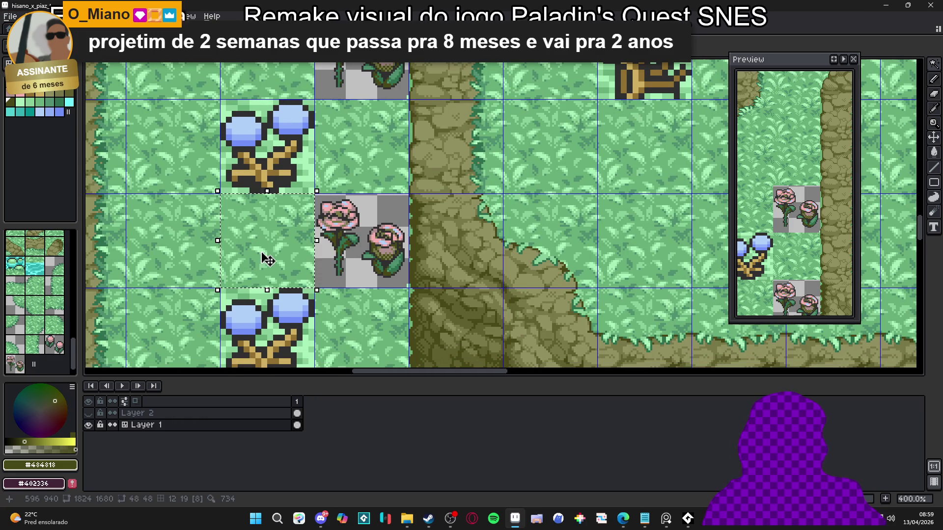
pyautogui.click(268, 259)
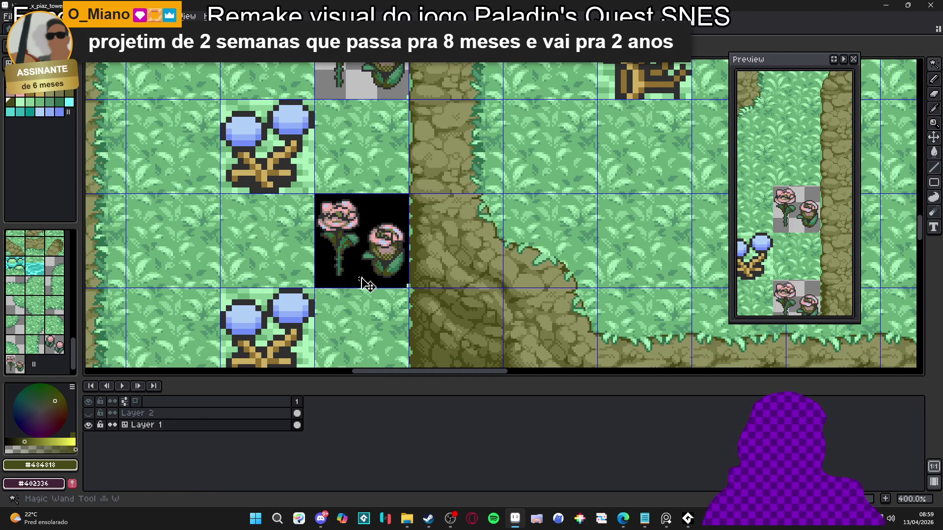
pyautogui.click(367, 255)
pyautogui.press('b')
pyautogui.click(366, 248)
pyautogui.scroll(1, 362, 240)
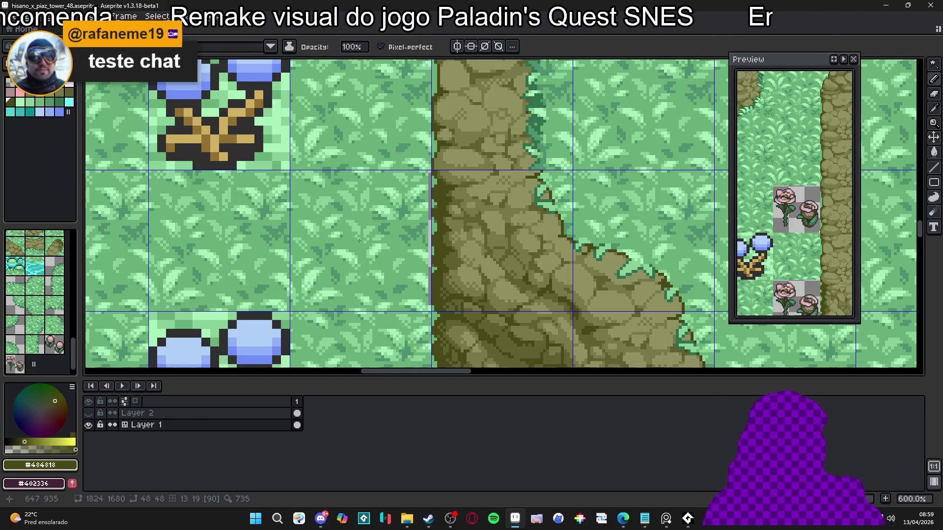
pyautogui.click(360, 240)
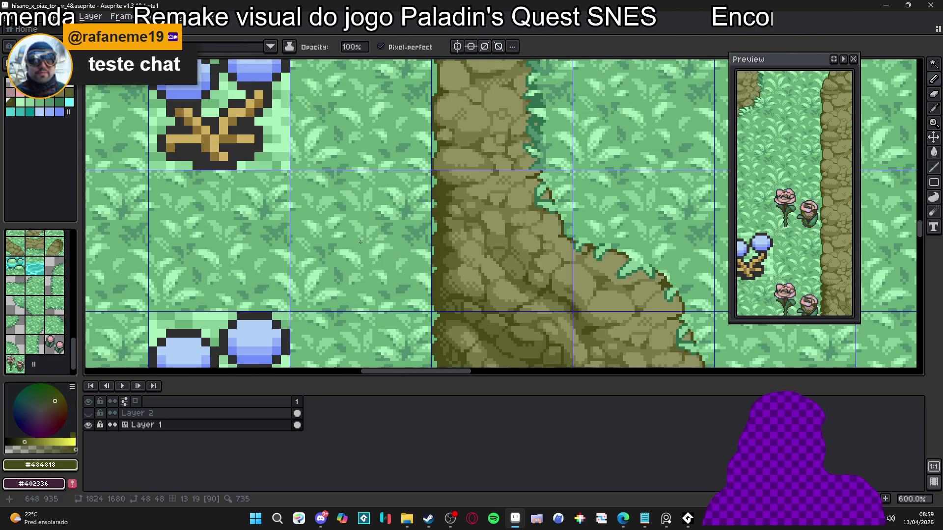
pyautogui.click(339, 263)
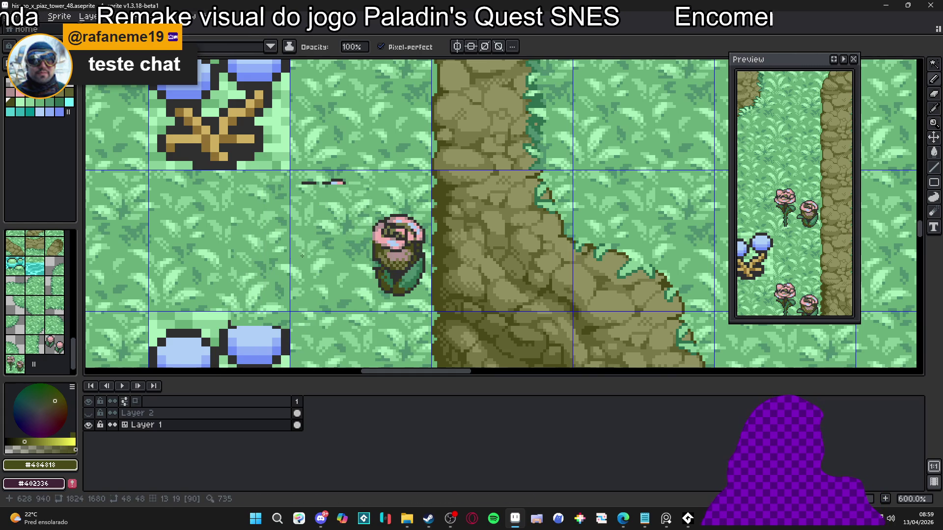
pyautogui.scroll(-1, 336, 272)
pyautogui.scroll(-4, 337, 271)
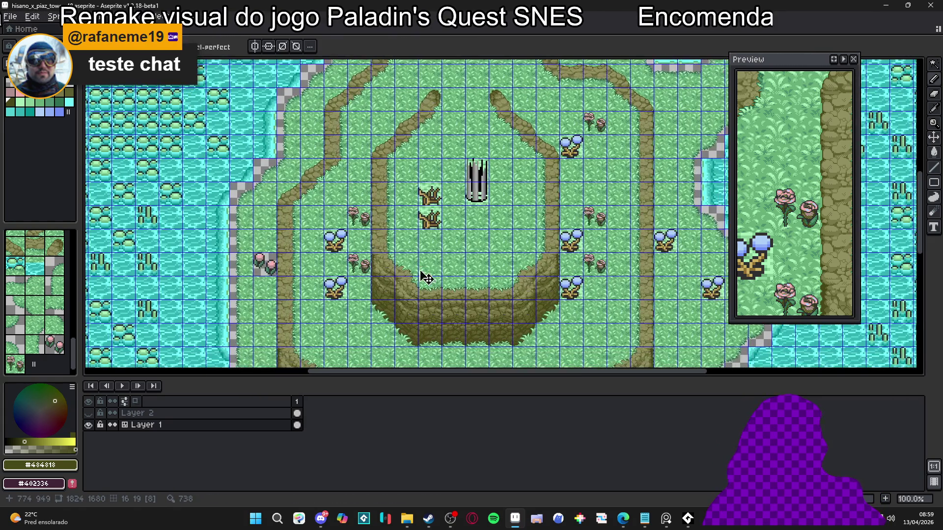
# - Cover the stray dark pixels on the small rose's stem with the background grass green
pyautogui.scroll(6, 362, 218)
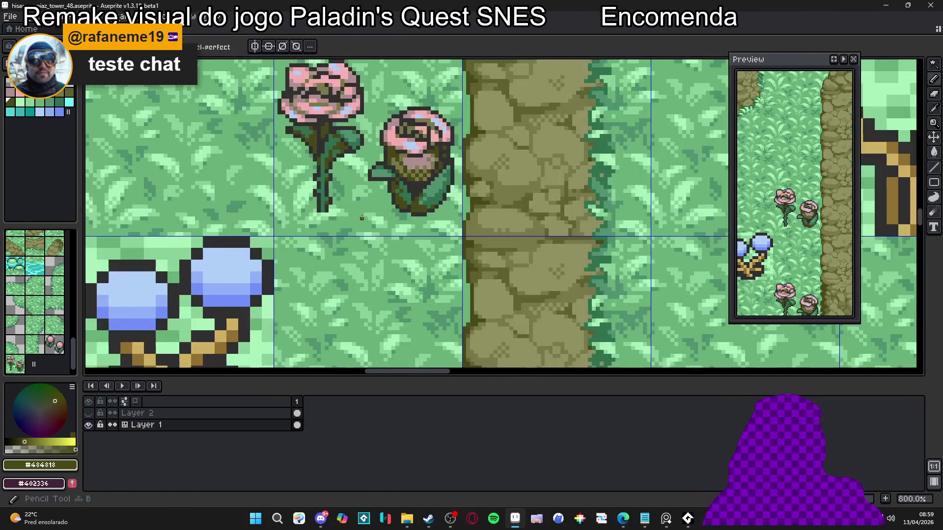
pyautogui.scroll(3, 362, 217)
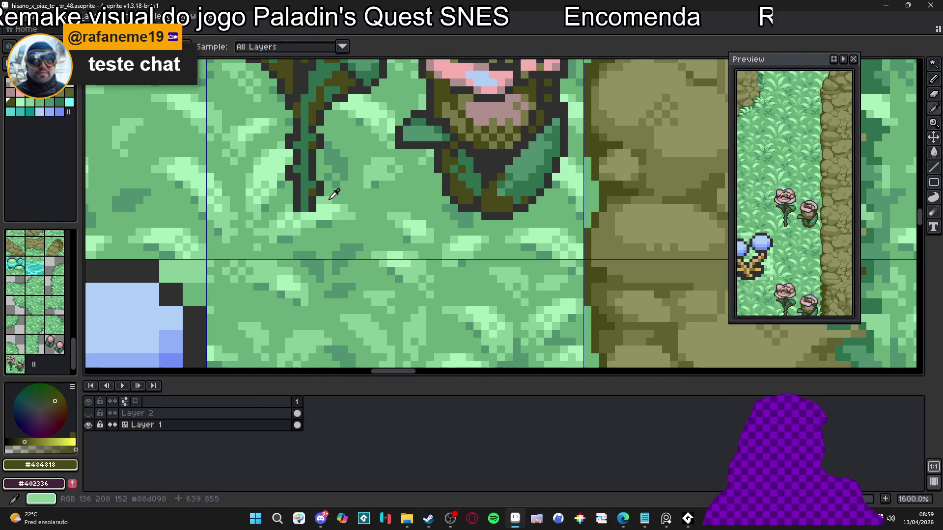
pyautogui.keyDown('alt'); pyautogui.click(330, 189); pyautogui.keyUp('alt')
pyautogui.moveTo(315, 197)
pyautogui.mouseDown()
pyautogui.moveTo(303, 202)
pyautogui.moveTo(312, 208)
pyautogui.mouseUp()
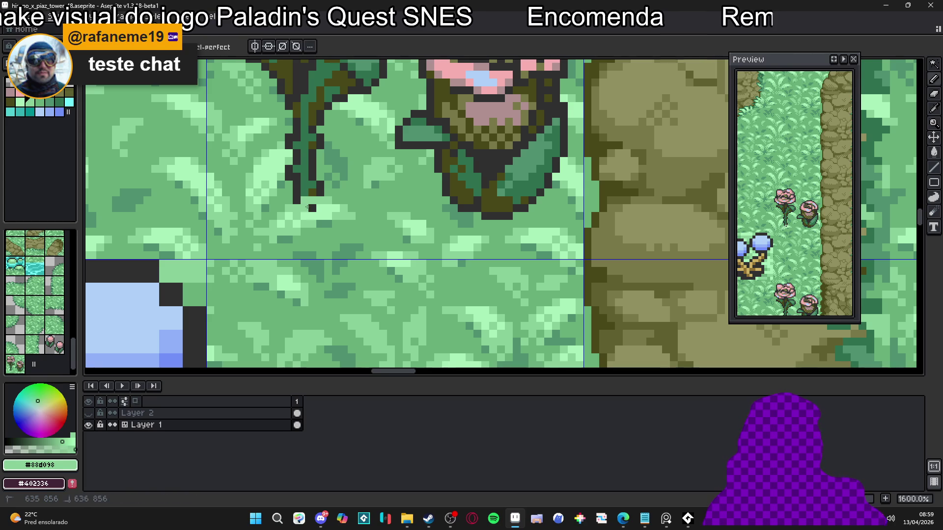
# - Paint the dark pixels under the rose base with a mid green from the palette
pyautogui.scroll(-4, 335, 204)
pyautogui.scroll(1, 358, 217)
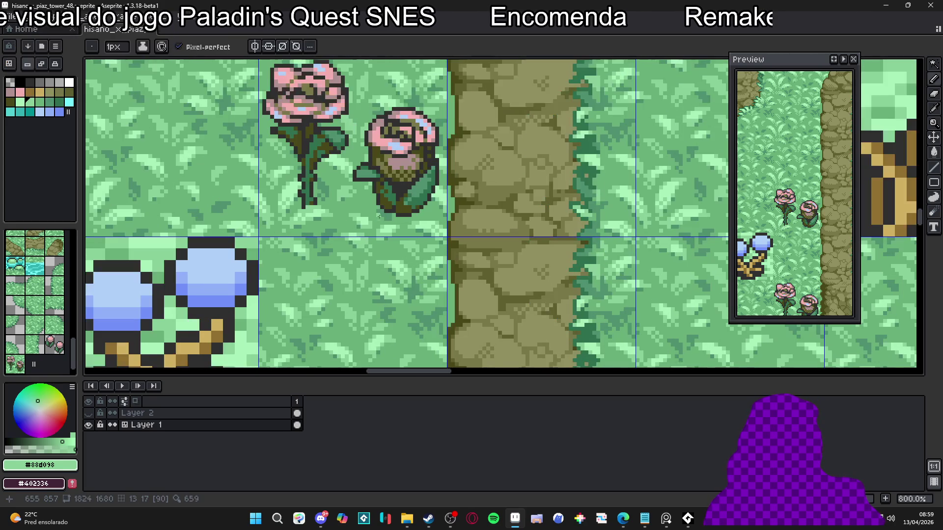
pyautogui.scroll(-2, 359, 232)
pyautogui.scroll(3, 359, 231)
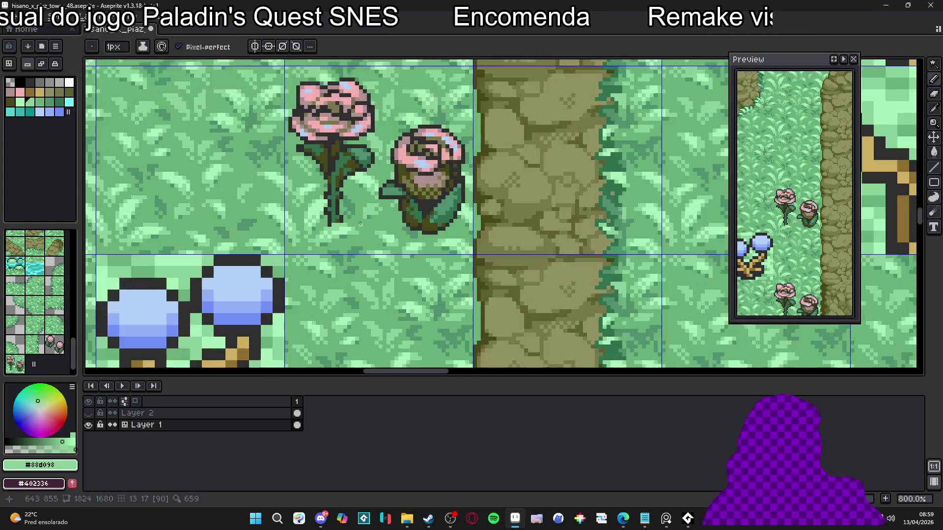
pyautogui.scroll(-3, 358, 228)
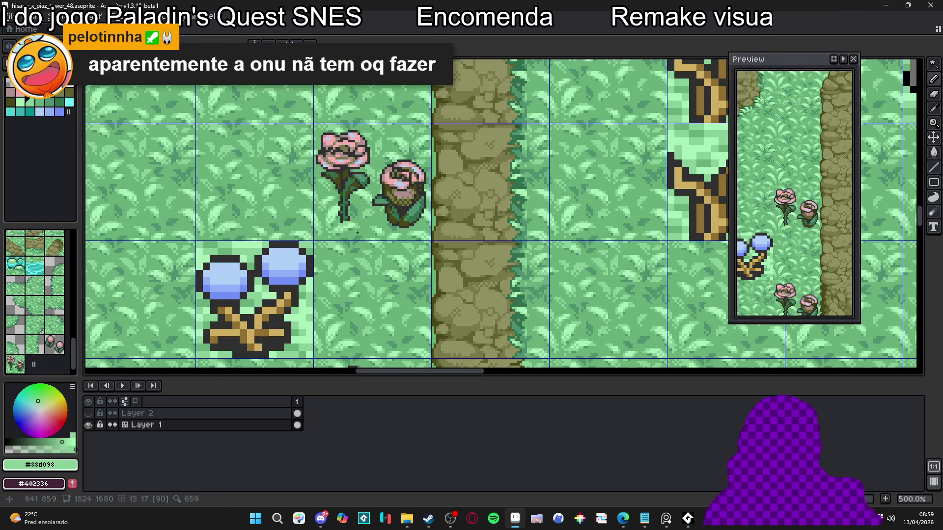
pyautogui.scroll(5, 357, 220)
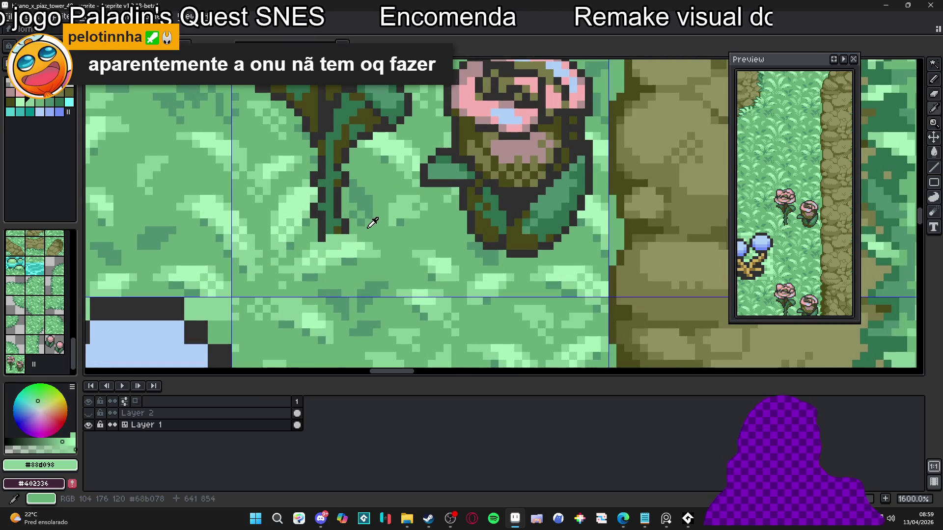
pyautogui.click(57, 106)
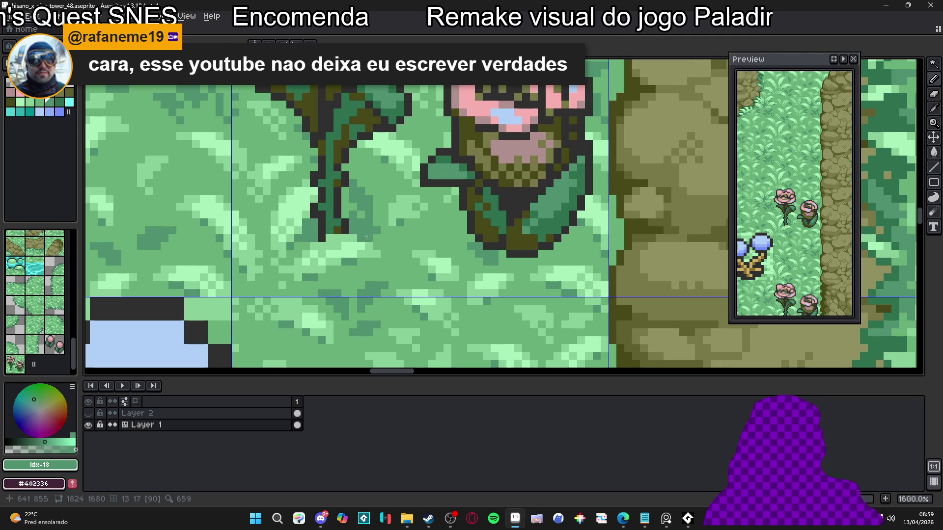
pyautogui.scroll(-3, 393, 230)
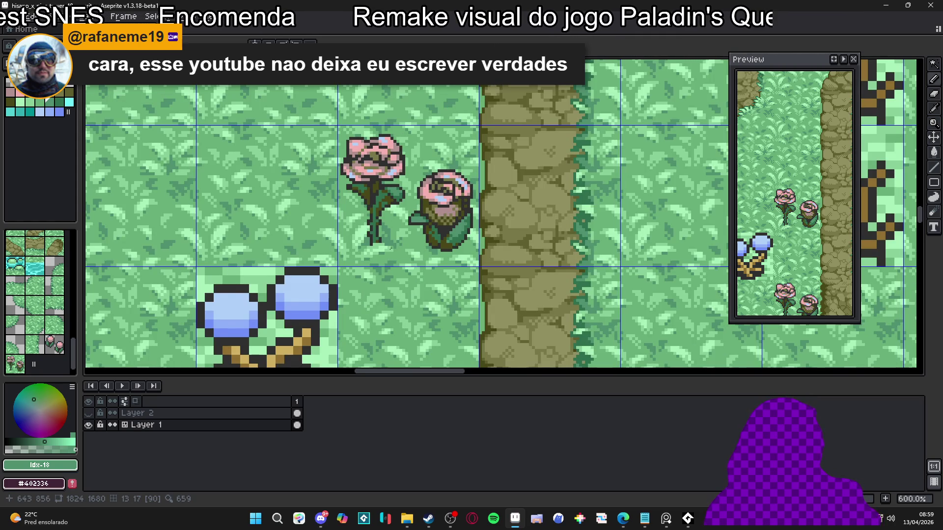
pyautogui.scroll(-2, 391, 247)
pyautogui.scroll(6, 441, 256)
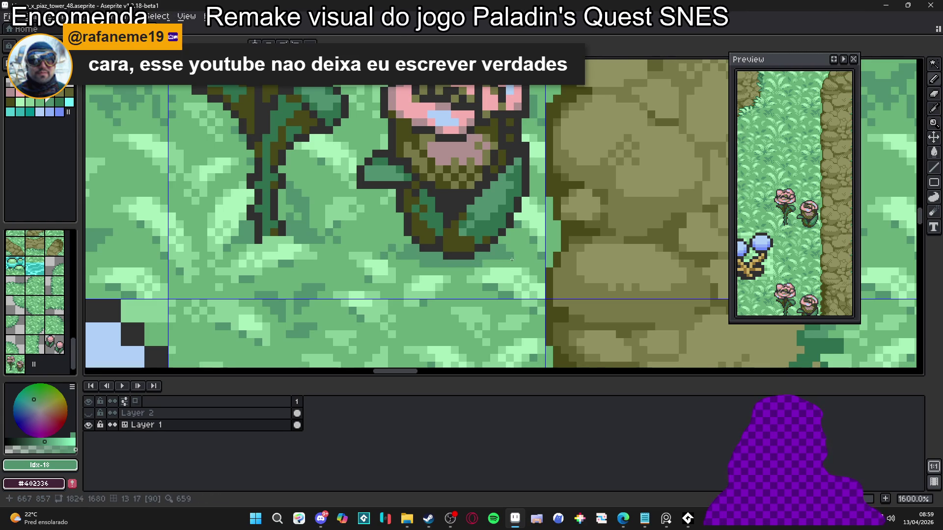
pyautogui.scroll(-4, 492, 263)
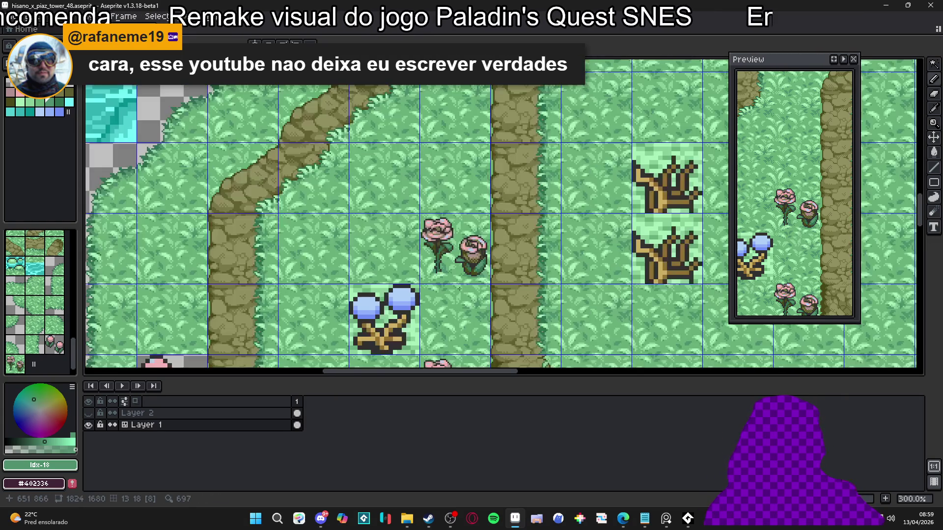
pyautogui.scroll(8, 474, 278)
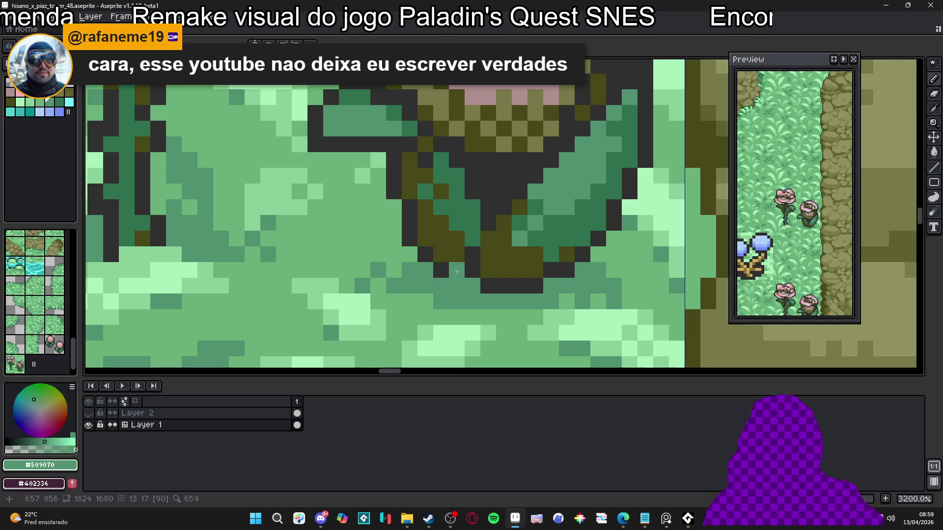
pyautogui.moveTo(495, 285)
pyautogui.mouseDown()
pyautogui.moveTo(538, 285)
pyautogui.moveTo(570, 270)
pyautogui.mouseUp()
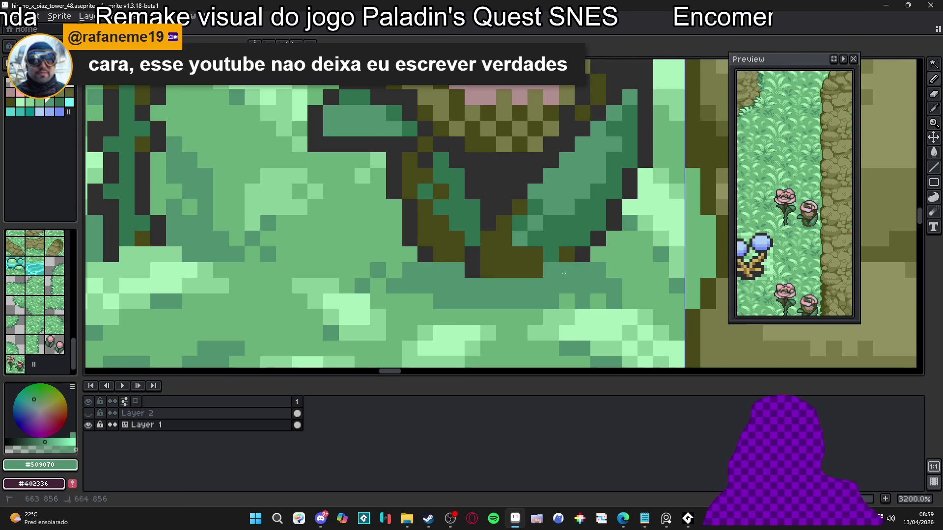
# - Add darker green pixels beneath and beside the rose base
pyautogui.scroll(-3, 365, 273)
pyautogui.scroll(-3, 379, 276)
pyautogui.scroll(4, 381, 275)
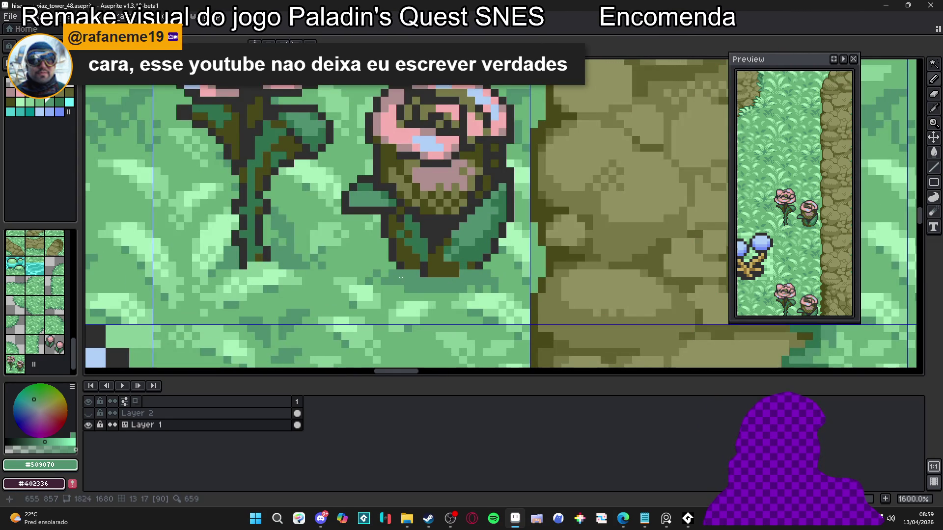
pyautogui.scroll(1, 407, 278)
pyautogui.keyDown('alt'); pyautogui.click(223, 196); pyautogui.keyUp('alt')
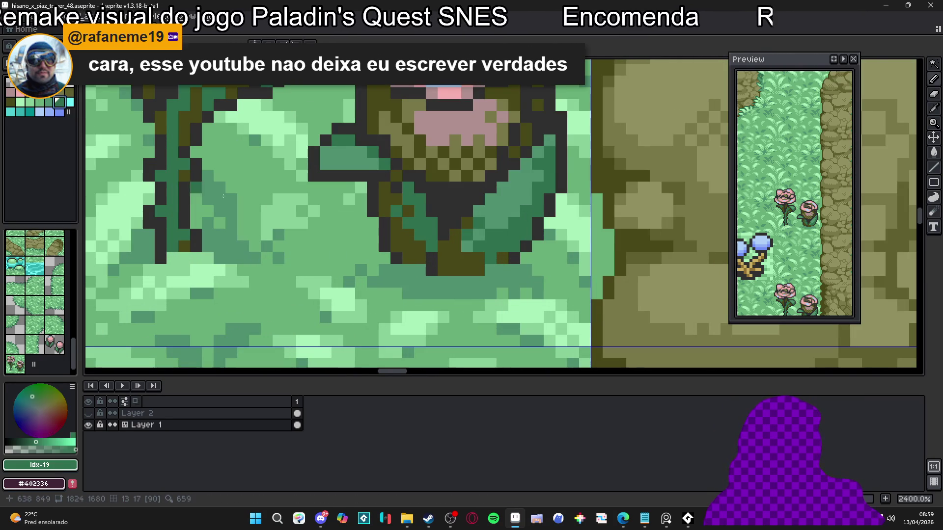
pyautogui.moveTo(408, 282); pyautogui.dragTo(420, 270)
pyautogui.click(393, 270)
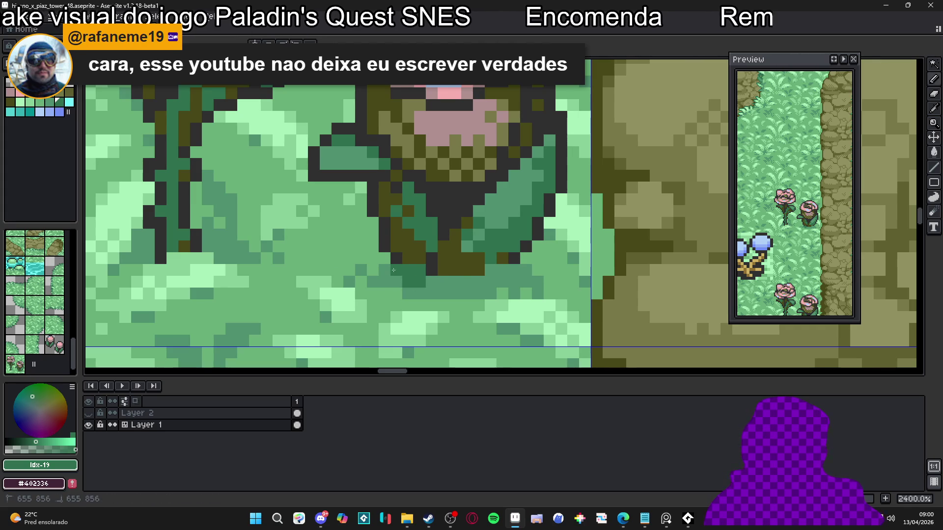
pyautogui.click(490, 270)
pyautogui.click(502, 271)
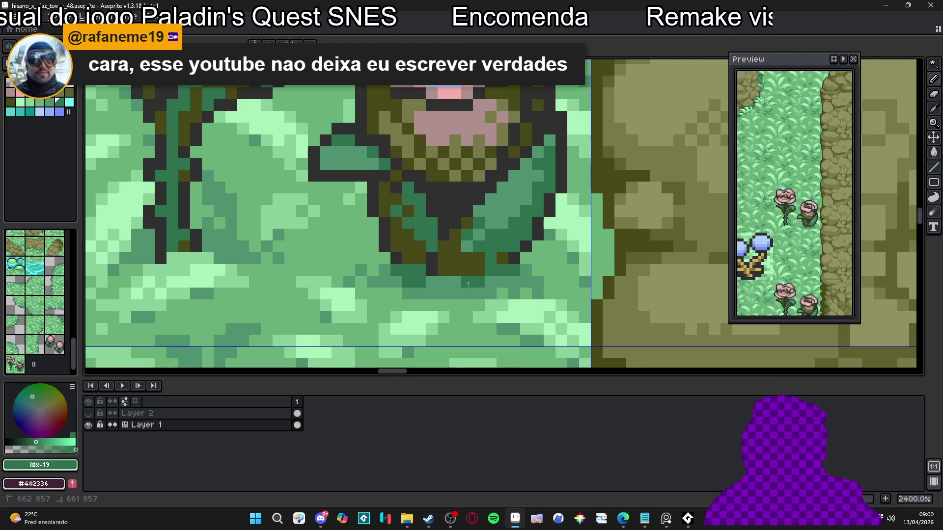
# - Paint one grass pixel dark green #307050, then pick mid green #509070
pyautogui.scroll(-5, 457, 277)
pyautogui.scroll(5, 435, 294)
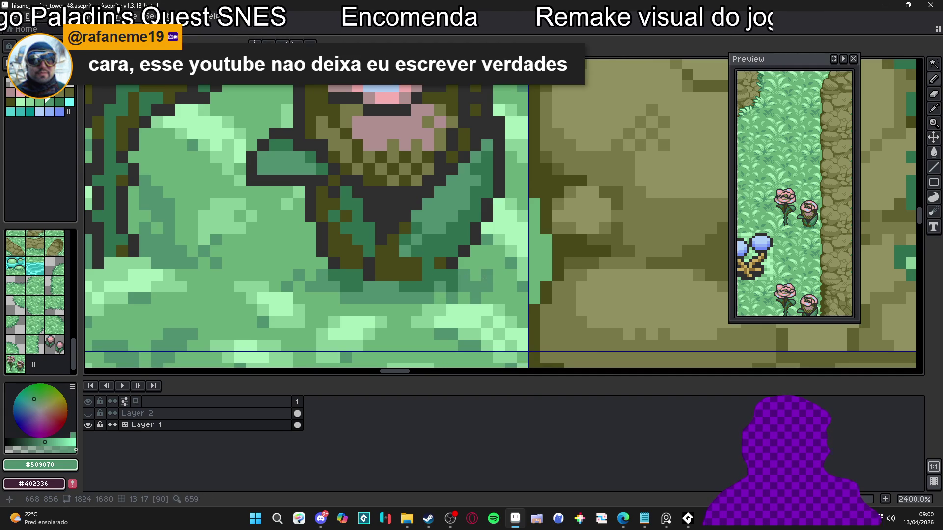
pyautogui.scroll(-2, 490, 279)
pyautogui.scroll(2, 463, 275)
pyautogui.keyDown('alt'); pyautogui.click(463, 275); pyautogui.keyUp('alt')
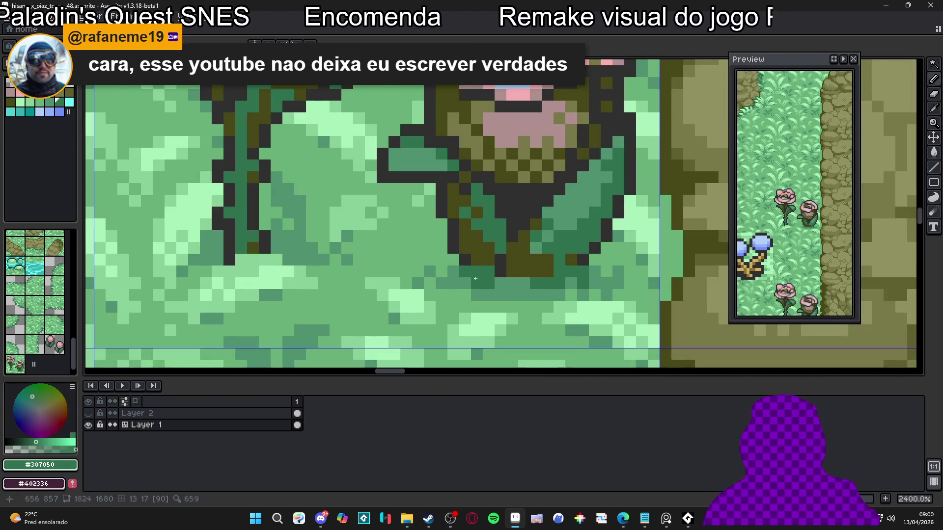
pyautogui.scroll(-1, 334, 264)
pyautogui.scroll(1, 335, 264)
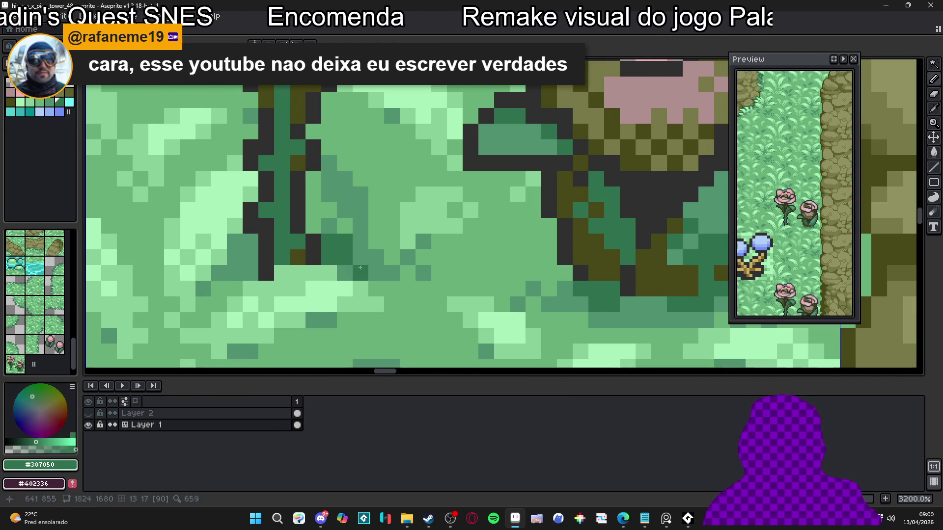
pyautogui.click(362, 244)
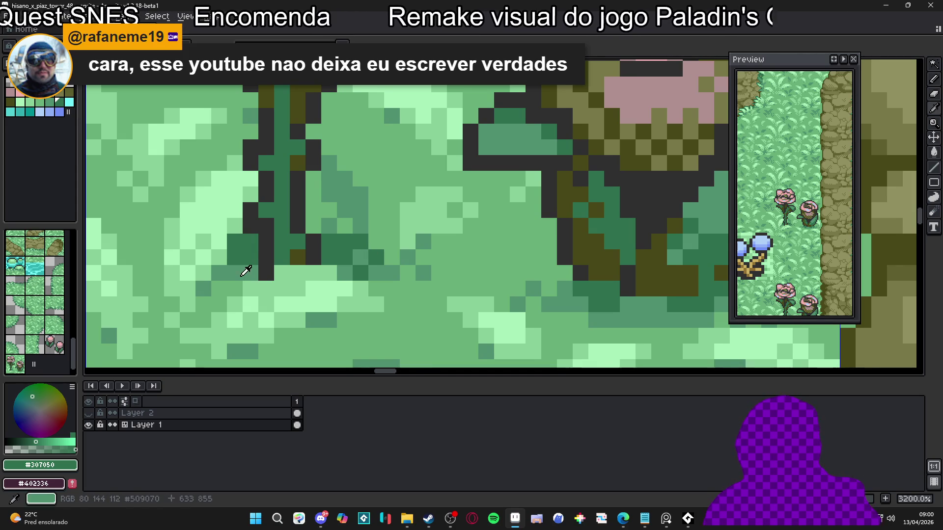
pyautogui.keyDown('alt'); pyautogui.click(240, 275); pyautogui.keyUp('alt')
pyautogui.scroll(-3, 240, 274)
pyautogui.scroll(1, 240, 274)
# - Add a #303030 outline pixel and a #307050 dark green shading stroke beside the taller rose's stem
pyautogui.keyDown('alt'); pyautogui.click(289, 236); pyautogui.keyUp('alt')
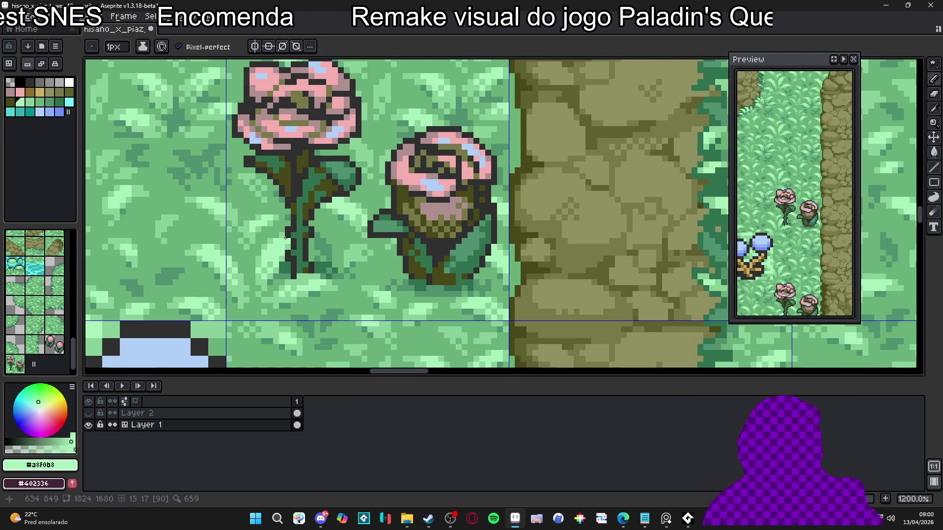
pyautogui.scroll(-3, 289, 235)
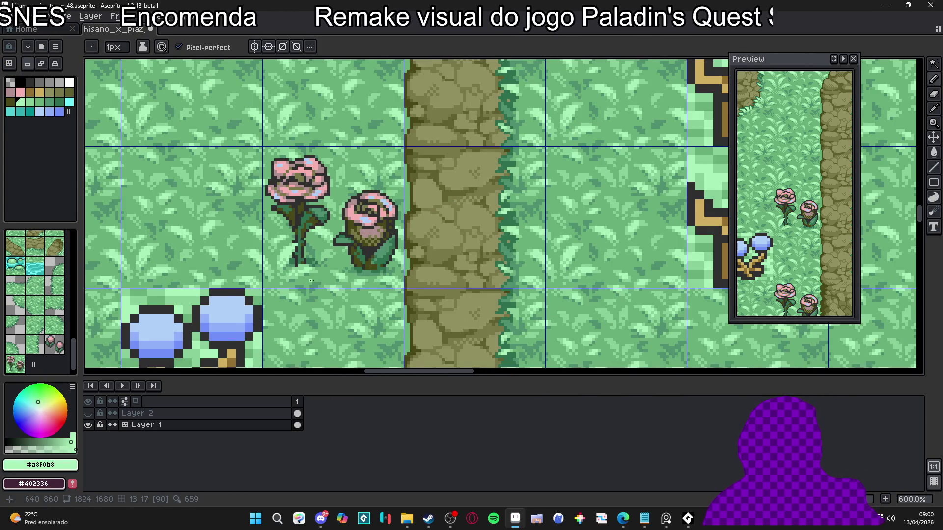
pyautogui.scroll(5, 307, 277)
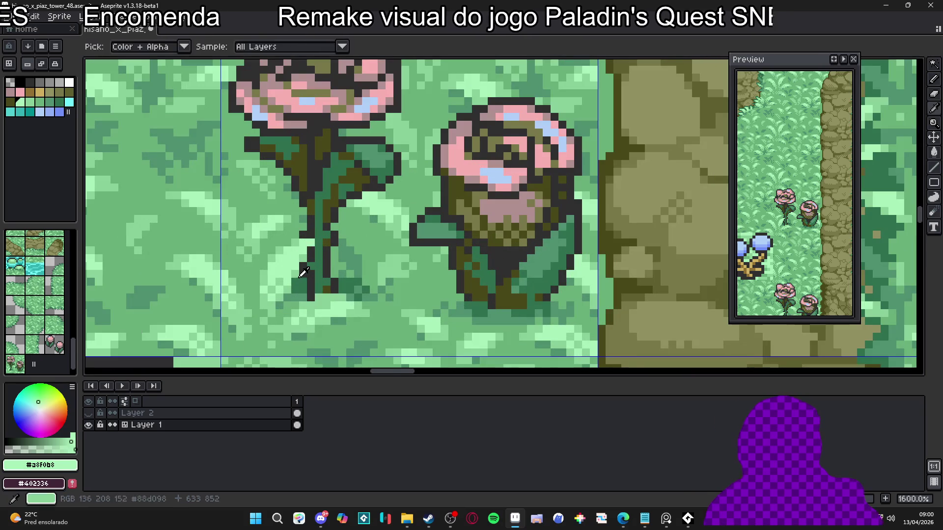
pyautogui.keyDown('alt'); pyautogui.click(302, 273); pyautogui.keyUp('alt')
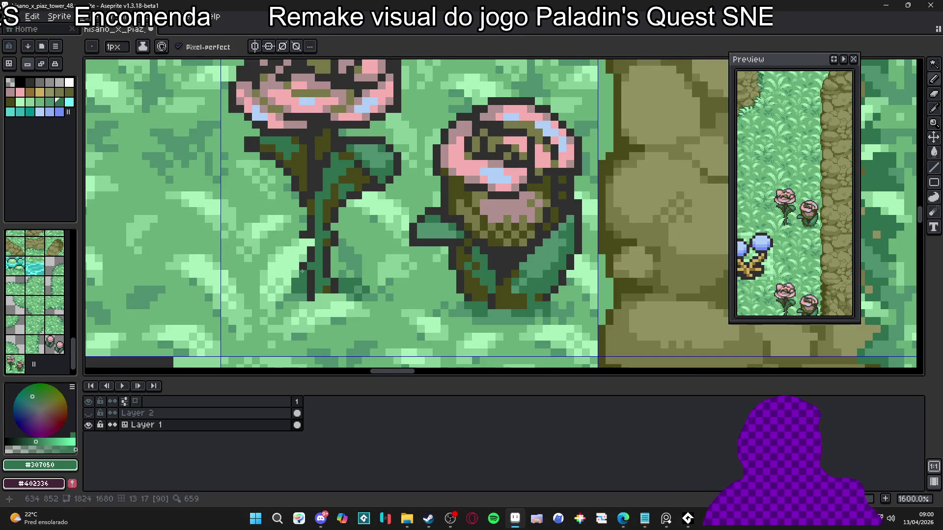
pyautogui.keyDown('alt'); pyautogui.click(318, 245); pyautogui.keyUp('alt')
pyautogui.click(304, 257)
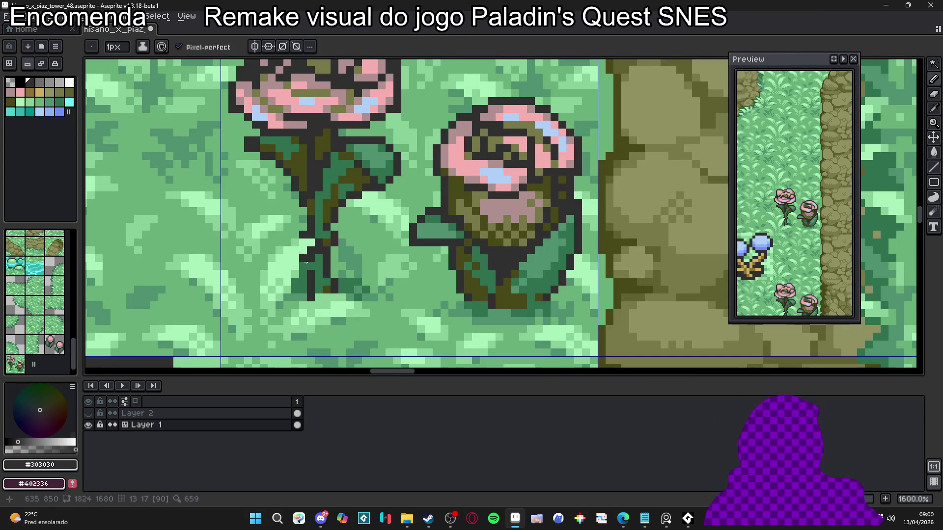
pyautogui.scroll(2, 303, 295)
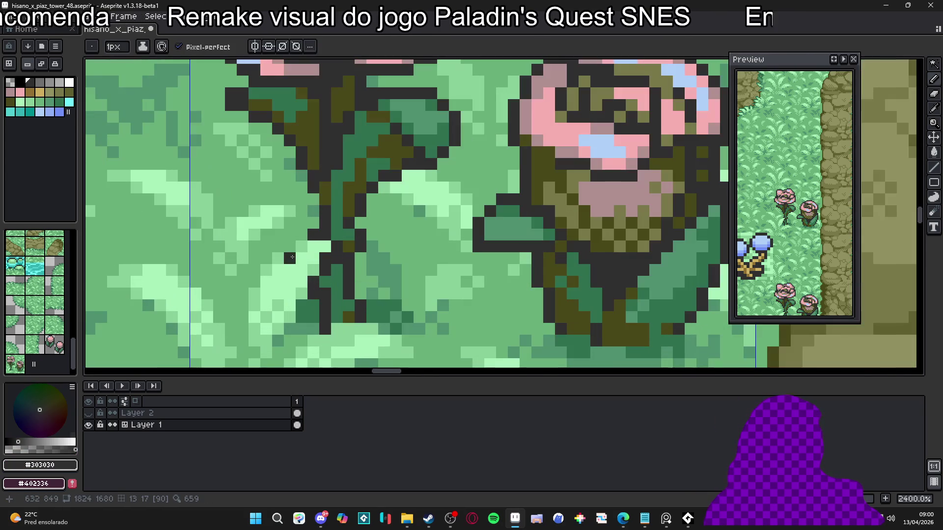
pyautogui.keyDown('alt'); pyautogui.click(300, 240); pyautogui.keyUp('alt')
pyautogui.moveTo(300, 238)
pyautogui.mouseDown()
pyautogui.moveTo(271, 256)
pyautogui.moveTo(243, 297)
pyautogui.moveTo(243, 321)
pyautogui.mouseUp()
# - Extend the #303030 outline along the stem base and add another dark pixel left of the stem
pyautogui.scroll(-2, 242, 322)
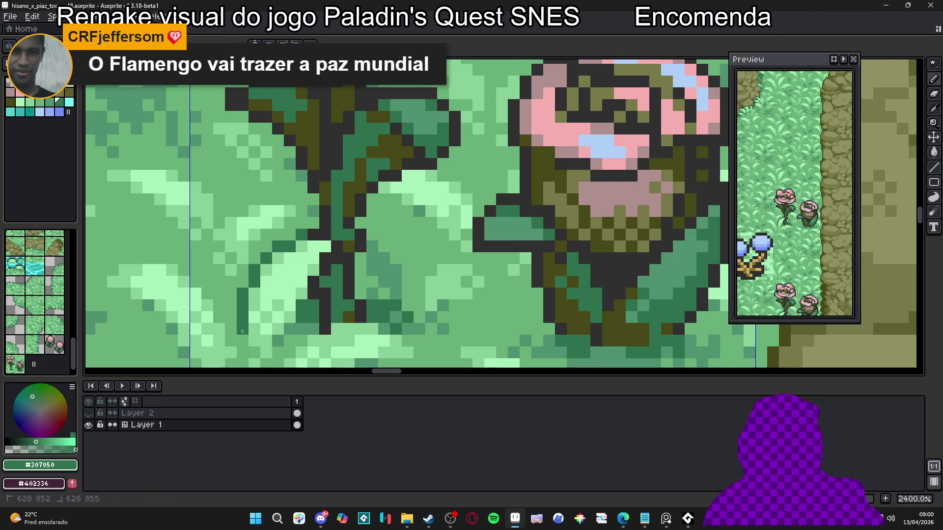
pyautogui.scroll(-2, 284, 285)
pyautogui.scroll(4, 283, 284)
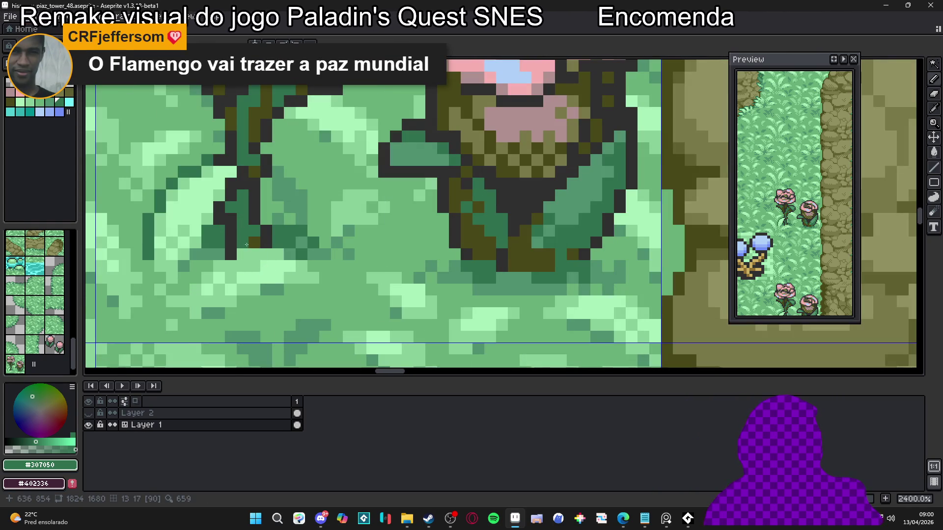
pyautogui.keyDown('alt'); pyautogui.click(252, 243); pyautogui.keyUp('alt')
pyautogui.moveTo(247, 245)
pyautogui.mouseDown()
pyautogui.moveTo(295, 243)
pyautogui.moveTo(305, 260)
pyautogui.moveTo(288, 285)
pyautogui.moveTo(242, 301)
pyautogui.mouseUp()
pyautogui.keyDown('alt'); pyautogui.click(291, 255); pyautogui.keyUp('alt')
pyautogui.scroll(-1, 236, 304)
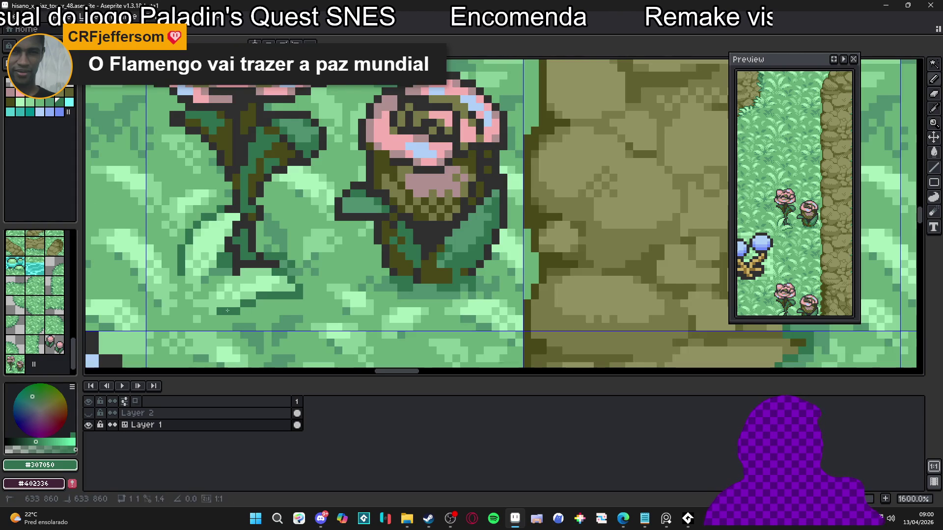
pyautogui.scroll(1, 229, 280)
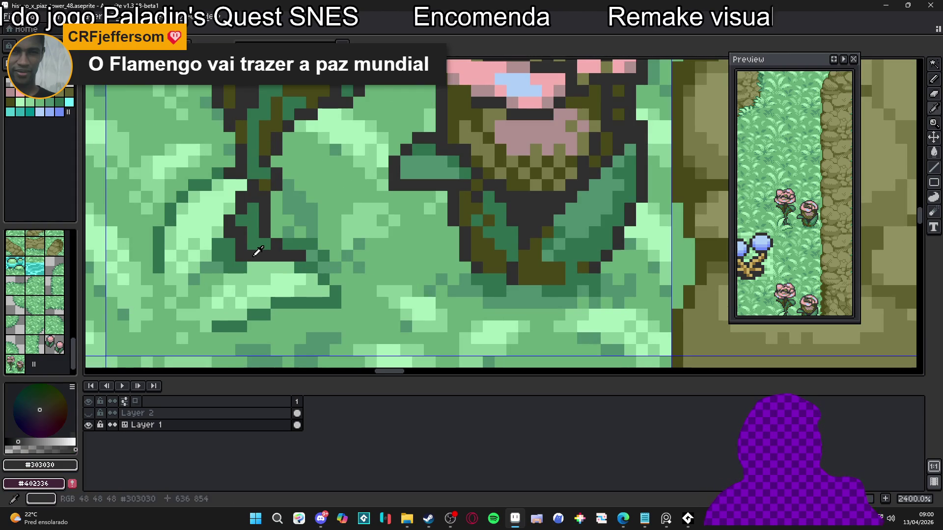
pyautogui.click(228, 267)
pyautogui.scroll(-7, 223, 273)
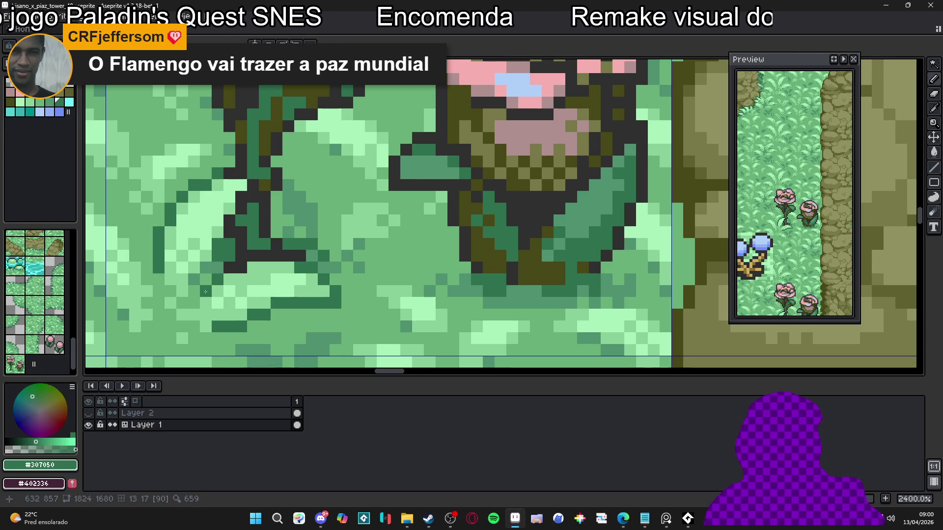
pyautogui.hscroll(1, 328, 310)
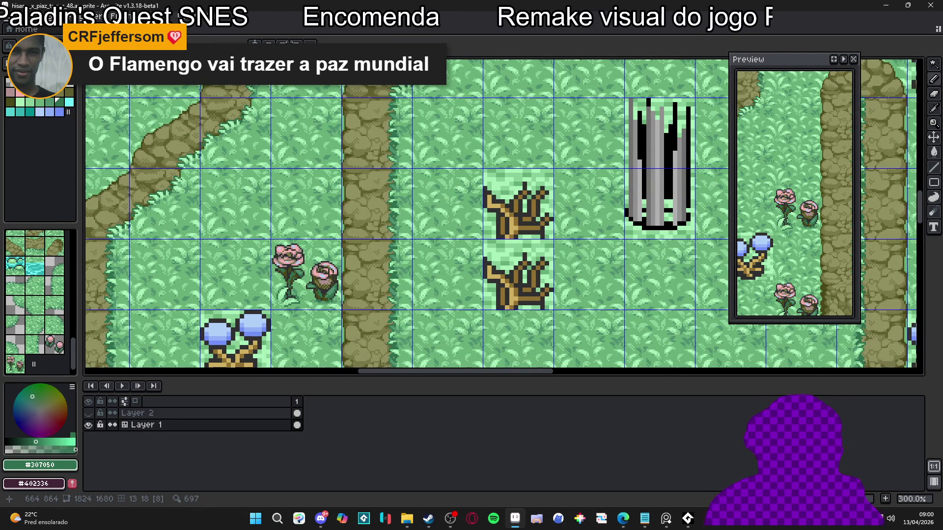
# - Save the tileset file with Ctrl+S
pyautogui.scroll(6, 329, 311)
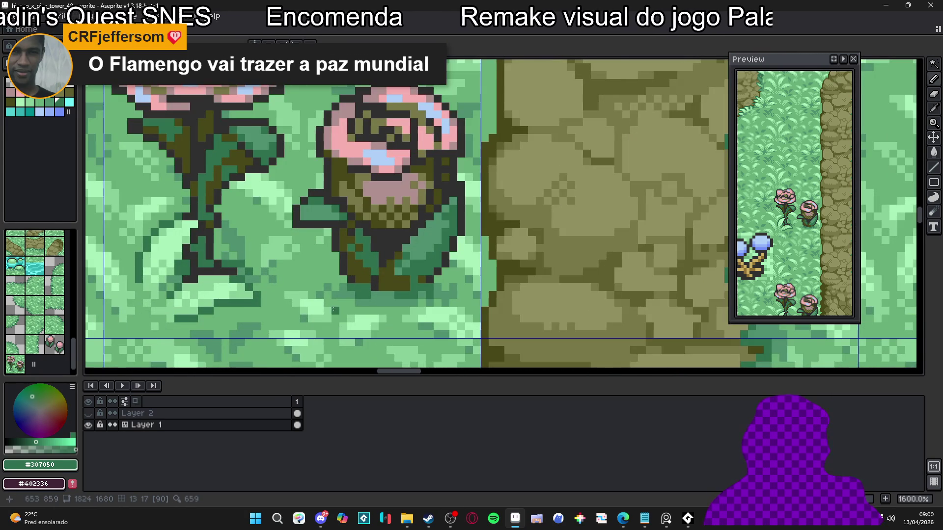
pyautogui.scroll(-4, 333, 309)
pyautogui.scroll(-1, 350, 312)
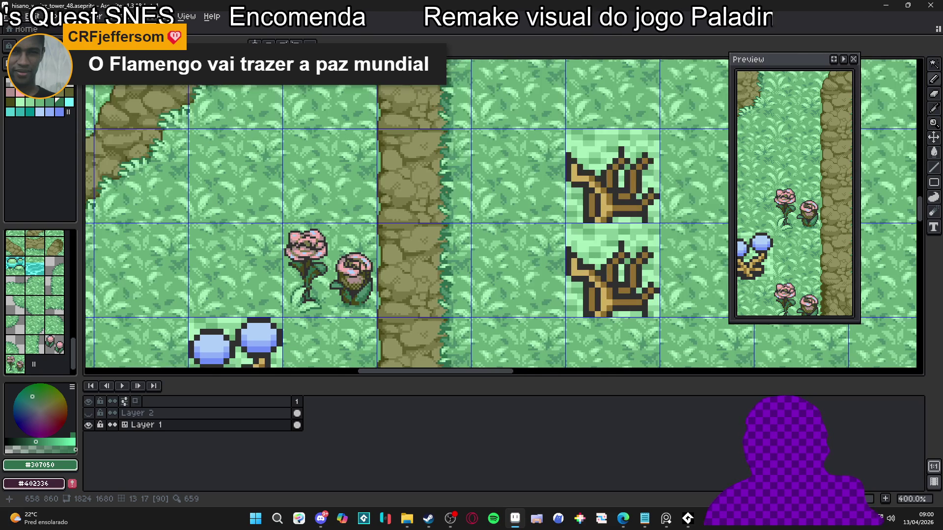
pyautogui.hotkey('ctrl', 's')
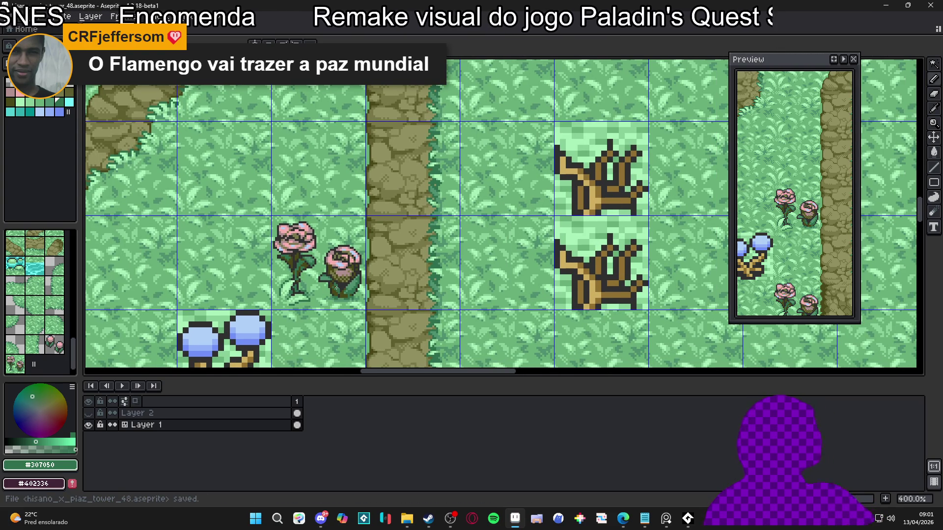
# - Zoom out to 100% and pan so the whole island map with roses and blue flowers is visible
pyautogui.scroll(-1, 315, 291)
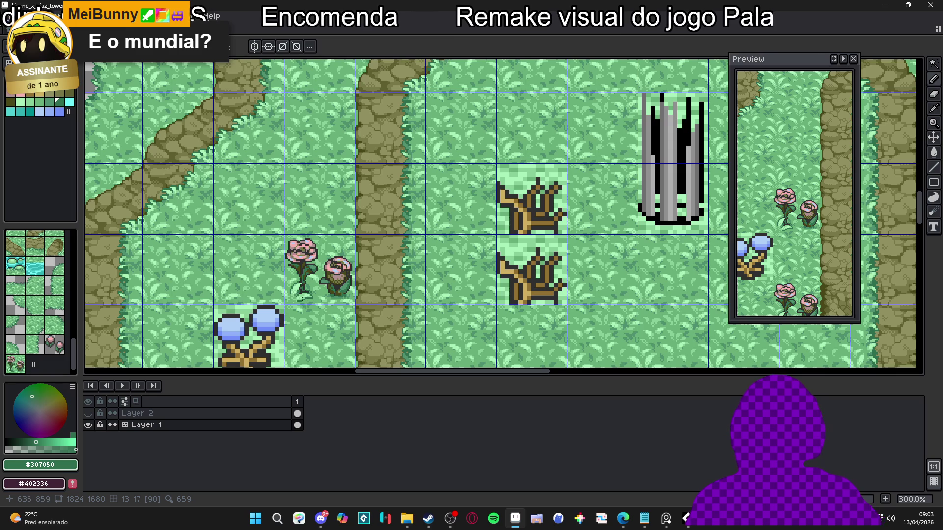
pyautogui.scroll(-1, 319, 310)
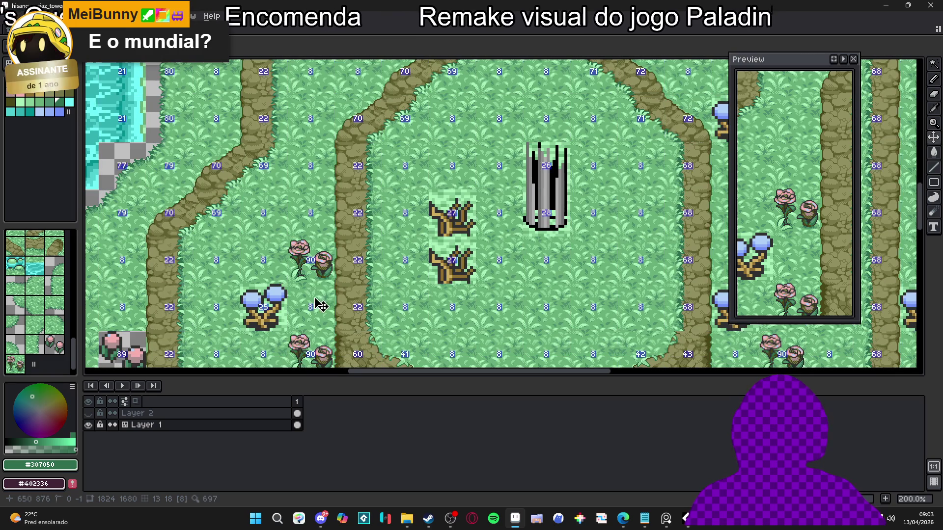
pyautogui.scroll(-1, 324, 313)
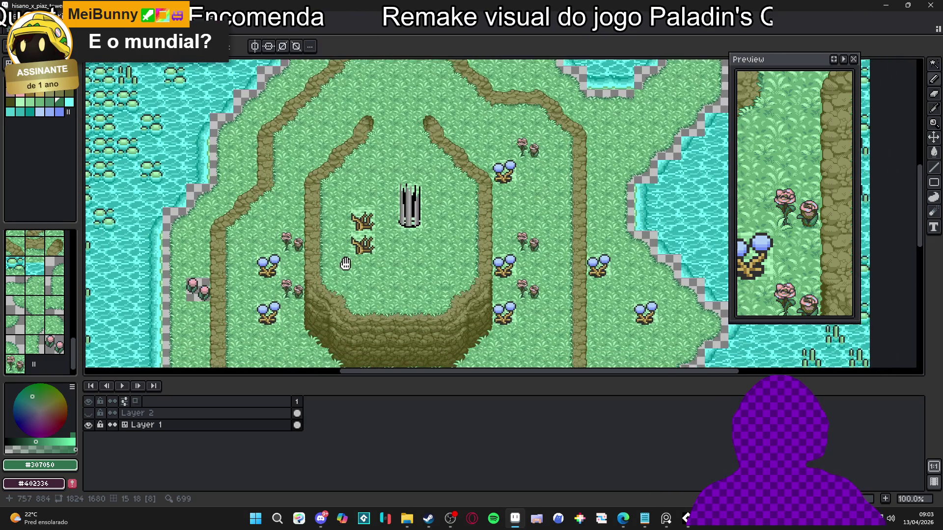
pyautogui.moveTo(329, 295); pyautogui.dragTo(334, 286)
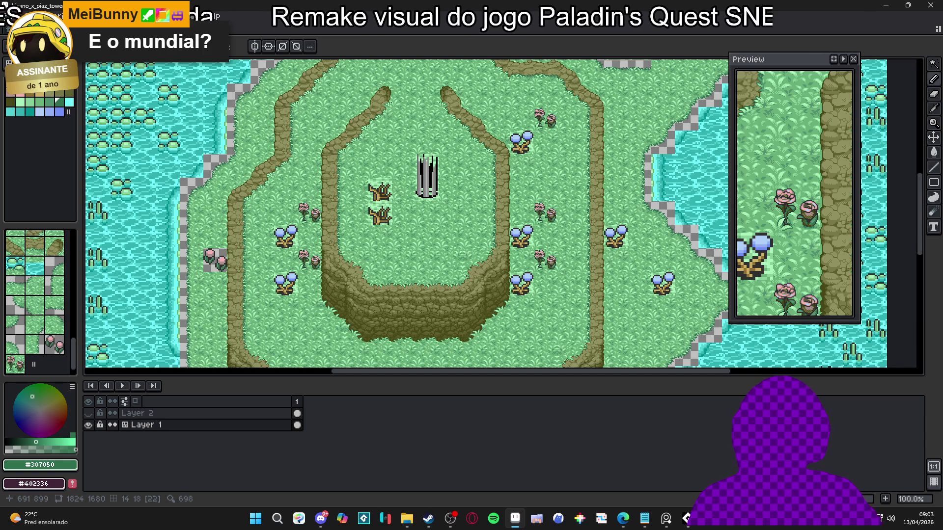
pyautogui.scroll(5, 303, 207)
pyautogui.scroll(-3, 304, 206)
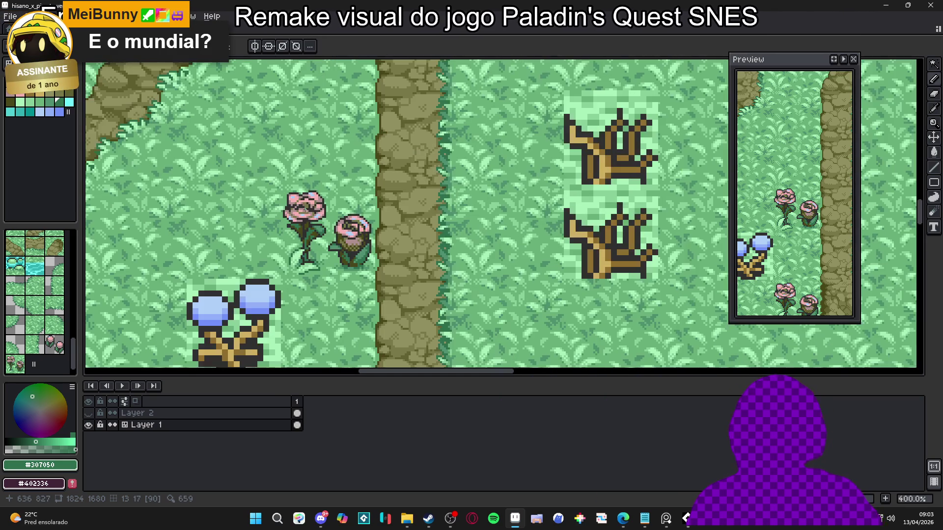
pyautogui.scroll(-1, 316, 224)
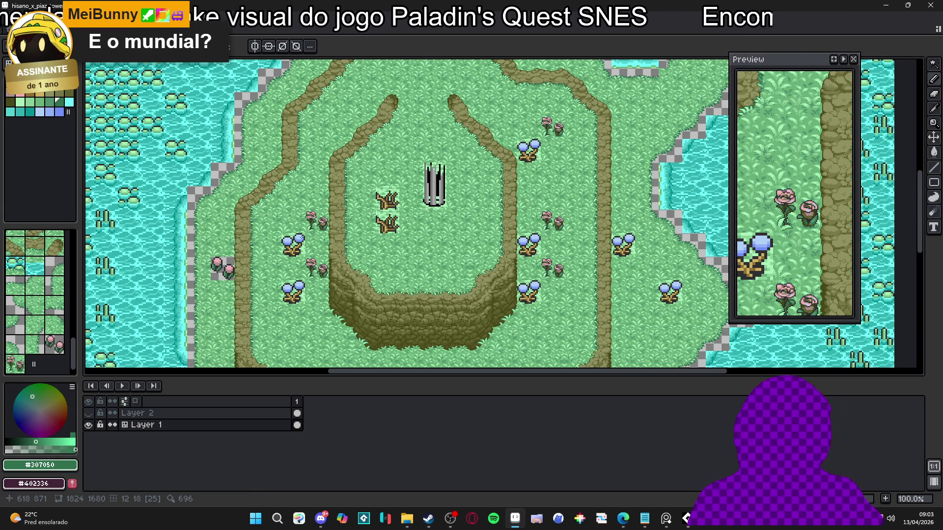
pyautogui.moveTo(275, 242)
pyautogui.mouseDown()
pyautogui.moveTo(276, 215)
pyautogui.moveTo(280, 233)
pyautogui.mouseUp()
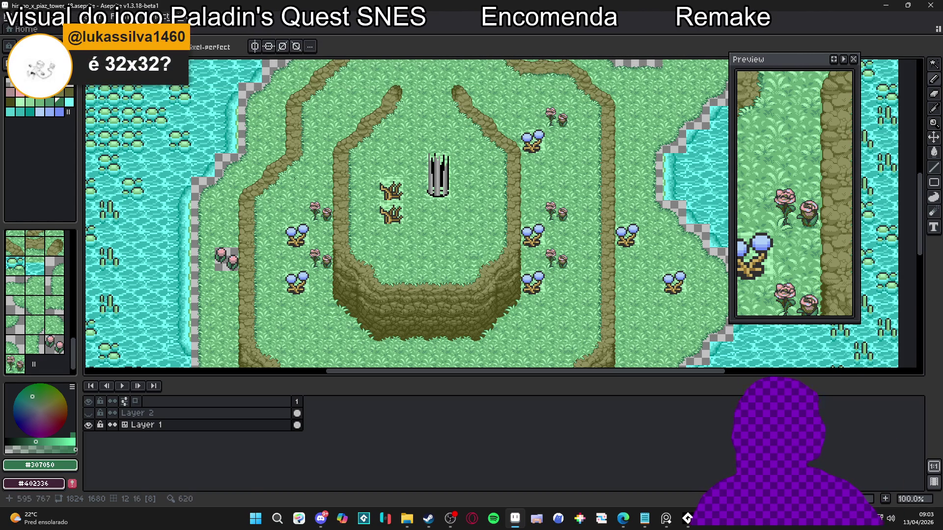
# - Show the tile grid over the map and zoom in on the flower tiles
pyautogui.hotkey('ctrl', "'")
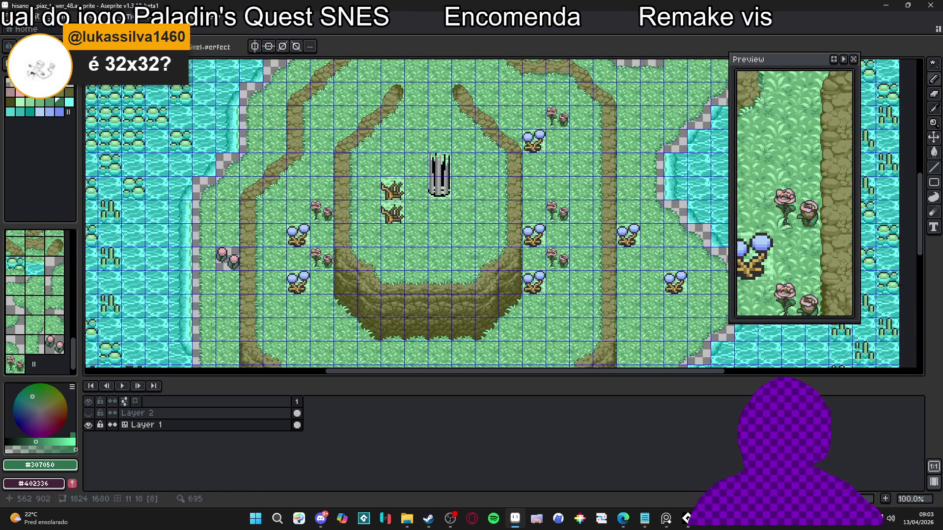
pyautogui.scroll(5, 279, 243)
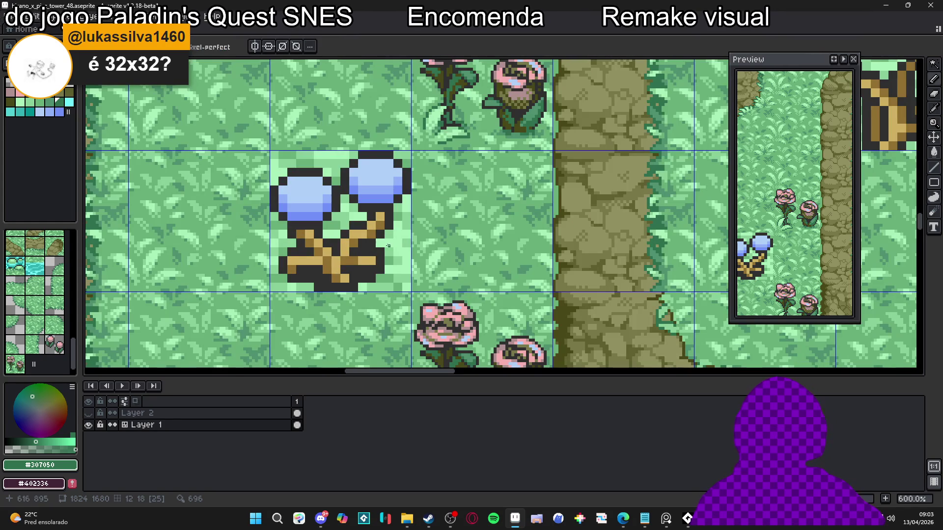
pyautogui.scroll(3, 391, 230)
pyautogui.scroll(-2, 393, 221)
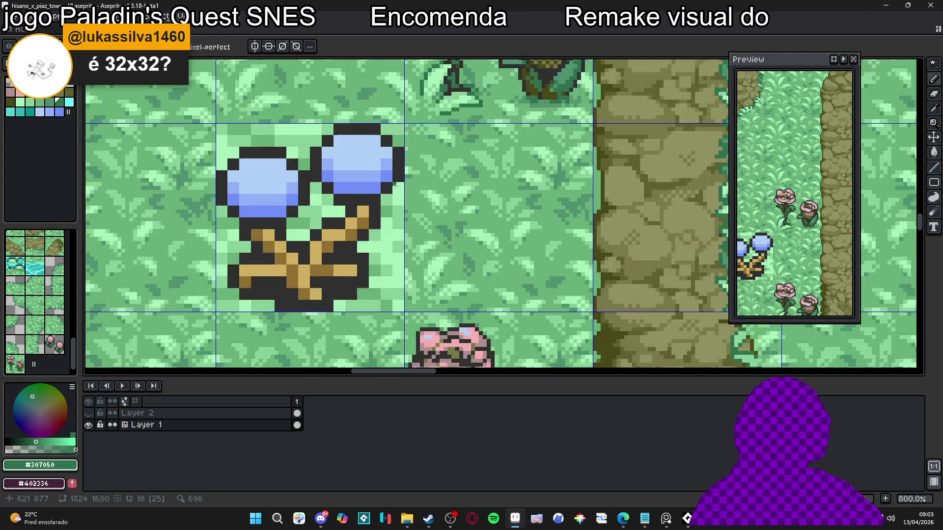
pyautogui.scroll(-1, 393, 209)
pyautogui.scroll(-1, 392, 210)
pyautogui.scroll(2, 408, 210)
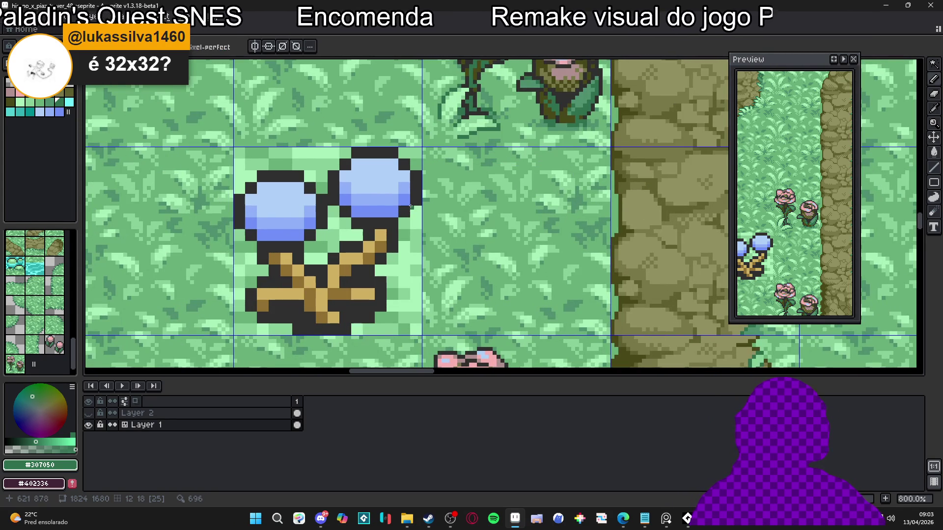
# - Select the blue puffball flower's tile with the Rectangular Marquee
pyautogui.press('m')
pyautogui.moveTo(357, 208); pyautogui.dragTo(246, 324)
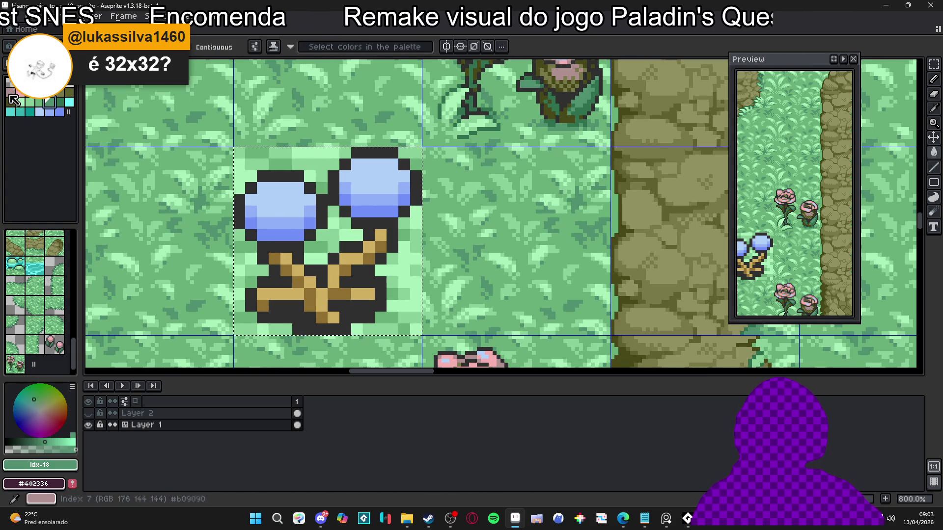
pyautogui.press('g')
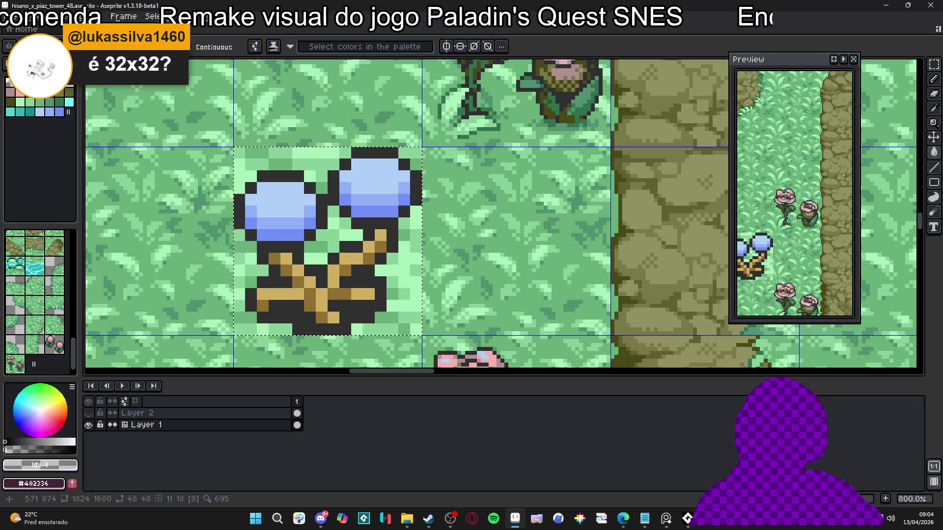
# - Erase the green strip along the top of the flower tile to transparency
pyautogui.press('w')
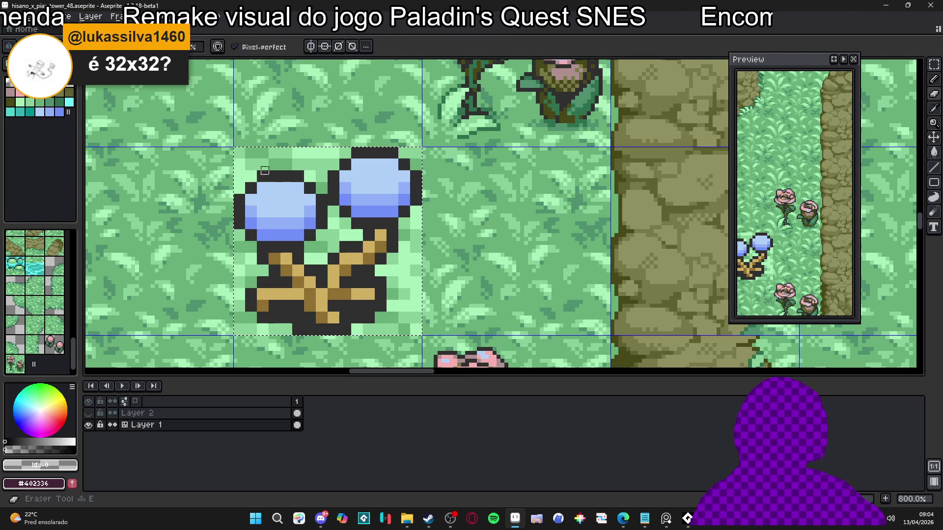
pyautogui.click(269, 163)
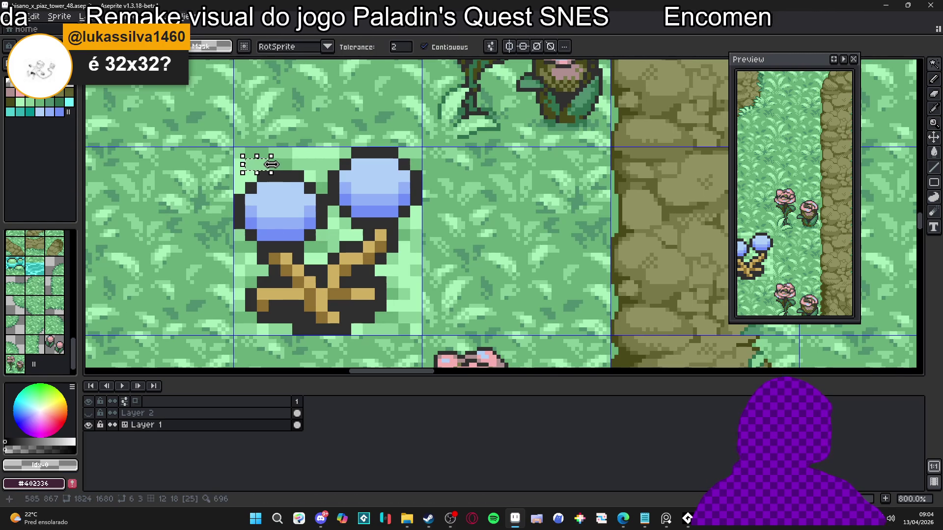
pyautogui.hotkey('ctrl', 'd')
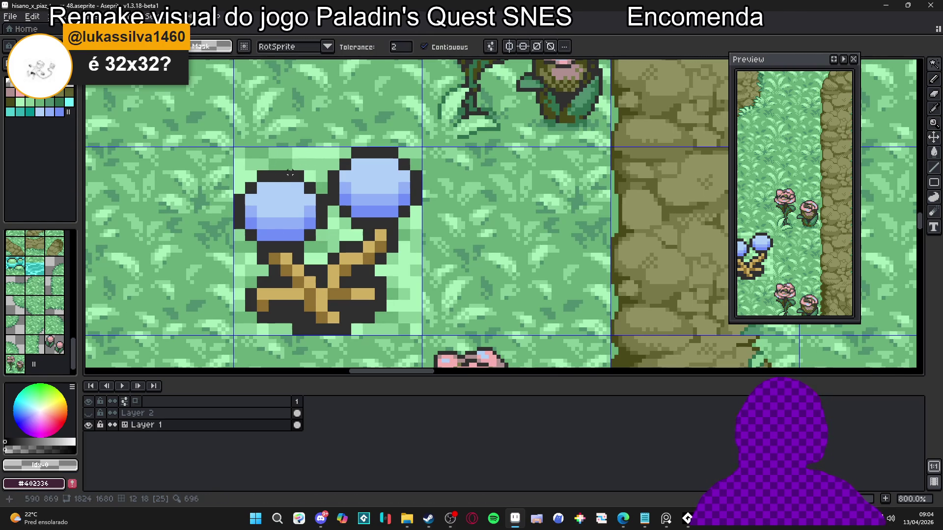
pyautogui.click(311, 150)
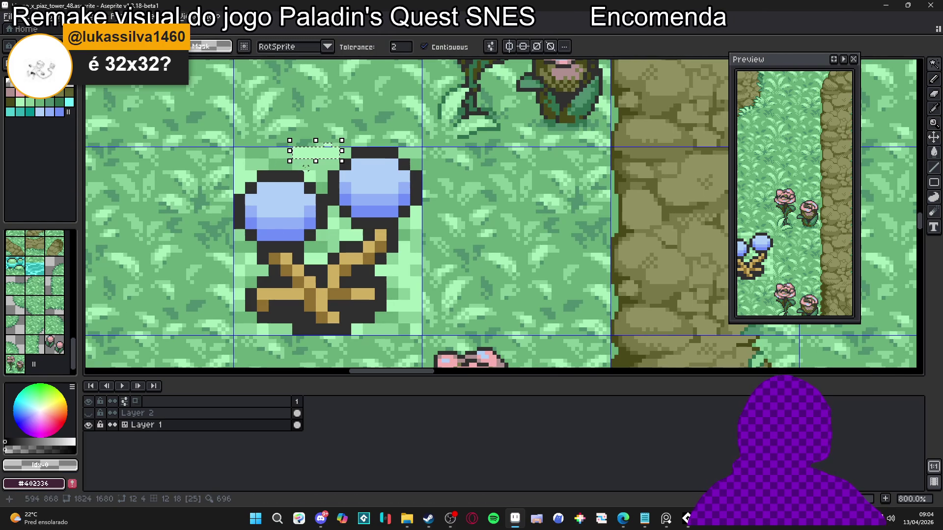
pyautogui.press('m')
pyautogui.hotkey('ctrl', 'd')
pyautogui.scroll(1, 231, 145)
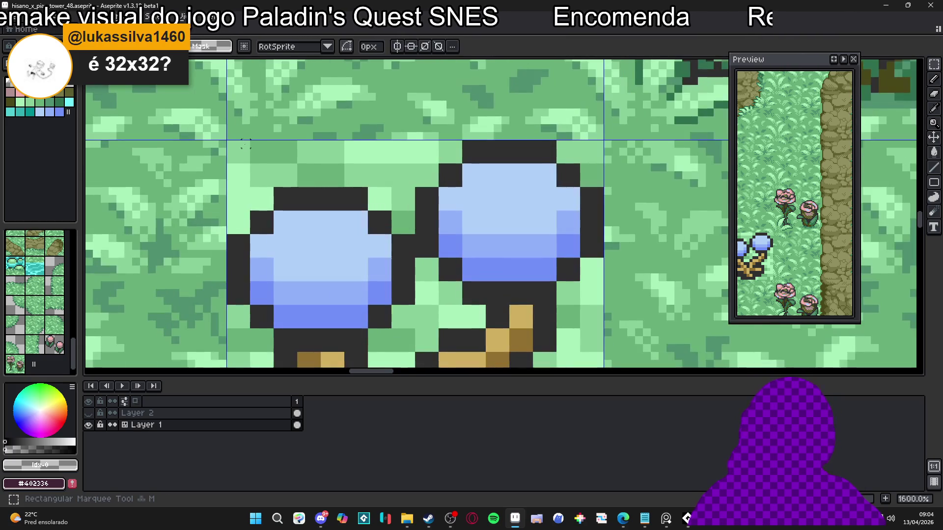
pyautogui.moveTo(228, 142)
pyautogui.mouseDown()
pyautogui.moveTo(383, 186)
pyautogui.moveTo(438, 185)
pyautogui.mouseUp()
pyautogui.press('Delete')
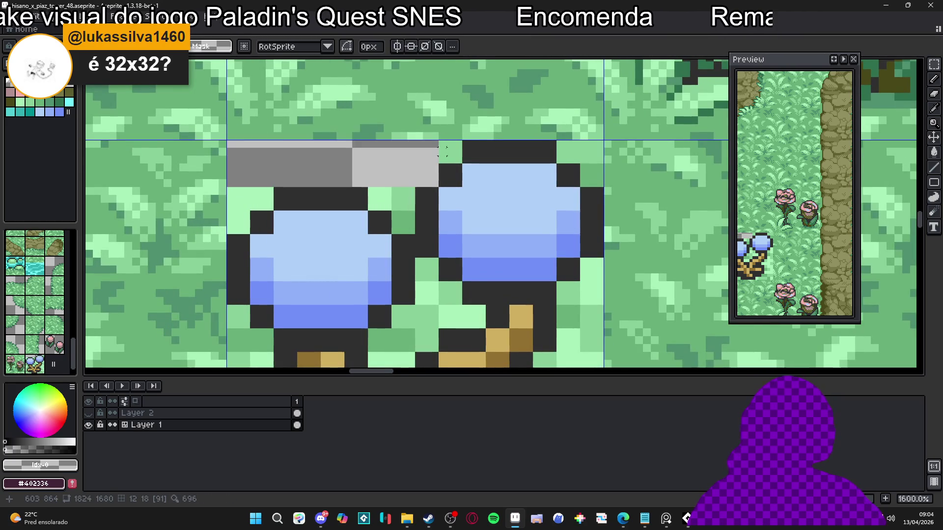
# - Delete green pixels beside the top strip, between the blooms, and along the left edge
pyautogui.moveTo(450, 144); pyautogui.dragTo(459, 162)
pyautogui.press('Delete')
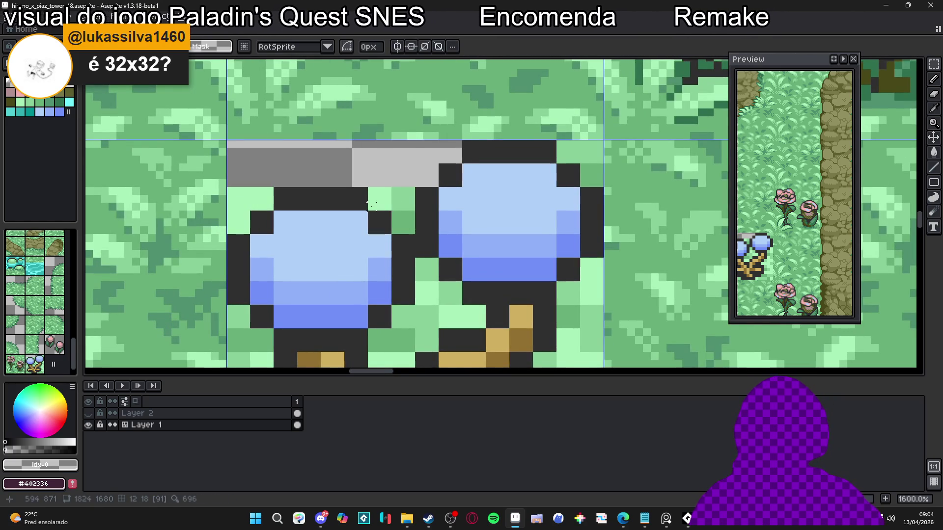
pyautogui.moveTo(369, 209)
pyautogui.mouseDown()
pyautogui.moveTo(404, 174)
pyautogui.moveTo(412, 231)
pyautogui.mouseUp()
pyautogui.press('Delete')
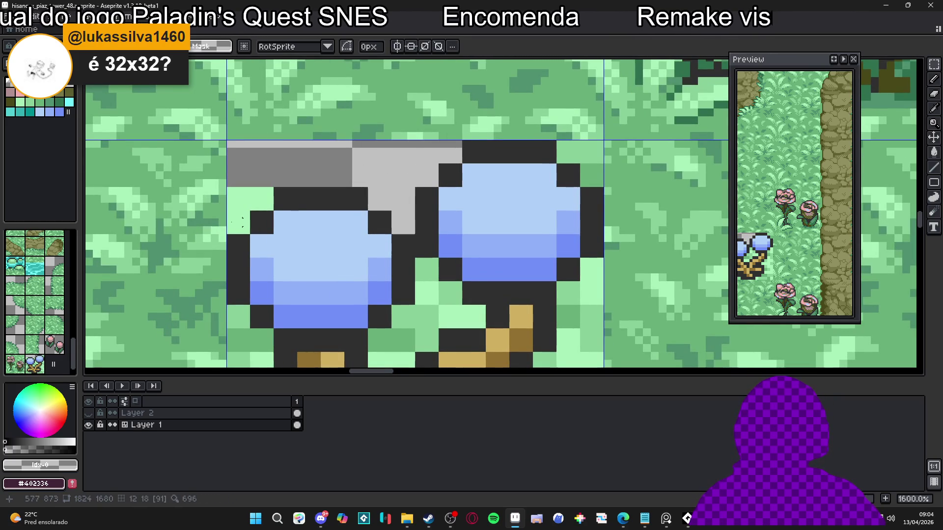
pyautogui.moveTo(261, 205); pyautogui.dragTo(252, 191)
pyautogui.press('Delete')
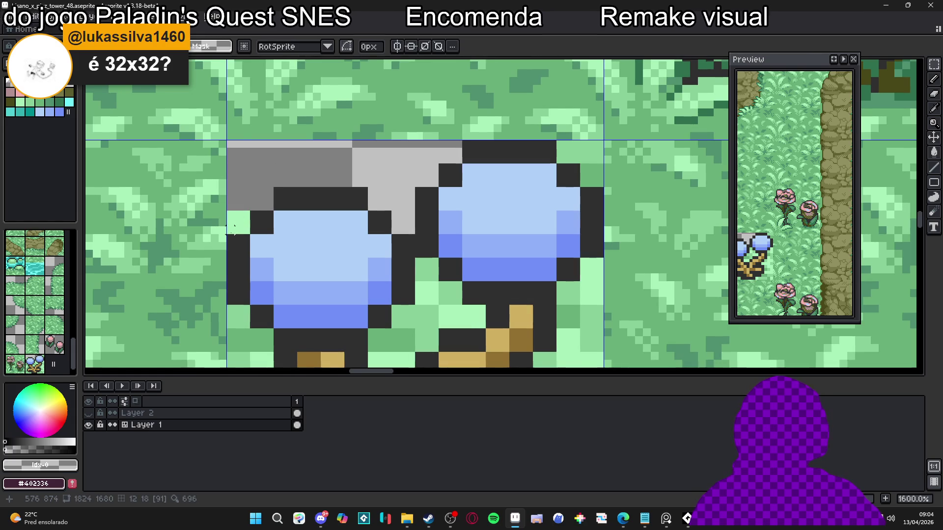
pyautogui.moveTo(230, 229); pyautogui.dragTo(245, 191)
pyautogui.press('Delete')
# - Delete the green column and row between the blooms and stems
pyautogui.scroll(-6, 245, 191)
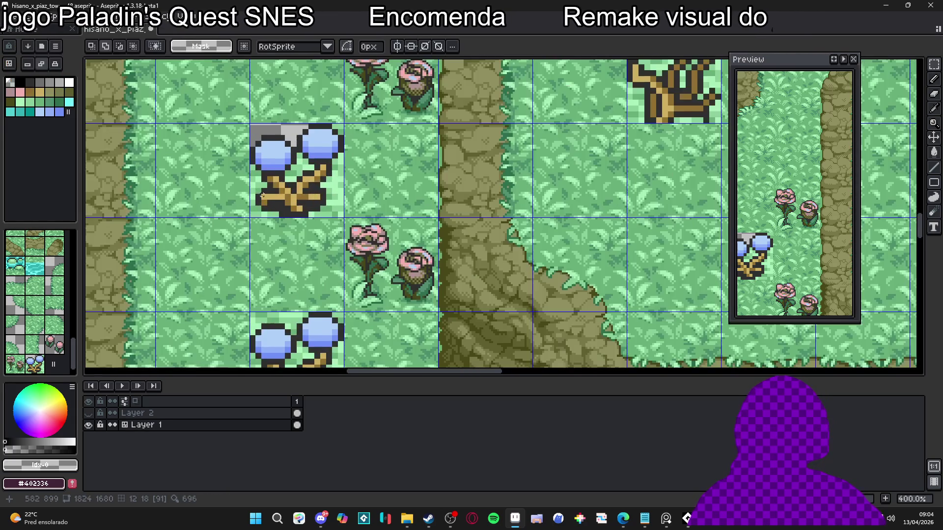
pyautogui.scroll(6, 285, 191)
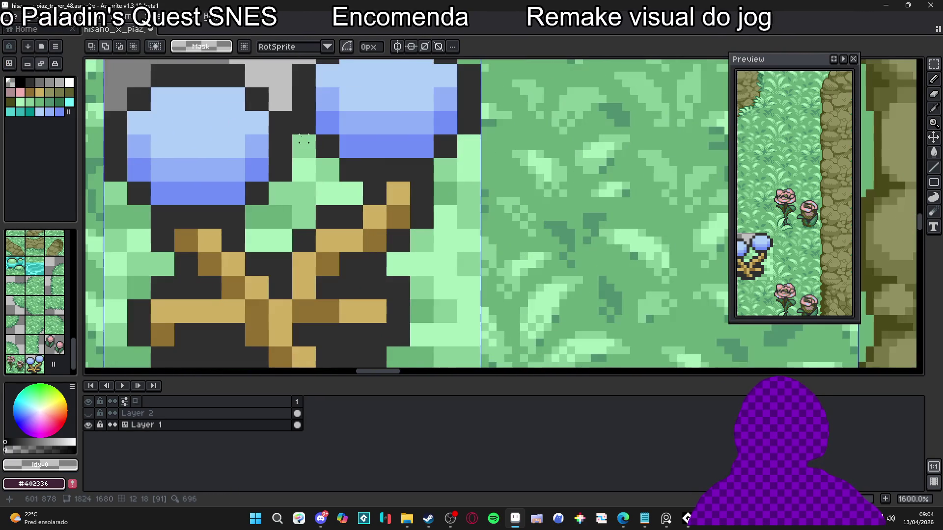
pyautogui.moveTo(303, 137)
pyautogui.mouseDown()
pyautogui.moveTo(303, 219)
pyautogui.moveTo(322, 142)
pyautogui.moveTo(297, 227)
pyautogui.mouseUp()
pyautogui.press('Delete')
pyautogui.moveTo(339, 158); pyautogui.dragTo(297, 216)
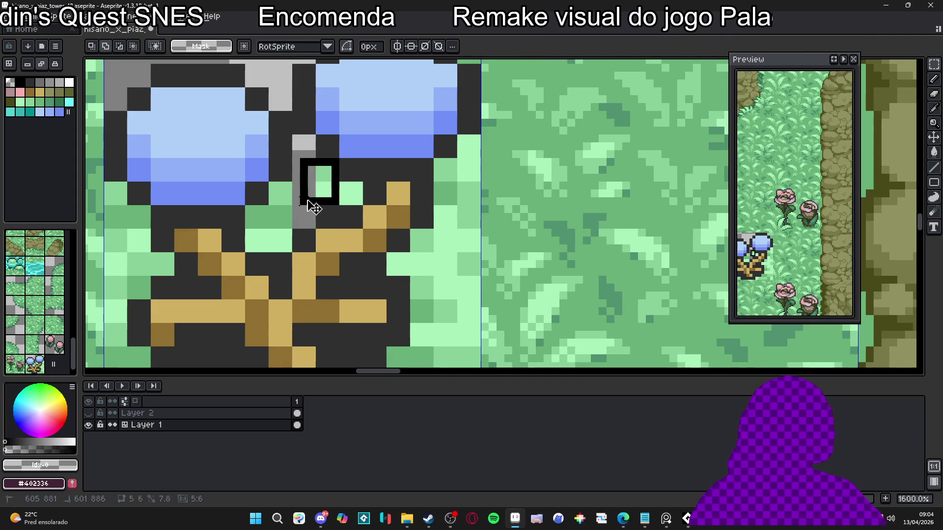
pyautogui.press('Delete')
pyautogui.moveTo(357, 187)
pyautogui.mouseDown()
pyautogui.moveTo(271, 202)
pyautogui.moveTo(270, 227)
pyautogui.moveTo(293, 249)
pyautogui.mouseUp()
pyautogui.press('Delete')
# - Delete the remaining green column and lone pixels left of the stems
pyautogui.press('Delete')
pyautogui.hscroll(-5, 294, 250)
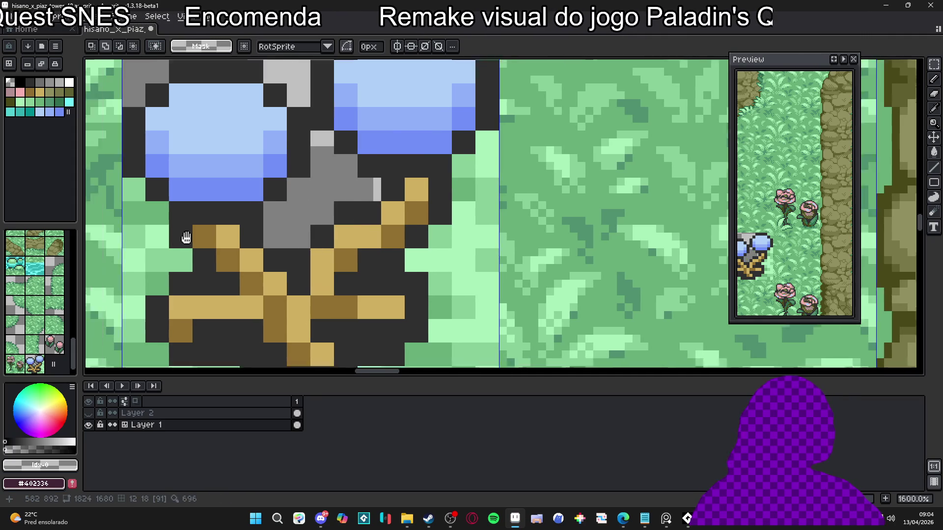
pyautogui.moveTo(214, 156); pyautogui.dragTo(231, 340)
pyautogui.press('Delete')
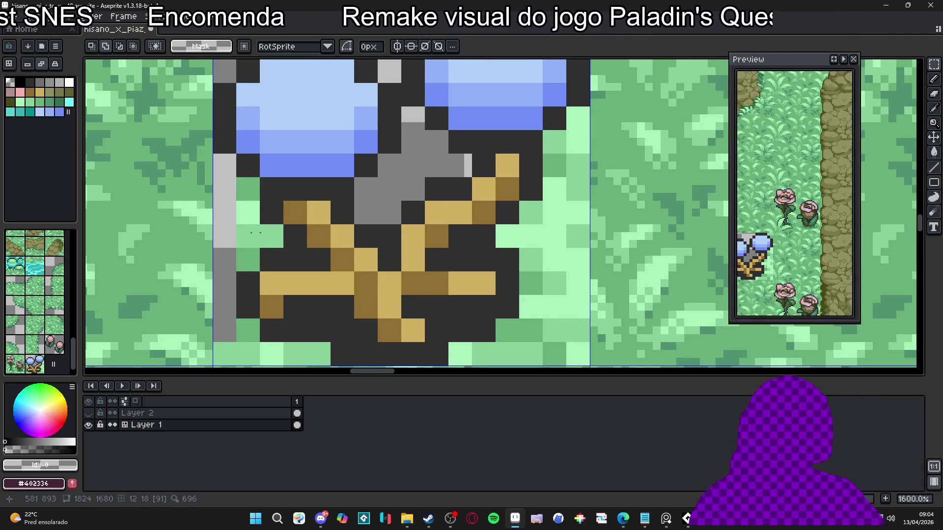
pyautogui.moveTo(253, 184); pyautogui.dragTo(252, 270)
pyautogui.press('Delete')
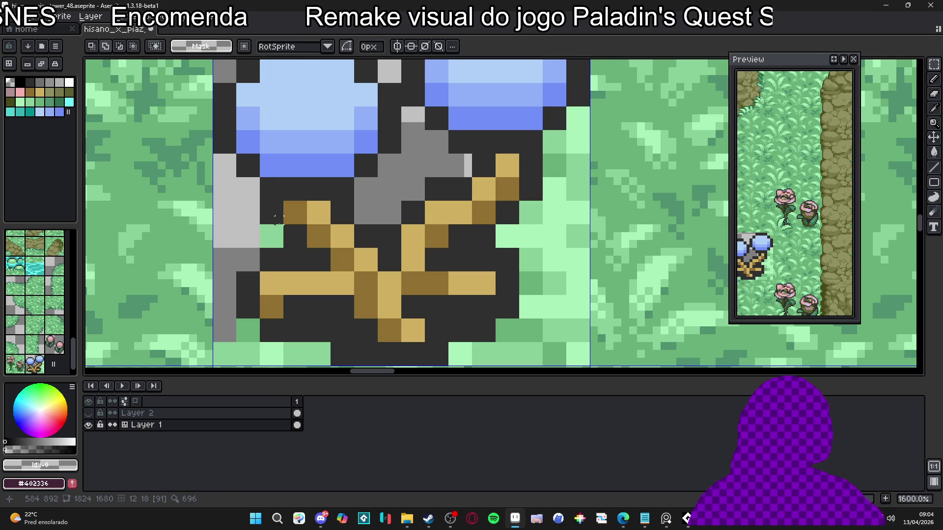
pyautogui.moveTo(284, 224); pyautogui.dragTo(251, 249)
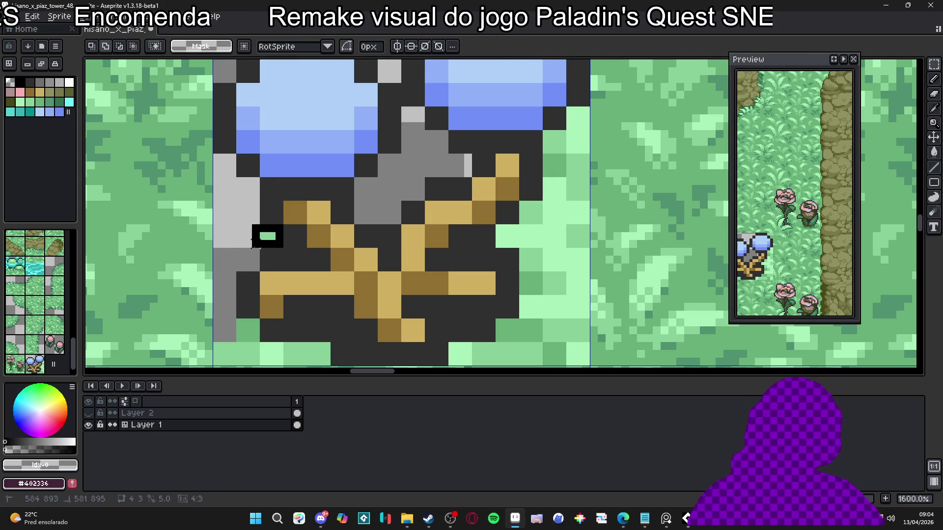
pyautogui.press('Delete')
# - Erase the green columns and pixels on the tile's right side and bottom right
pyautogui.scroll(-3, 565, 147)
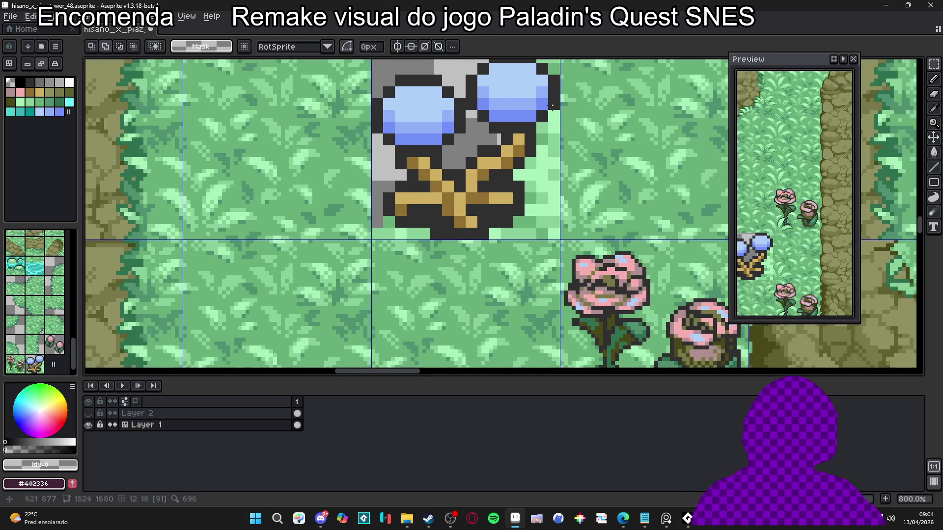
pyautogui.scroll(2, 550, 115)
pyautogui.moveTo(551, 115); pyautogui.dragTo(555, 302)
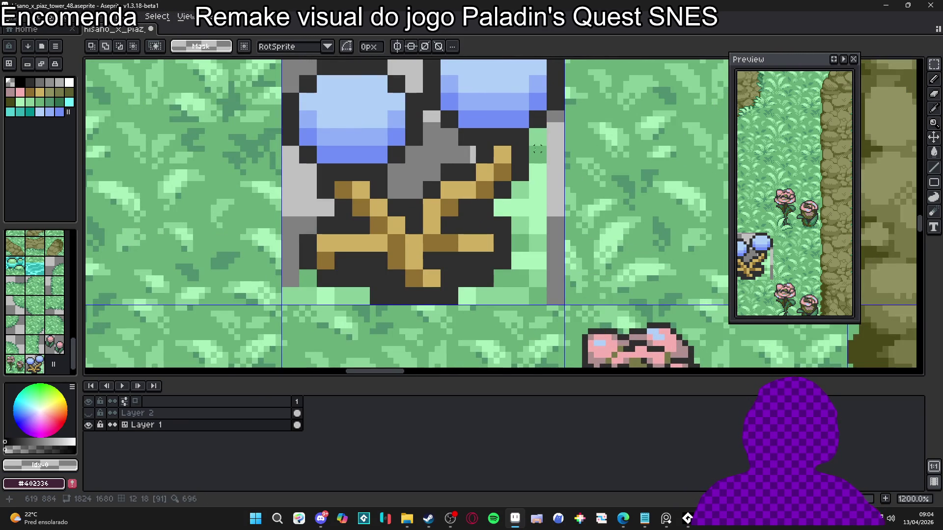
pyautogui.moveTo(534, 130); pyautogui.dragTo(537, 288)
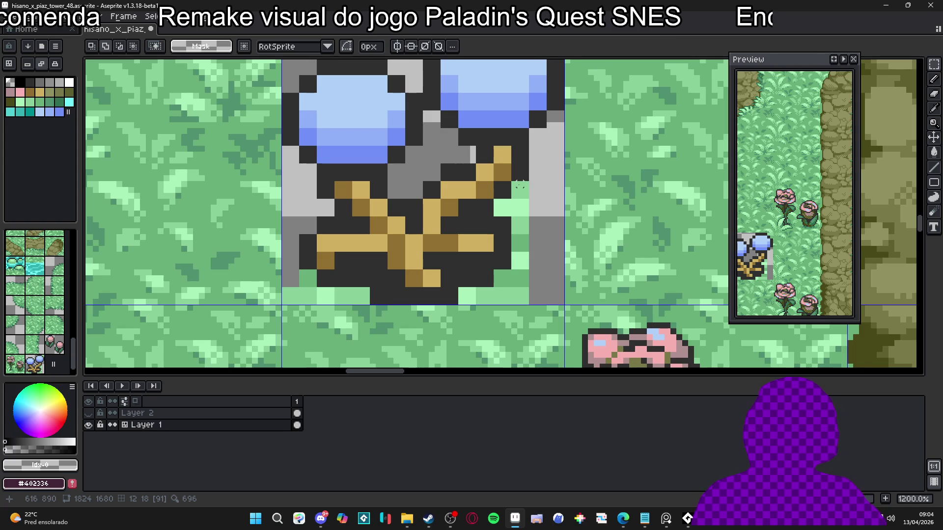
pyautogui.moveTo(516, 181); pyautogui.dragTo(519, 301)
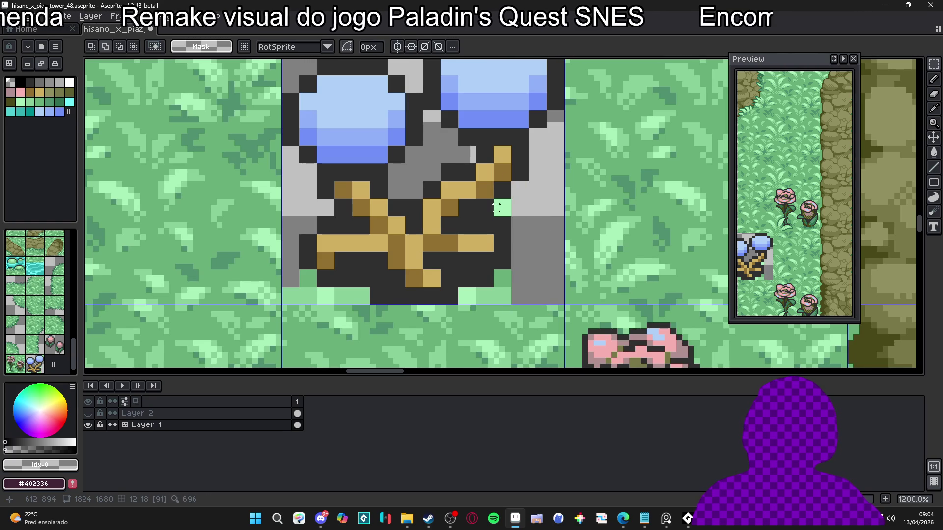
pyautogui.moveTo(498, 205); pyautogui.dragTo(515, 213)
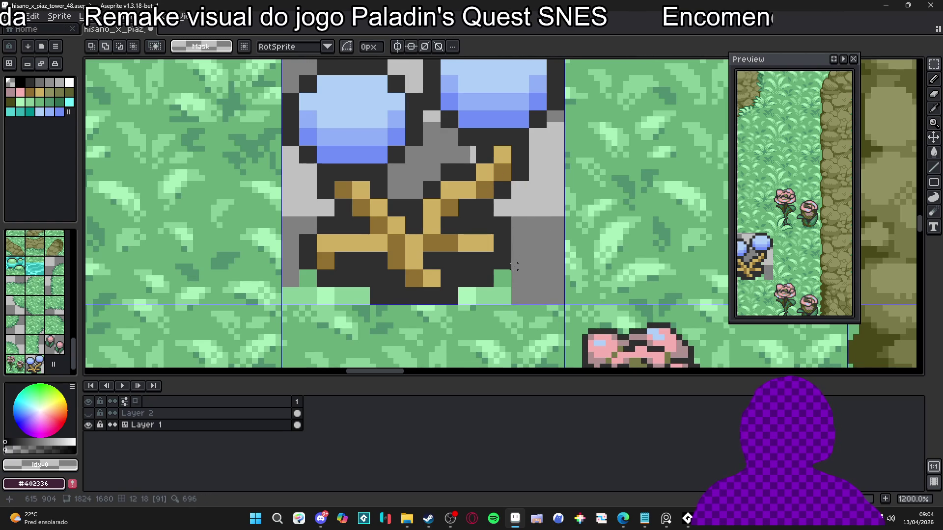
pyautogui.moveTo(503, 271)
pyautogui.mouseDown()
pyautogui.moveTo(496, 301)
pyautogui.moveTo(530, 304)
pyautogui.mouseUp()
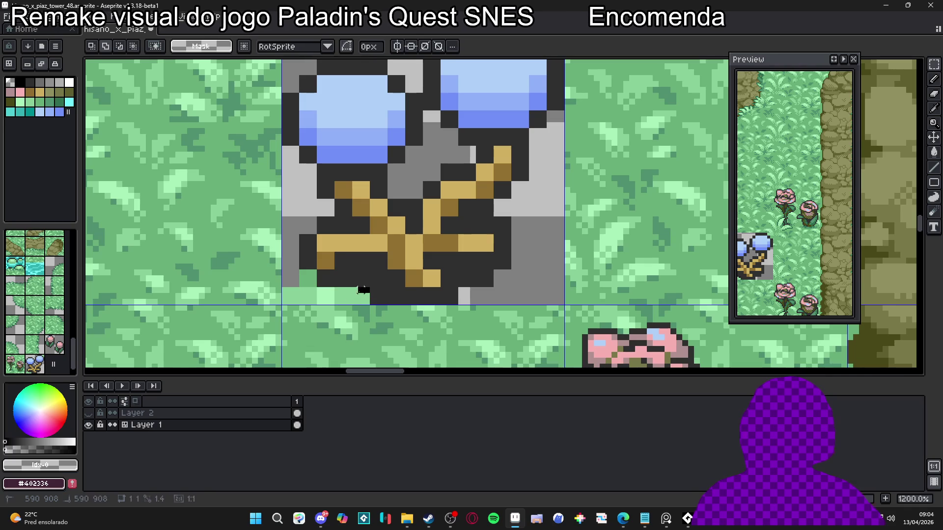
# - Repaint the tile's dark bottom edge, a stray green pixel, and the top-right edge grey
pyautogui.moveTo(369, 296); pyautogui.dragTo(289, 300)
pyautogui.click(308, 278)
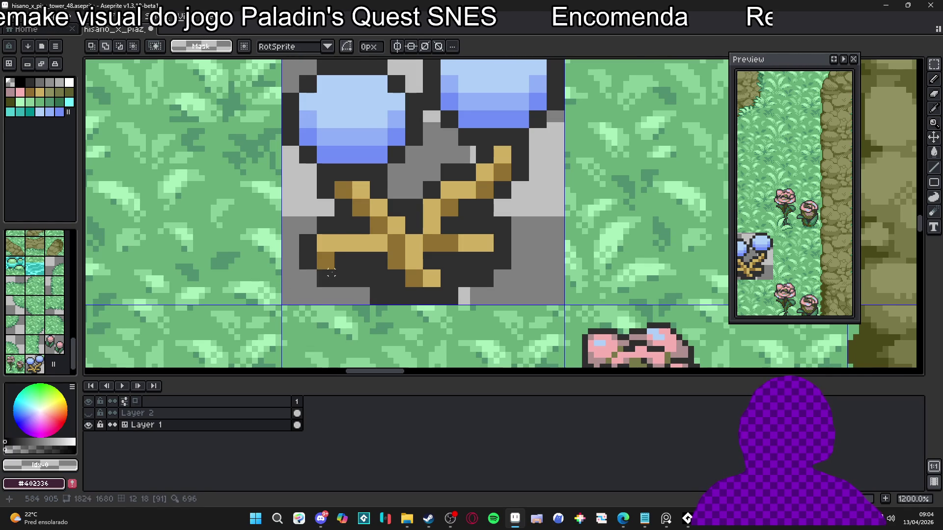
pyautogui.scroll(-6, 364, 258)
pyautogui.scroll(9, 364, 258)
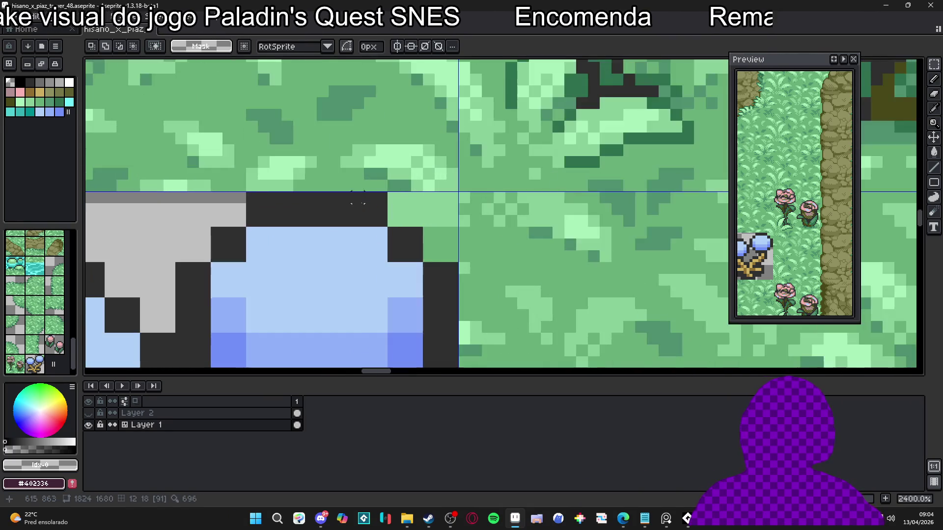
pyautogui.moveTo(399, 197)
pyautogui.mouseDown()
pyautogui.moveTo(454, 223)
pyautogui.moveTo(439, 256)
pyautogui.moveTo(427, 255)
pyautogui.mouseUp()
pyautogui.scroll(-6, 393, 231)
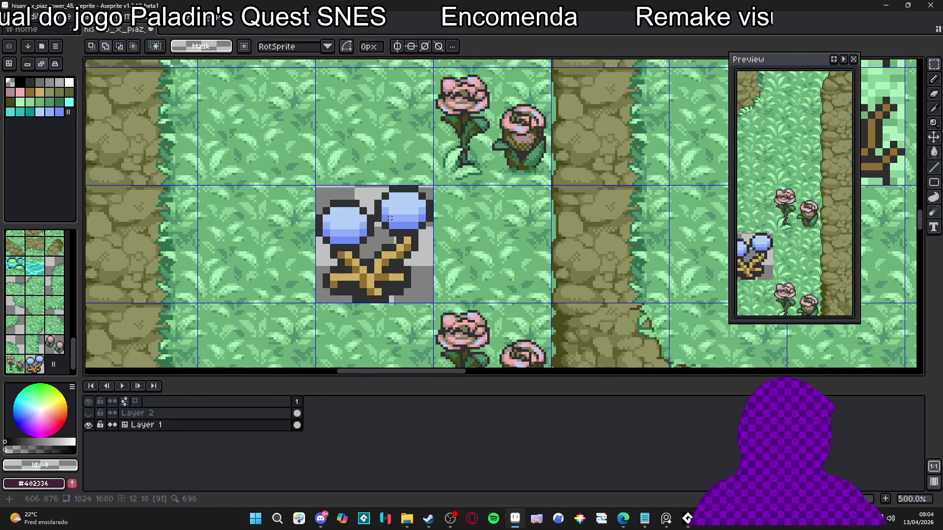
pyautogui.scroll(-2, 378, 221)
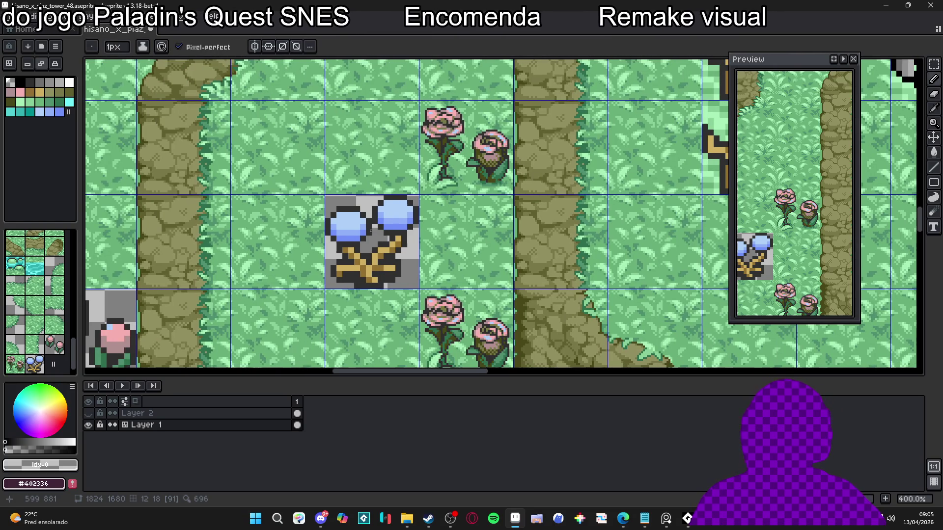
# - Eyedrop the flowers' light blue #b0d0f8, then return from the browser to Aseprite
pyautogui.scroll(6, 385, 230)
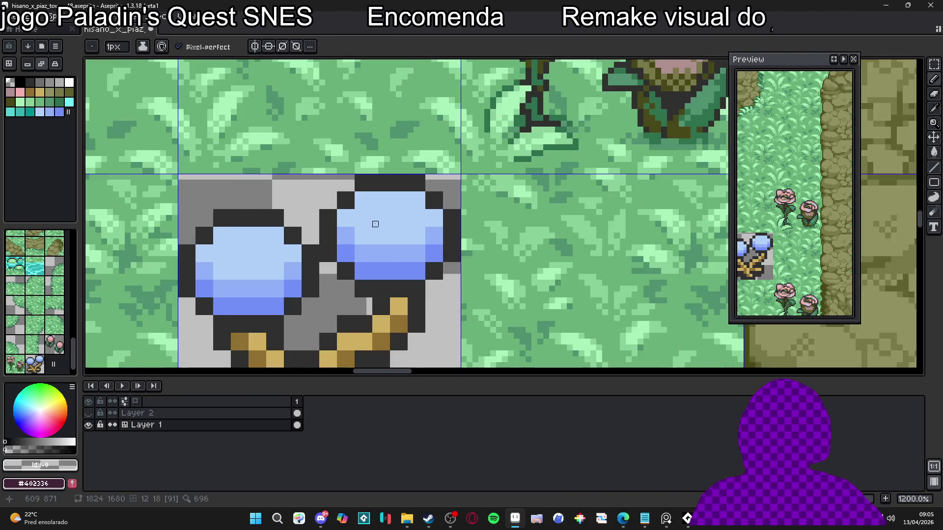
pyautogui.keyDown('alt'); pyautogui.click(399, 221); pyautogui.keyUp('alt')
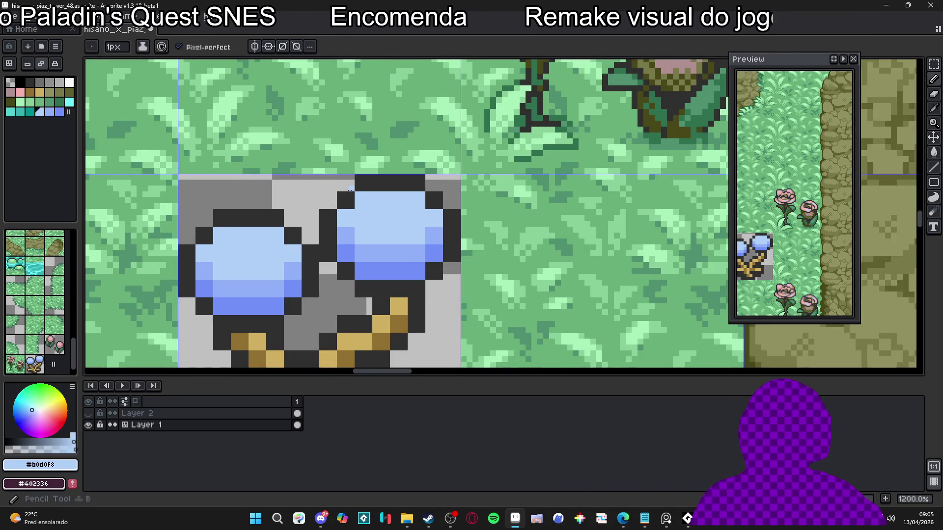
pyautogui.scroll(-5, 364, 197)
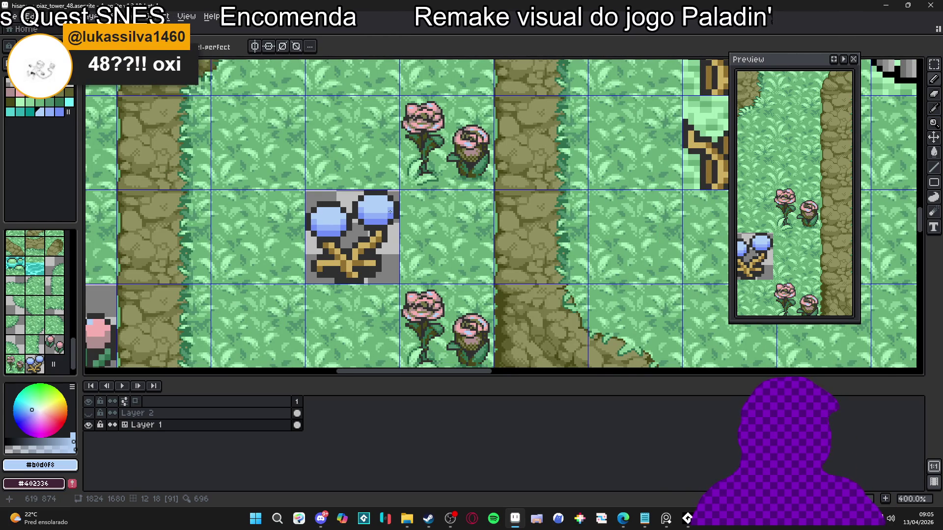
pyautogui.hotkey('alt', 'Tab')
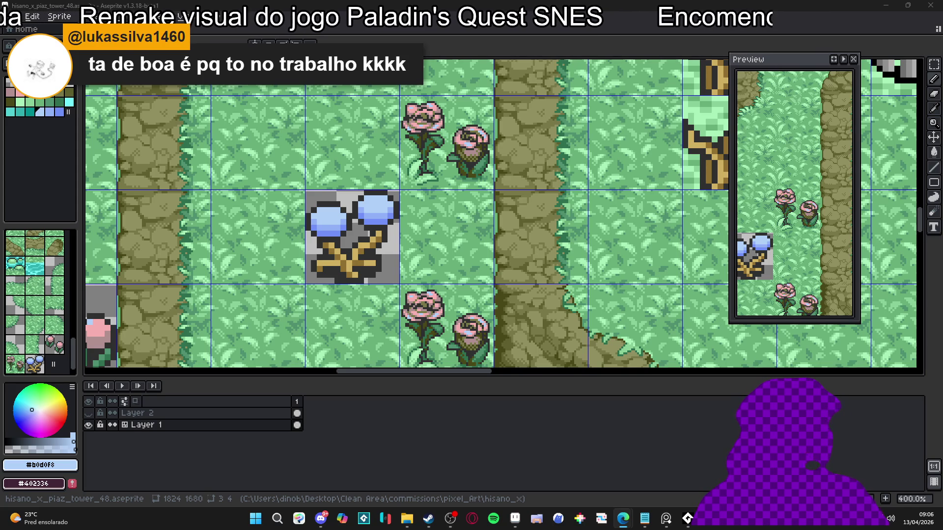
pyautogui.click(665, 518)
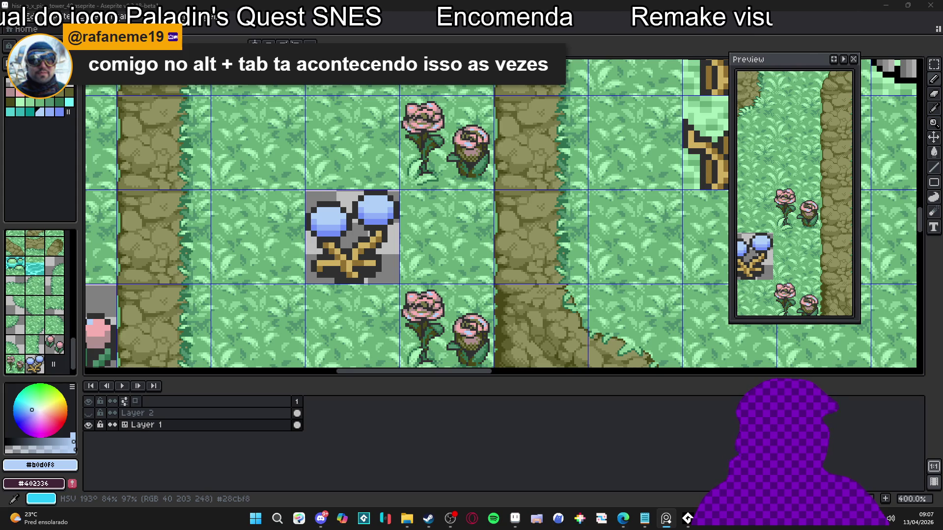
pyautogui.moveTo(379, 211); pyautogui.dragTo(367, 205)
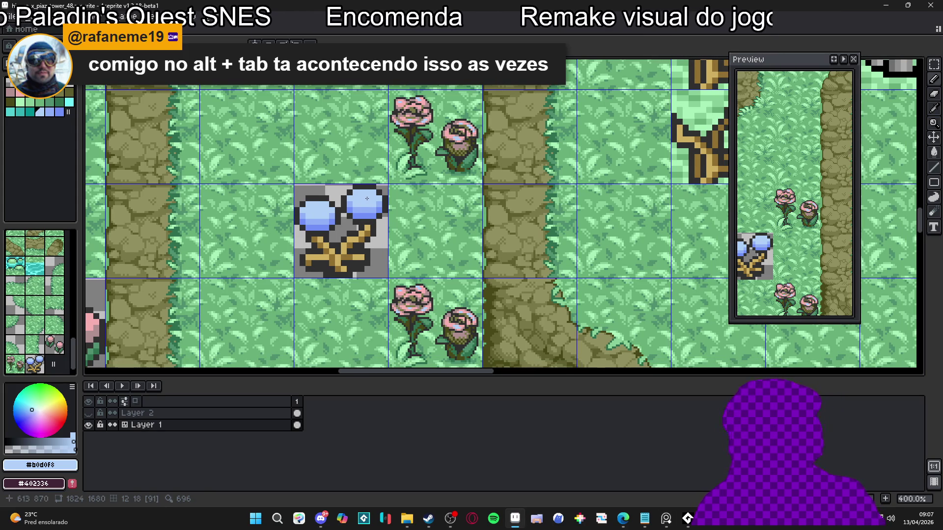
# - Paint over both flowers' darker blue bands and outer edges in light blue #b0d0f8
pyautogui.scroll(5, 367, 198)
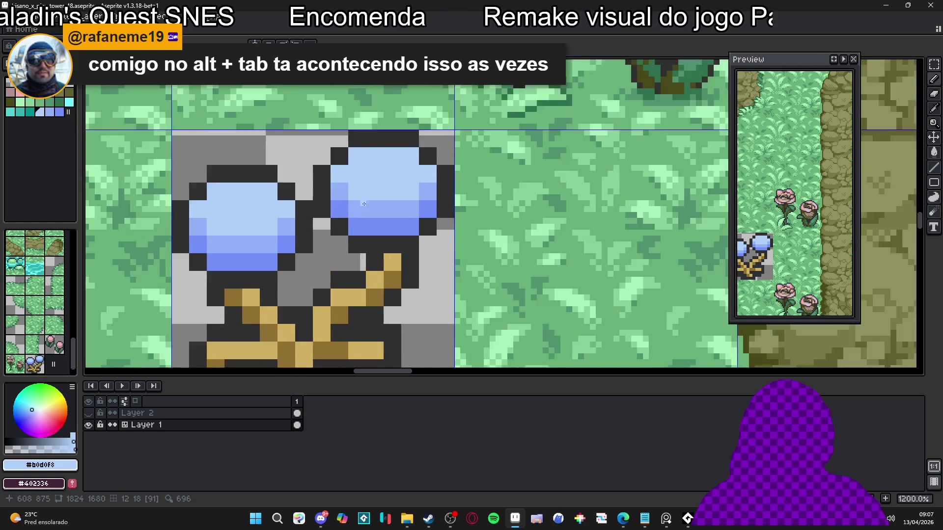
pyautogui.moveTo(342, 185)
pyautogui.mouseDown()
pyautogui.moveTo(339, 167)
pyautogui.moveTo(317, 187)
pyautogui.moveTo(326, 255)
pyautogui.moveTo(344, 241)
pyautogui.moveTo(319, 216)
pyautogui.mouseUp()
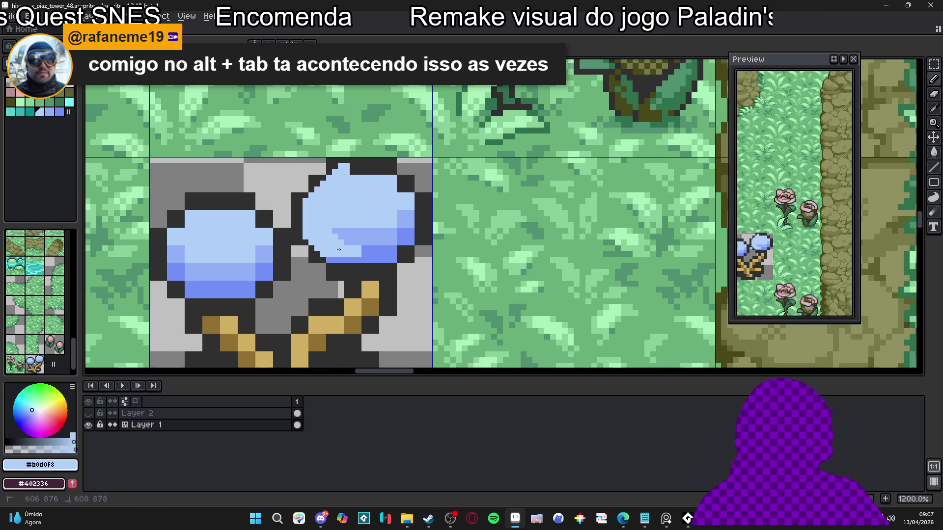
pyautogui.moveTo(341, 255)
pyautogui.mouseDown()
pyautogui.moveTo(385, 254)
pyautogui.moveTo(368, 248)
pyautogui.moveTo(343, 262)
pyautogui.moveTo(372, 270)
pyautogui.moveTo(400, 236)
pyautogui.moveTo(400, 250)
pyautogui.moveTo(398, 191)
pyautogui.moveTo(378, 210)
pyautogui.moveTo(414, 222)
pyautogui.moveTo(395, 189)
pyautogui.moveTo(423, 204)
pyautogui.mouseUp()
pyautogui.moveTo(419, 250)
pyautogui.mouseDown()
pyautogui.moveTo(368, 260)
pyautogui.moveTo(412, 263)
pyautogui.mouseUp()
pyautogui.moveTo(306, 278); pyautogui.dragTo(325, 267)
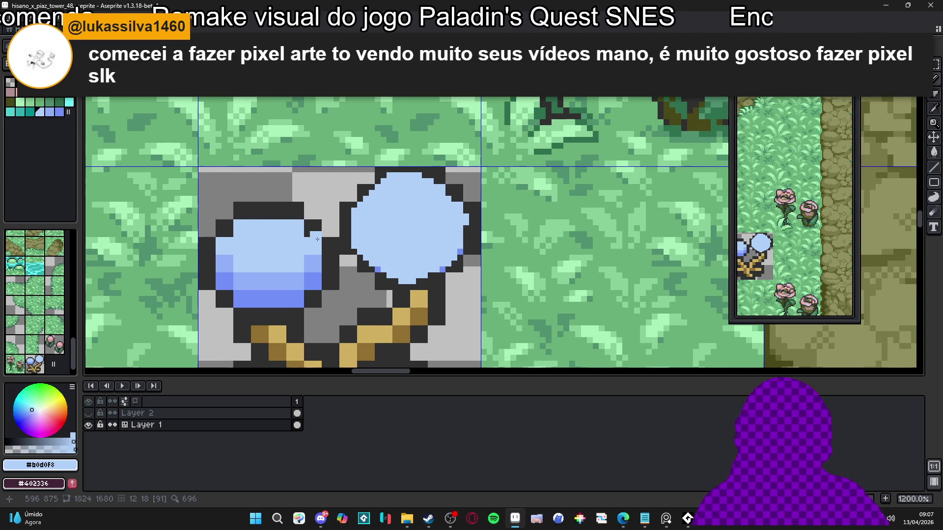
pyautogui.moveTo(298, 217); pyautogui.dragTo(257, 216)
pyautogui.moveTo(222, 266)
pyautogui.mouseDown()
pyautogui.moveTo(243, 307)
pyautogui.moveTo(288, 311)
pyautogui.moveTo(324, 272)
pyautogui.moveTo(293, 306)
pyautogui.moveTo(314, 258)
pyautogui.moveTo(294, 287)
pyautogui.moveTo(270, 299)
pyautogui.moveTo(278, 275)
pyautogui.moveTo(221, 285)
pyautogui.mouseUp()
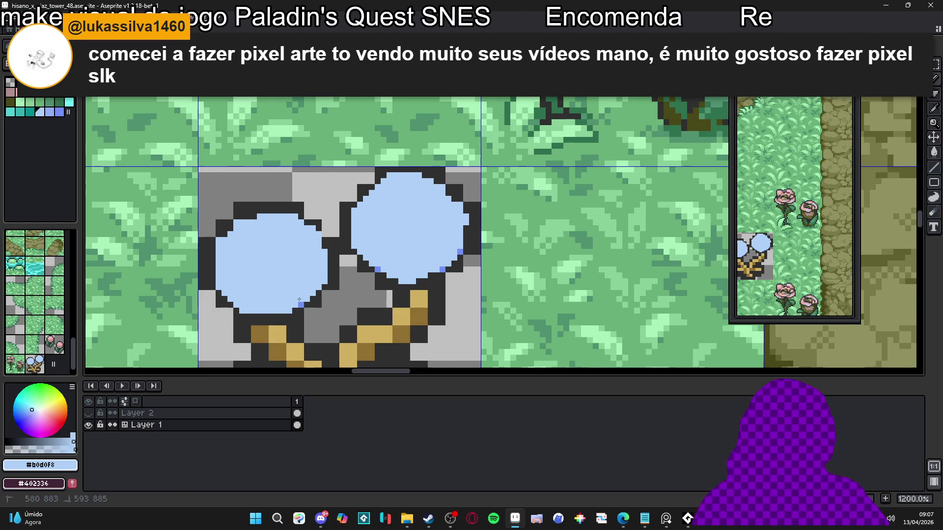
pyautogui.moveTo(299, 300); pyautogui.dragTo(284, 315)
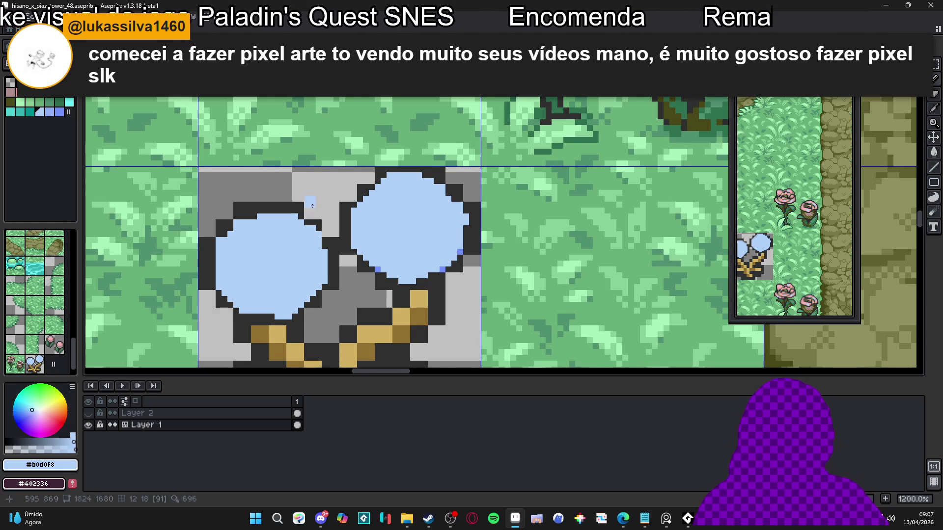
# - Turn the outlines above, between, and right of the flowers grey
pyautogui.moveTo(302, 208)
pyautogui.mouseDown()
pyautogui.moveTo(236, 209)
pyautogui.moveTo(220, 221)
pyautogui.moveTo(204, 260)
pyautogui.moveTo(207, 297)
pyautogui.moveTo(221, 309)
pyautogui.mouseUp()
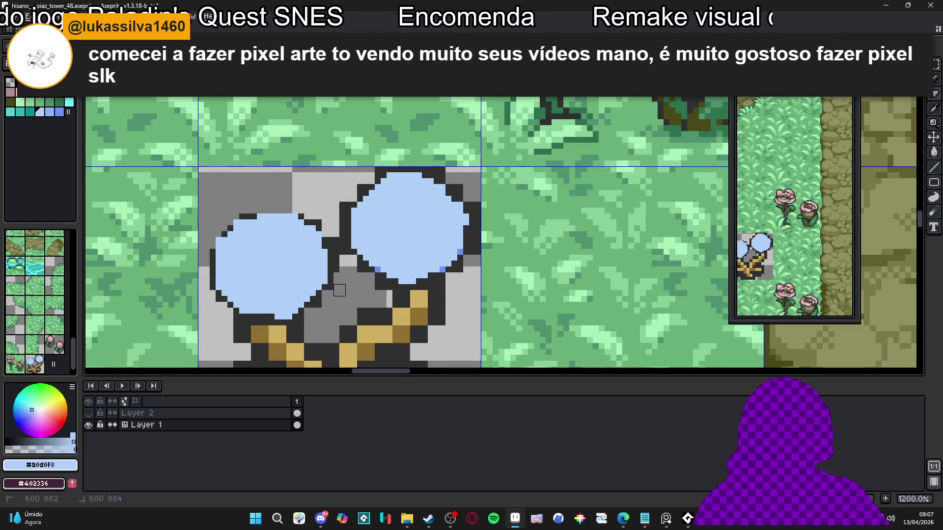
pyautogui.moveTo(338, 290)
pyautogui.mouseDown()
pyautogui.moveTo(319, 312)
pyautogui.moveTo(345, 254)
pyautogui.moveTo(336, 194)
pyautogui.moveTo(348, 188)
pyautogui.moveTo(333, 208)
pyautogui.mouseUp()
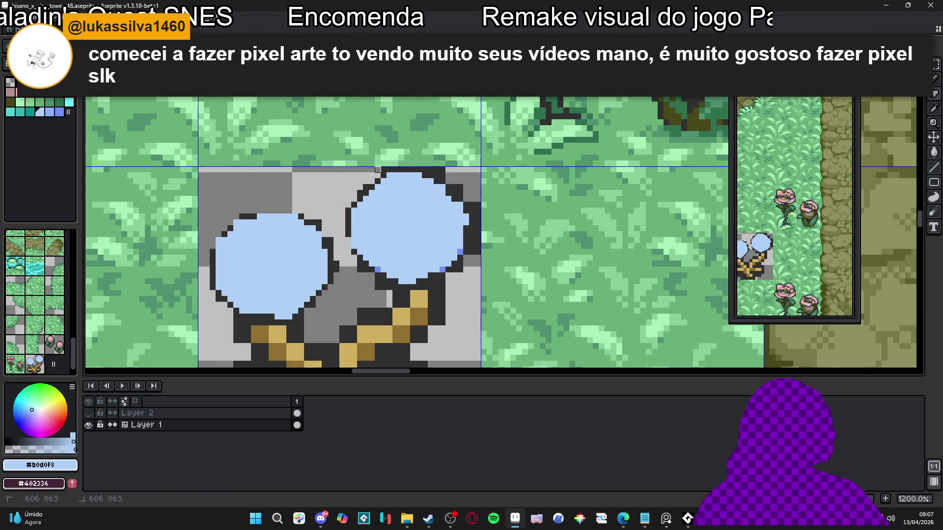
pyautogui.scroll(-1, 425, 219)
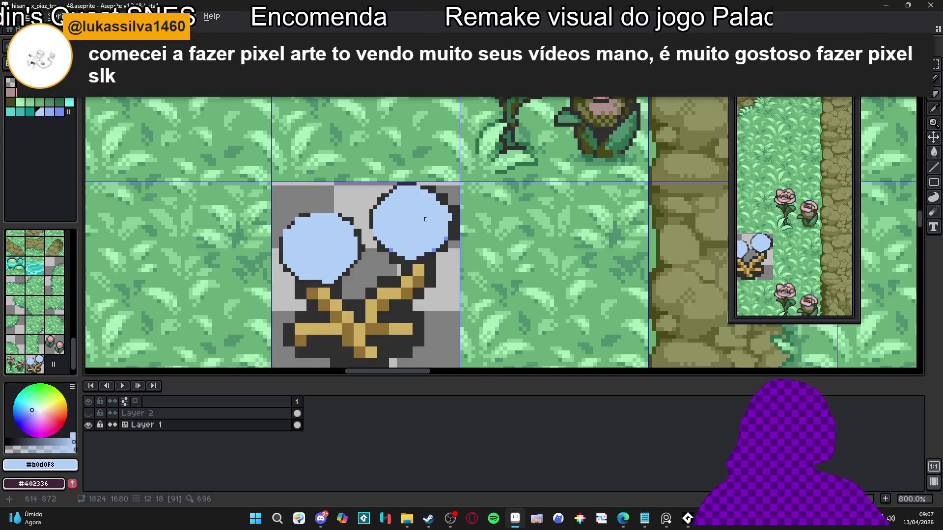
pyautogui.scroll(3, 425, 219)
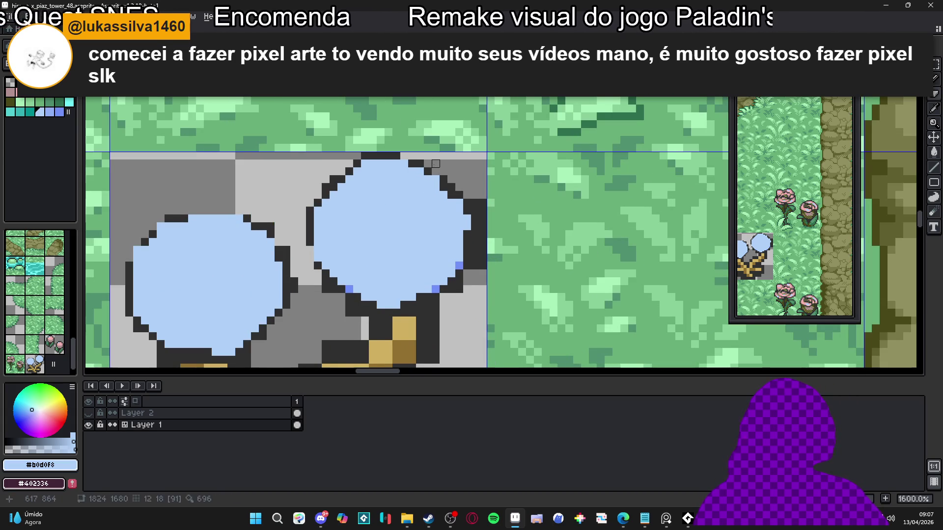
pyautogui.moveTo(482, 203); pyautogui.dragTo(482, 270)
pyautogui.scroll(-3, 418, 211)
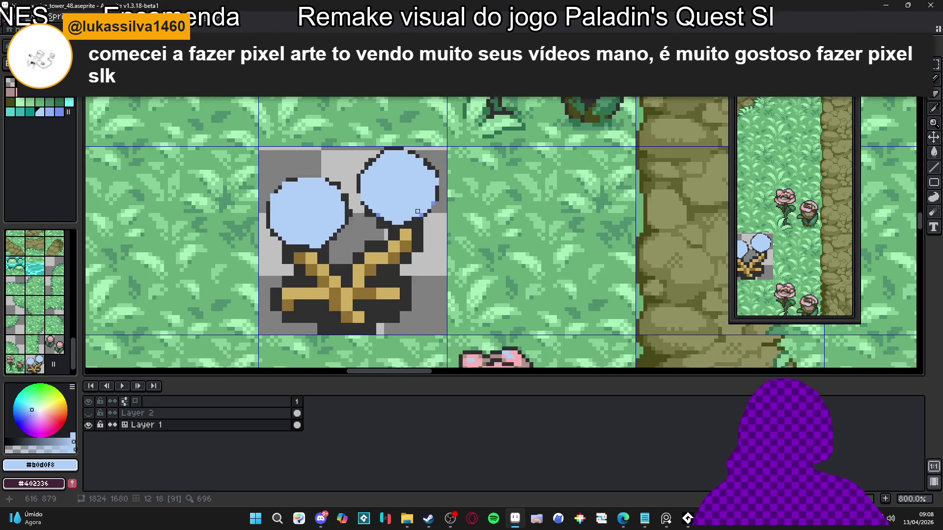
pyautogui.scroll(-1, 417, 211)
pyautogui.scroll(1, 387, 216)
pyautogui.scroll(2, 367, 223)
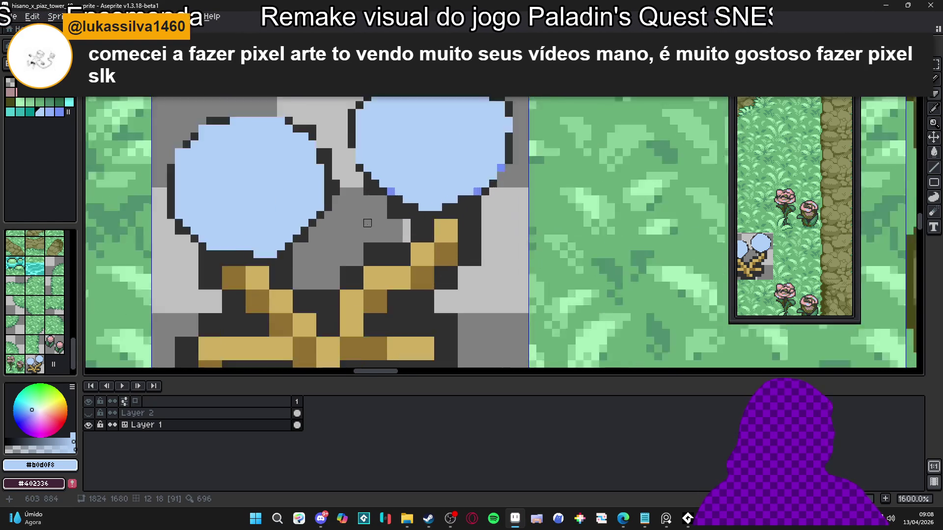
pyautogui.scroll(2, 367, 223)
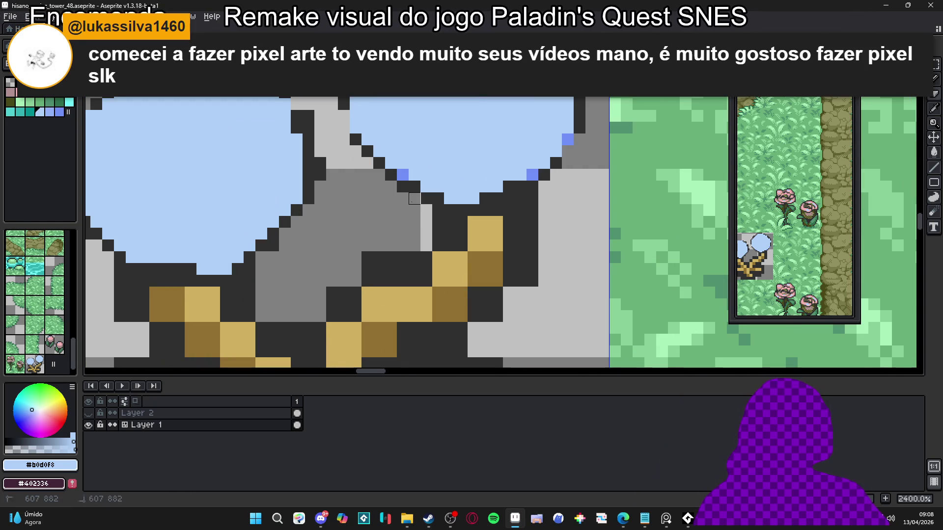
pyautogui.scroll(-5, 414, 198)
pyautogui.scroll(2, 386, 211)
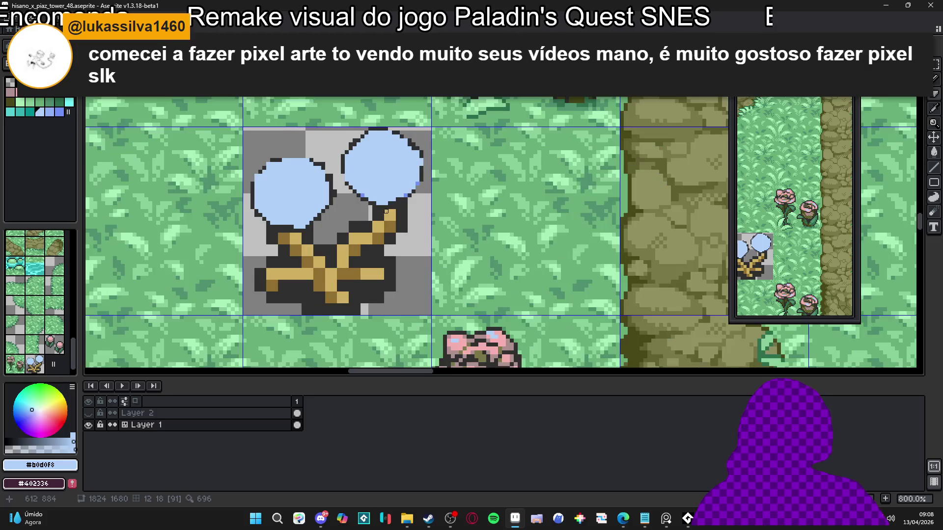
pyautogui.scroll(2, 386, 212)
pyautogui.scroll(-3, 386, 212)
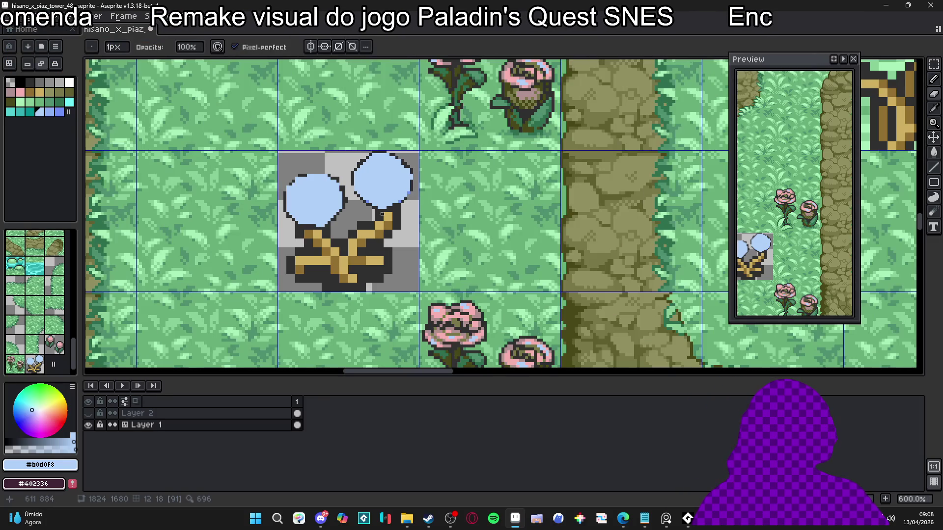
pyautogui.scroll(4, 382, 214)
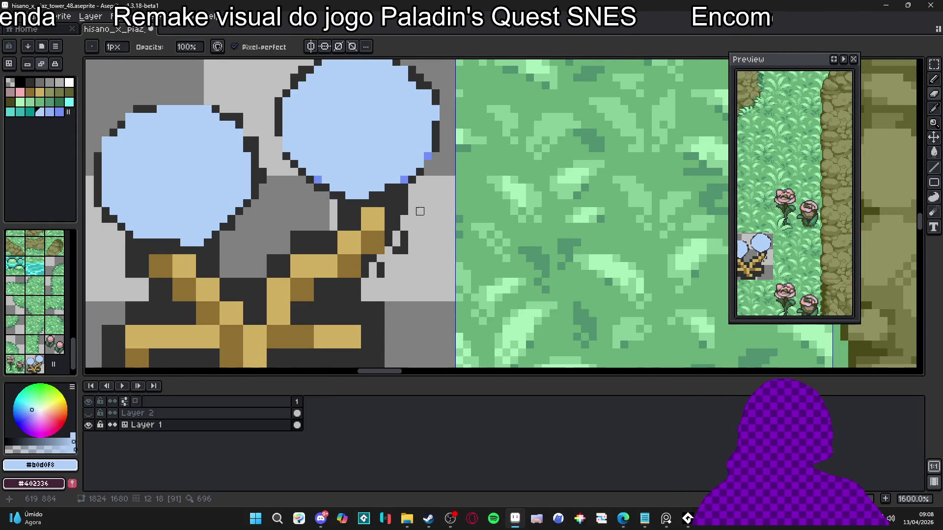
# - Erase dark pixels beside the stem and redraw the branch with dark brown and light-tan pixels
pyautogui.click(380, 270)
pyautogui.click(404, 243)
pyautogui.moveTo(366, 290)
pyautogui.mouseDown()
pyautogui.moveTo(345, 297)
pyautogui.moveTo(363, 272)
pyautogui.moveTo(326, 280)
pyautogui.mouseUp()
pyautogui.press('b')
pyautogui.keyDown('alt'); pyautogui.click(374, 244); pyautogui.keyUp('alt')
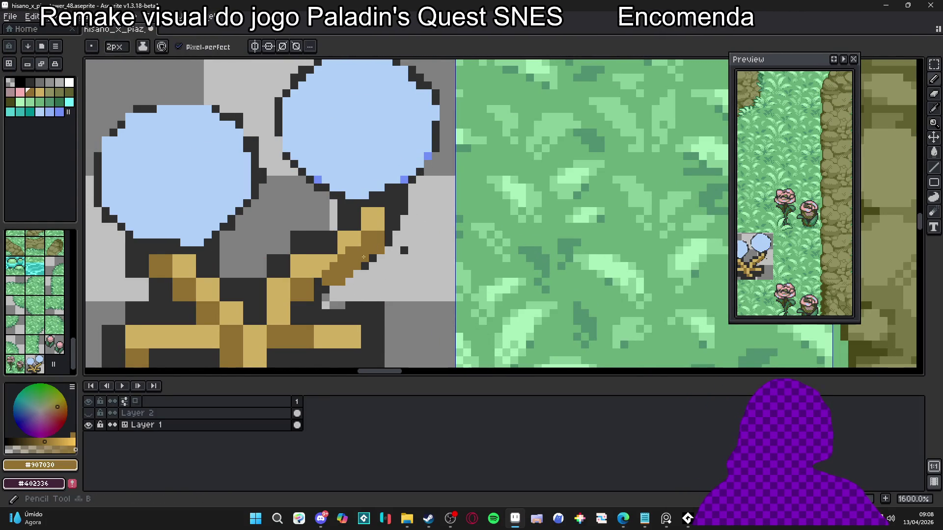
pyautogui.click(318, 294)
pyautogui.keyDown('alt'); pyautogui.click(373, 219); pyautogui.keyUp('alt')
pyautogui.moveTo(365, 231); pyautogui.dragTo(279, 315)
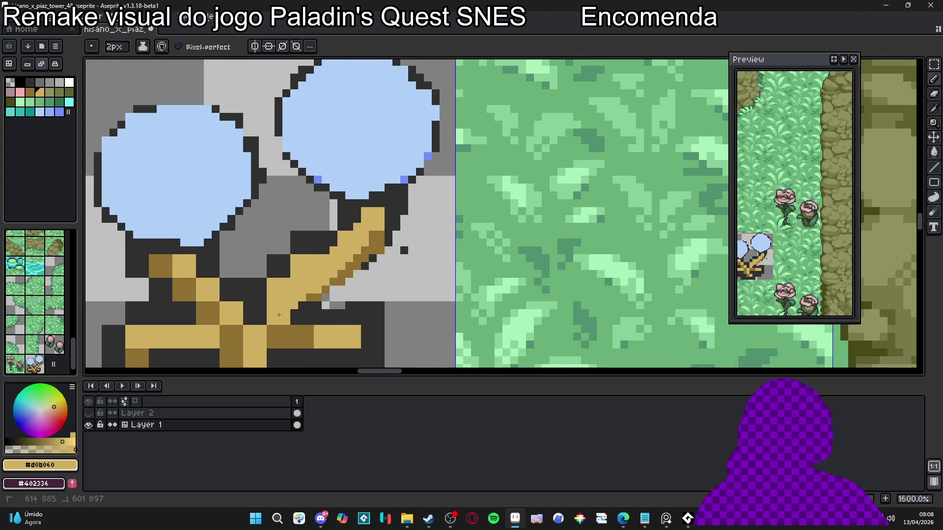
# - Paint over the blue flower's diagonal stem in light grey
pyautogui.scroll(-5, 345, 239)
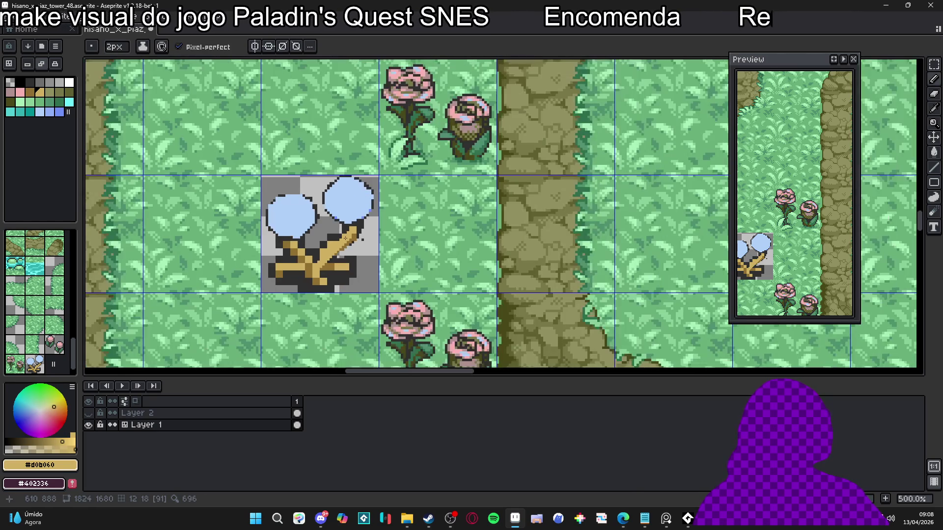
pyautogui.scroll(2, 346, 239)
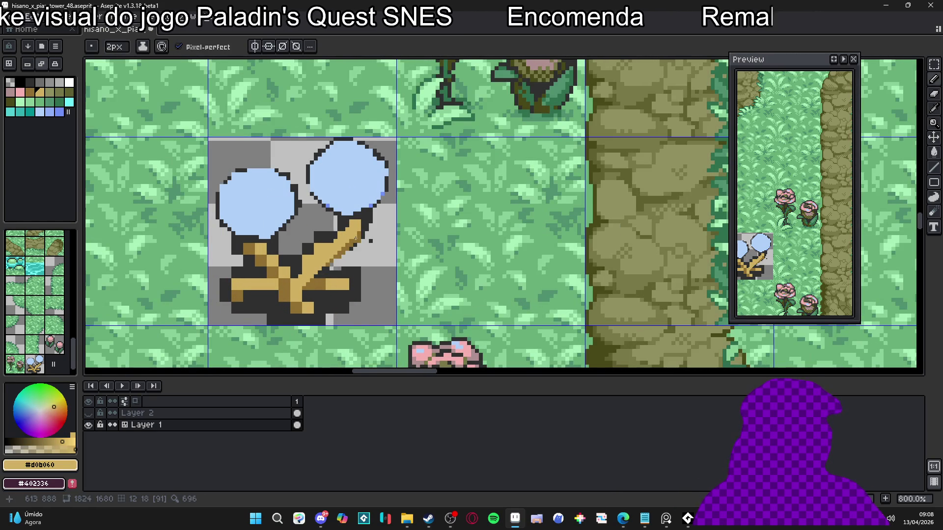
pyautogui.scroll(-6, 358, 237)
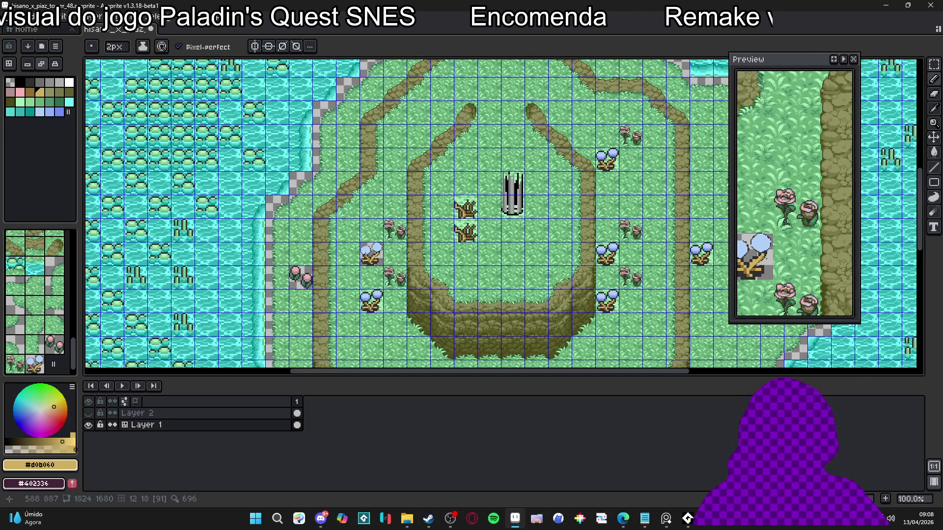
pyautogui.scroll(3, 374, 252)
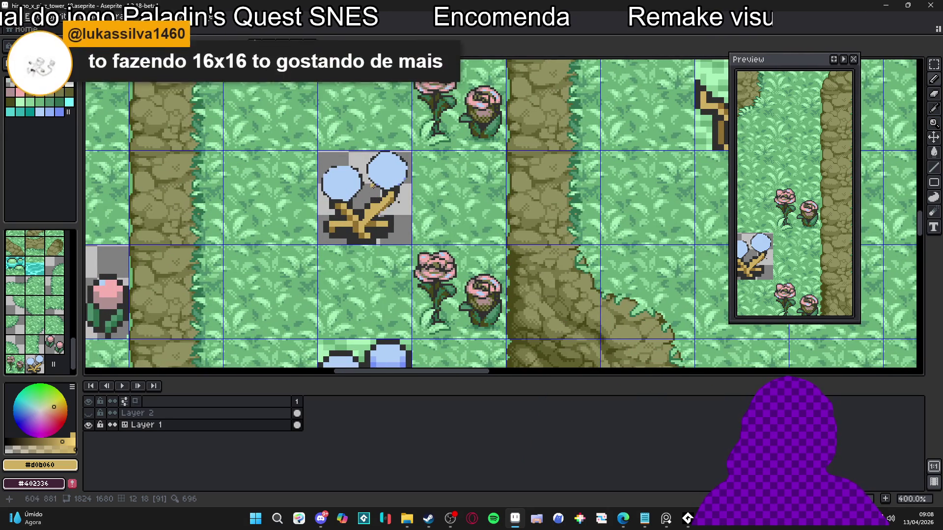
pyautogui.scroll(3, 374, 187)
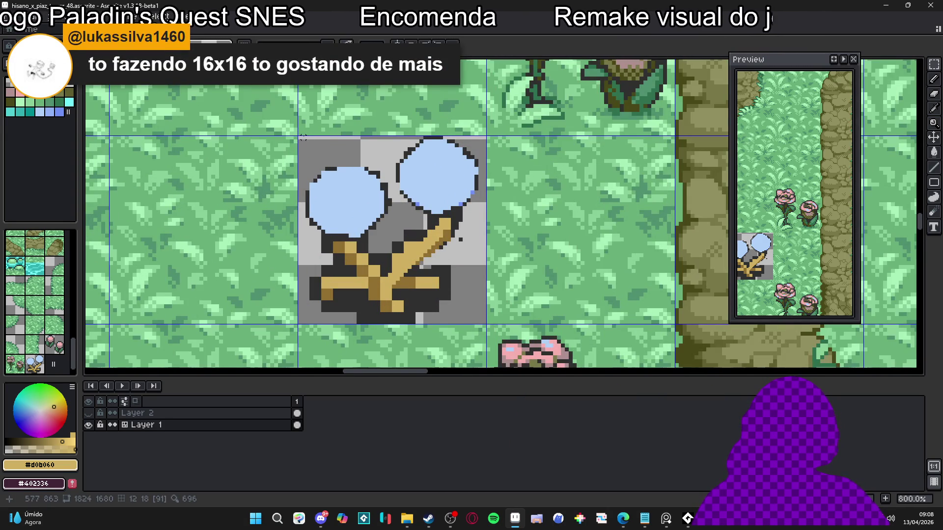
pyautogui.scroll(3, 444, 201)
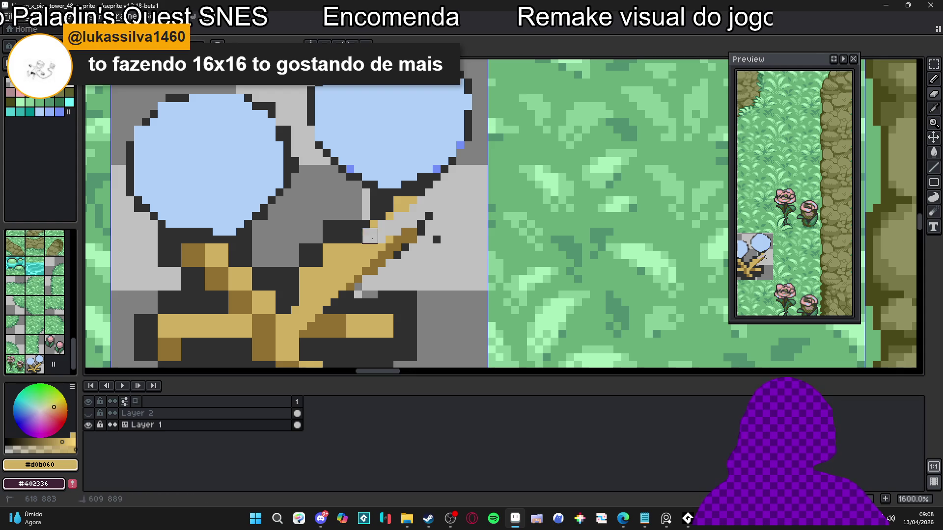
pyautogui.moveTo(413, 244); pyautogui.dragTo(339, 235)
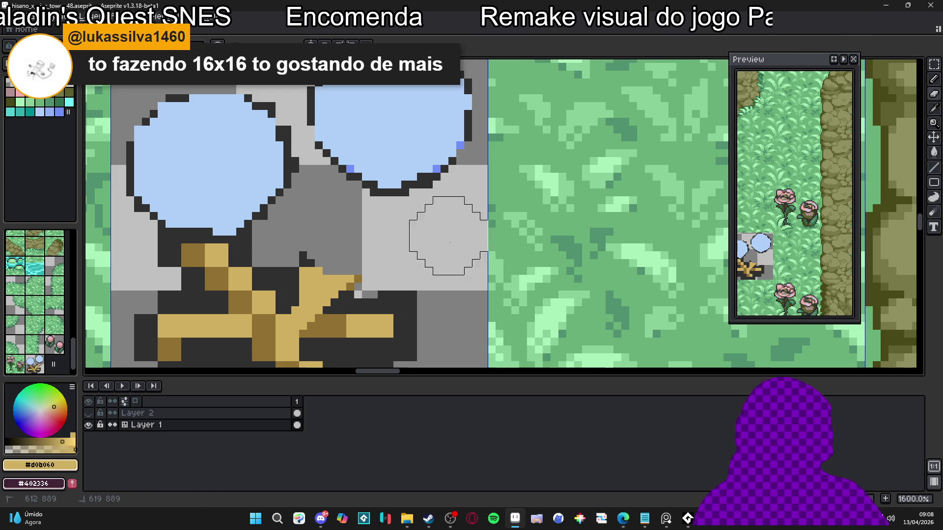
# - Cover the remaining stem in grey, erase the dark and gold base, and zoom out
pyautogui.moveTo(449, 236)
pyautogui.mouseDown()
pyautogui.moveTo(368, 211)
pyautogui.moveTo(314, 211)
pyautogui.moveTo(273, 189)
pyautogui.moveTo(248, 214)
pyautogui.moveTo(178, 207)
pyautogui.mouseUp()
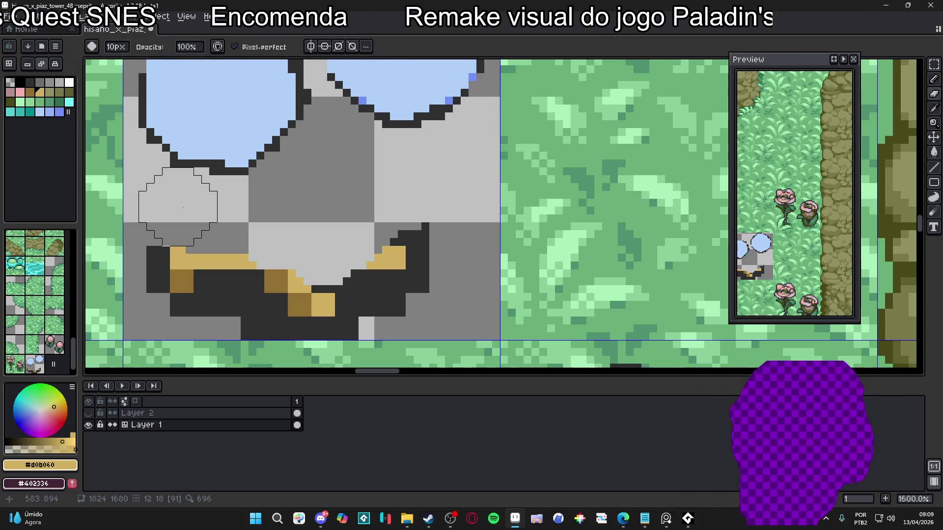
pyautogui.scroll(-4, 420, 238)
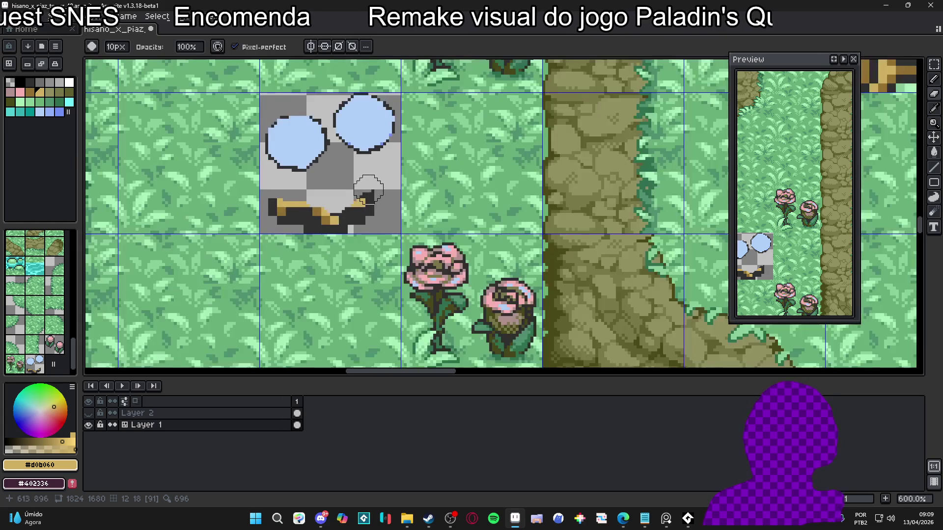
pyautogui.moveTo(420, 238)
pyautogui.mouseDown()
pyautogui.moveTo(402, 256)
pyautogui.moveTo(319, 249)
pyautogui.mouseUp()
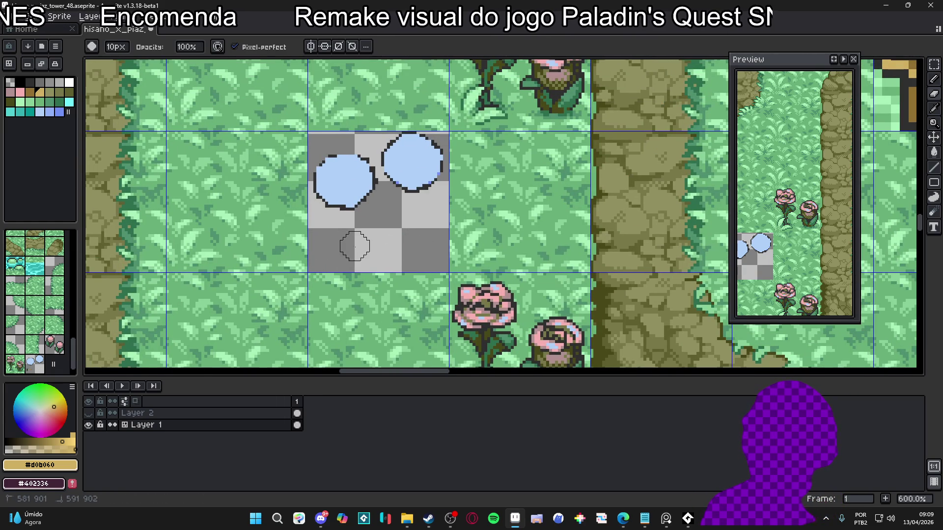
pyautogui.scroll(-2, 378, 250)
pyautogui.scroll(-2, 424, 270)
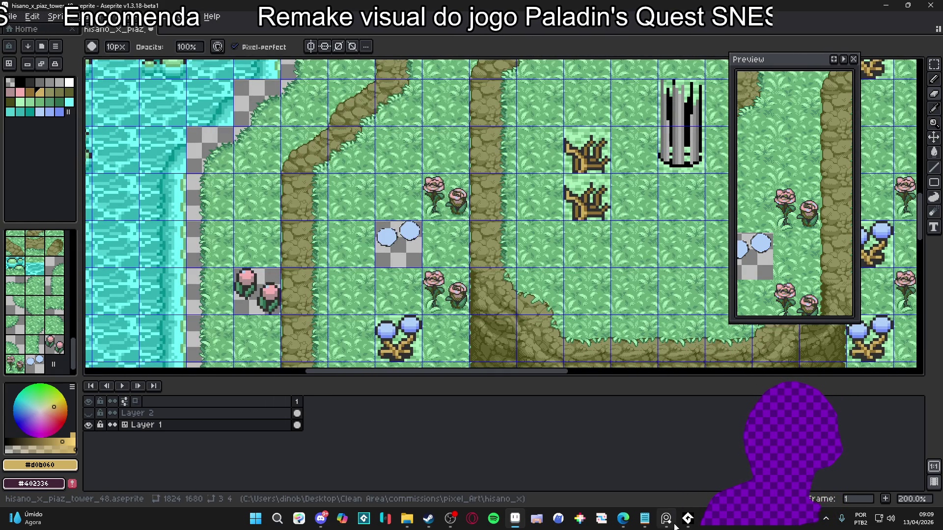
pyautogui.moveTo(675, 526)
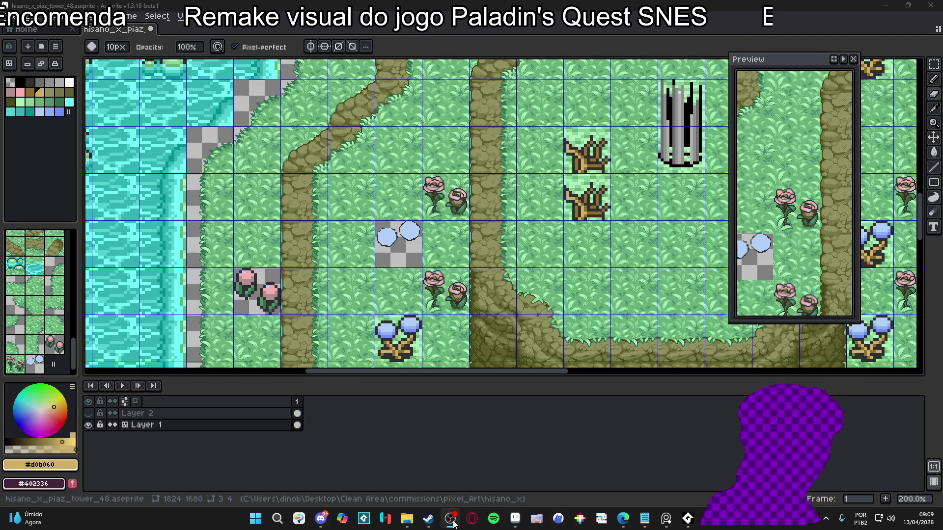
# - Select the two blue puffballs with a rectangular marquee and move them down in the tile
pyautogui.scroll(3, 443, 256)
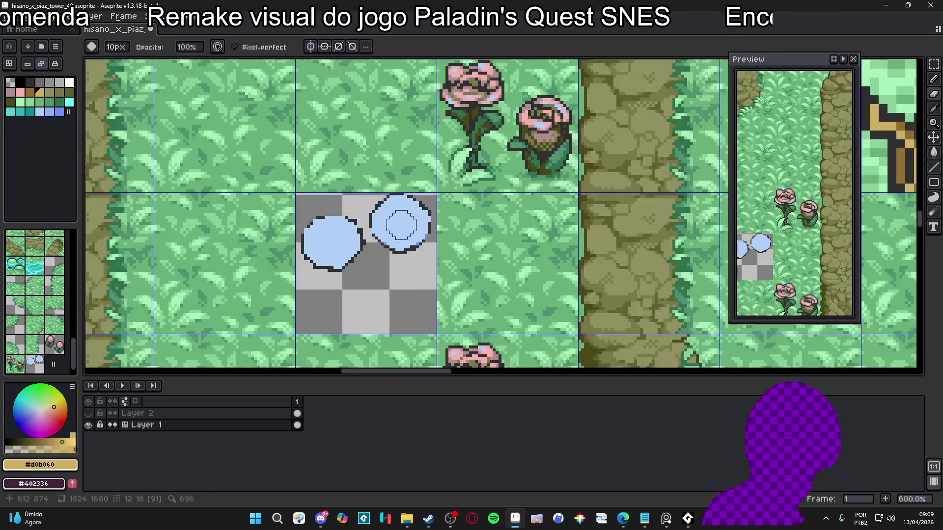
pyautogui.press('m')
pyautogui.scroll(2, 416, 215)
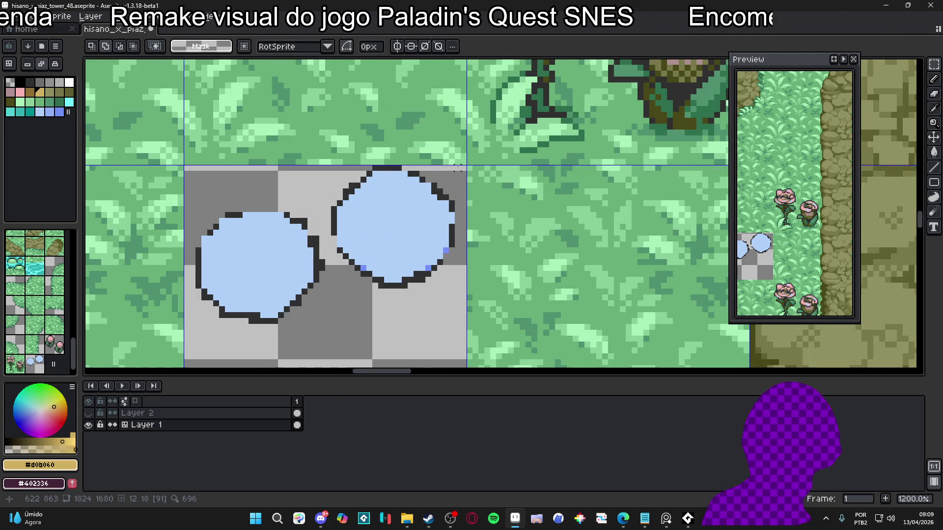
pyautogui.moveTo(463, 168)
pyautogui.mouseDown()
pyautogui.moveTo(190, 366)
pyautogui.moveTo(229, 280)
pyautogui.moveTo(221, 106)
pyautogui.moveTo(212, 97)
pyautogui.mouseUp()
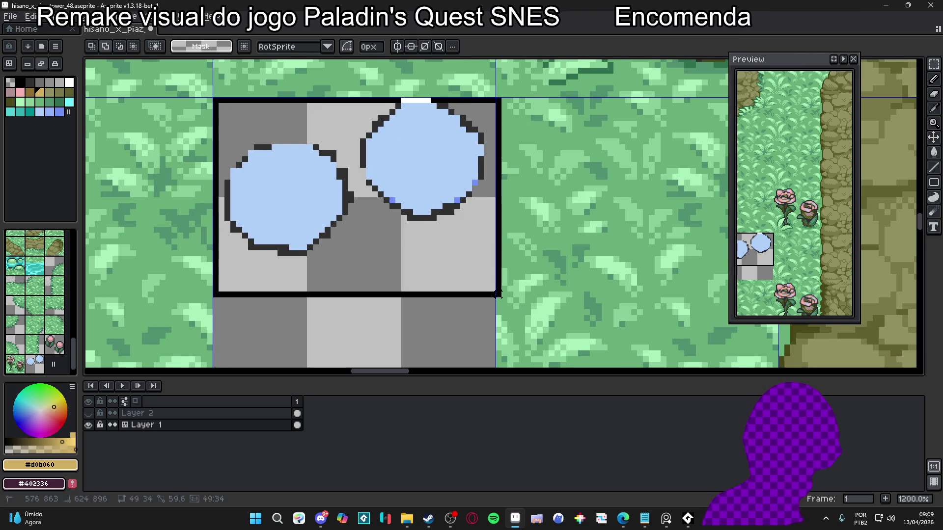
pyautogui.moveTo(431, 223); pyautogui.dragTo(431, 256)
pyautogui.scroll(-3, 431, 256)
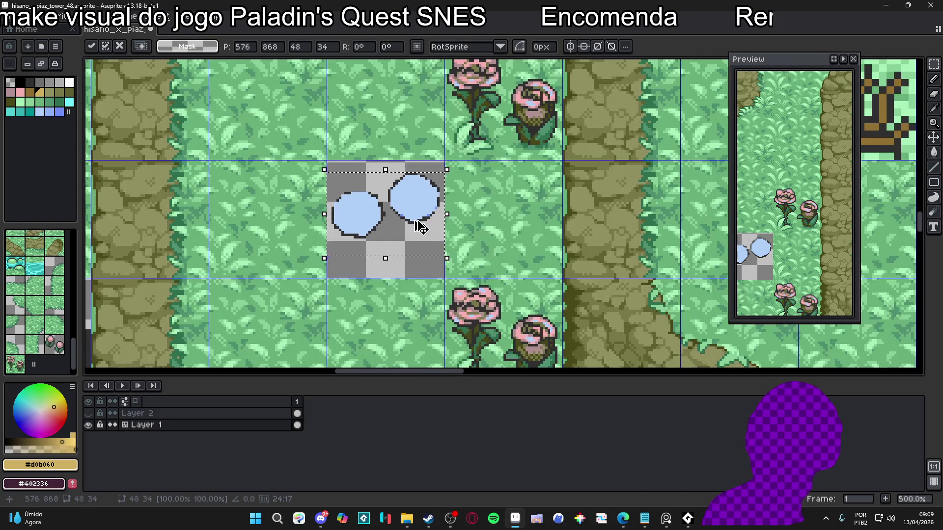
pyautogui.press('b')
# - Recolour a stray outline pixel light blue, then set a 1px dark-outline pencil
pyautogui.scroll(1, 416, 215)
pyautogui.scroll(2, 333, 238)
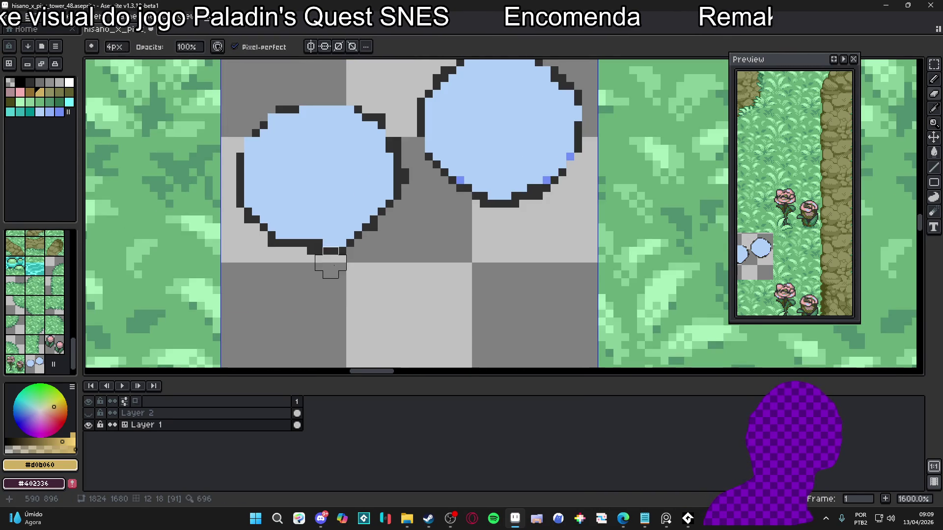
pyautogui.keyDown('alt'); pyautogui.click(326, 251); pyautogui.keyUp('alt')
pyautogui.click(325, 248)
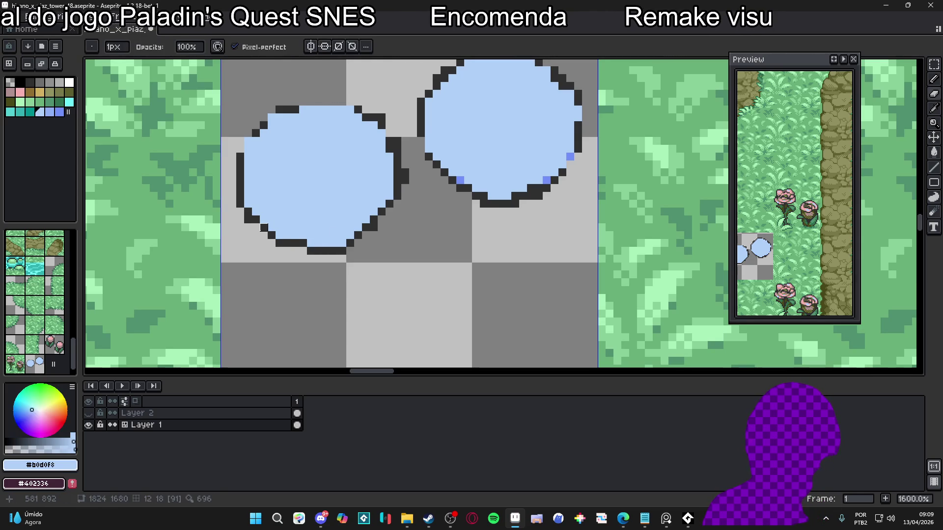
pyautogui.scroll(-4, 243, 216)
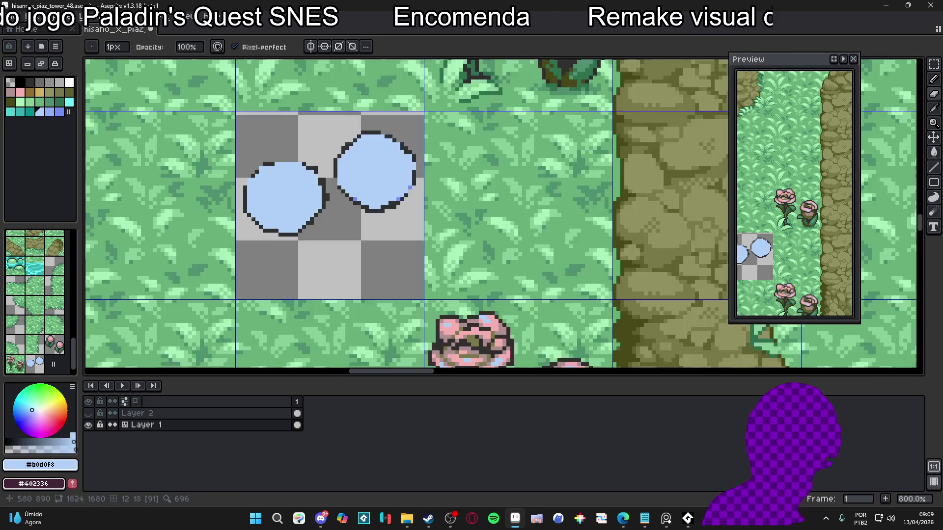
pyautogui.scroll(6, 246, 211)
pyautogui.keyDown('alt'); pyautogui.click(248, 206); pyautogui.keyUp('alt')
pyautogui.press('-')
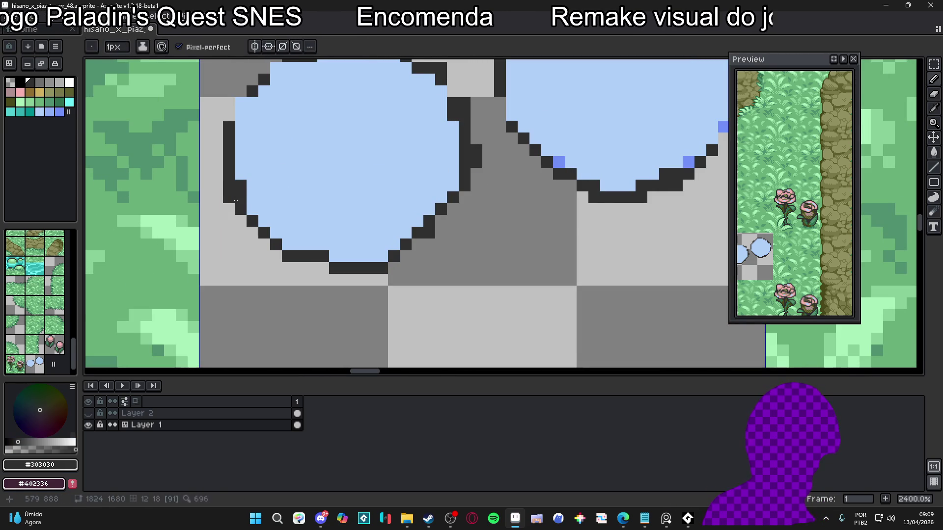
# - Redraw the left puffball's upper-left stair-step outline and give it a flat dark top edge
pyautogui.moveTo(241, 162); pyautogui.dragTo(219, 292)
pyautogui.click(212, 288)
pyautogui.keyDown('alt'); pyautogui.click(229, 290); pyautogui.keyUp('alt')
pyautogui.click(224, 288)
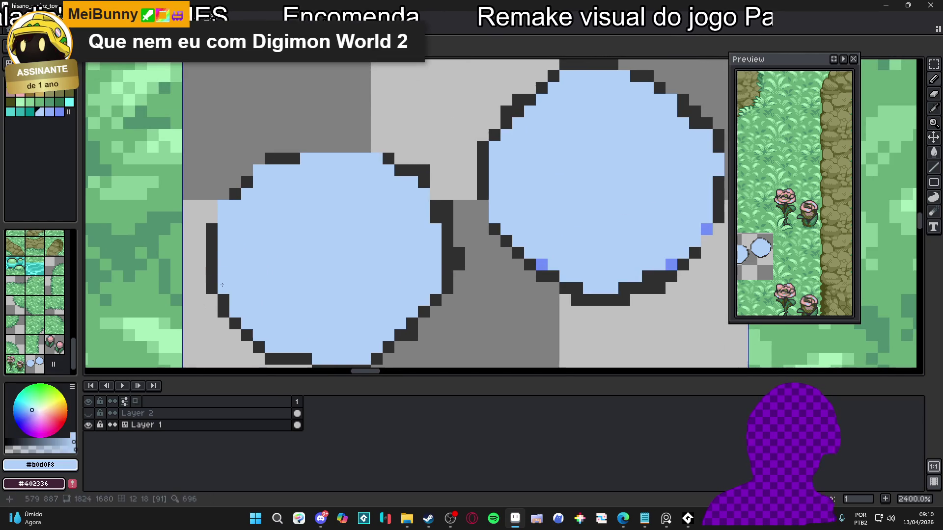
pyautogui.keyDown('alt'); pyautogui.click(212, 229); pyautogui.keyUp('alt')
pyautogui.click(224, 217)
pyautogui.moveTo(222, 210); pyautogui.dragTo(224, 195)
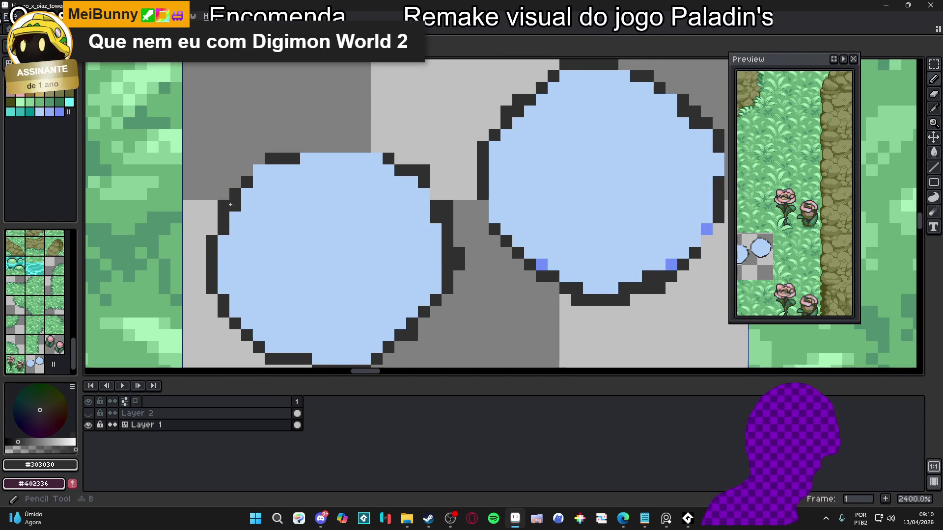
pyautogui.keyDown('alt'); pyautogui.click(236, 211); pyautogui.keyUp('alt')
pyautogui.click(224, 205)
pyautogui.keyDown('alt'); pyautogui.click(223, 218); pyautogui.keyUp('alt')
pyautogui.click(259, 171)
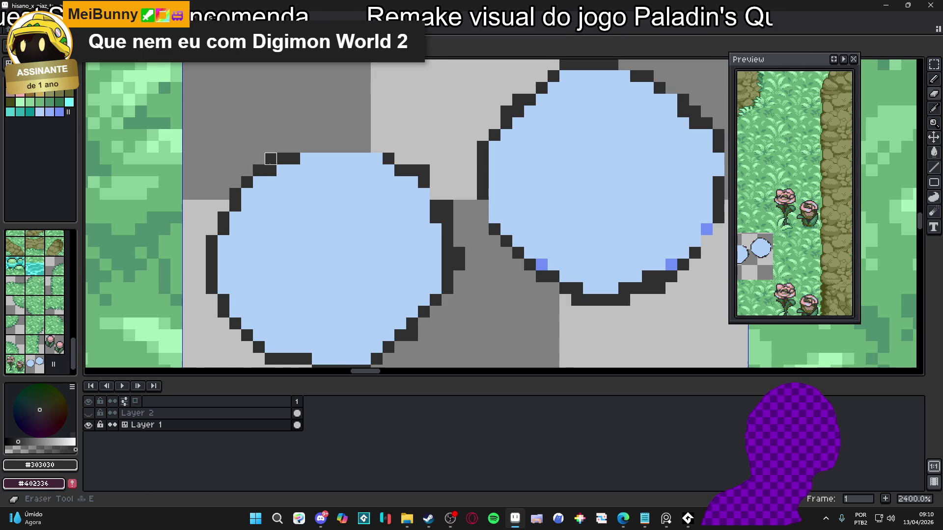
pyautogui.moveTo(300, 158); pyautogui.dragTo(393, 162)
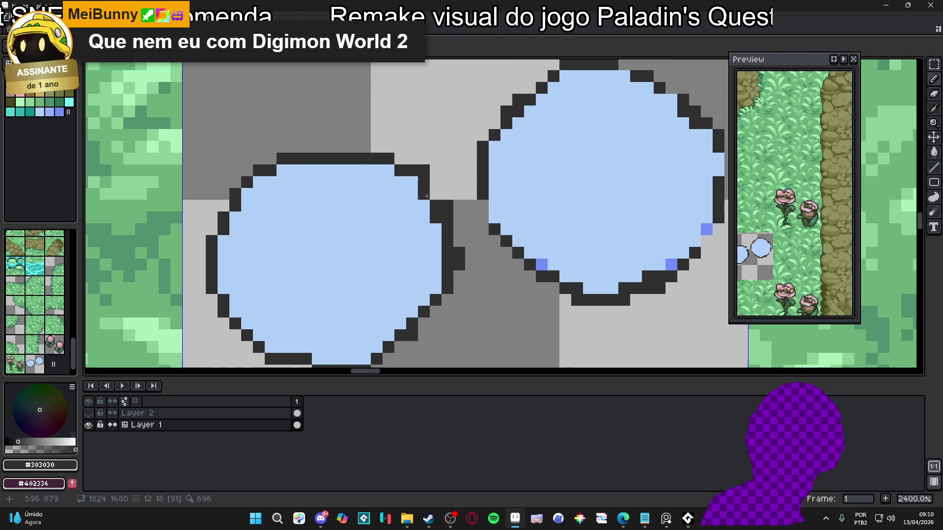
# - Erase the stray dark pixels and bump beside the left puffball's right and lower-right side
pyautogui.click(424, 182)
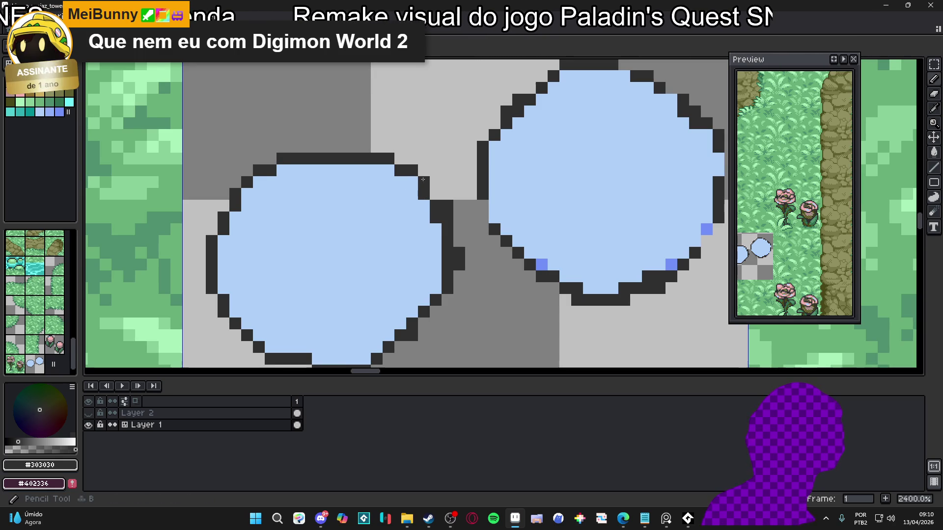
pyautogui.press('e')
pyautogui.click(448, 218)
pyautogui.moveTo(437, 207); pyautogui.dragTo(431, 184)
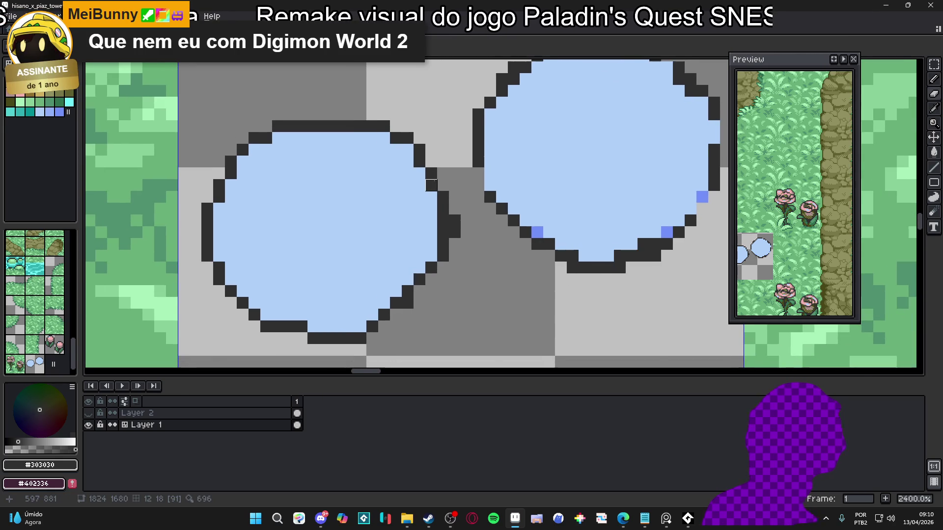
pyautogui.moveTo(454, 219)
pyautogui.mouseDown()
pyautogui.moveTo(455, 256)
pyautogui.moveTo(443, 256)
pyautogui.mouseUp()
pyautogui.click(407, 303)
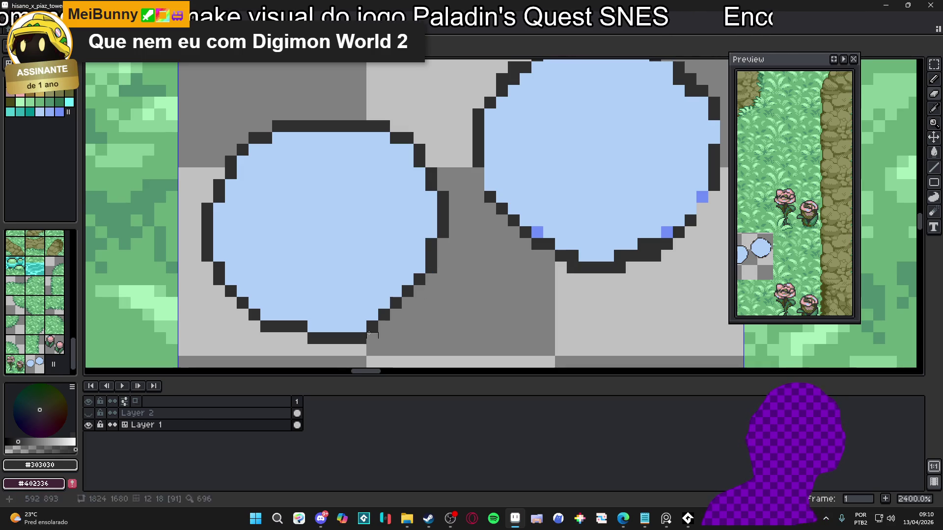
pyautogui.scroll(-6, 407, 243)
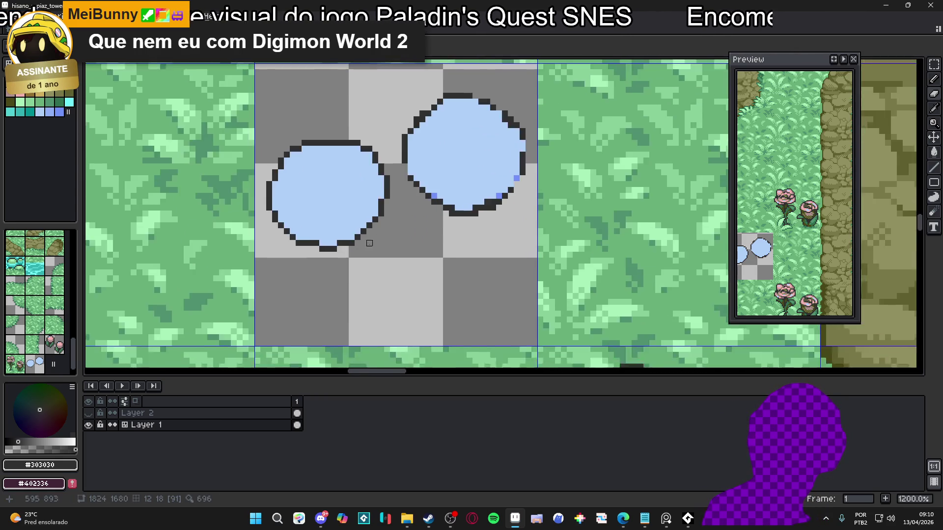
pyautogui.scroll(3, 407, 243)
pyautogui.scroll(-4, 383, 228)
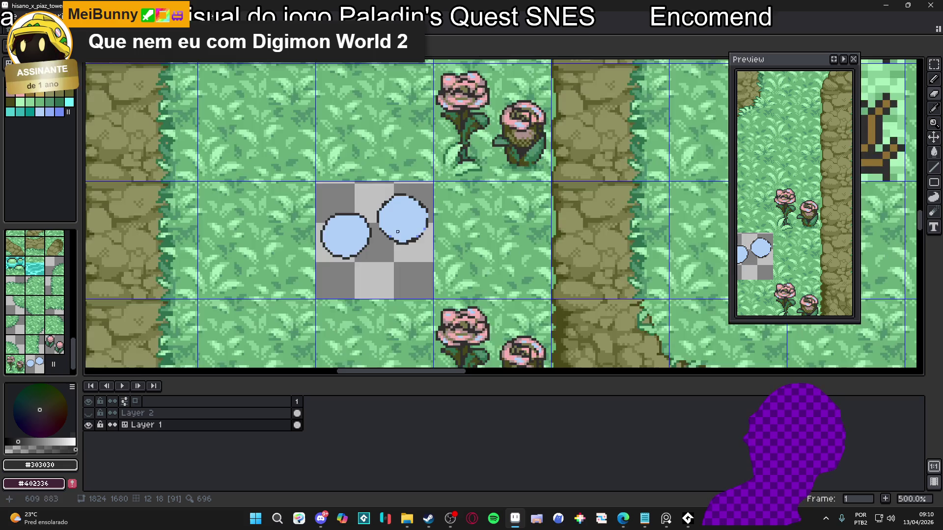
pyautogui.scroll(5, 360, 215)
pyautogui.scroll(1, 360, 215)
# - Fix the right puffball's left edge and straighten its bottom and lower-right outline in #303030
pyautogui.click(335, 184)
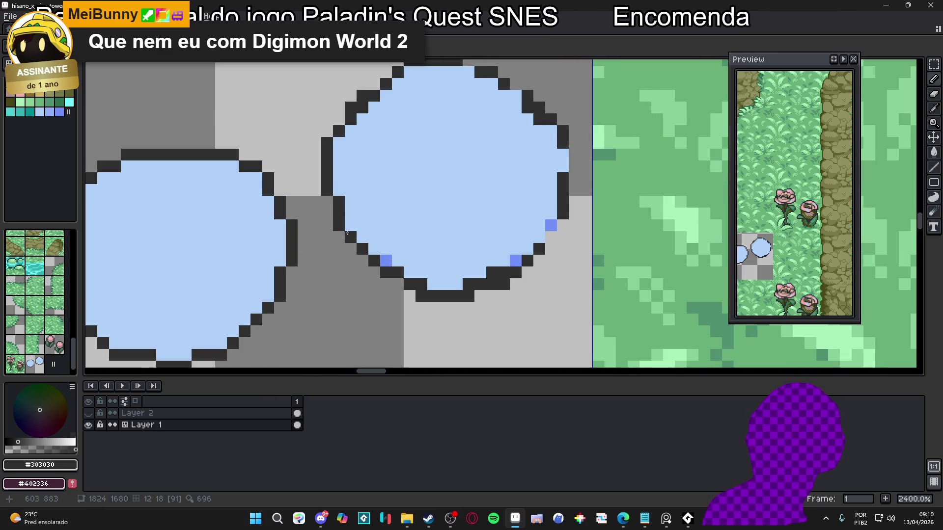
pyautogui.keyDown('alt'); pyautogui.click(355, 196); pyautogui.keyUp('alt')
pyautogui.click(341, 202)
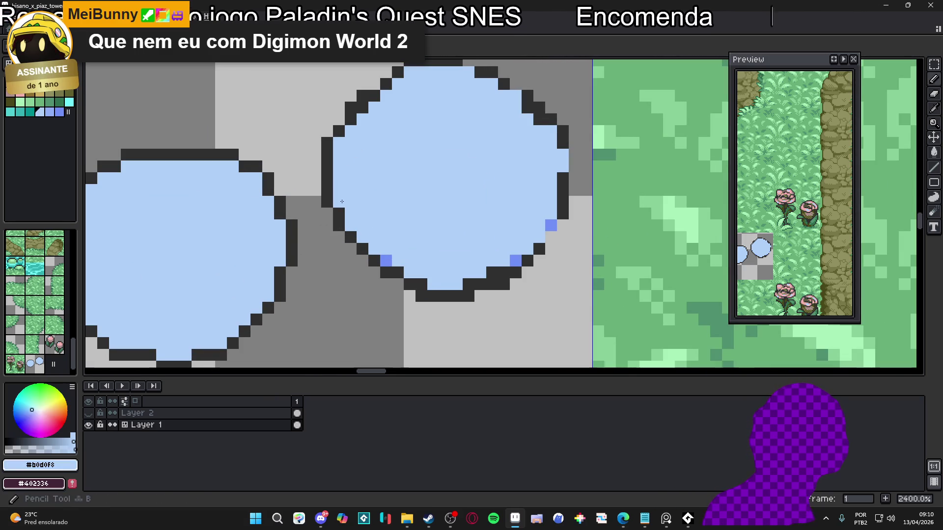
pyautogui.keyDown('alt'); pyautogui.click(374, 261); pyautogui.keyUp('alt')
pyautogui.click(386, 260)
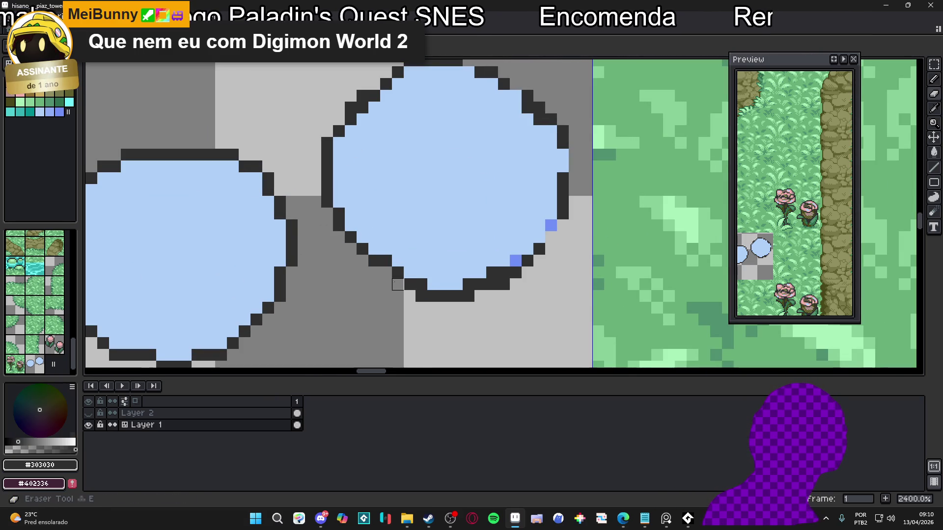
pyautogui.click(409, 272)
pyautogui.moveTo(427, 284)
pyautogui.mouseDown()
pyautogui.moveTo(462, 285)
pyautogui.moveTo(474, 296)
pyautogui.moveTo(492, 285)
pyautogui.mouseUp()
pyautogui.press('e')
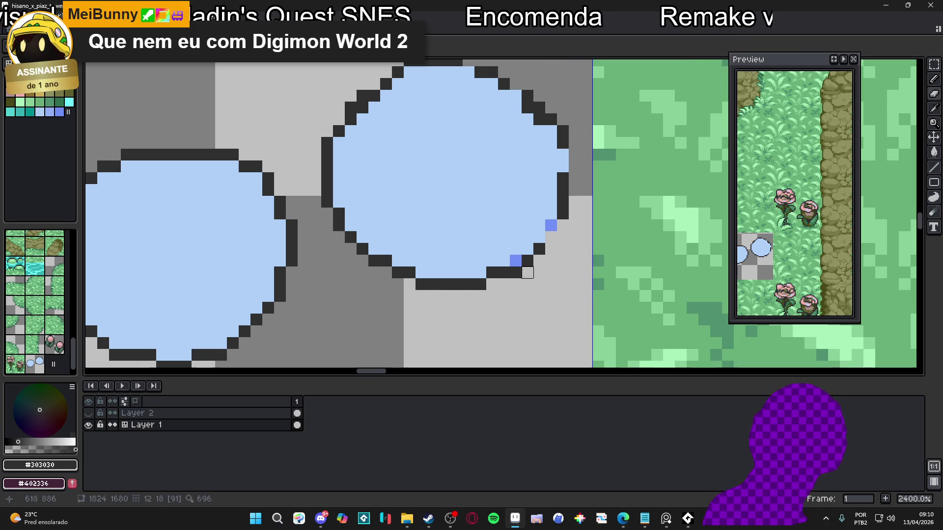
pyautogui.moveTo(537, 247); pyautogui.dragTo(551, 225)
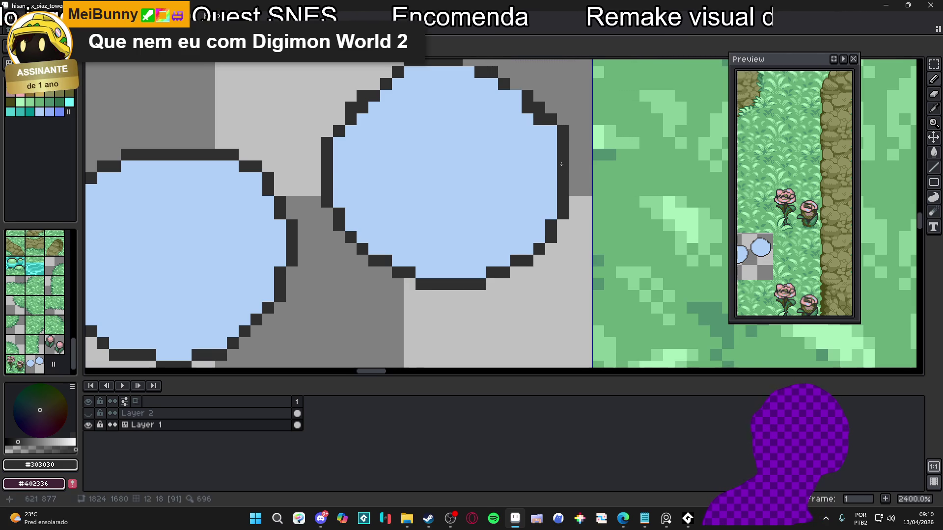
# - Add dark pixels along the right puffball's top outline and erase an upper-left stray
pyautogui.moveTo(561, 164); pyautogui.dragTo(549, 216)
pyautogui.keyDown('alt'); pyautogui.click(518, 172); pyautogui.keyUp('alt')
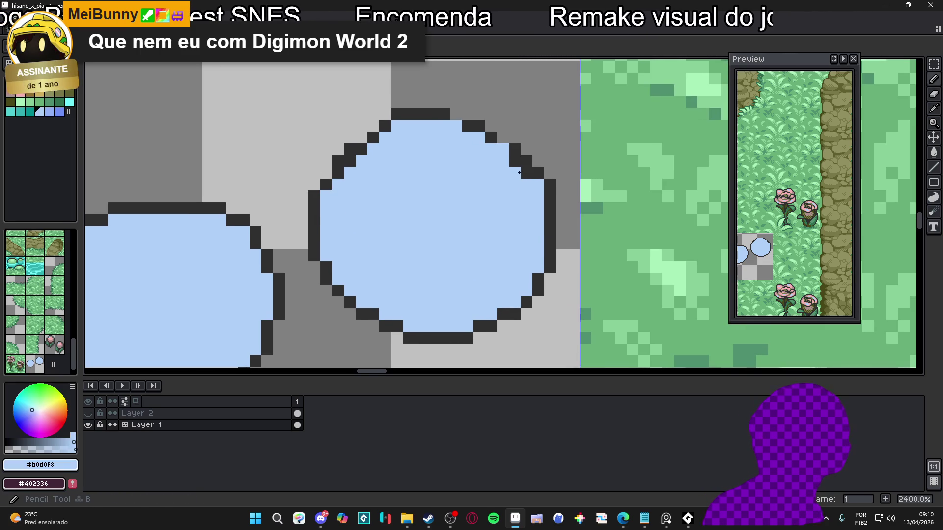
pyautogui.keyDown('alt'); pyautogui.click(511, 148); pyautogui.keyUp('alt')
pyautogui.click(503, 137)
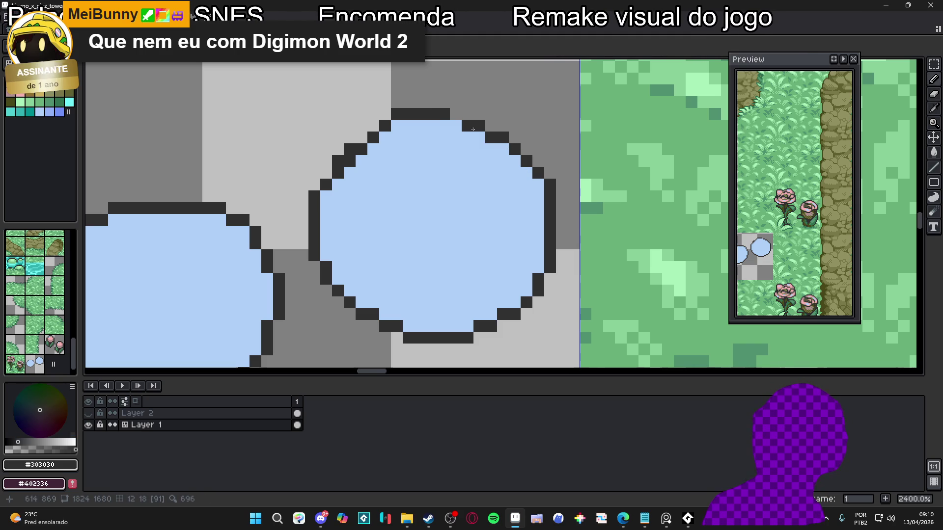
pyautogui.click(455, 113)
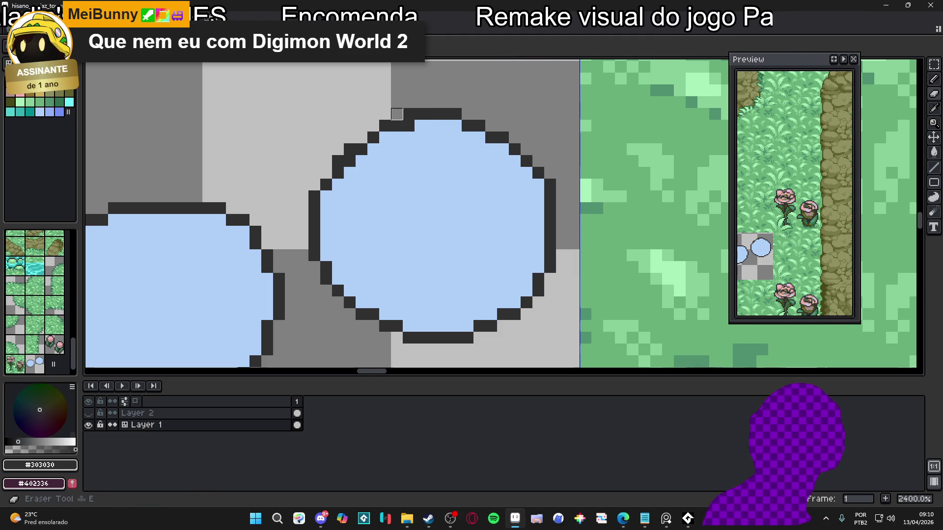
pyautogui.press('e')
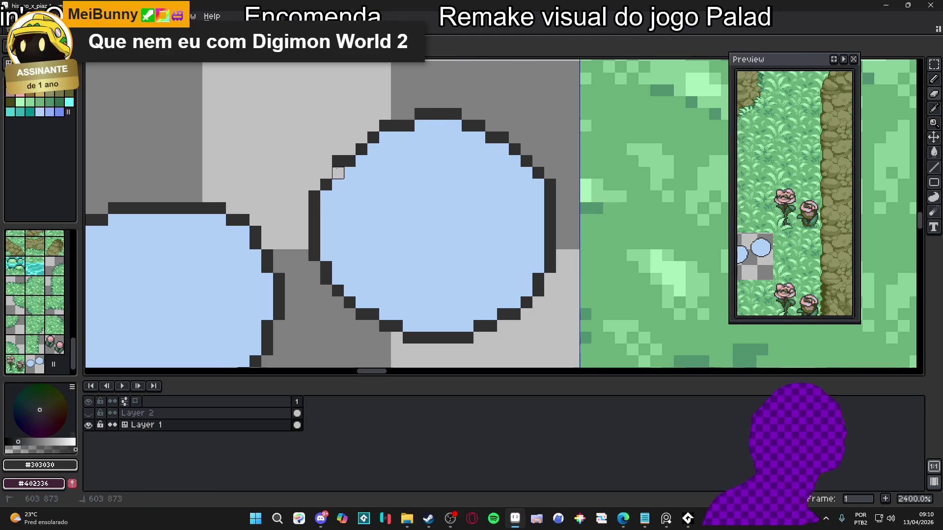
pyautogui.click(337, 174)
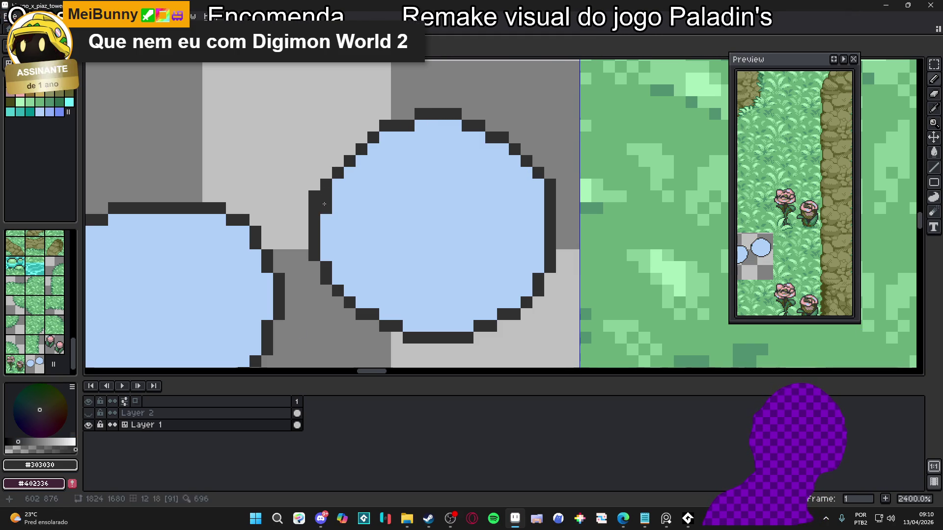
pyautogui.scroll(-3, 325, 197)
# - Move the right puffball's right outline out one pixel and refill the old edge #b0d0f8
pyautogui.scroll(2, 429, 212)
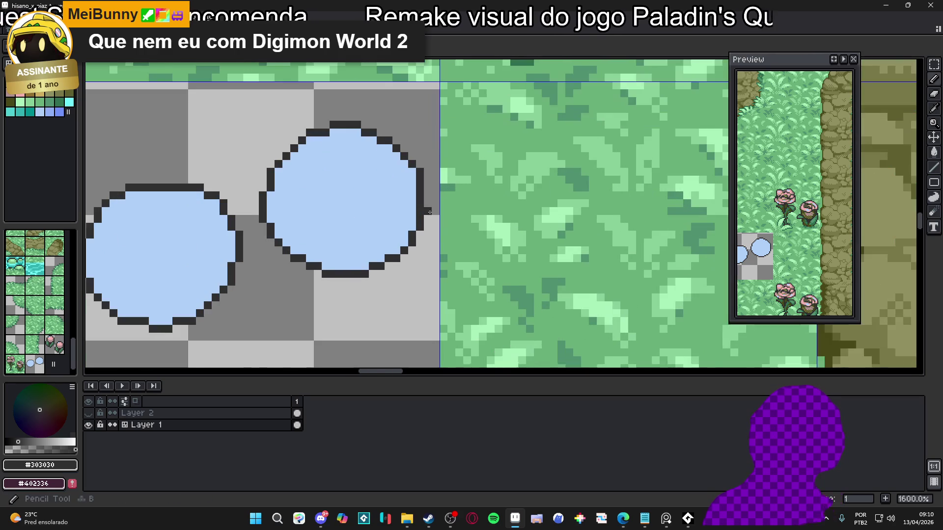
pyautogui.moveTo(426, 195); pyautogui.dragTo(421, 210)
pyautogui.keyDown('alt'); pyautogui.click(420, 206); pyautogui.keyUp('alt')
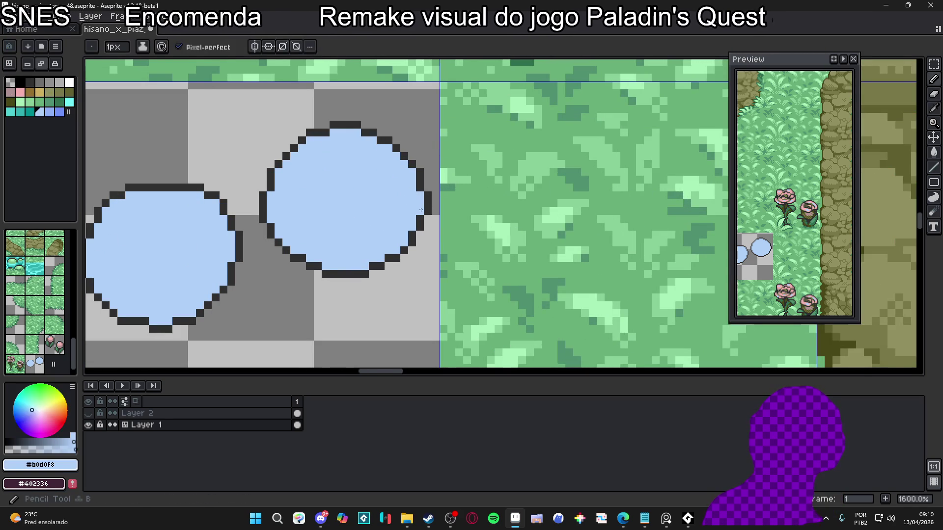
pyautogui.keyDown('alt'); pyautogui.click(411, 168); pyautogui.keyUp('alt')
pyautogui.scroll(-1, 420, 172)
pyautogui.press('b')
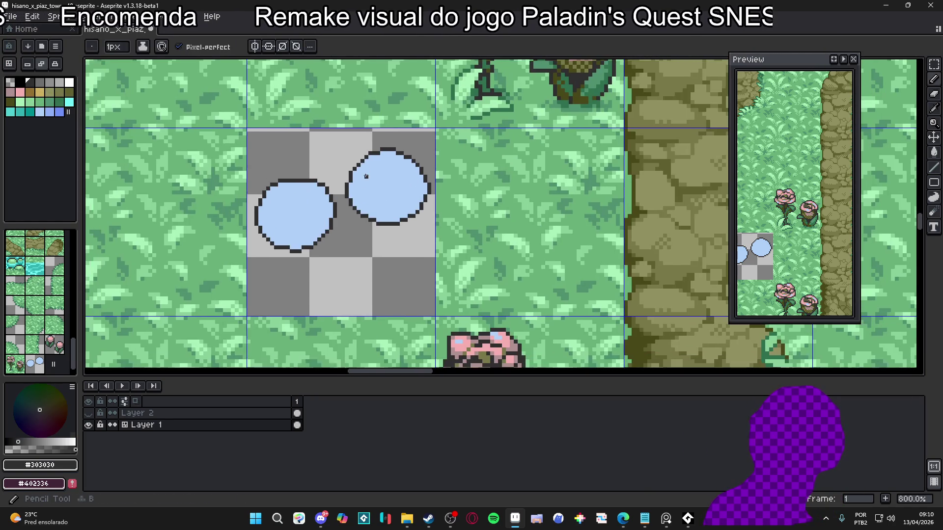
# - Zoom in and out to inspect the widened puffball with the Pencil active
pyautogui.scroll(1, 368, 153)
pyautogui.scroll(-3, 368, 143)
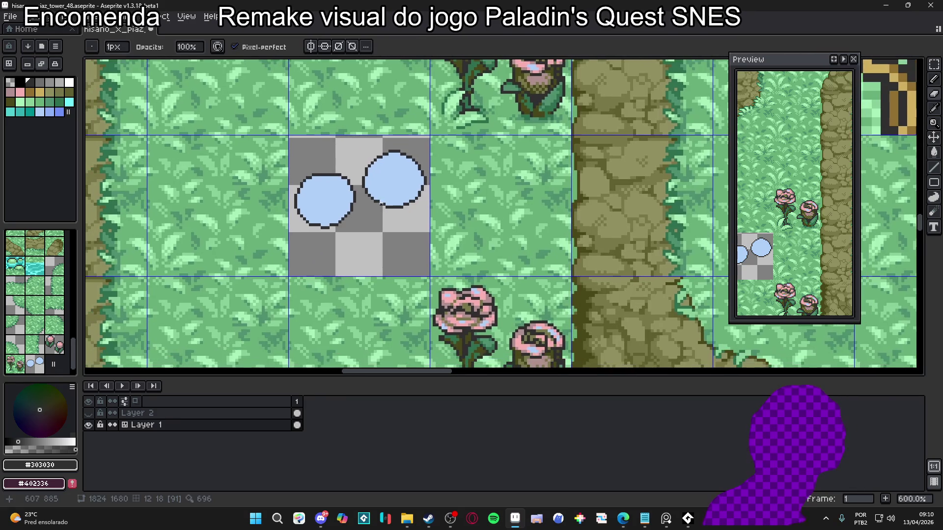
pyautogui.scroll(4, 351, 216)
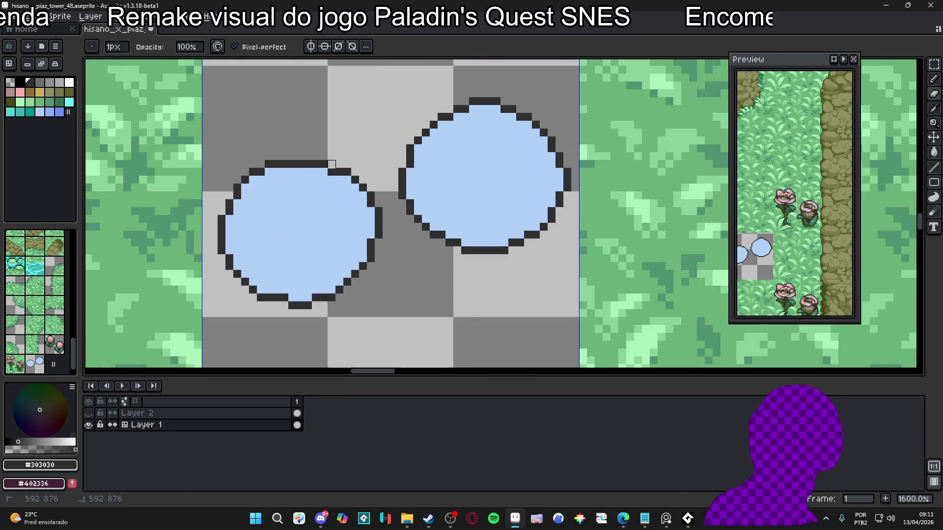
pyautogui.scroll(-3, 332, 164)
pyautogui.scroll(4, 306, 273)
pyautogui.press('b')
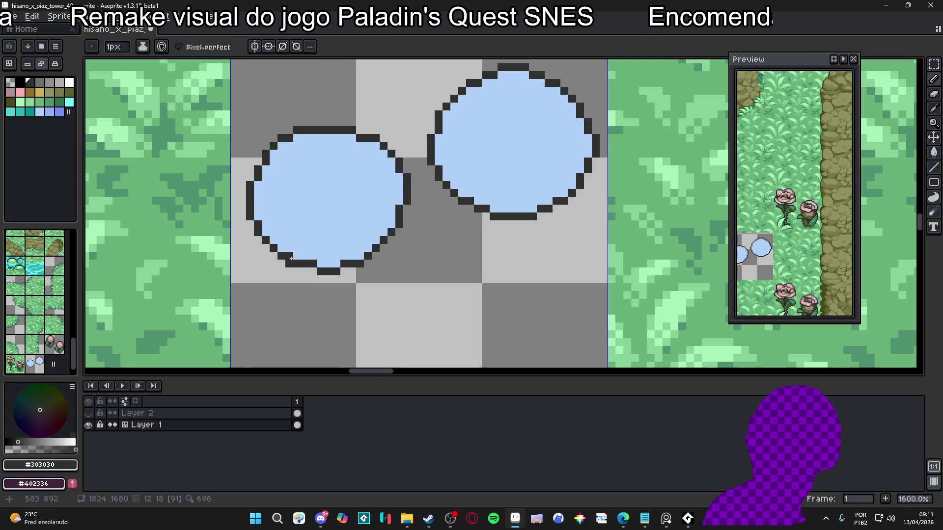
pyautogui.scroll(-2, 289, 264)
pyautogui.press('b')
pyautogui.scroll(2, 362, 251)
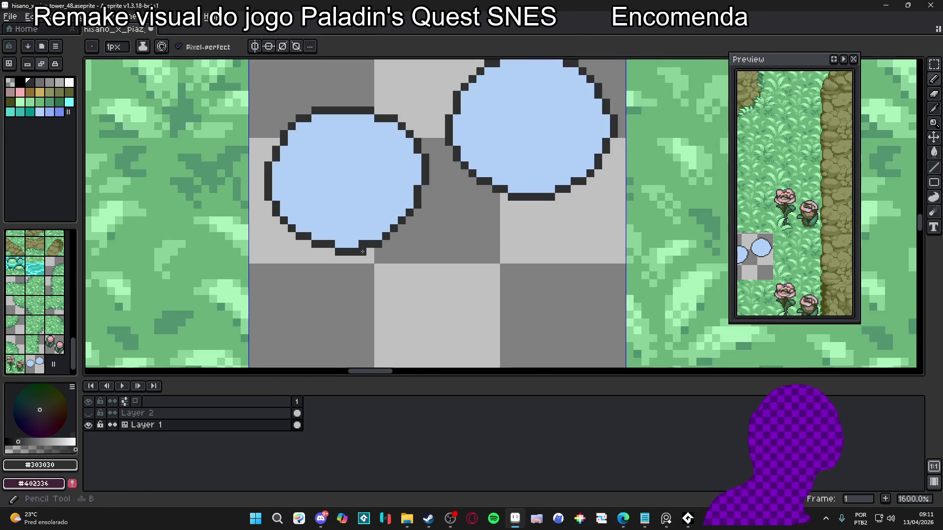
pyautogui.press('b')
pyautogui.scroll(-3, 343, 244)
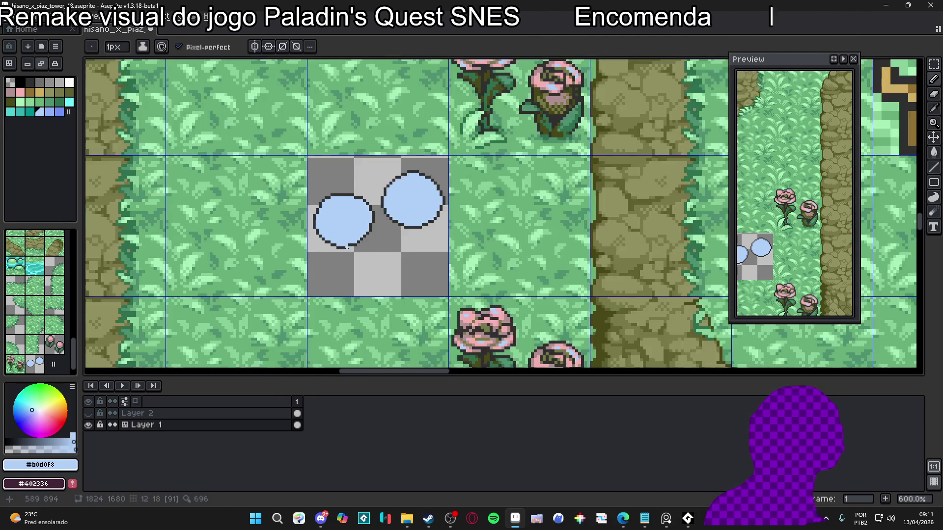
pyautogui.scroll(2, 349, 243)
# - Sample the light blue fill and check the puffballs at several zoom levels
pyautogui.keyDown('alt'); pyautogui.click(352, 234); pyautogui.keyUp('alt')
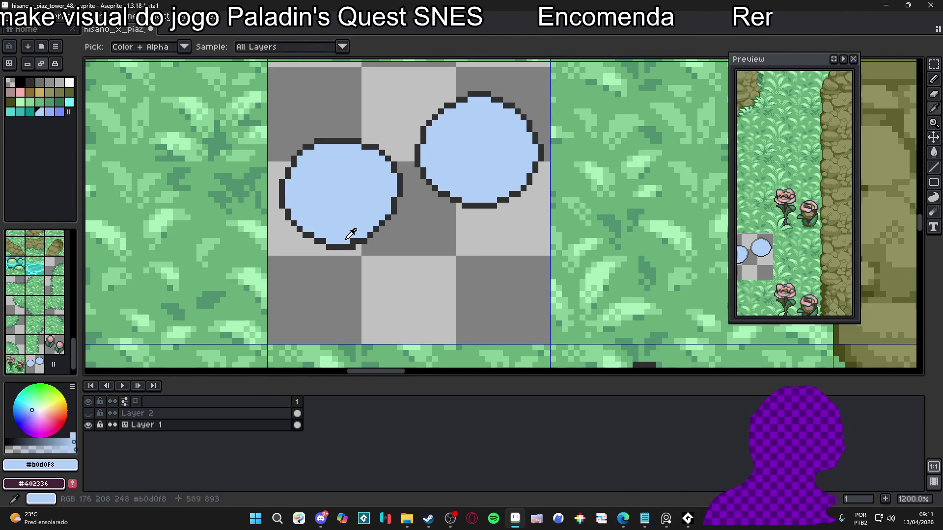
pyautogui.scroll(-4, 359, 236)
pyautogui.scroll(3, 367, 237)
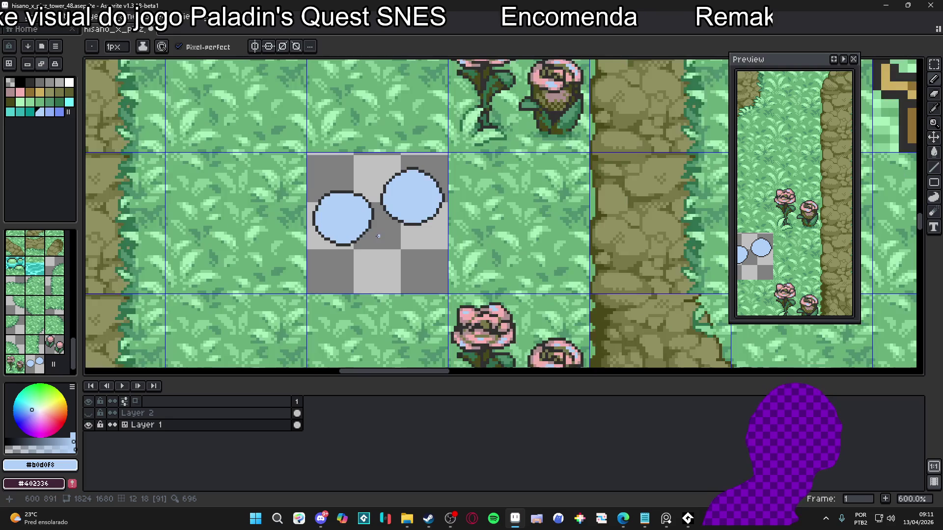
pyautogui.scroll(-4, 384, 233)
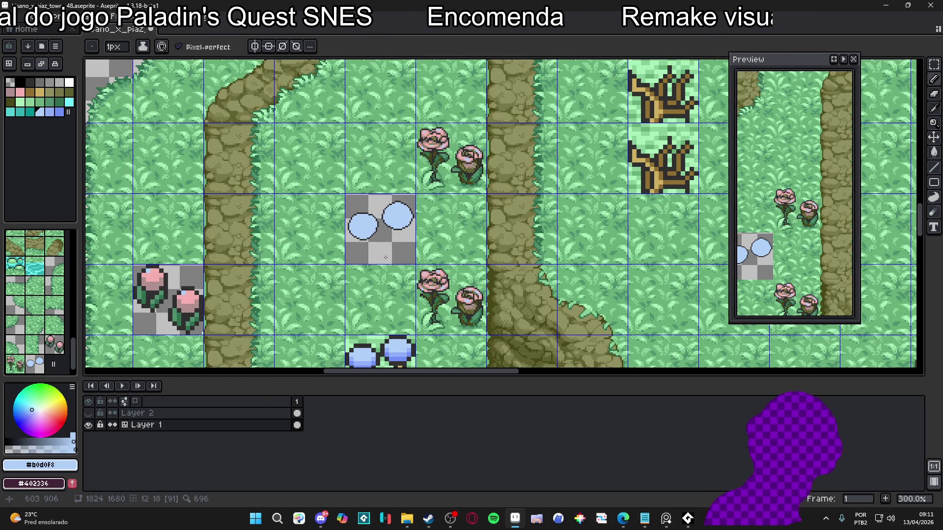
pyautogui.scroll(3, 365, 319)
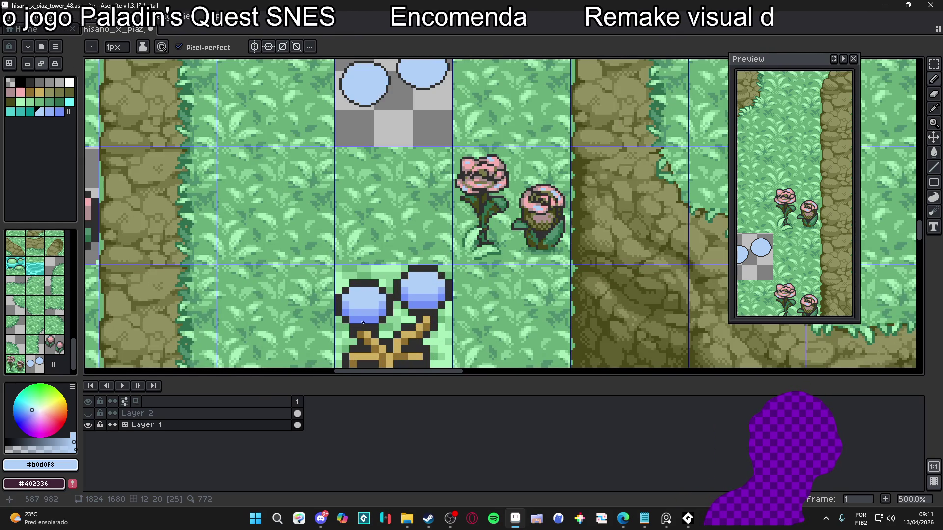
pyautogui.scroll(4, 359, 165)
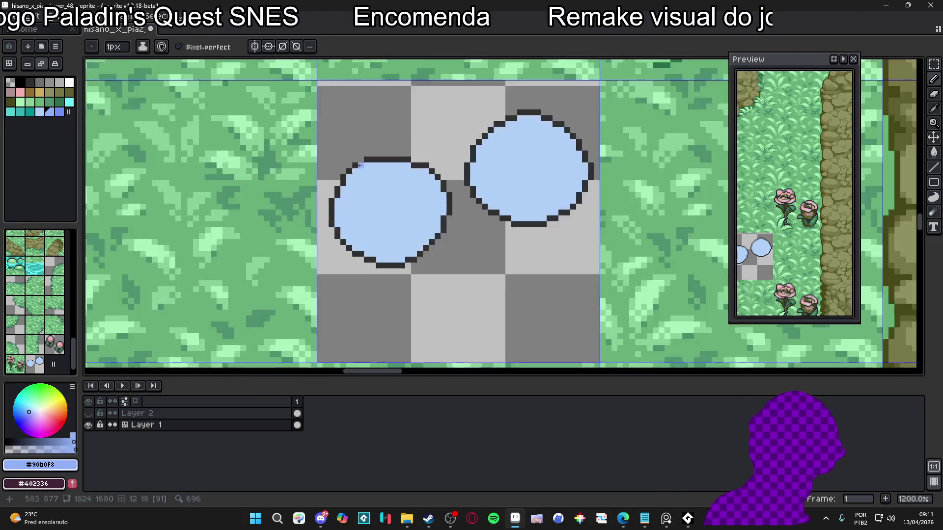
pyautogui.scroll(1, 360, 165)
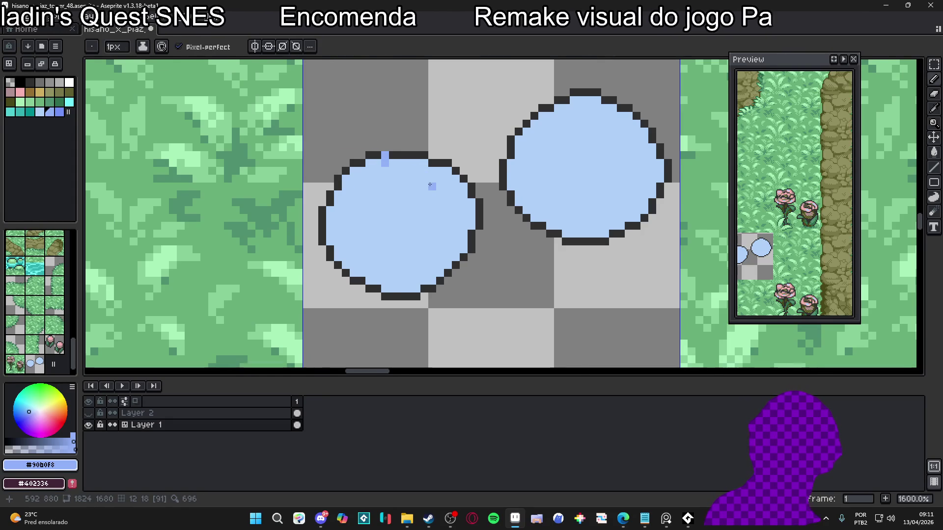
pyautogui.scroll(-6, 430, 185)
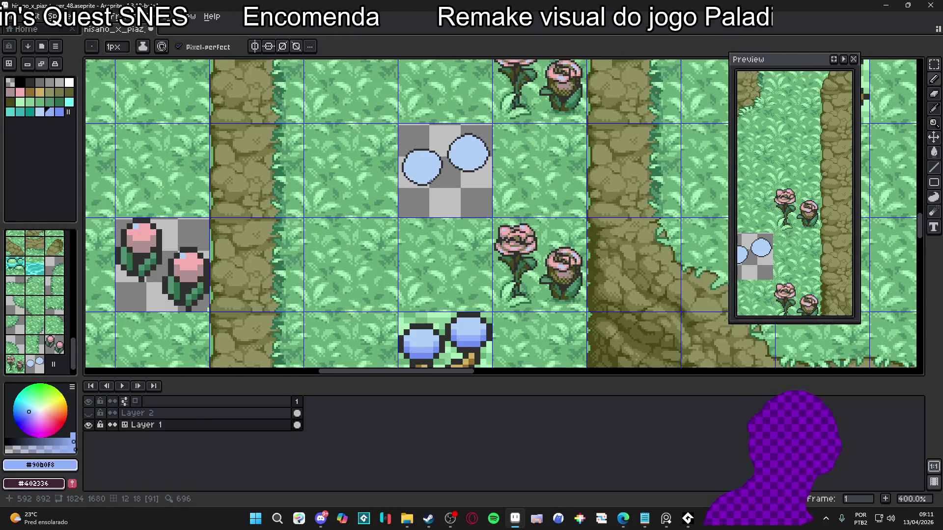
pyautogui.scroll(1, 410, 194)
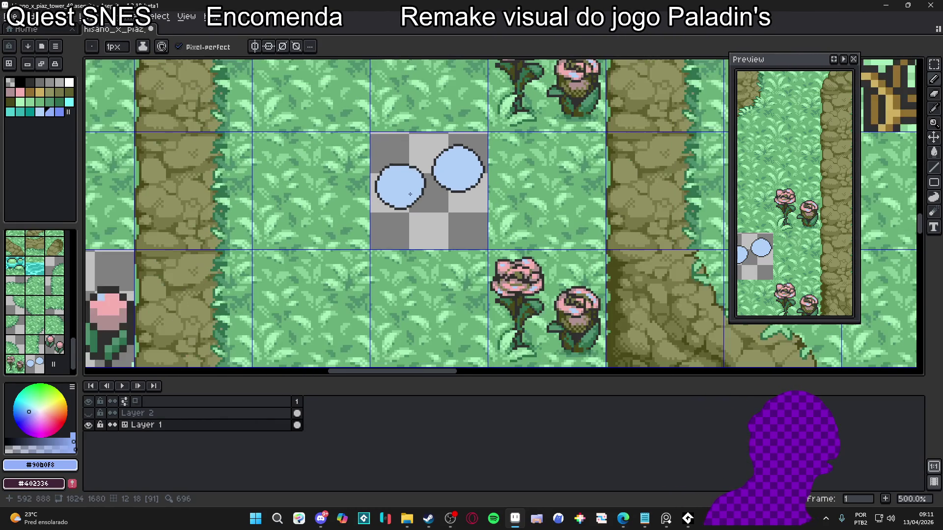
pyautogui.scroll(-1, 408, 207)
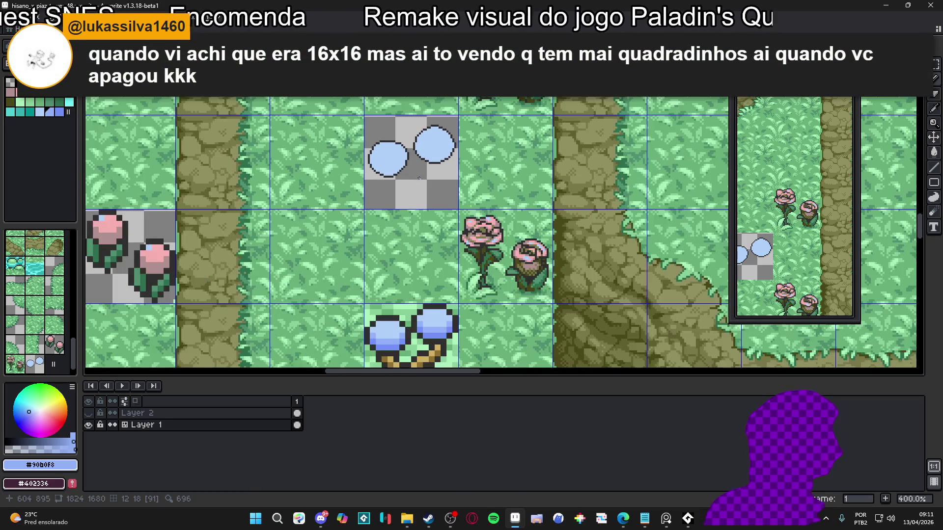
# - Save hisano_x_piaz_tower_48.aseprite
pyautogui.hotkey('ctrl', 's')
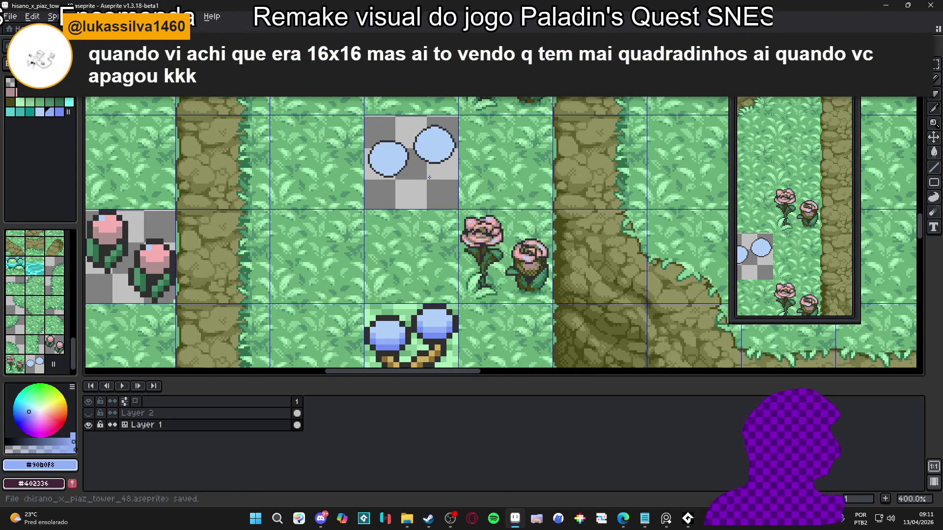
pyautogui.scroll(-2, 429, 196)
pyautogui.scroll(2, 429, 197)
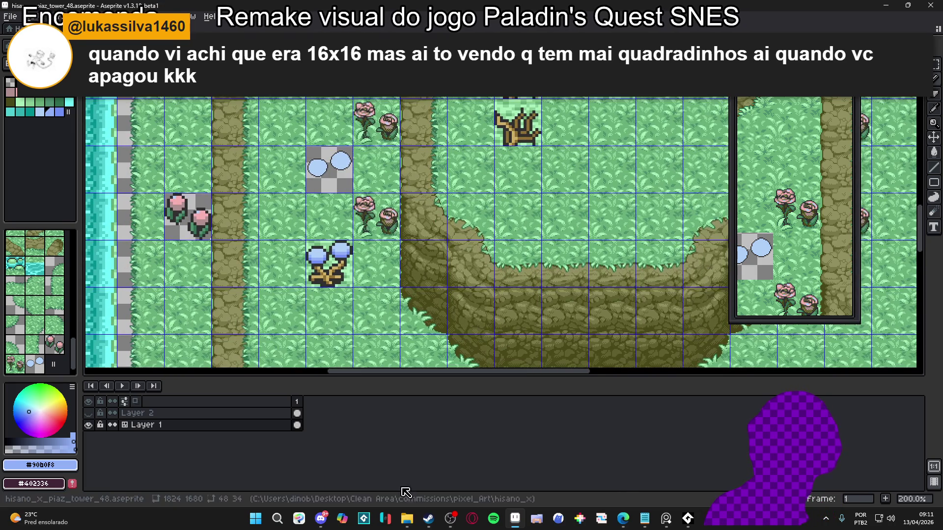
# - Launch Tiled through the Windows search by typing 'tiled'
pyautogui.click(406, 519)
pyautogui.click(408, 526)
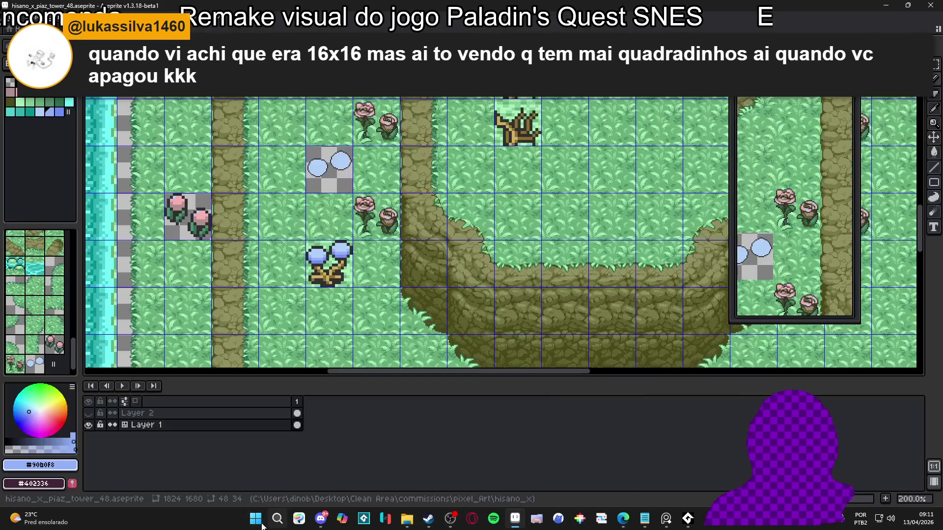
pyautogui.click(249, 524)
pyautogui.write('tiled')
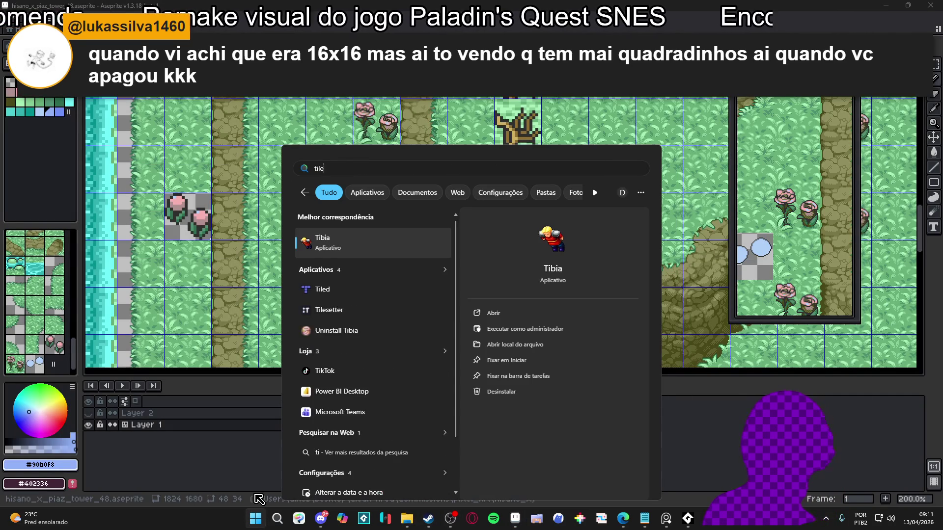
pyautogui.press('Escape')
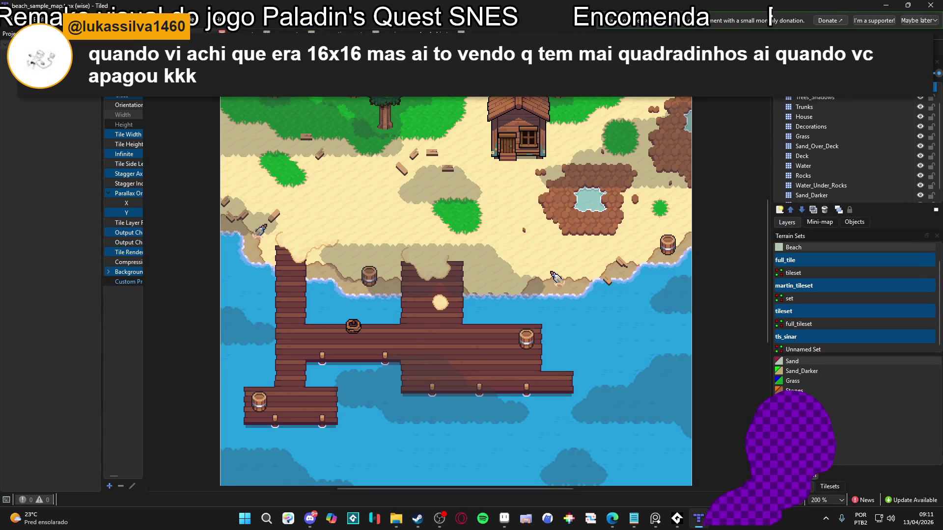
# - Cycle through the open Tiled maps, including sinar_grasslands_big, to the japan map
pyautogui.hotkey('ctrl', 'Tab')
pyautogui.hotkey('ctrl', 'Tab')
pyautogui.hotkey('ctrl', 'Tab')
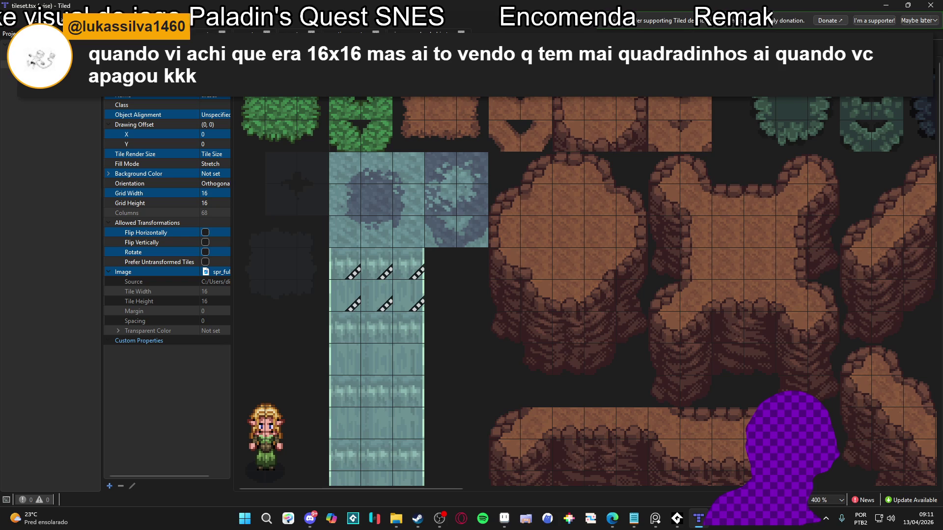
pyautogui.click(431, 31)
pyautogui.hotkey('ctrl', 'Tab')
pyautogui.hotkey('ctrl', 'Tab')
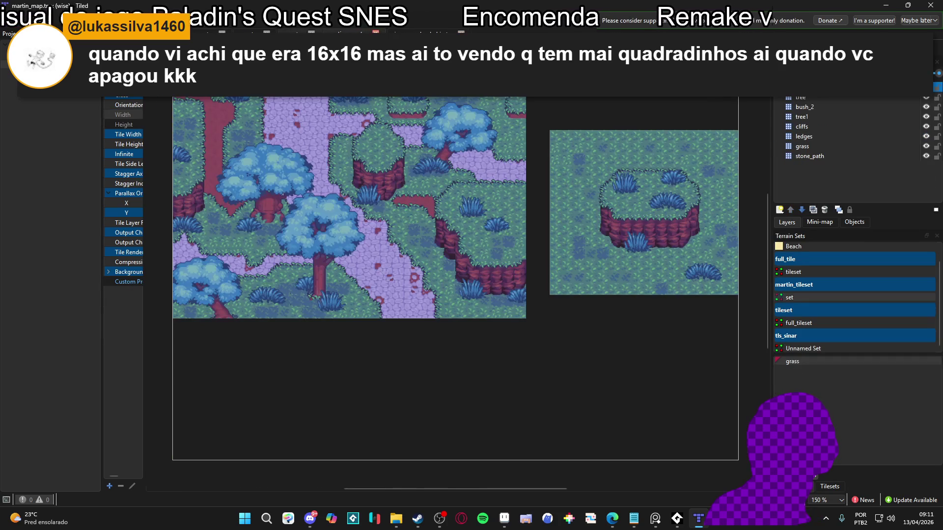
pyautogui.scroll(-6, 289, 191)
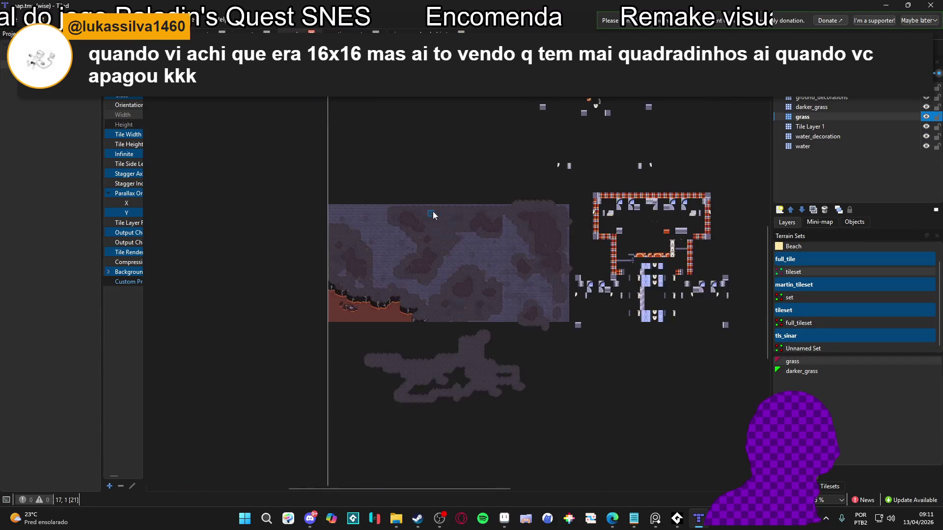
pyautogui.hotkey('ctrl', 'Tab')
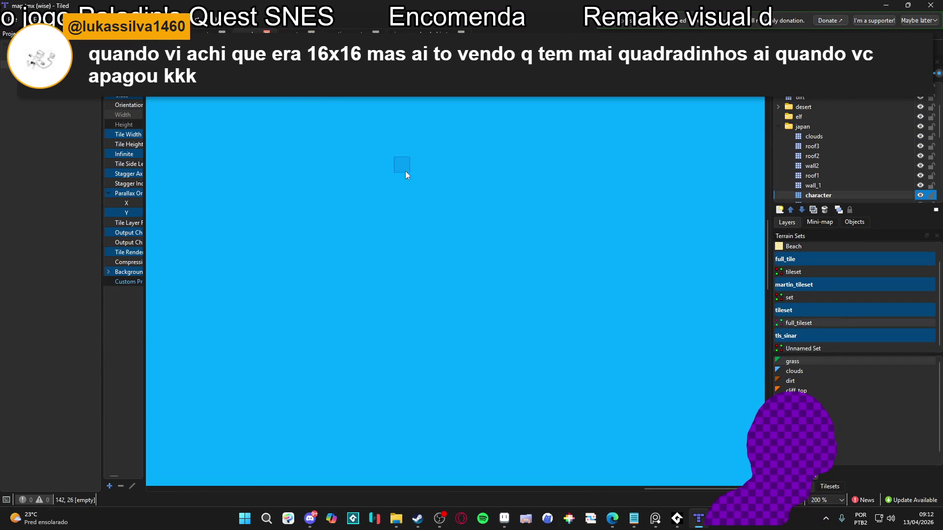
# - Zoom and pan around the japan map's waterfall, cliffs and pool
pyautogui.scroll(5, 405, 171)
pyautogui.moveTo(283, 339); pyautogui.dragTo(245, 370)
pyautogui.scroll(7, 361, 197)
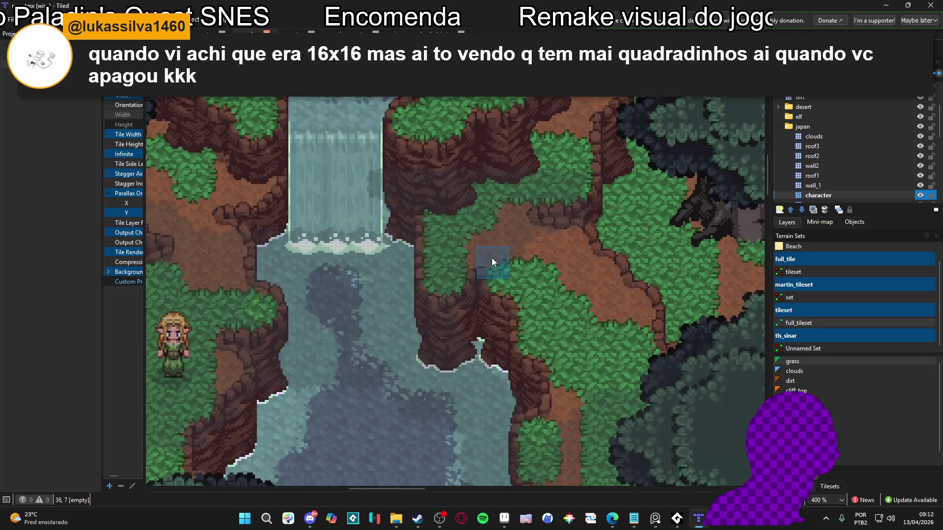
pyautogui.moveTo(492, 261)
pyautogui.mouseDown()
pyautogui.moveTo(604, 295)
pyautogui.moveTo(553, 355)
pyautogui.mouseUp()
pyautogui.moveTo(356, 314); pyautogui.dragTo(468, 223)
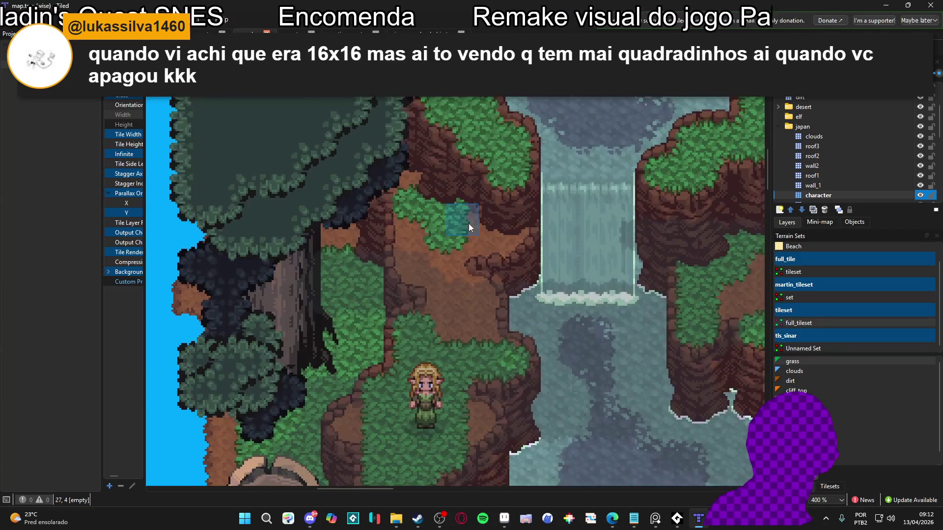
pyautogui.moveTo(422, 290); pyautogui.dragTo(409, 231)
pyautogui.moveTo(413, 316)
pyautogui.mouseDown()
pyautogui.moveTo(387, 275)
pyautogui.moveTo(357, 359)
pyautogui.mouseUp()
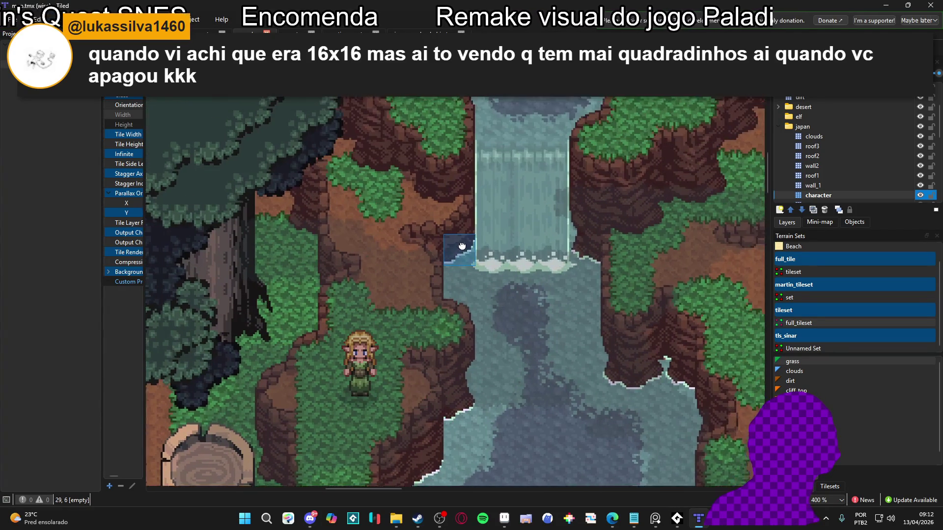
pyautogui.moveTo(566, 163); pyautogui.dragTo(538, 216)
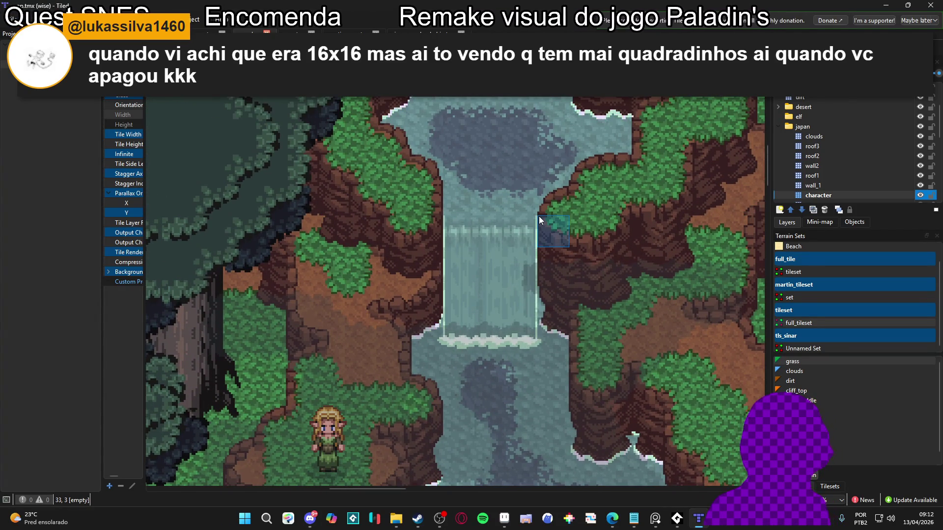
pyautogui.scroll(-1, 538, 216)
pyautogui.hscroll(5, 538, 216)
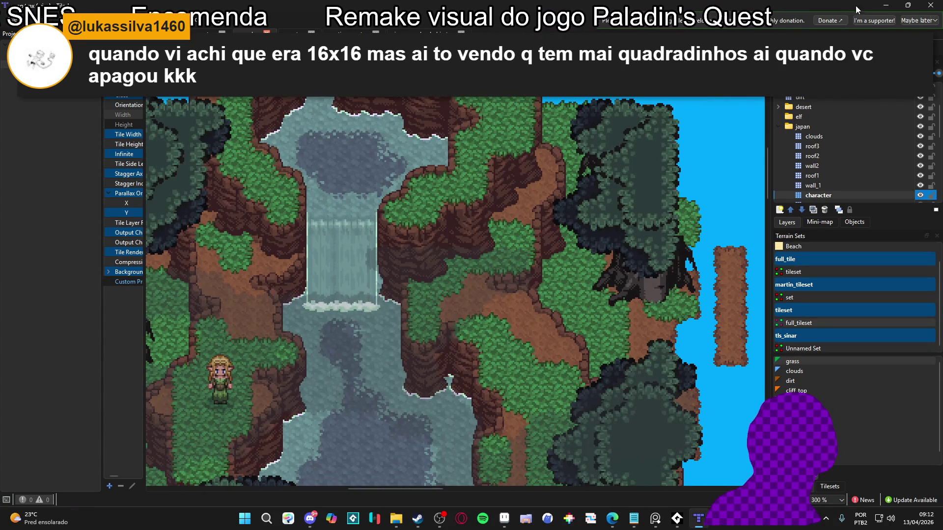
# - Glance at Aseprite, then return to Tiled and show the dungeon map.tmx
pyautogui.hotkey('alt', 'Tab')
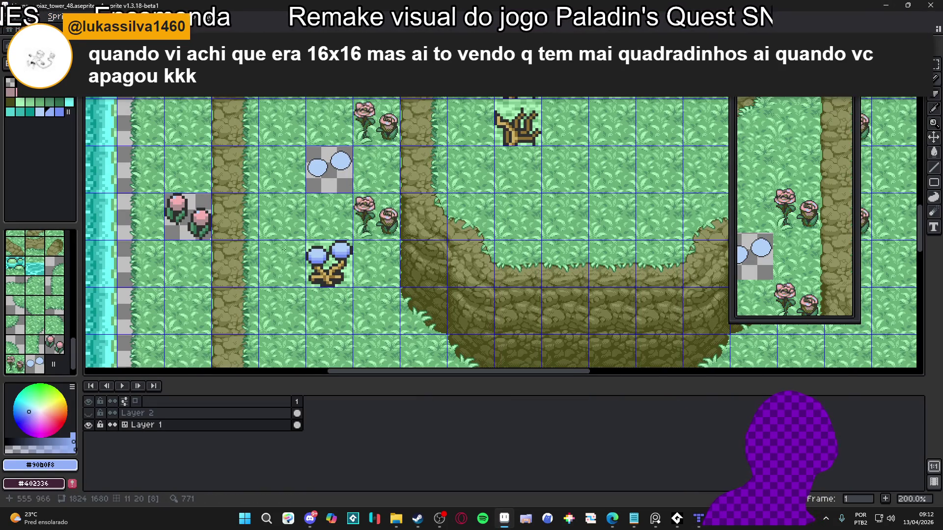
pyautogui.click(698, 518)
pyautogui.click(294, 34)
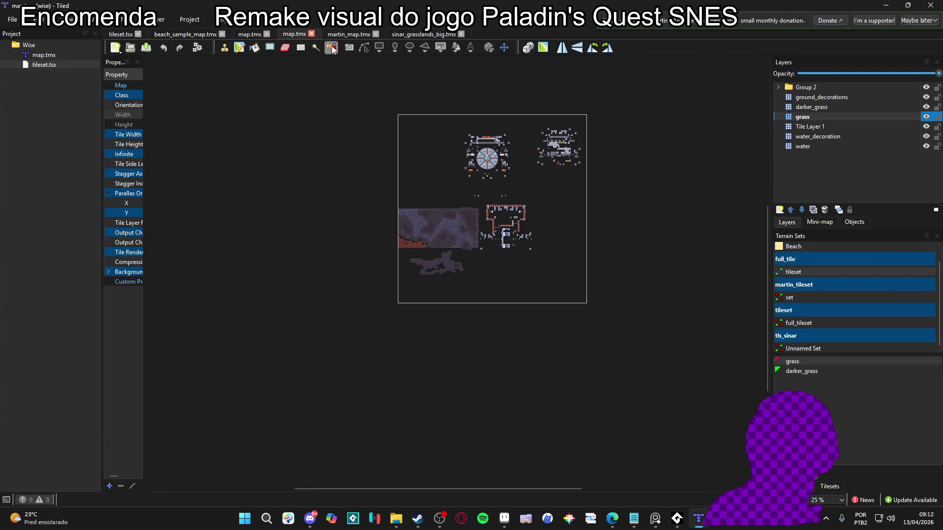
# - Open martin_map.tmx and inspect martin_tileset tiles' properties in the Tilesets panel
pyautogui.click(348, 34)
pyautogui.scroll(4, 466, 269)
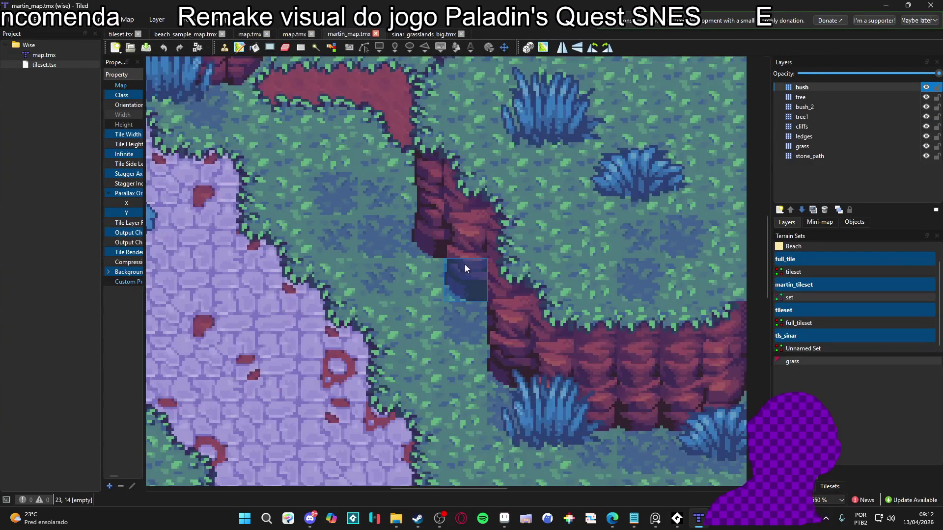
pyautogui.click(830, 486)
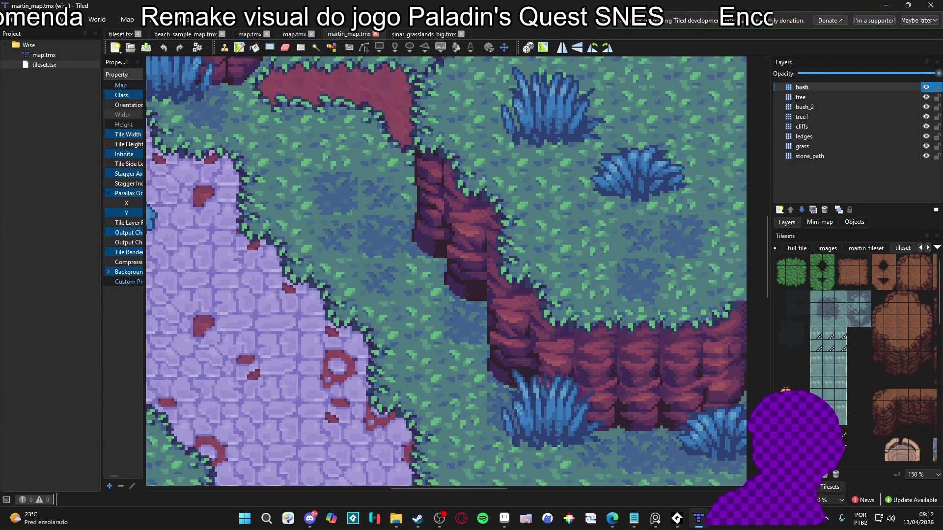
pyautogui.click(865, 248)
pyautogui.click(788, 273)
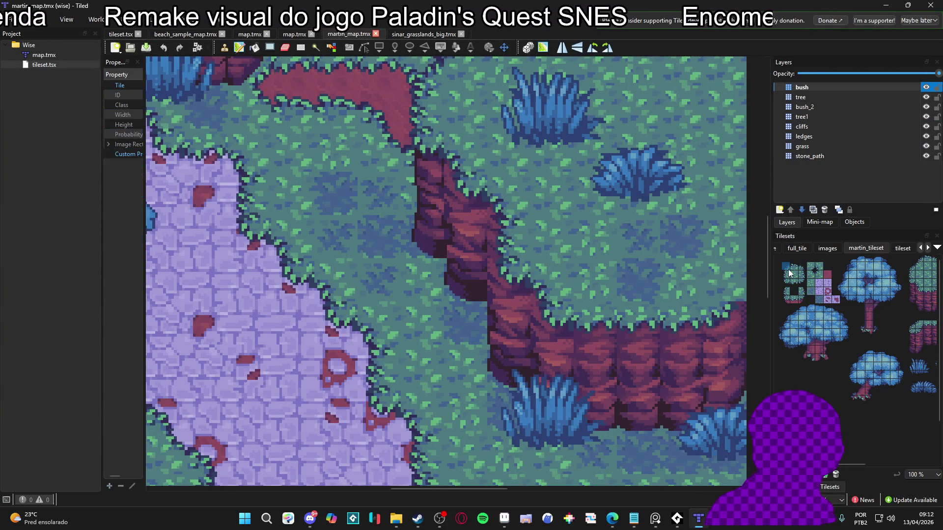
pyautogui.moveTo(144, 241)
pyautogui.mouseDown()
pyautogui.moveTo(306, 242)
pyautogui.moveTo(183, 242)
pyautogui.mouseUp()
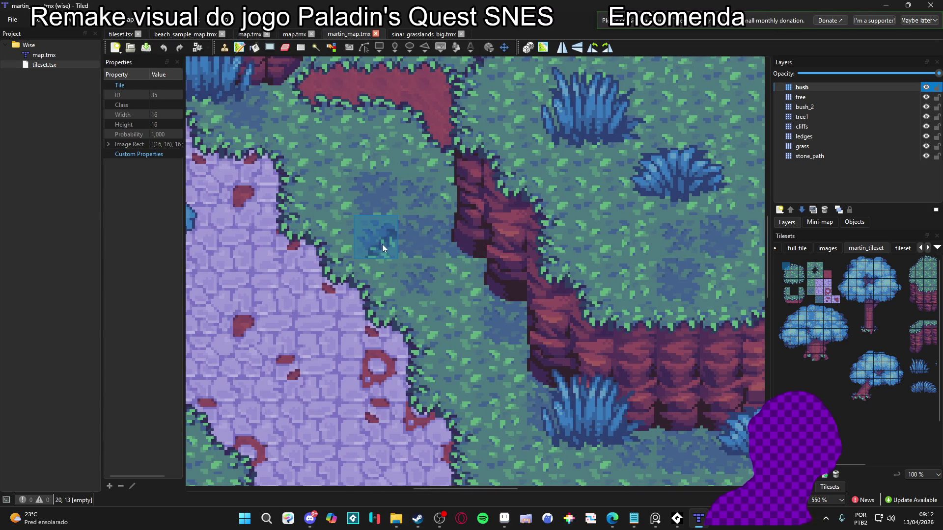
pyautogui.click(801, 286)
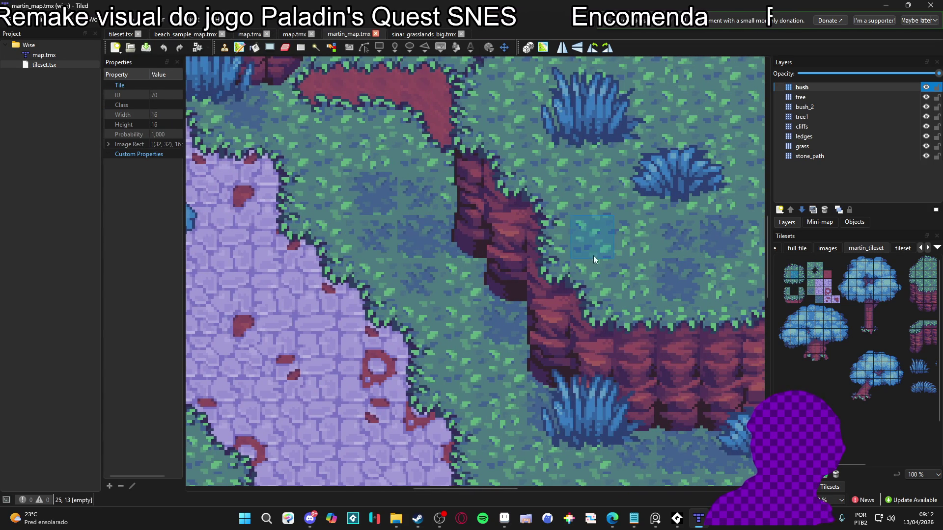
pyautogui.scroll(-3, 556, 259)
pyautogui.scroll(3, 424, 204)
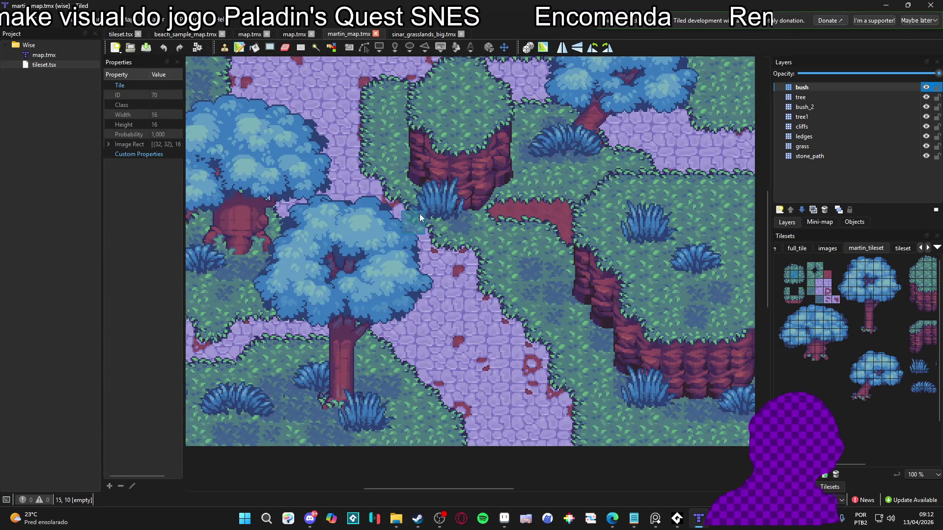
pyautogui.scroll(-1, 427, 214)
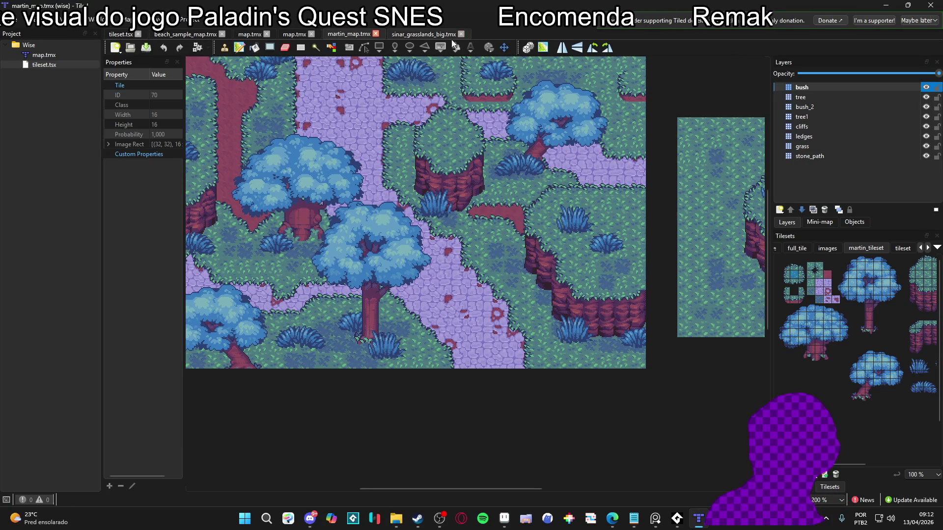
# - View map.tmx, the waterfall map and beach_sample_map.tmx, then minimise Tiled back to Aseprite
pyautogui.click(294, 34)
pyautogui.click(249, 34)
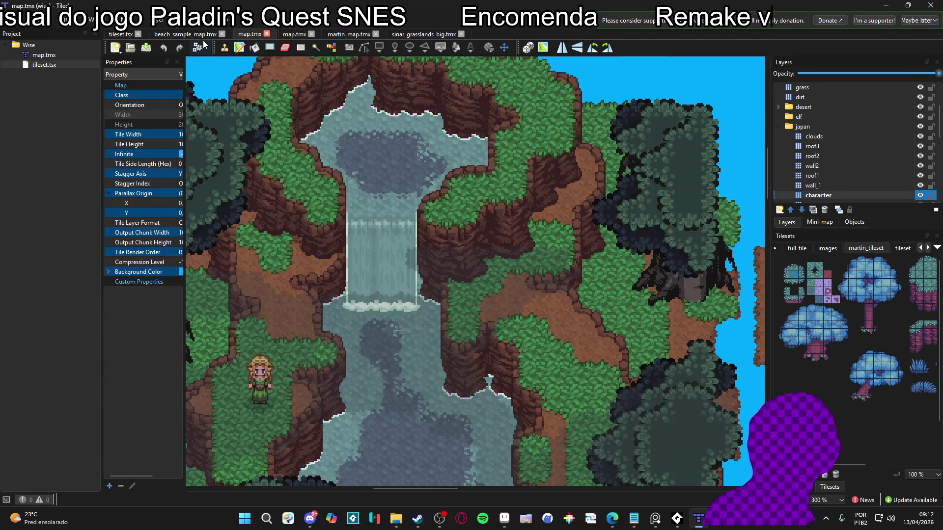
pyautogui.click(185, 34)
pyautogui.scroll(1, 463, 324)
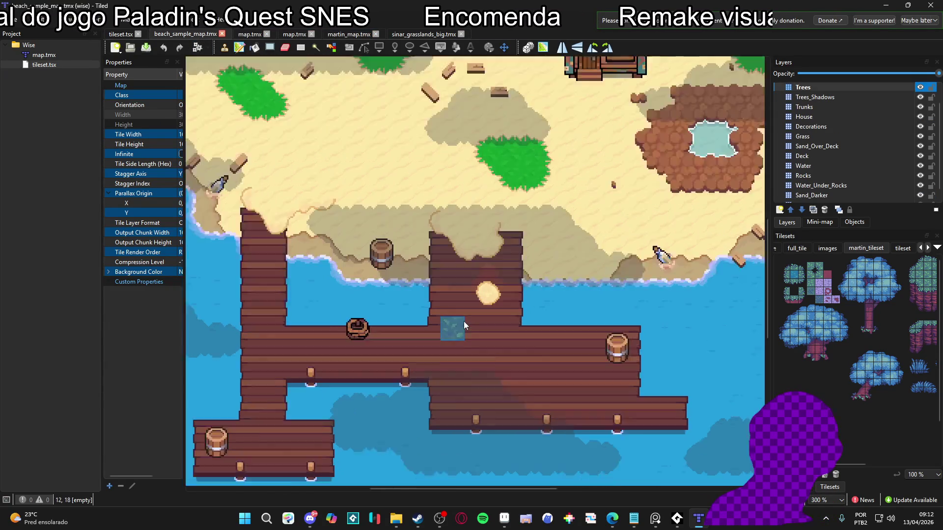
pyautogui.scroll(-3, 442, 318)
pyautogui.scroll(4, 454, 314)
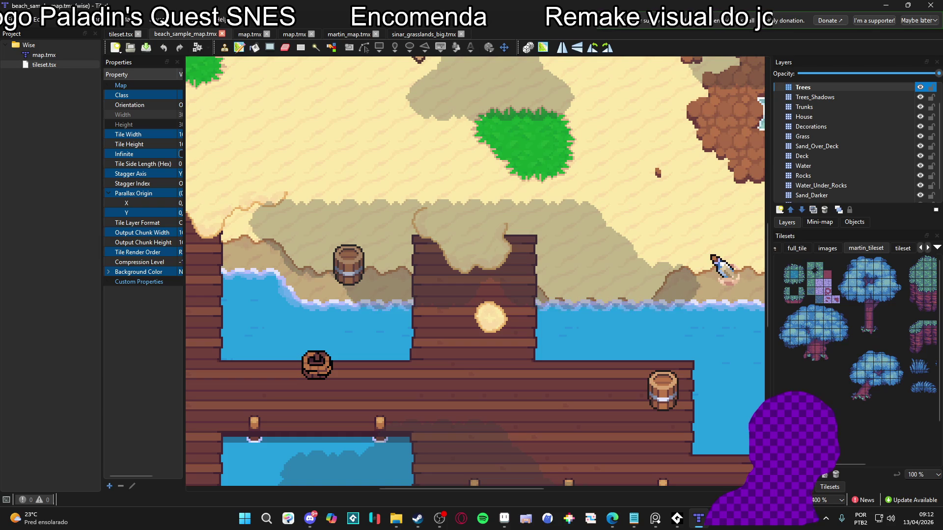
pyautogui.press('t')
pyautogui.scroll(-1, 498, 316)
pyautogui.scroll(5, 433, 311)
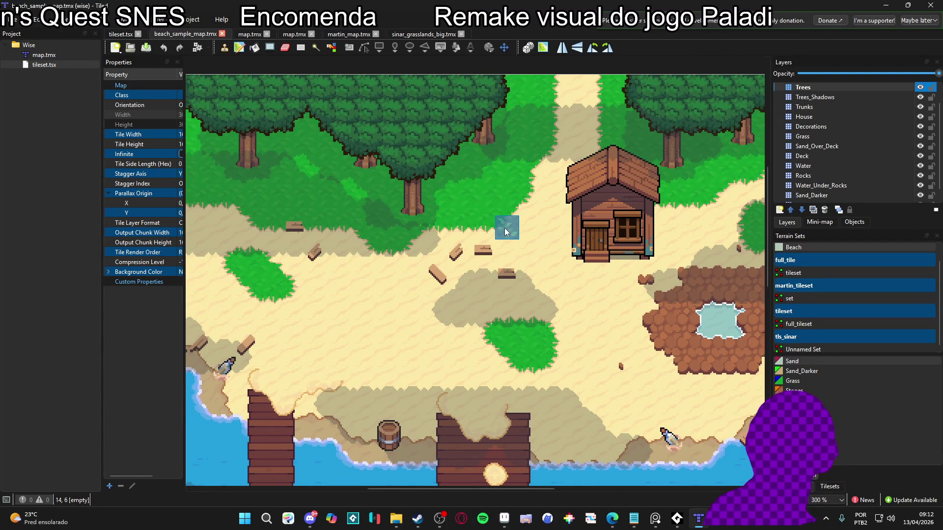
pyautogui.moveTo(314, 310)
pyautogui.mouseDown()
pyautogui.moveTo(323, 307)
pyautogui.moveTo(285, 303)
pyautogui.mouseUp()
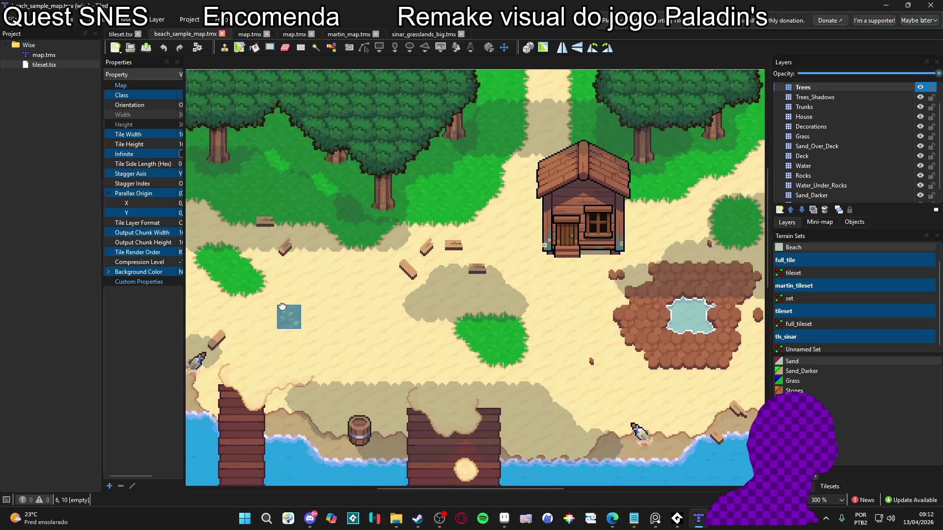
pyautogui.scroll(-5, 355, 241)
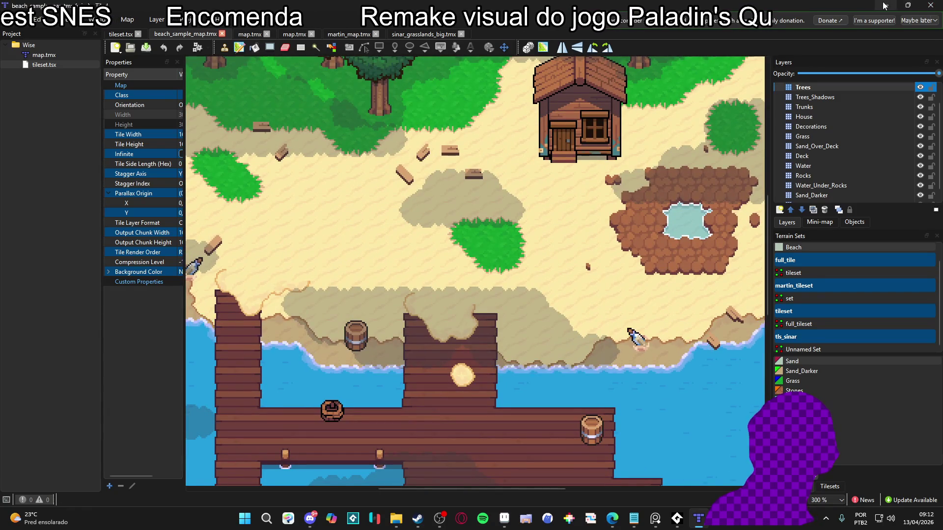
pyautogui.click(939, 5)
pyautogui.scroll(2, 342, 200)
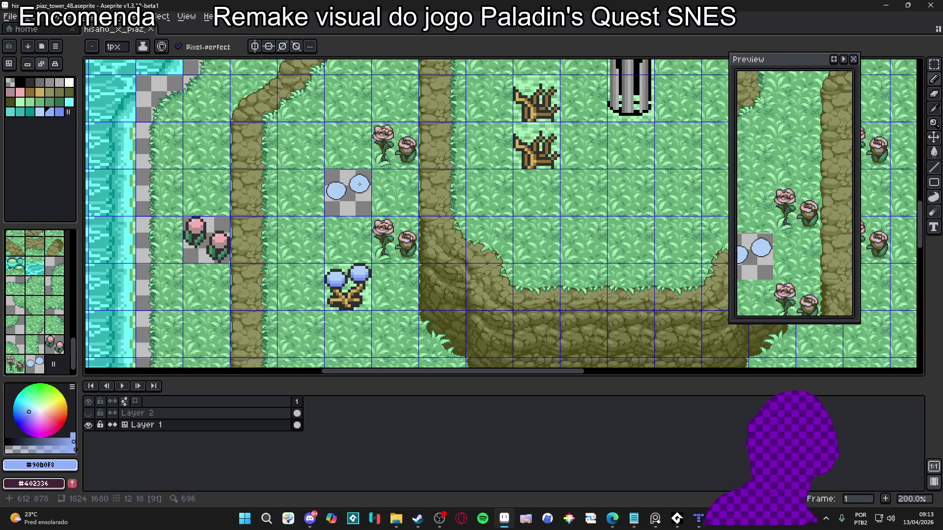
# - Select the pink rose tile cell with a rectangular selection
pyautogui.scroll(-2, 344, 194)
pyautogui.scroll(2, 252, 219)
pyautogui.hscroll(-3, 253, 219)
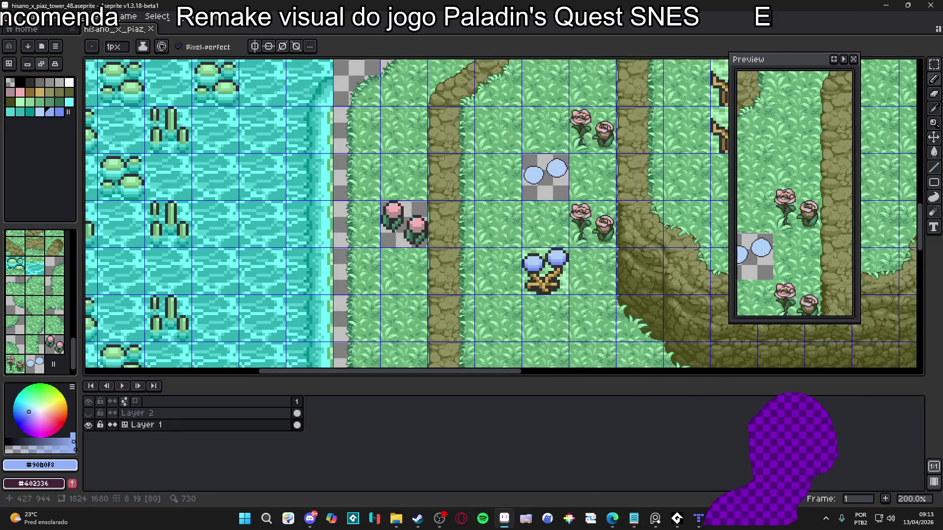
pyautogui.press('m')
pyautogui.moveTo(383, 202); pyautogui.dragTo(417, 234)
# - Extend the dark #303030 staircase outline along the grey edge
pyautogui.scroll(4, 416, 233)
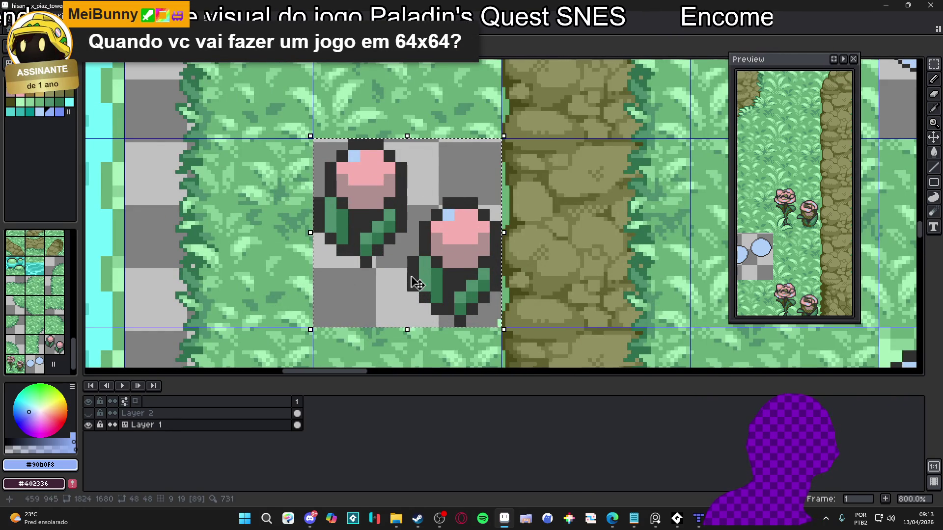
pyautogui.scroll(-3, 431, 240)
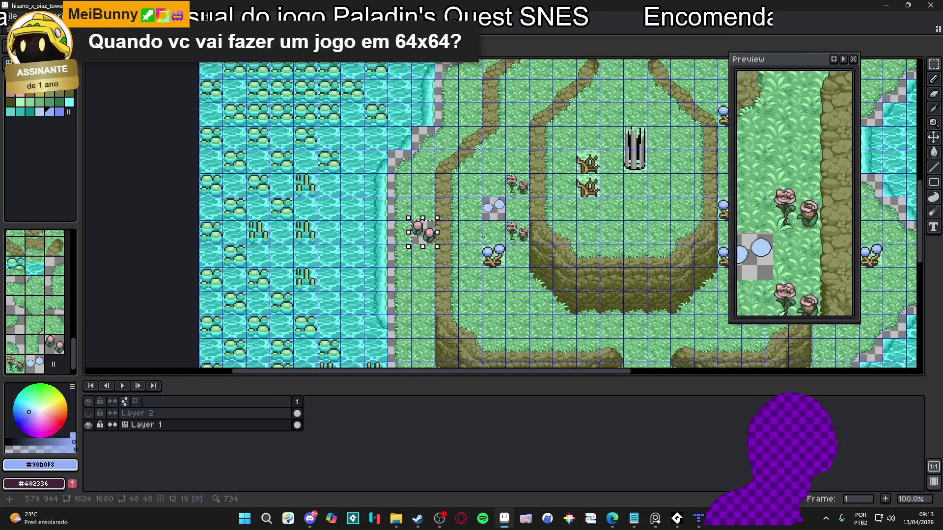
pyautogui.hscroll(-3, 483, 237)
pyautogui.scroll(3, 344, 246)
pyautogui.scroll(-1, 338, 245)
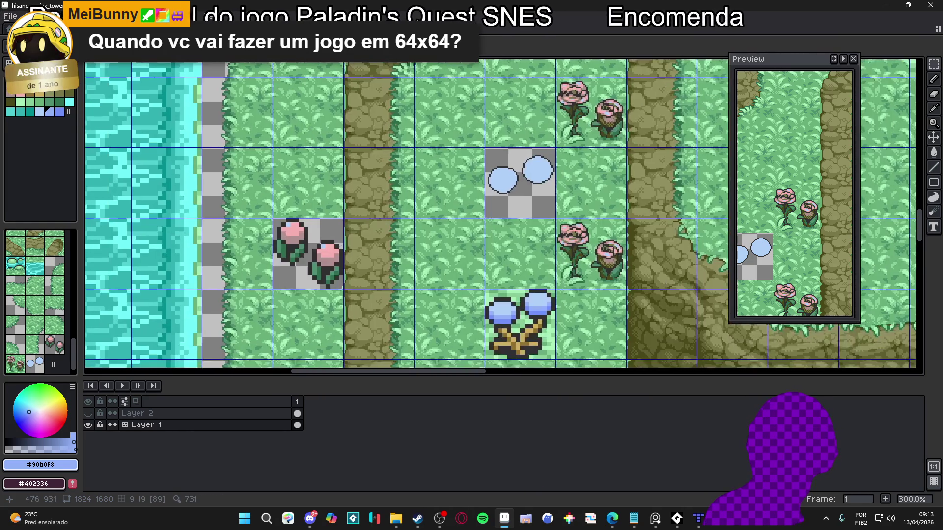
pyautogui.scroll(8, 311, 217)
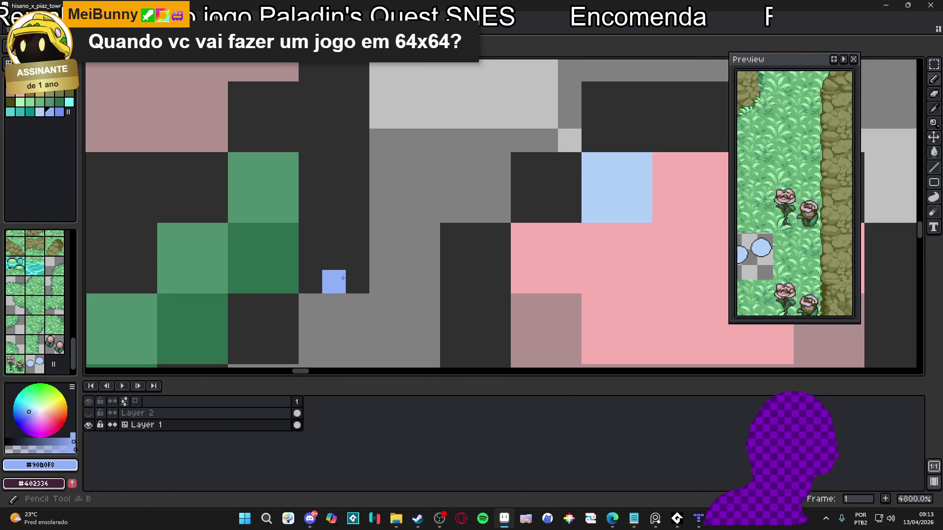
pyautogui.moveTo(342, 277); pyautogui.dragTo(407, 168)
pyautogui.keyDown('alt'); pyautogui.click(394, 193); pyautogui.keyUp('alt')
pyautogui.moveTo(374, 195); pyautogui.dragTo(374, 218)
pyautogui.moveTo(327, 265); pyautogui.dragTo(285, 304)
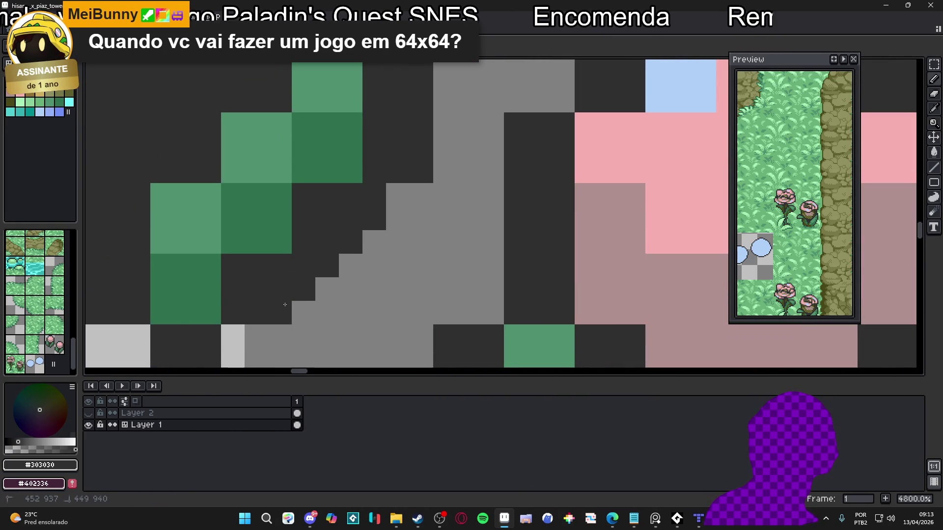
# - Undo the last pencil stroke and zoom back in on the two light-blue circles
pyautogui.scroll(-6, 397, 218)
pyautogui.hotkey('ctrl', 'z')
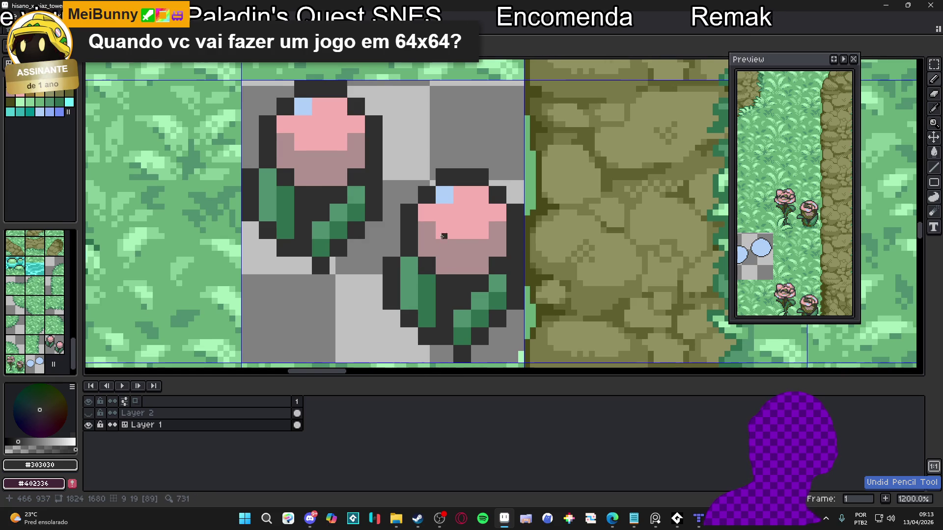
pyautogui.scroll(-5, 364, 253)
pyautogui.scroll(4, 363, 253)
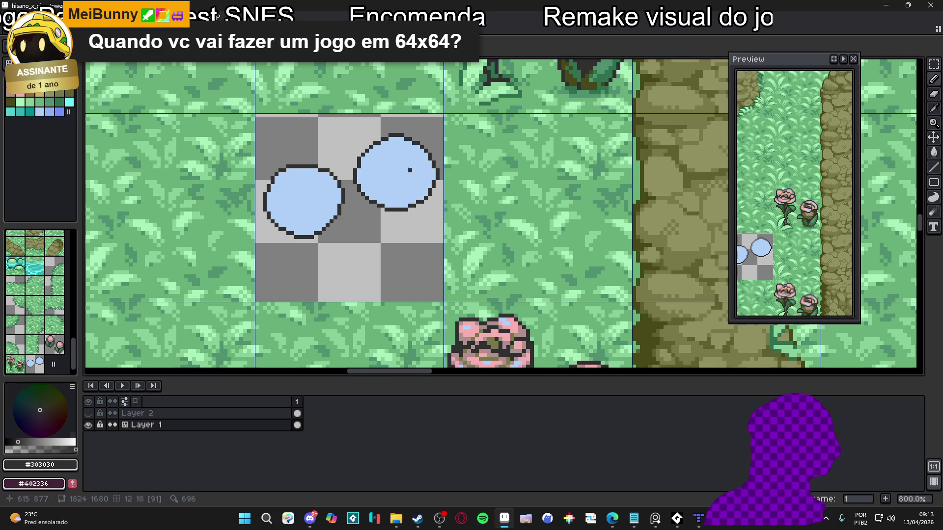
# - Select both blue circles and take the flower's blue as the drawing colour
pyautogui.press('w')
pyautogui.click(417, 219)
pyautogui.keyDown('shift'); pyautogui.click(346, 256); pyautogui.keyUp('shift')
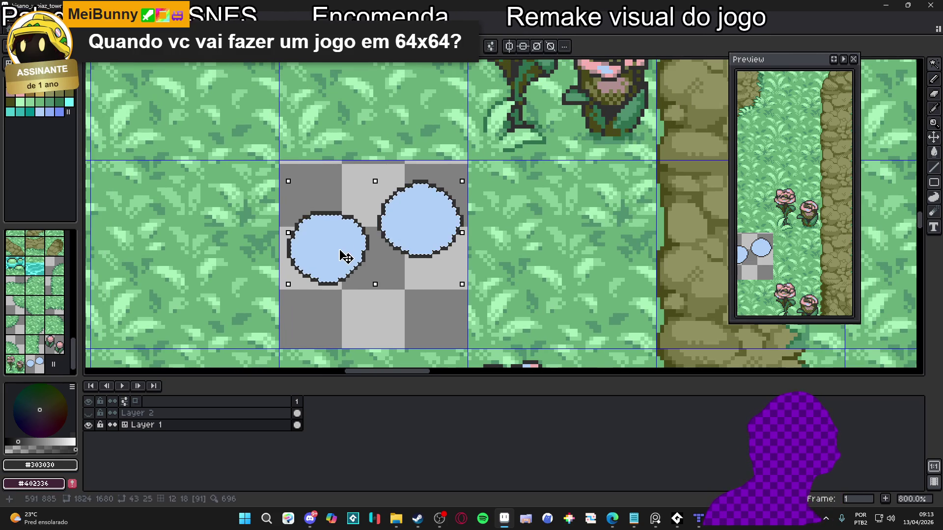
pyautogui.scroll(-4, 412, 227)
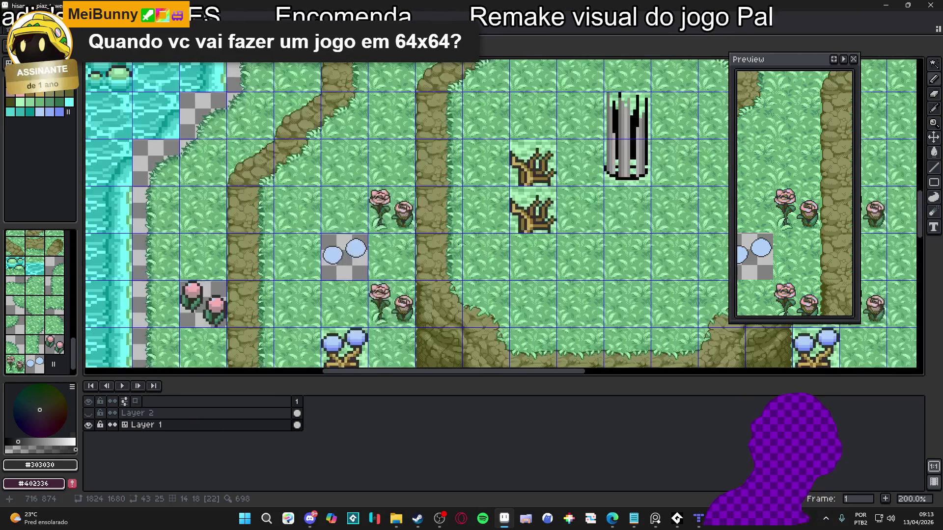
pyautogui.scroll(3, 362, 248)
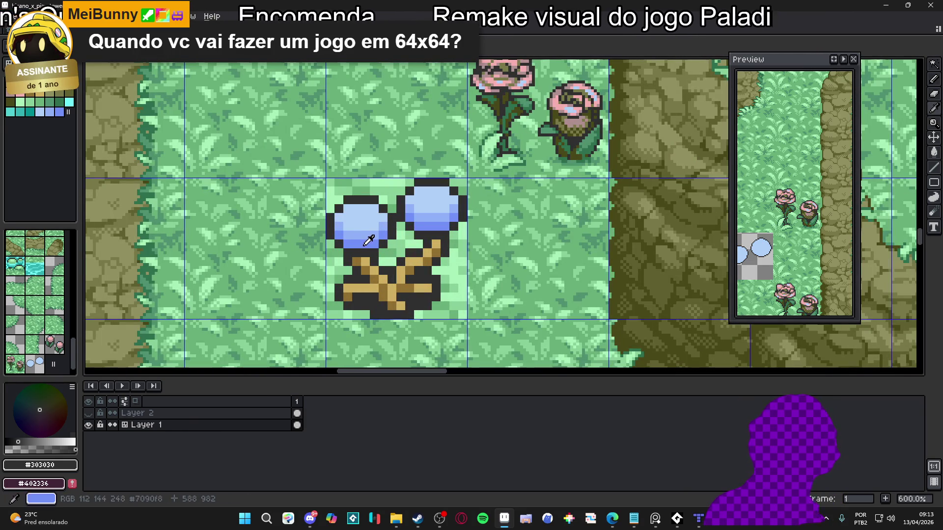
pyautogui.click(370, 240)
pyautogui.click(362, 224)
# - Shade the right circle's lower-left interior with darker blue pixels
pyautogui.scroll(3, 391, 233)
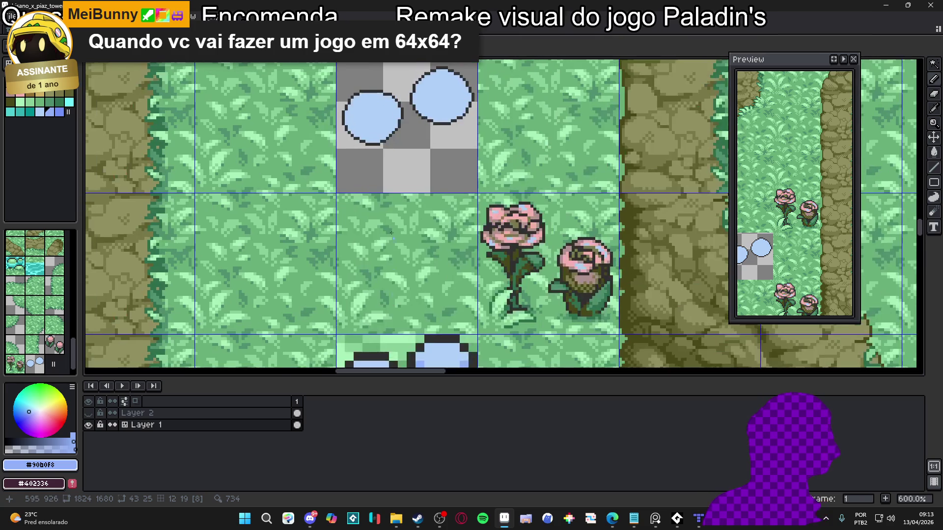
pyautogui.scroll(1, 391, 233)
pyautogui.scroll(3, 442, 240)
pyautogui.scroll(1, 427, 243)
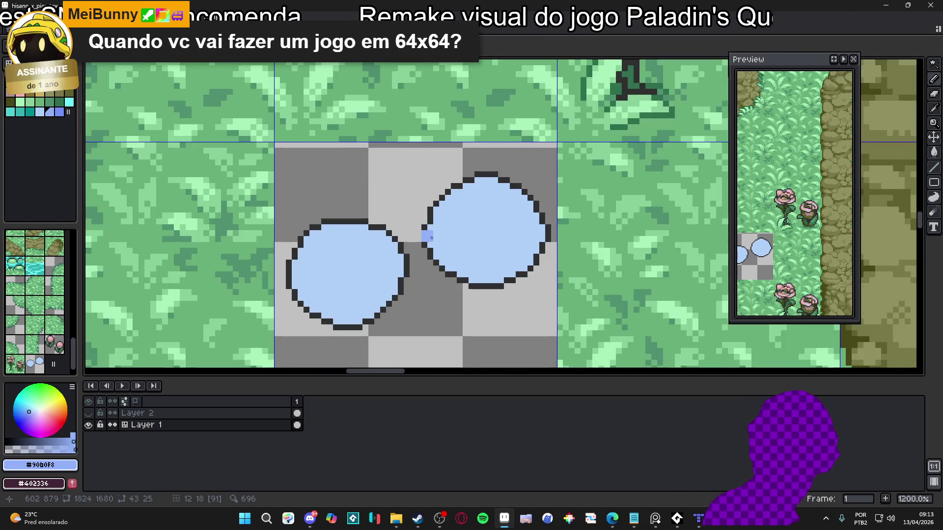
pyautogui.moveTo(427, 227)
pyautogui.mouseDown()
pyautogui.moveTo(459, 269)
pyautogui.moveTo(507, 273)
pyautogui.mouseUp()
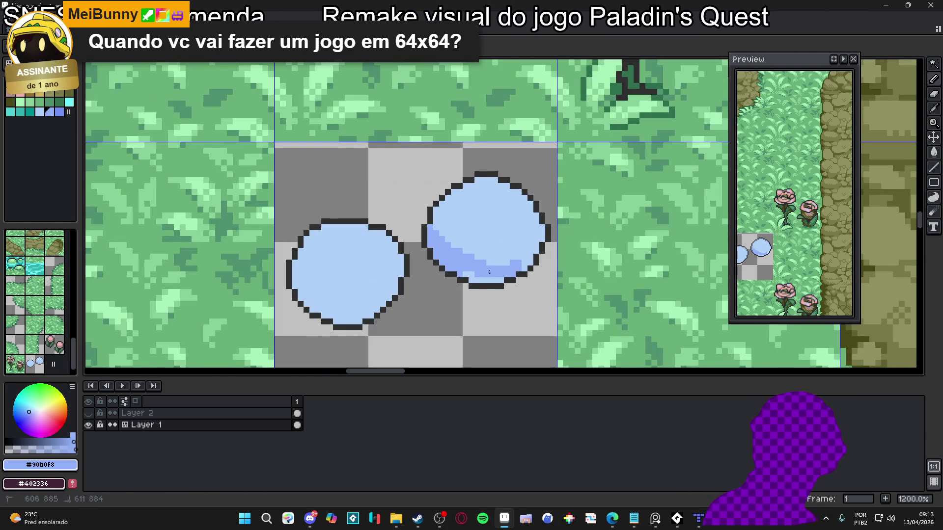
pyautogui.click(521, 277)
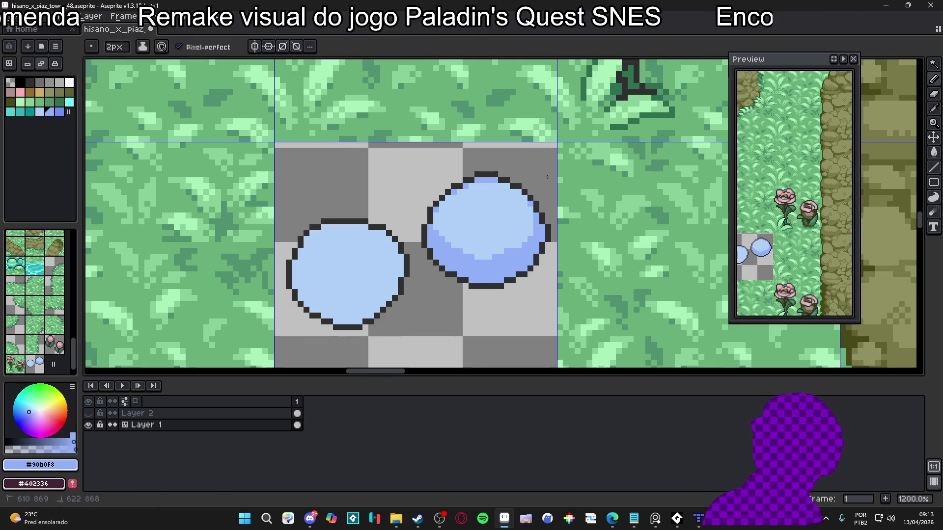
pyautogui.hscroll(2, 500, 189)
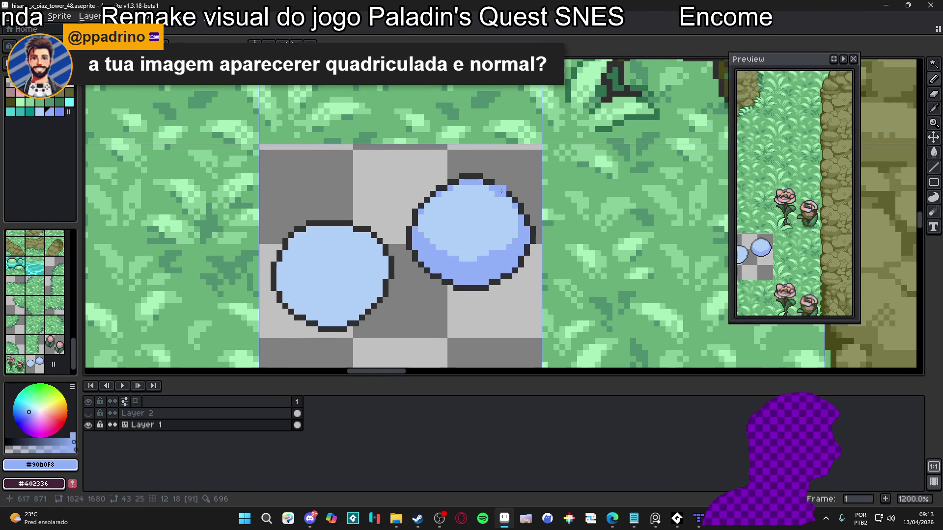
pyautogui.scroll(4, 500, 190)
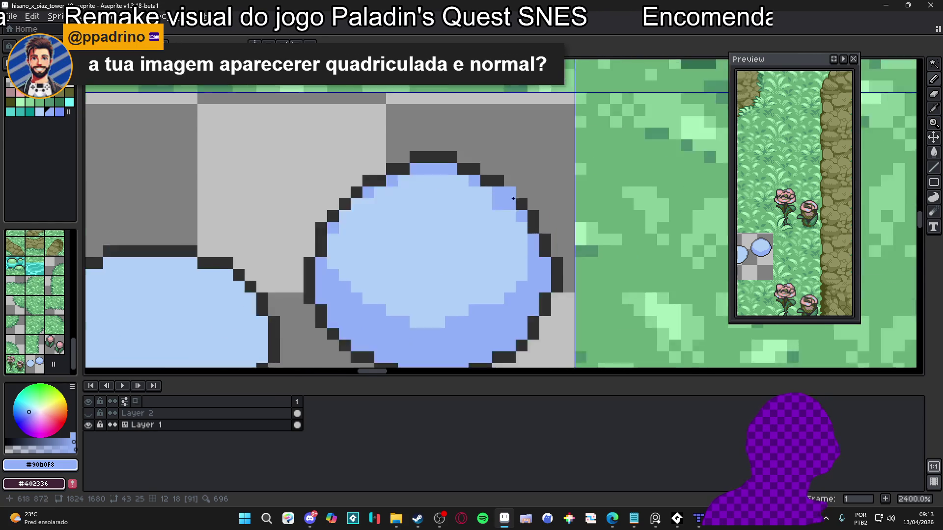
pyautogui.scroll(-3, 521, 182)
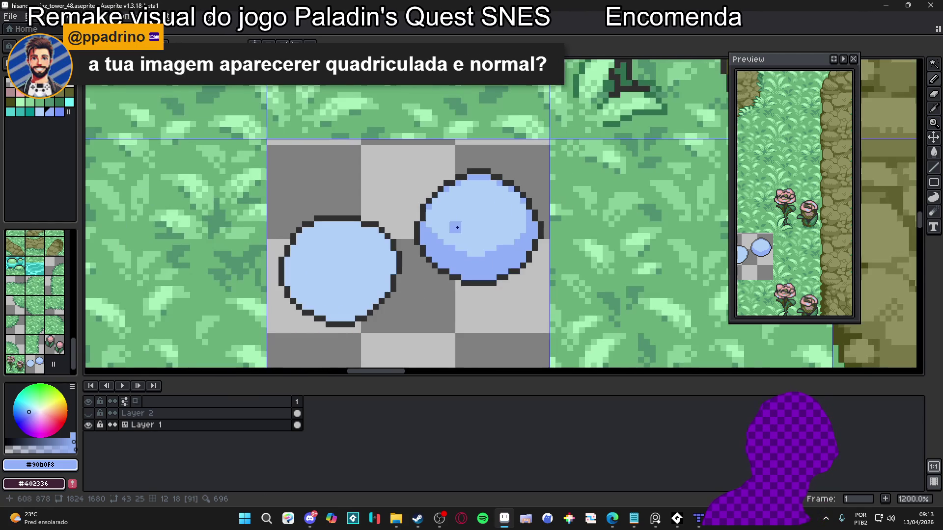
pyautogui.scroll(2, 449, 224)
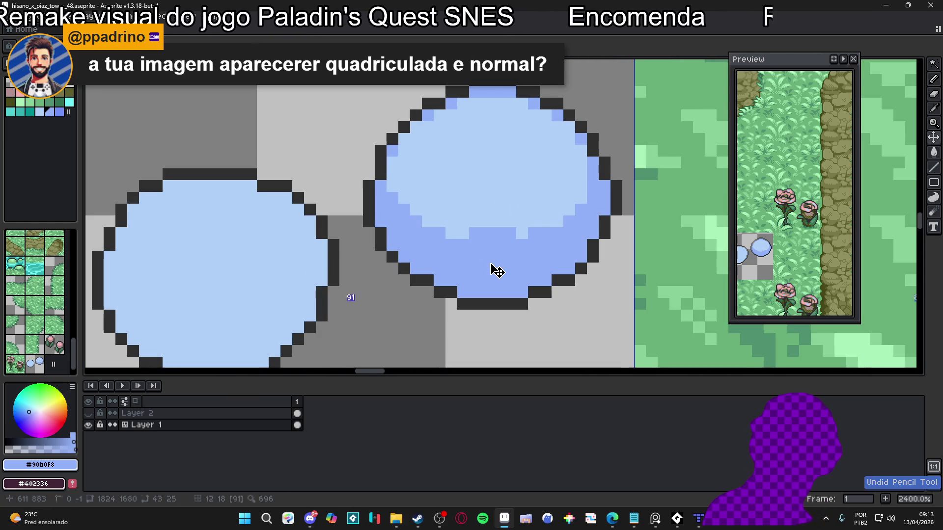
pyautogui.moveTo(511, 234); pyautogui.dragTo(474, 233)
pyautogui.scroll(-3, 453, 246)
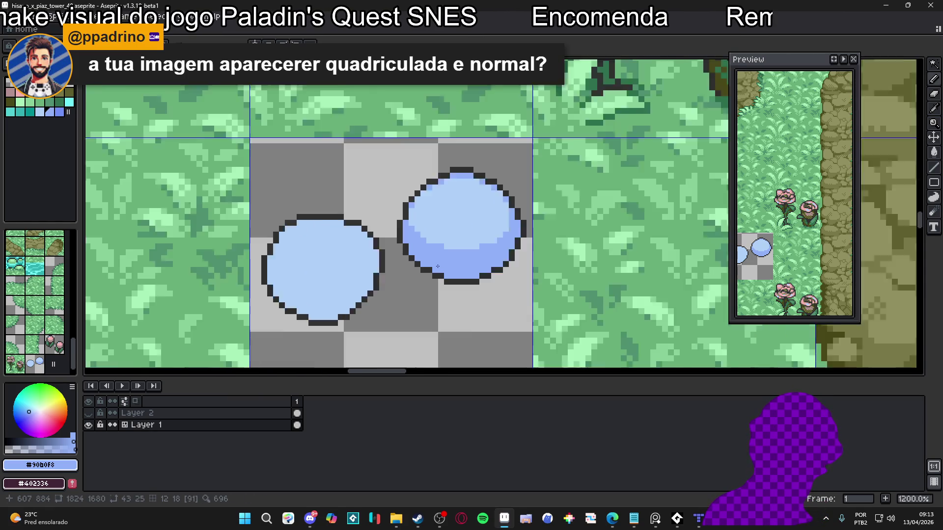
pyautogui.scroll(2, 427, 223)
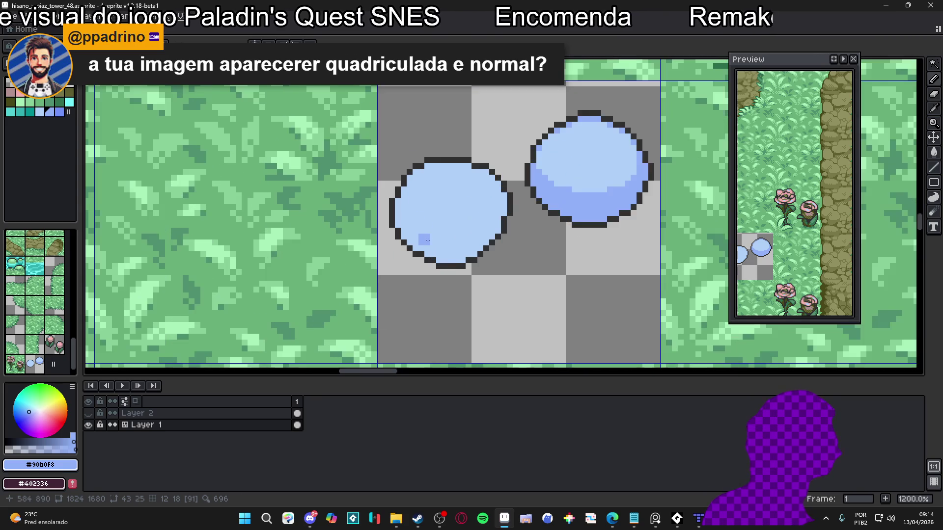
# - Paint darker blue shading across the left circle's lower part and left edge
pyautogui.click(446, 228)
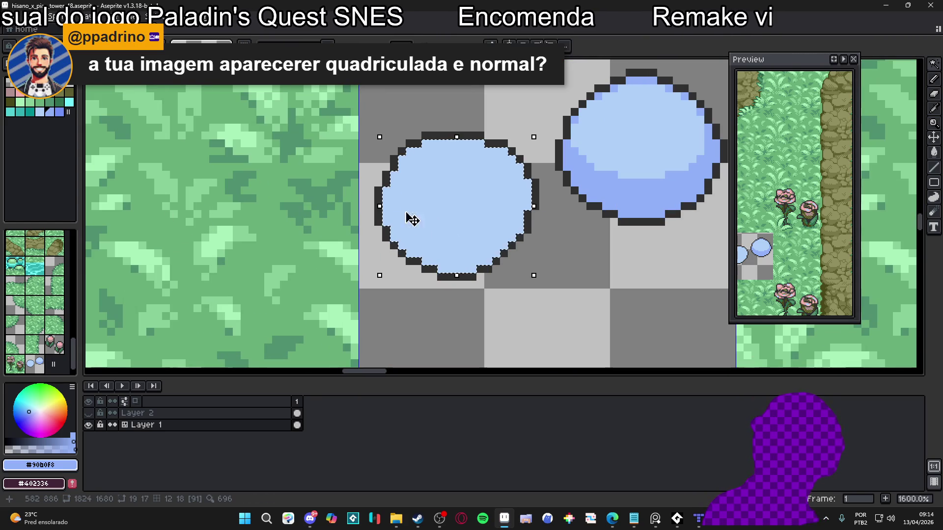
pyautogui.hotkey('ctrl', 'd')
pyautogui.moveTo(385, 204)
pyautogui.mouseDown()
pyautogui.moveTo(388, 228)
pyautogui.moveTo(474, 265)
pyautogui.mouseUp()
pyautogui.moveTo(403, 243); pyautogui.dragTo(472, 244)
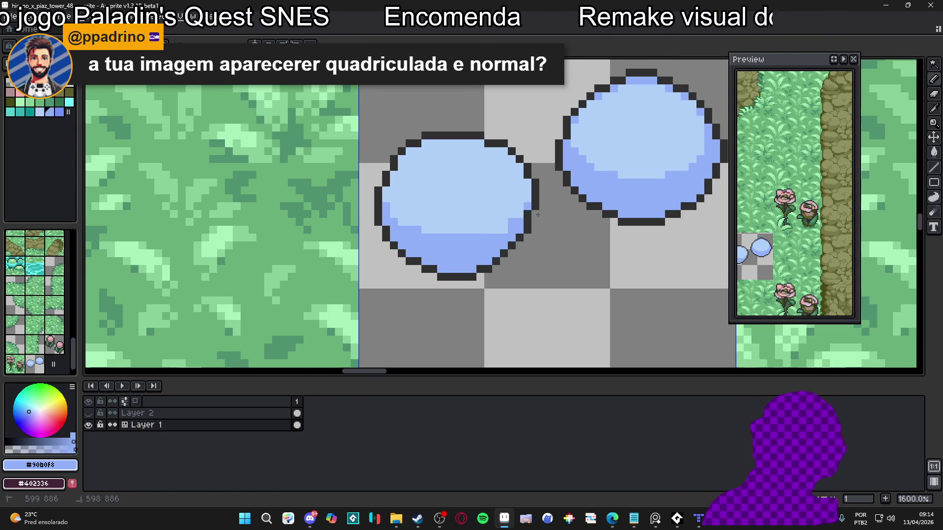
pyautogui.moveTo(512, 230); pyautogui.dragTo(471, 229)
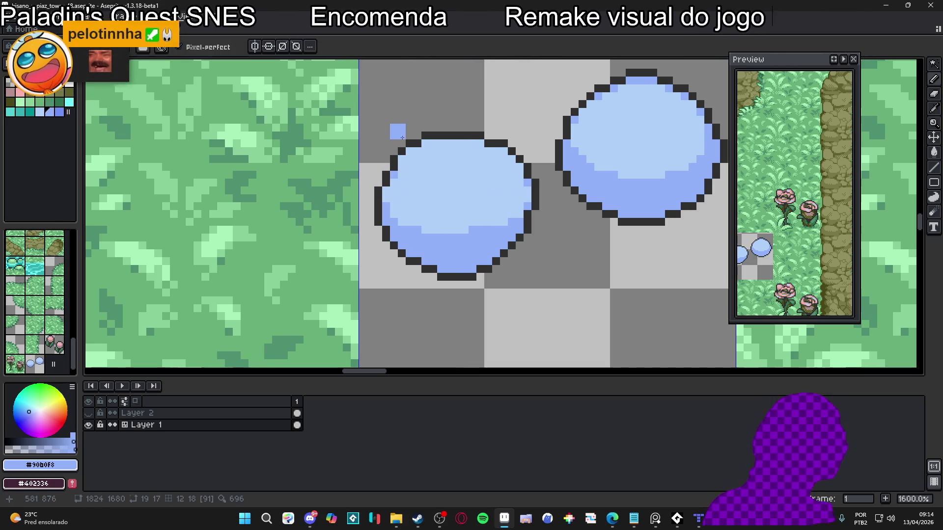
pyautogui.moveTo(399, 157); pyautogui.dragTo(401, 160)
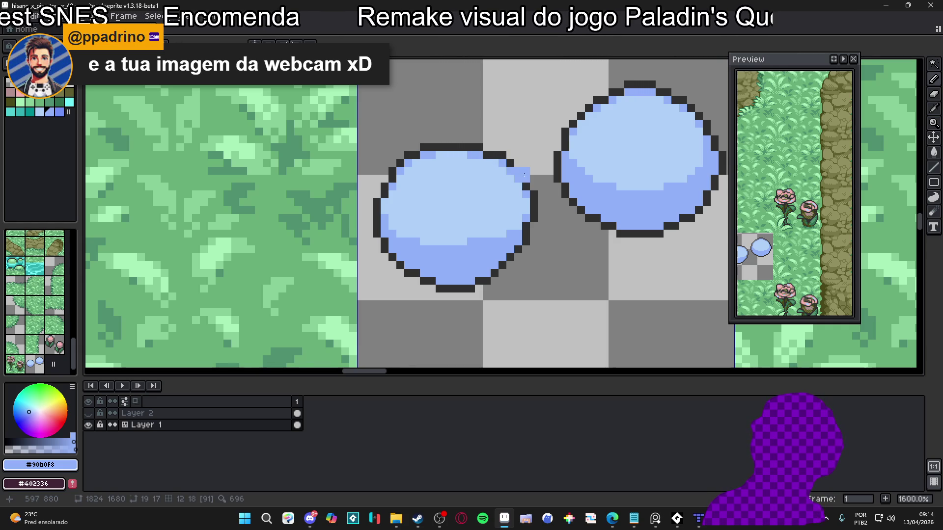
# - Sample the circle's light blue #b0d0f8 and darker blue #90b0f8
pyautogui.scroll(-3, 422, 157)
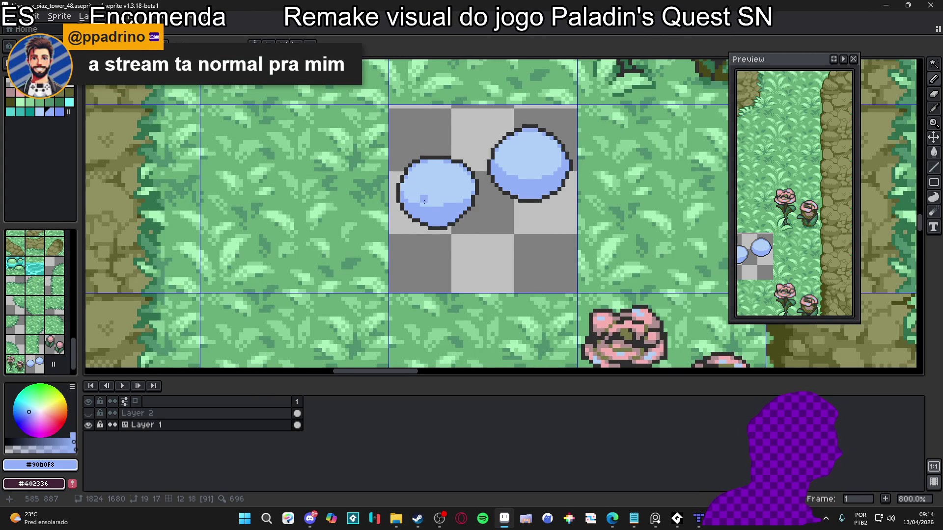
pyautogui.scroll(2, 424, 202)
pyautogui.scroll(-2, 445, 223)
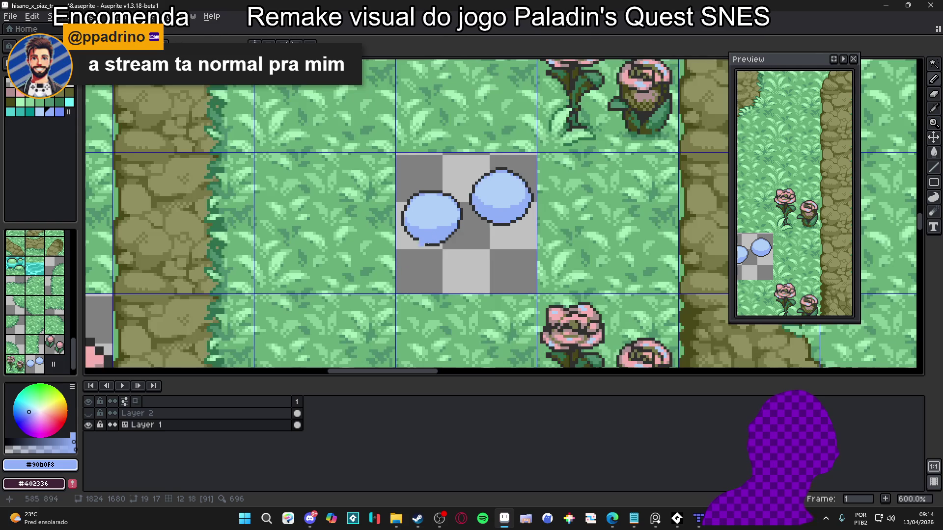
pyautogui.scroll(2, 426, 243)
pyautogui.keyDown('alt'); pyautogui.click(438, 228); pyautogui.keyUp('alt')
pyautogui.scroll(1, 438, 229)
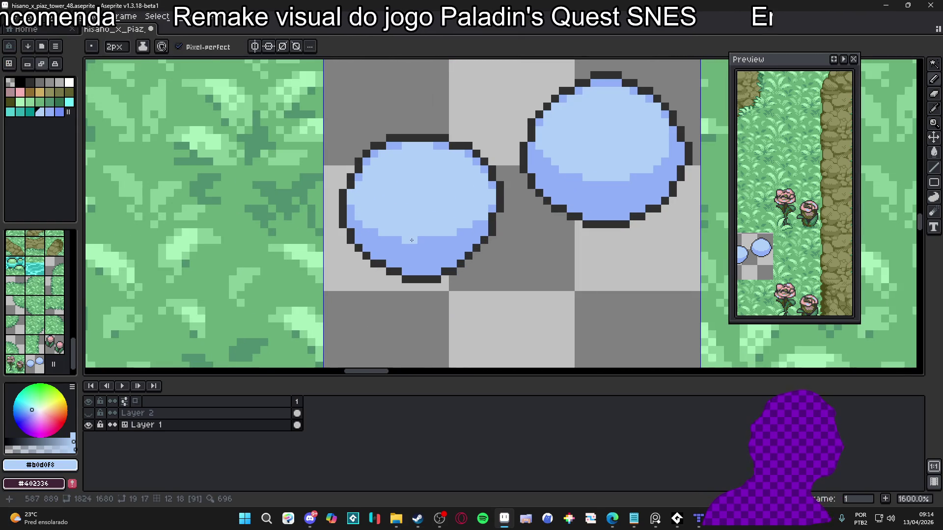
pyautogui.click(431, 238)
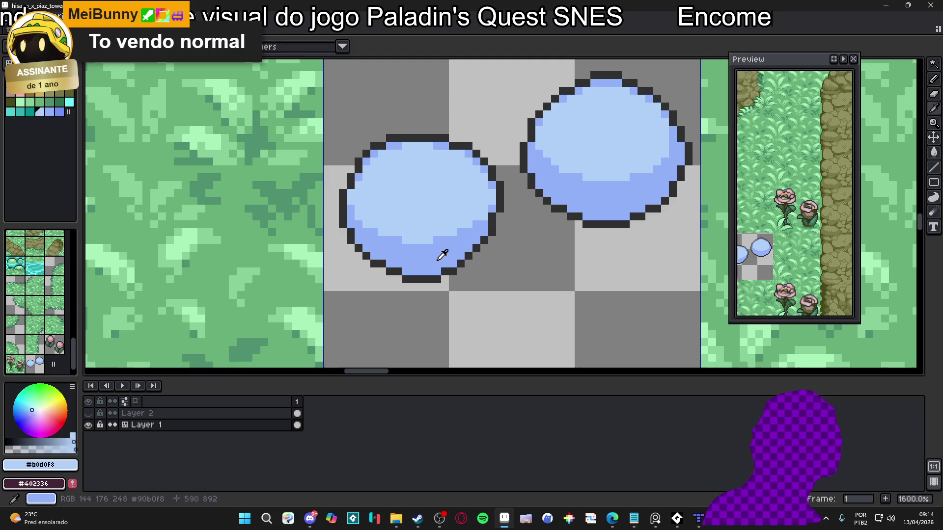
pyautogui.keyDown('alt'); pyautogui.click(435, 251); pyautogui.keyUp('alt')
# - Add deeper #7090f8 blue pixels to the left circle's shading
pyautogui.scroll(-2, 398, 247)
pyautogui.scroll(2, 436, 237)
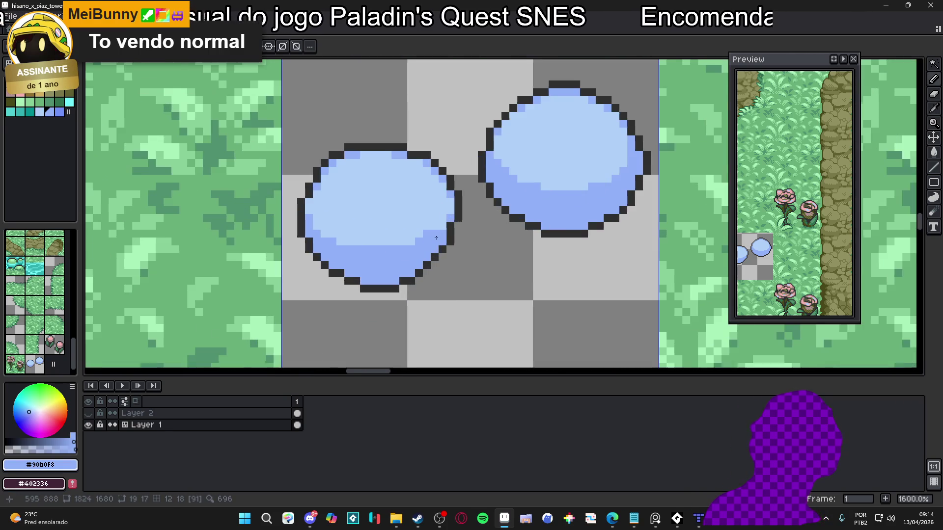
pyautogui.scroll(-1, 444, 248)
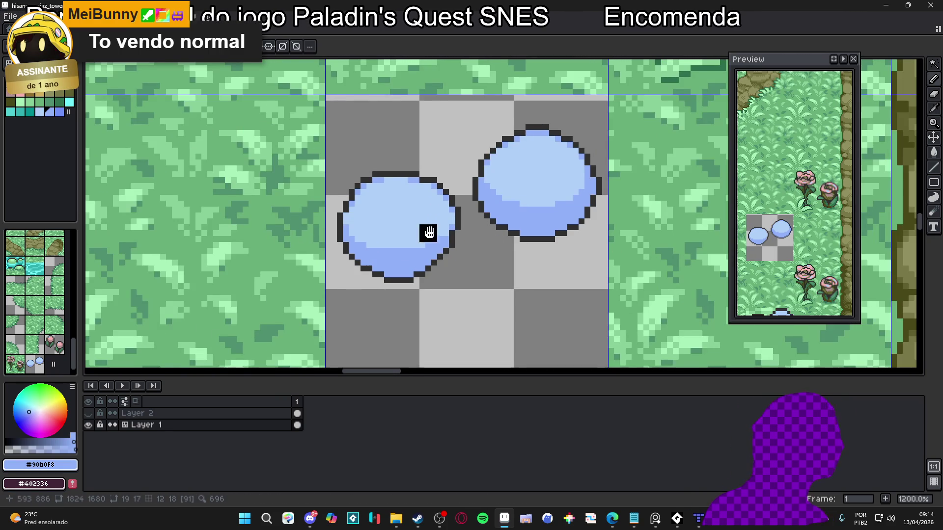
pyautogui.scroll(-1, 443, 228)
pyautogui.scroll(-2, 443, 231)
pyautogui.scroll(-1, 447, 236)
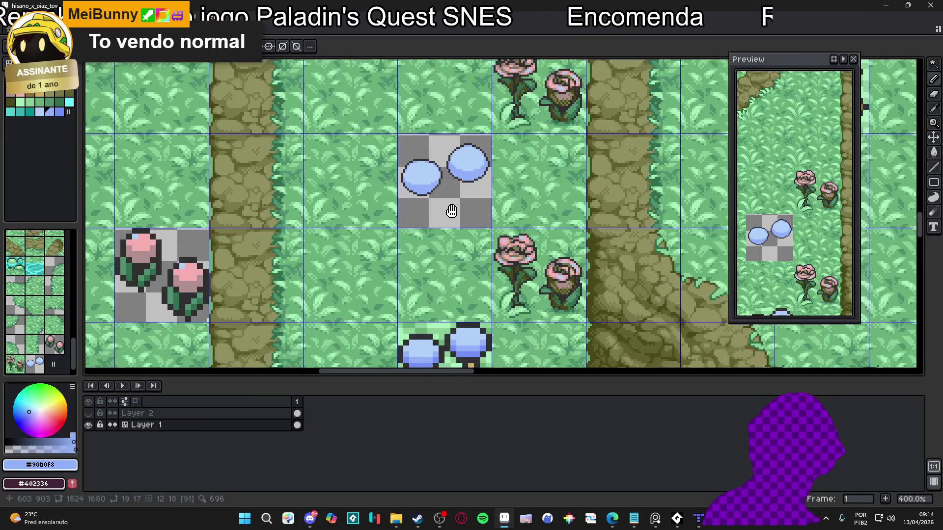
pyautogui.scroll(-1, 448, 221)
pyautogui.scroll(3, 496, 304)
pyautogui.keyDown('alt'); pyautogui.click(489, 308); pyautogui.keyUp('alt')
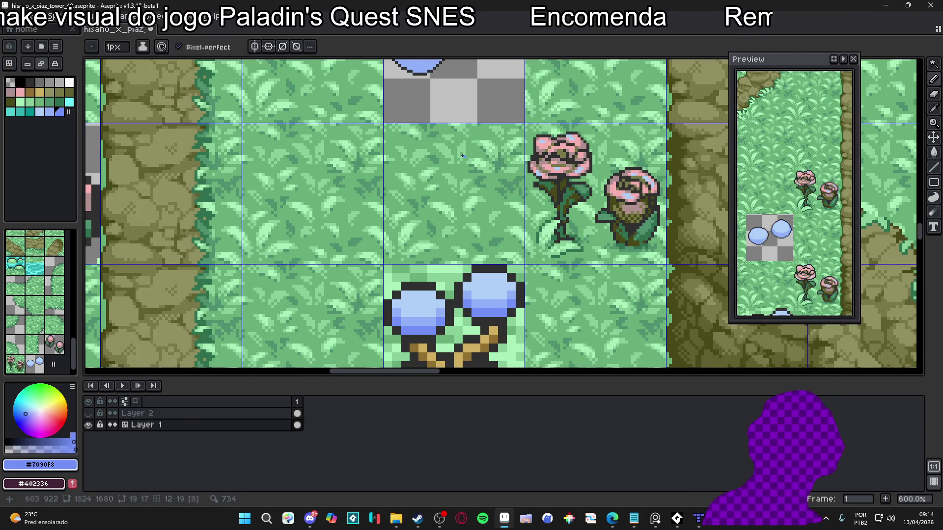
pyautogui.scroll(3, 427, 196)
pyautogui.scroll(4, 427, 197)
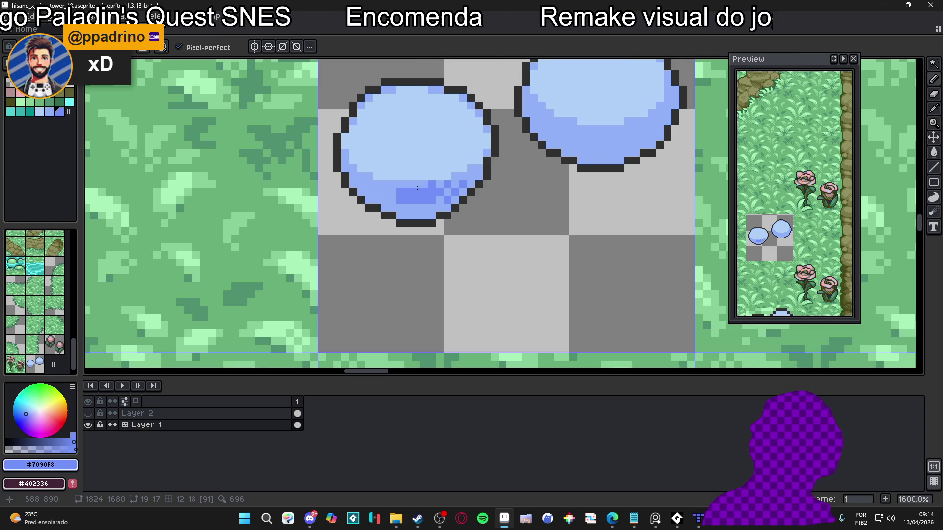
pyautogui.scroll(-1, 402, 194)
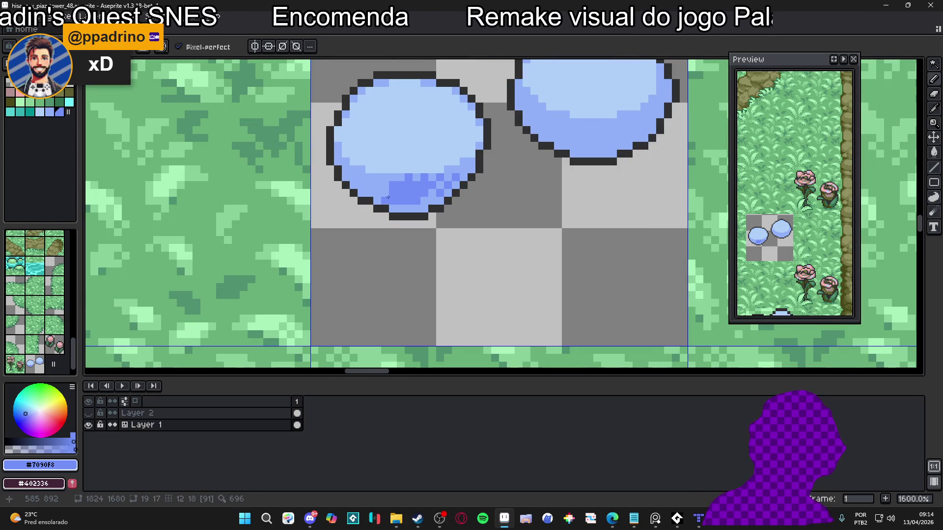
pyautogui.moveTo(388, 197); pyautogui.dragTo(388, 189)
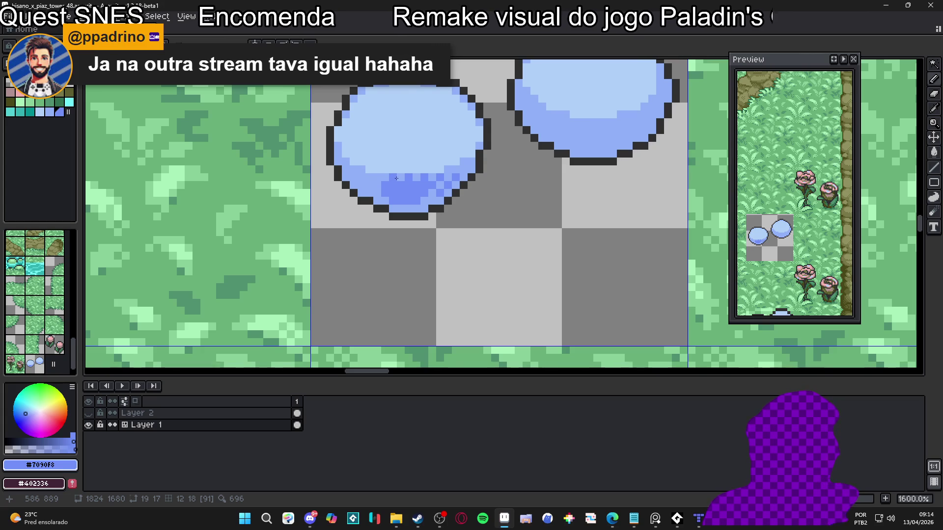
# - Pick the puffball's light blue and add outline pixels at its left edge
pyautogui.hscroll(-2, 448, 205)
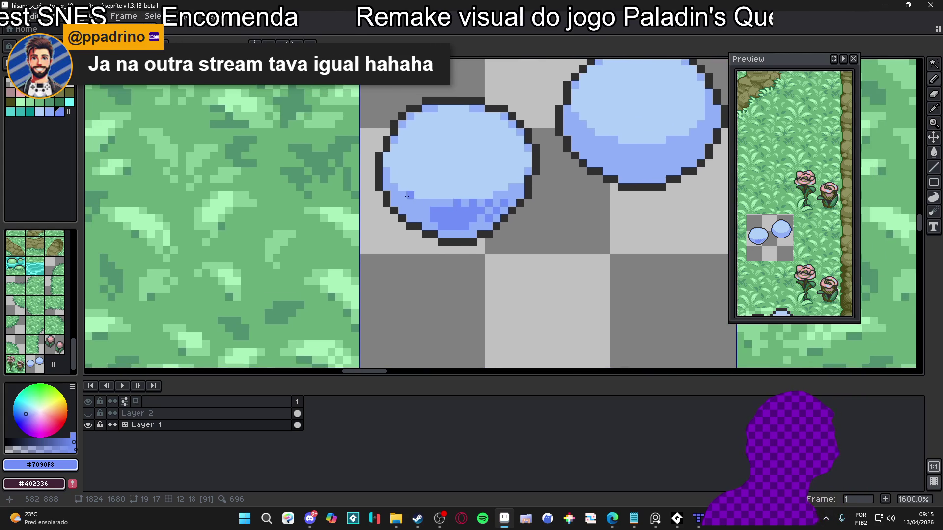
pyautogui.scroll(-5, 464, 212)
pyautogui.scroll(6, 463, 212)
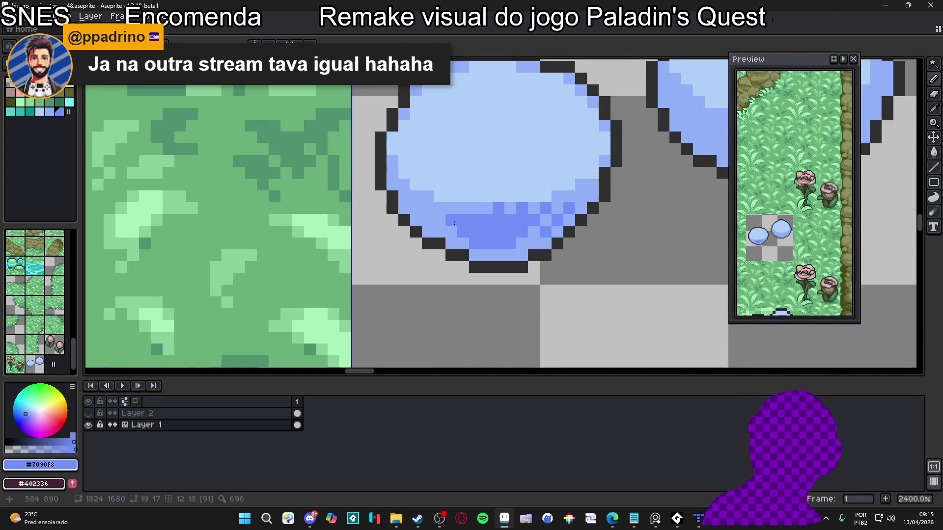
pyautogui.moveTo(451, 223); pyautogui.dragTo(452, 246)
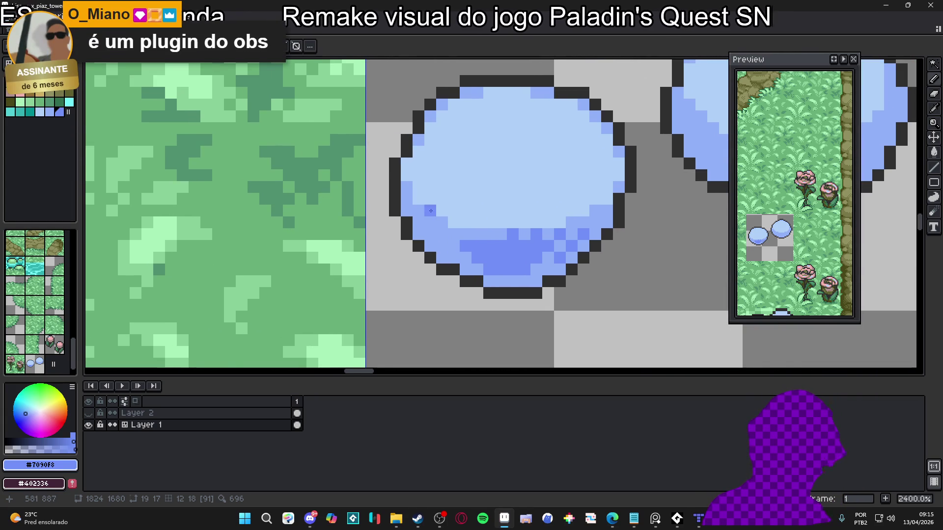
pyautogui.scroll(-2, 431, 210)
pyautogui.keyDown('alt'); pyautogui.click(427, 185); pyautogui.keyUp('alt')
pyautogui.scroll(2, 410, 198)
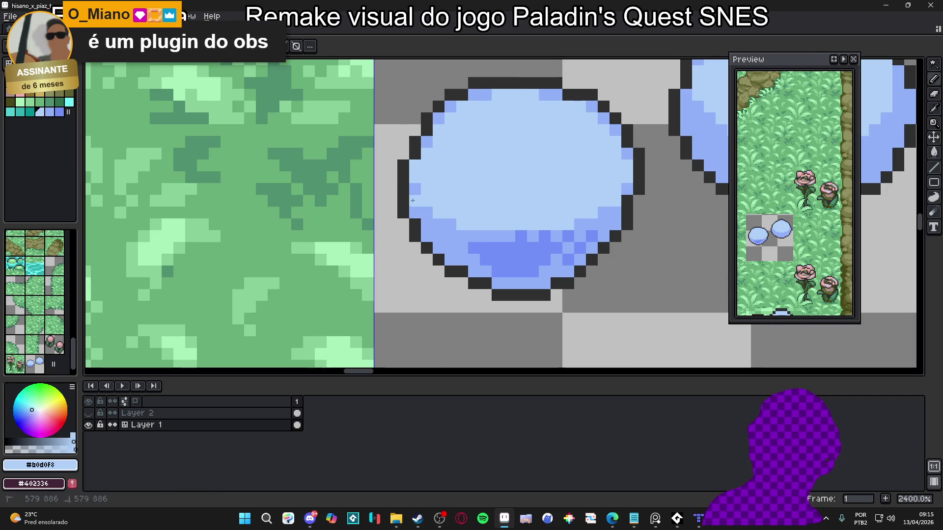
pyautogui.keyDown('alt'); pyautogui.click(403, 212); pyautogui.keyUp('alt')
# - Extend the dark outline down the left edge of the left puffball
pyautogui.moveTo(391, 201); pyautogui.dragTo(395, 238)
pyautogui.keyDown('alt'); pyautogui.click(416, 240); pyautogui.keyUp('alt')
pyautogui.keyDown('alt'); pyautogui.click(409, 236); pyautogui.keyUp('alt')
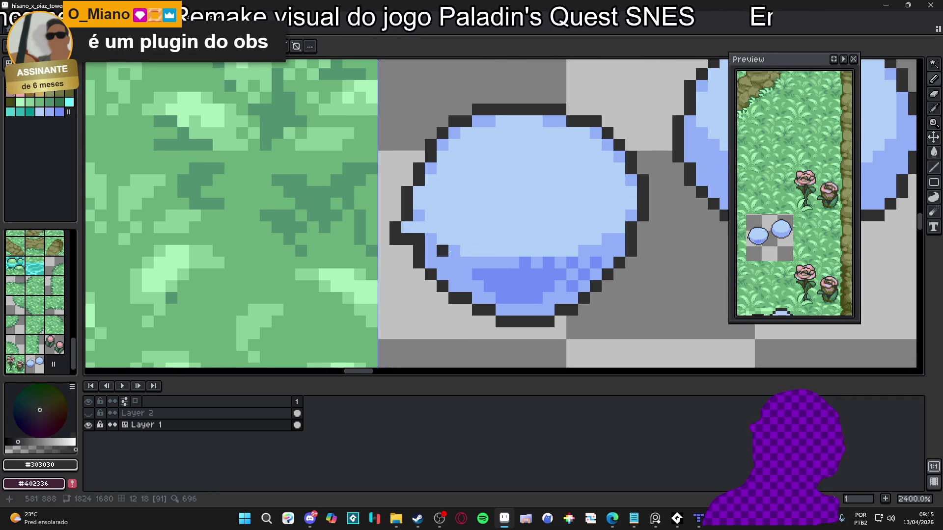
pyautogui.keyDown('alt'); pyautogui.click(416, 239); pyautogui.keyUp('alt')
pyautogui.scroll(-1, 432, 236)
pyautogui.scroll(1, 415, 224)
pyautogui.keyDown('alt'); pyautogui.click(415, 224); pyautogui.keyUp('alt')
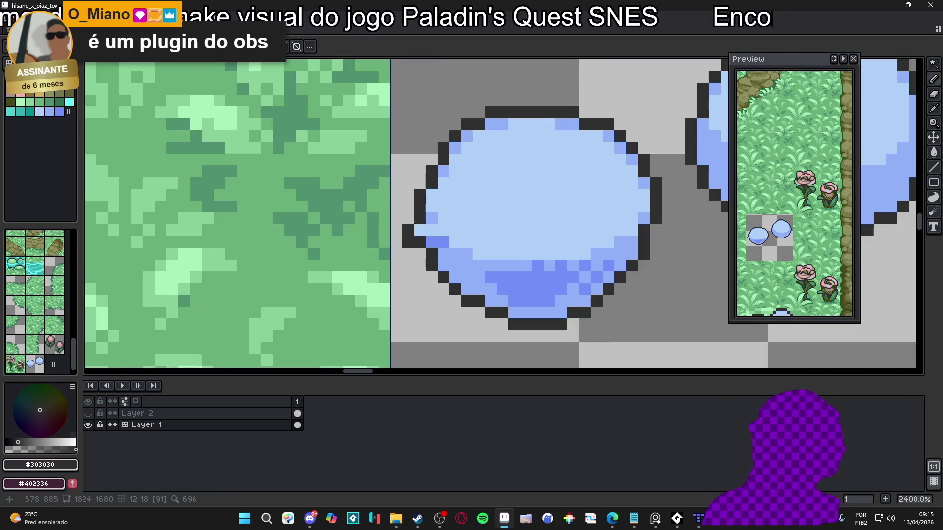
pyautogui.scroll(-2, 428, 221)
pyautogui.scroll(2, 428, 221)
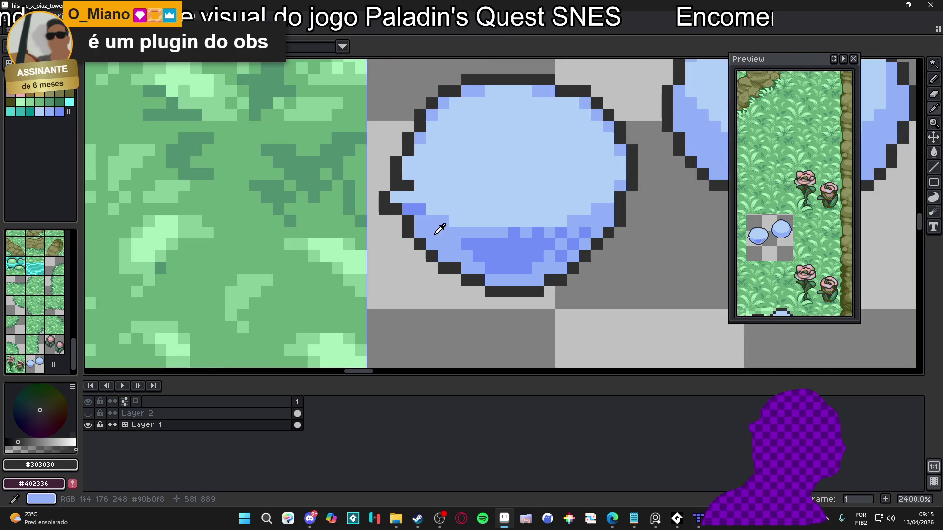
# - Add dark outline pixels along the puffball's lower-left edge
pyautogui.keyDown('alt'); pyautogui.click(416, 247); pyautogui.keyUp('alt')
pyautogui.keyDown('alt'); pyautogui.click(408, 233); pyautogui.keyUp('alt')
pyautogui.click(408, 253)
pyautogui.click(432, 245)
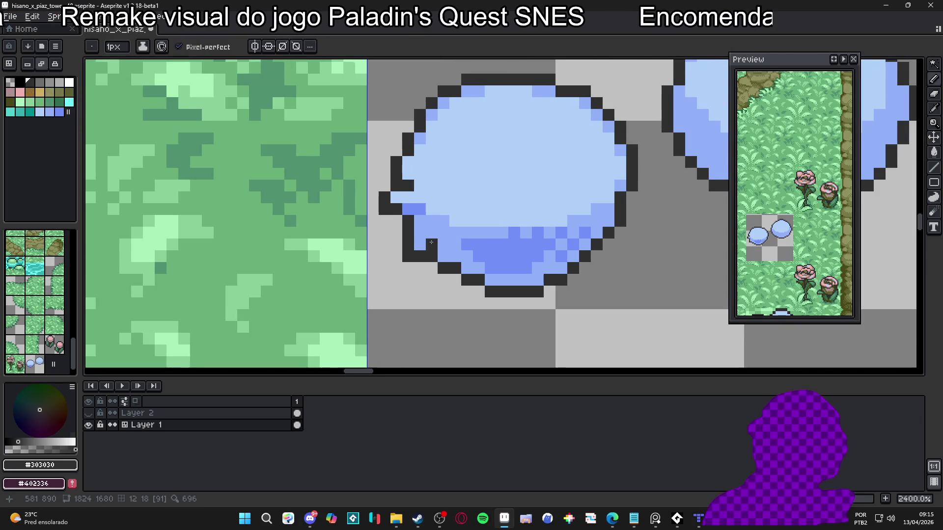
pyautogui.scroll(-4, 482, 246)
pyautogui.scroll(1, 481, 247)
pyautogui.scroll(-4, 480, 247)
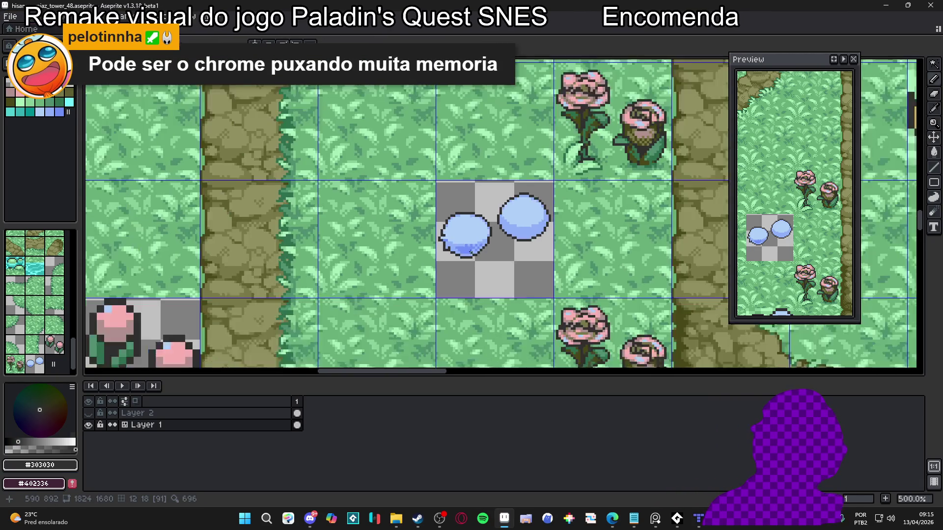
pyautogui.scroll(-2, 480, 247)
pyautogui.scroll(6, 472, 245)
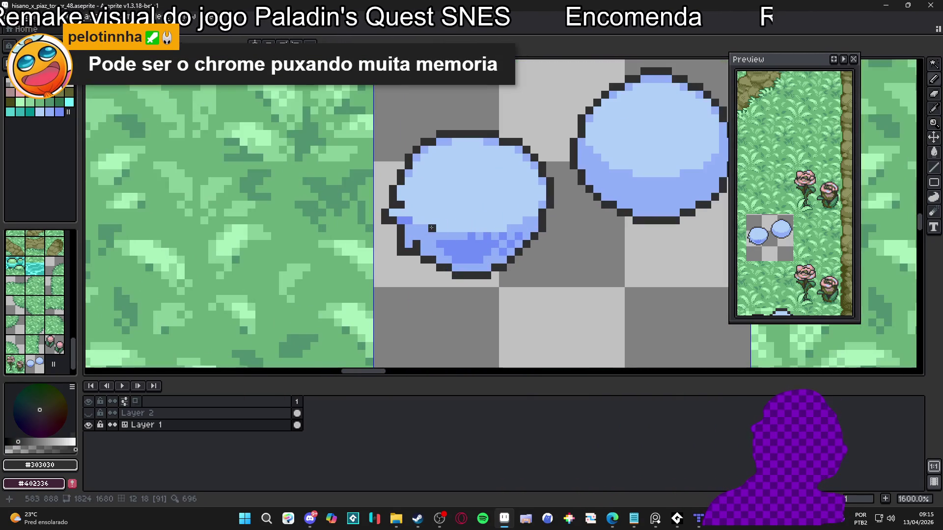
pyautogui.keyDown('alt'); pyautogui.click(463, 244); pyautogui.keyUp('alt')
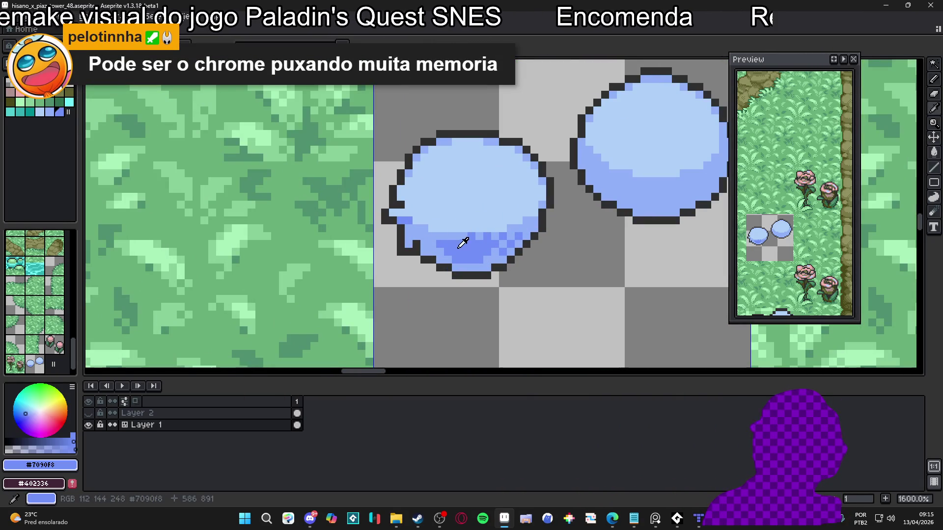
# - Paint a teal eye mark on the puffball's left side, removing a stray teal pixel
pyautogui.click(38, 118)
pyautogui.scroll(1, 491, 185)
pyautogui.moveTo(377, 242); pyautogui.dragTo(378, 258)
pyautogui.scroll(-1, 381, 253)
pyautogui.scroll(1, 382, 253)
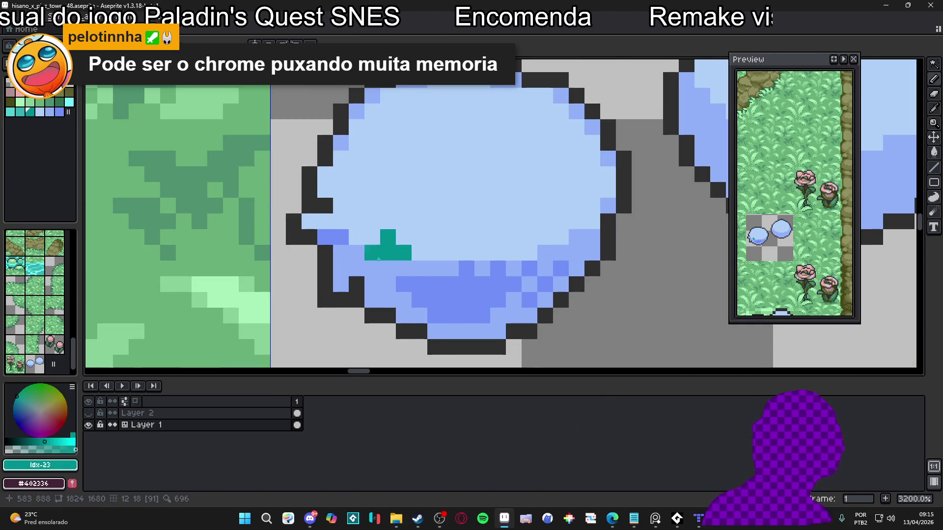
pyautogui.scroll(-2, 414, 246)
pyautogui.scroll(1, 432, 236)
pyautogui.click(439, 234)
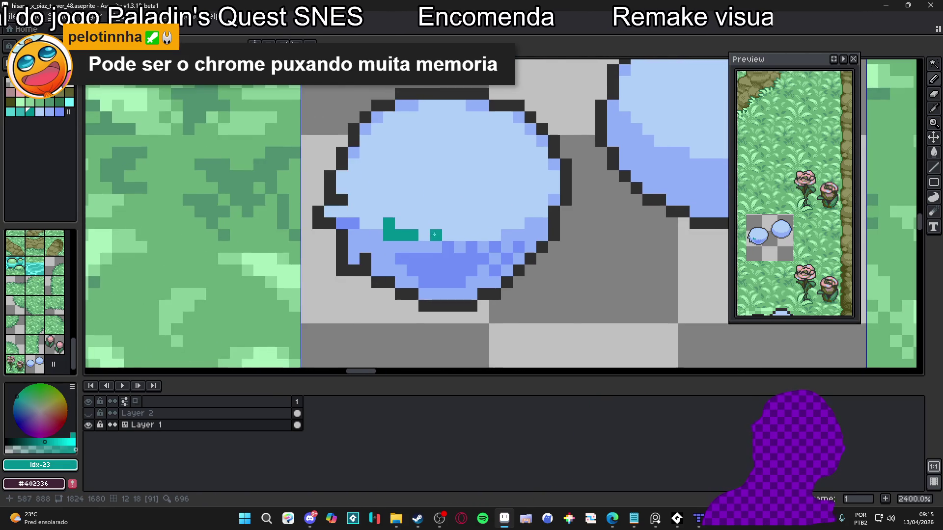
pyautogui.scroll(1, 425, 220)
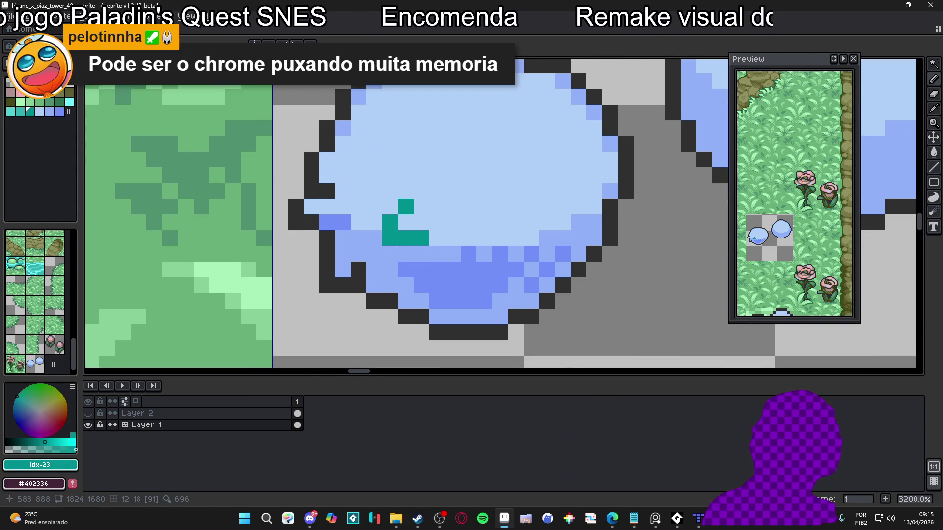
pyautogui.scroll(3, 383, 265)
pyautogui.click(379, 277)
pyautogui.scroll(-1, 396, 239)
pyautogui.hotkey('ctrl', 'z')
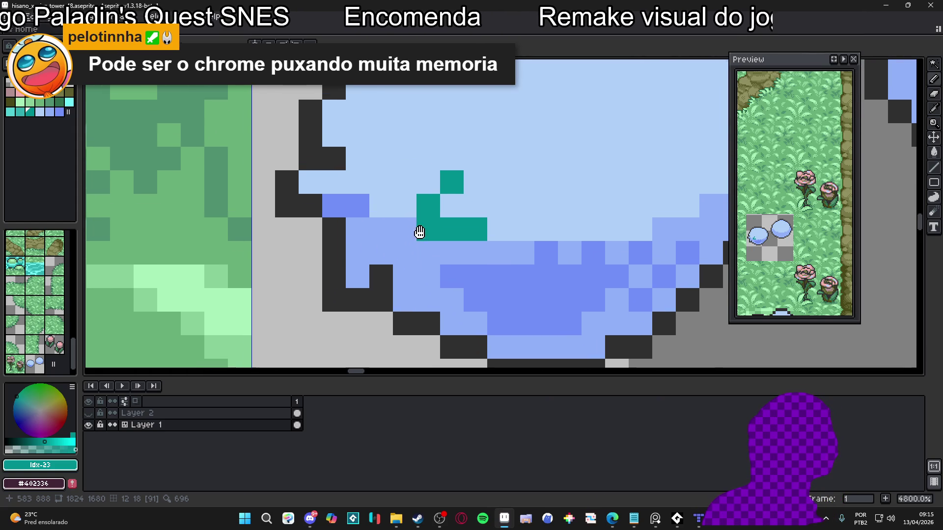
# - Repaint the puffball's left edge with medium and light blue
pyautogui.scroll(-1, 438, 245)
pyautogui.scroll(-1, 452, 239)
pyautogui.scroll(1, 453, 239)
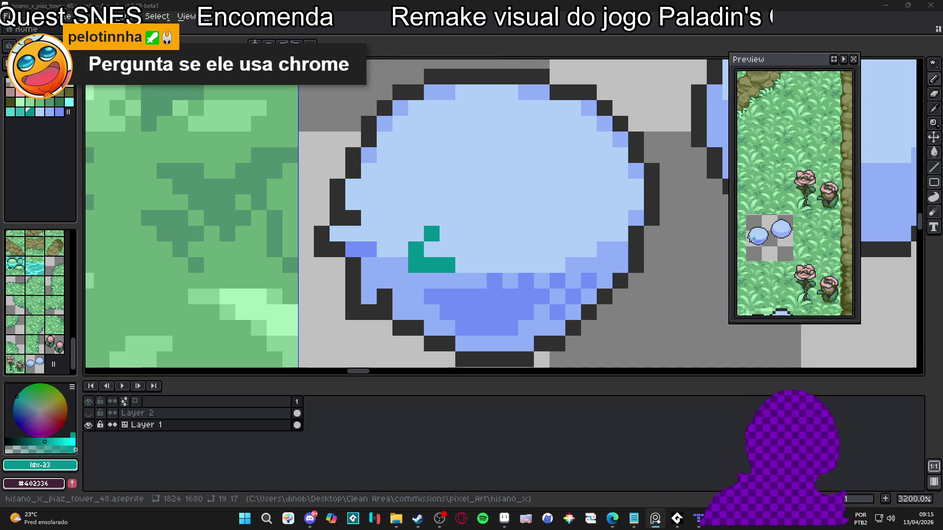
pyautogui.scroll(-1, 384, 275)
pyautogui.scroll(1, 384, 275)
pyautogui.keyDown('alt'); pyautogui.click(383, 275); pyautogui.keyUp('alt')
pyautogui.moveTo(355, 226)
pyautogui.mouseDown()
pyautogui.moveTo(355, 194)
pyautogui.moveTo(374, 222)
pyautogui.moveTo(403, 231)
pyautogui.mouseUp()
pyautogui.keyDown('alt'); pyautogui.click(373, 232); pyautogui.keyUp('alt')
pyautogui.click(349, 213)
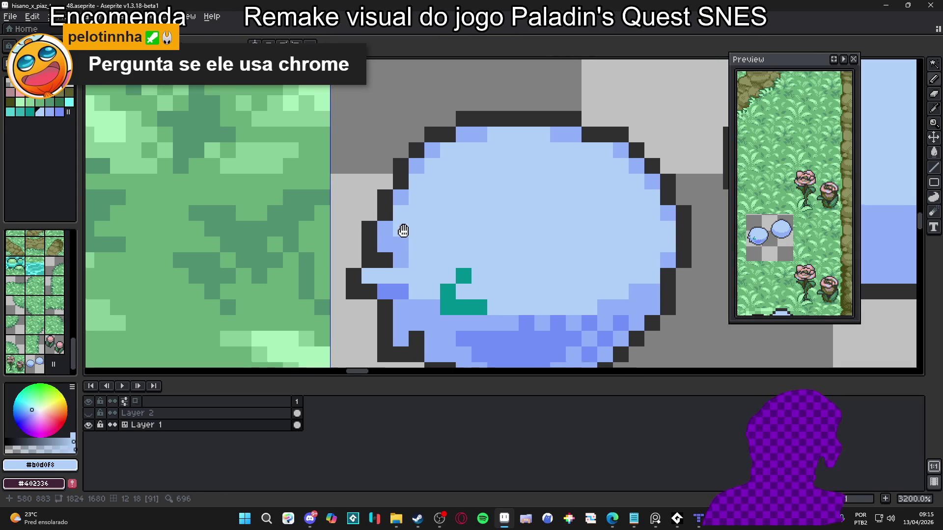
# - Rework the dark outline pixels along the lower-left edge for a ragged look
pyautogui.scroll(1, 403, 231)
pyautogui.keyDown('alt'); pyautogui.click(350, 200); pyautogui.keyUp('alt')
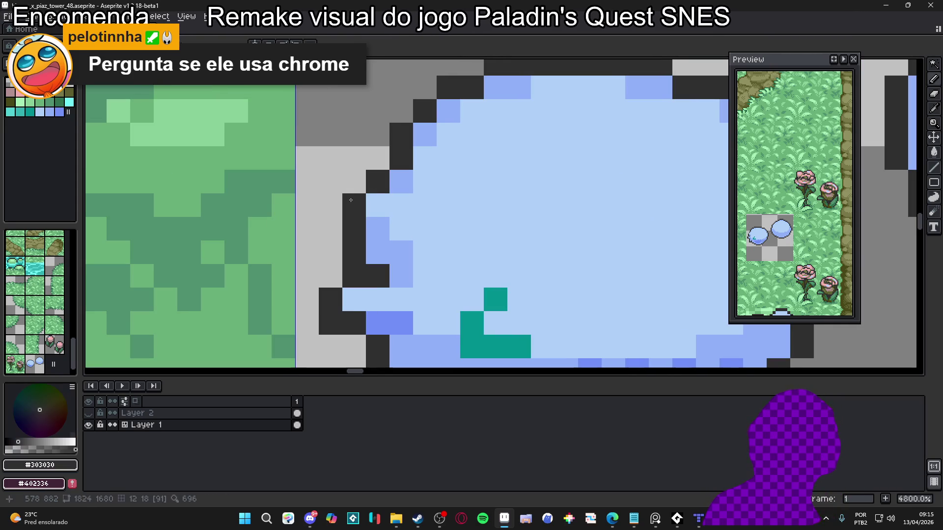
pyautogui.scroll(-2, 400, 235)
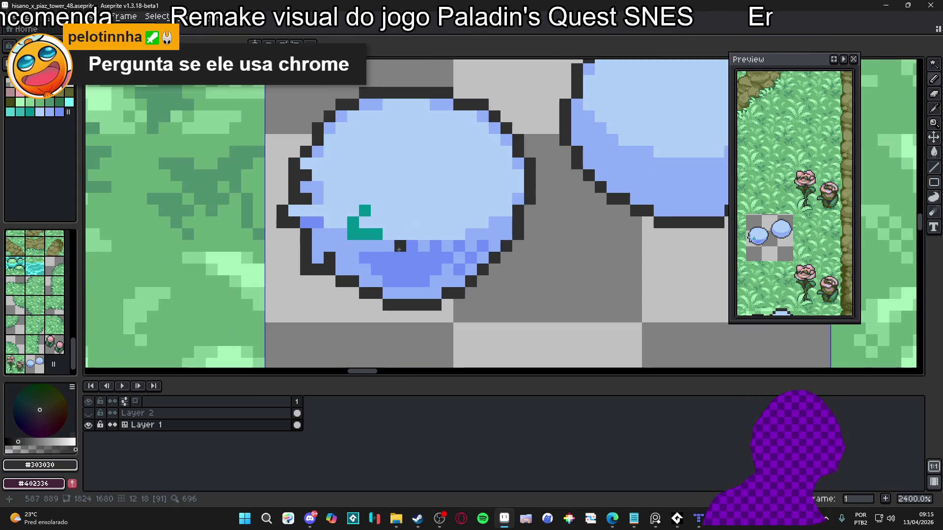
pyautogui.keyDown('alt'); pyautogui.click(371, 282); pyautogui.keyUp('alt')
pyautogui.click(352, 282)
pyautogui.keyDown('alt'); pyautogui.click(370, 292); pyautogui.keyUp('alt')
pyautogui.moveTo(341, 293); pyautogui.dragTo(357, 293)
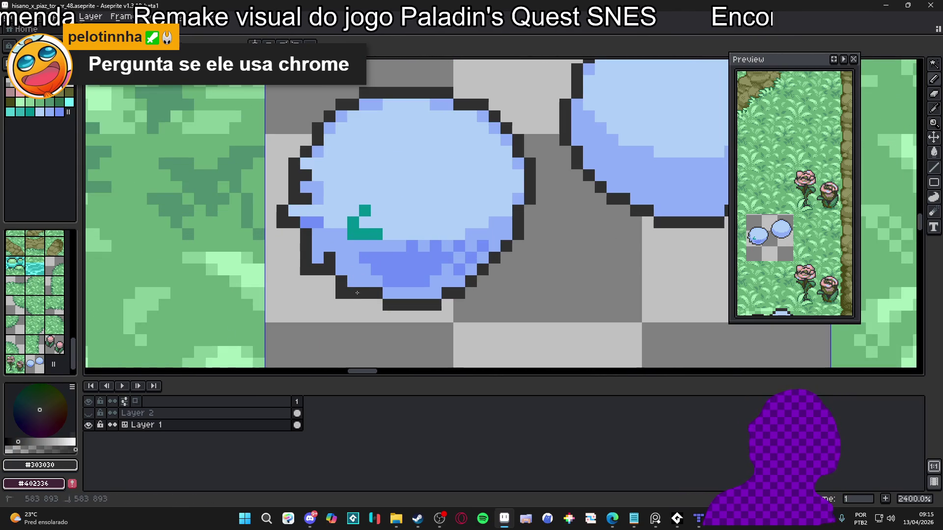
pyautogui.click(365, 281)
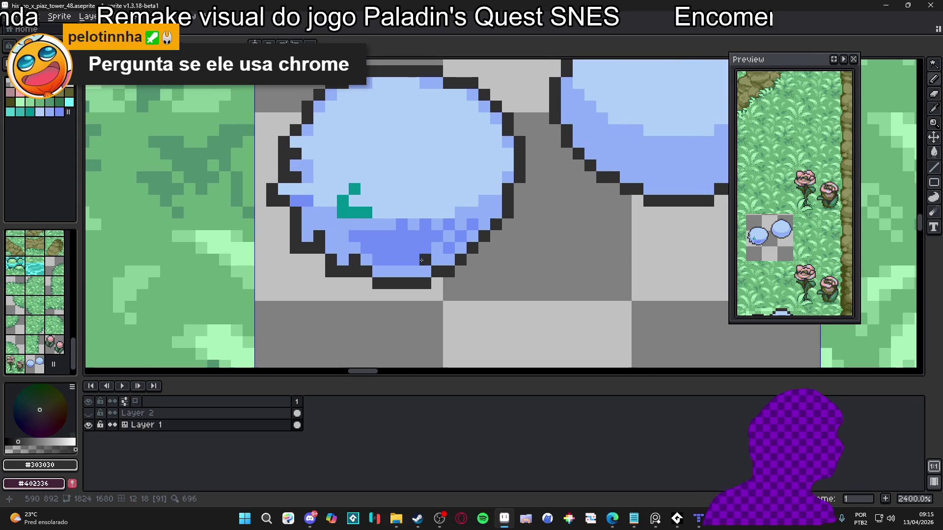
# - Add a dark notch at the puffball's lower-right edge
pyautogui.scroll(1, 421, 260)
pyautogui.scroll(2, 442, 255)
pyautogui.keyDown('alt'); pyautogui.click(454, 260); pyautogui.keyUp('alt')
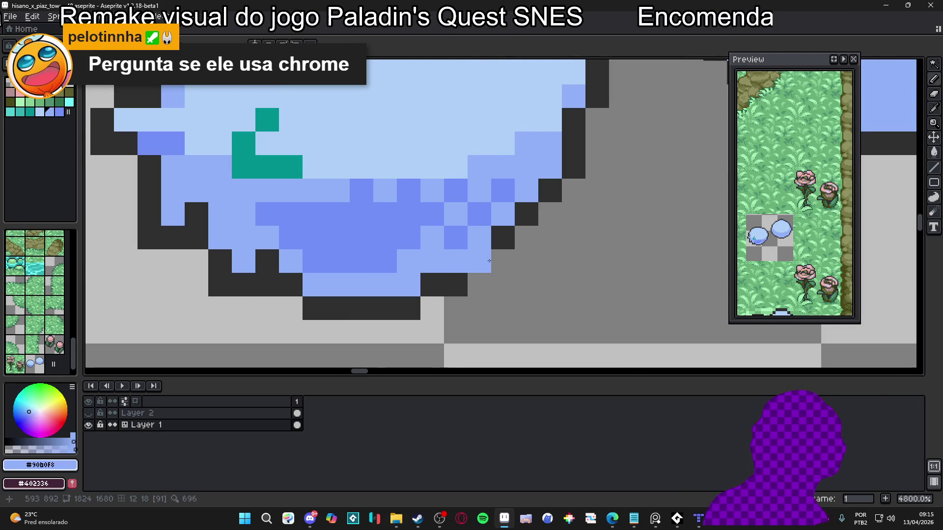
pyautogui.keyDown('alt'); pyautogui.click(499, 243); pyautogui.keyUp('alt')
pyautogui.click(499, 268)
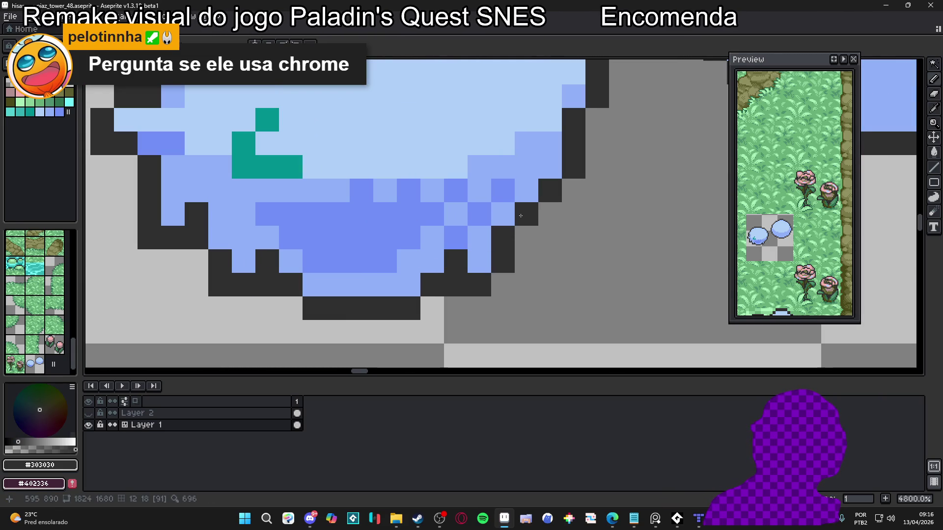
pyautogui.keyDown('alt'); pyautogui.click(502, 214); pyautogui.keyUp('alt')
pyautogui.moveTo(514, 200)
pyautogui.mouseDown()
pyautogui.moveTo(498, 214)
pyautogui.moveTo(518, 243)
pyautogui.moveTo(483, 240)
pyautogui.moveTo(461, 303)
pyautogui.mouseUp()
# - Notch the right edge, swapping outline pixels between dark and light blue
pyautogui.click(510, 228)
pyautogui.keyDown('alt'); pyautogui.click(543, 202); pyautogui.keyUp('alt')
pyautogui.click(486, 228)
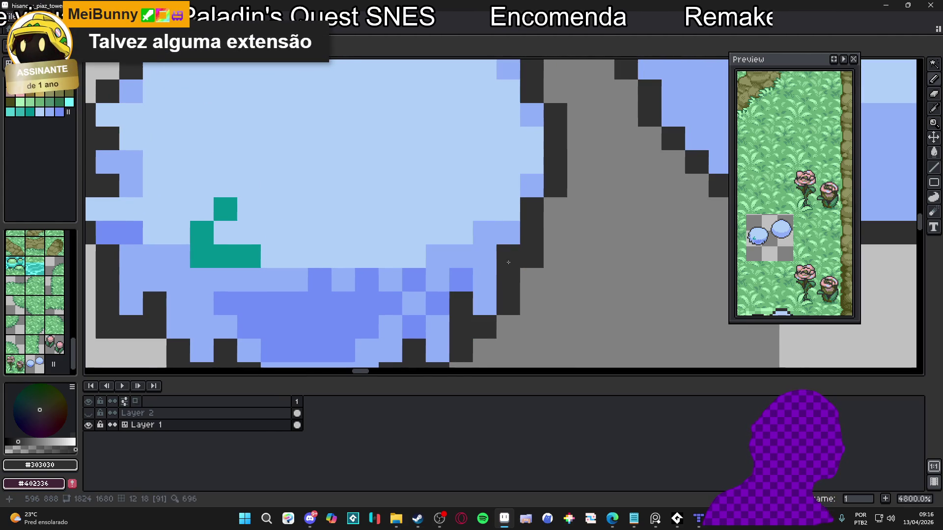
pyautogui.keyDown('alt'); pyautogui.click(505, 227); pyautogui.keyUp('alt')
pyautogui.click(532, 233)
pyautogui.keyDown('alt'); pyautogui.click(531, 210); pyautogui.keyUp('alt')
pyautogui.click(555, 218)
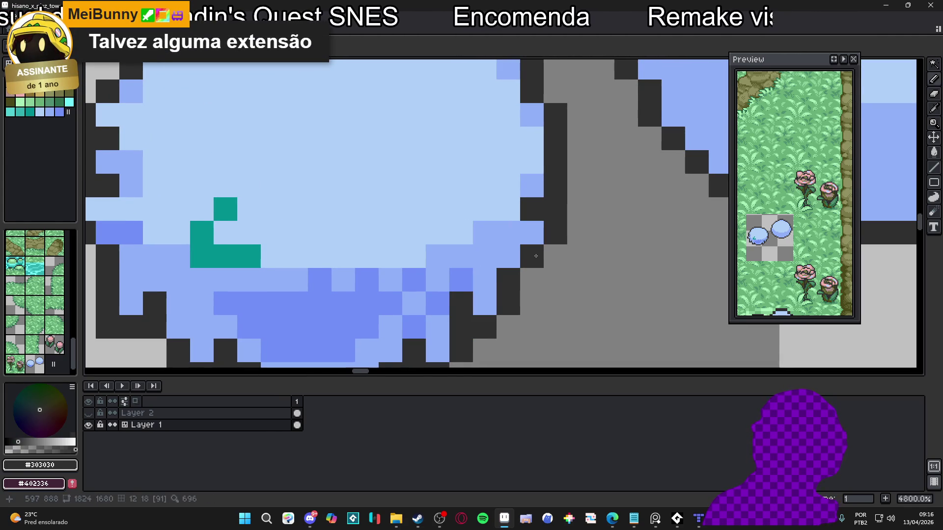
pyautogui.scroll(-2, 508, 254)
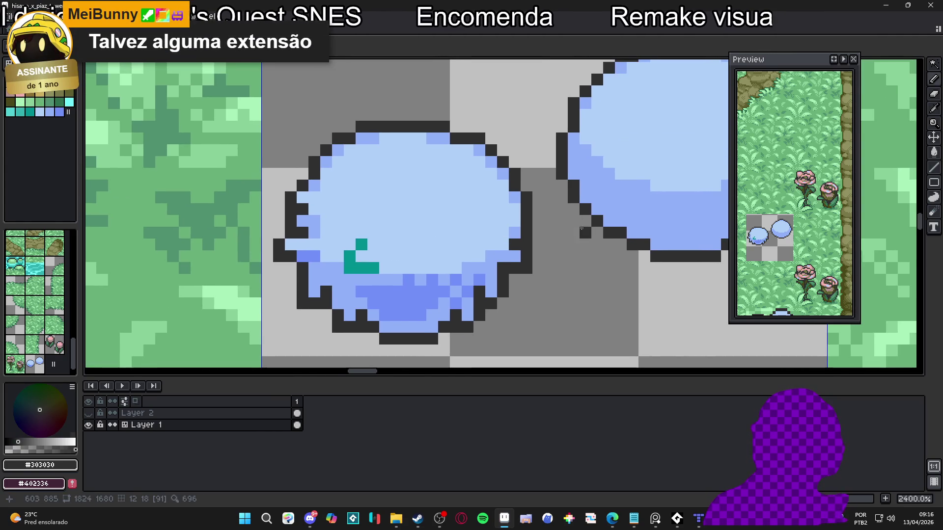
pyautogui.scroll(1, 481, 246)
# - Draw a small dark mouth inside the puffball
pyautogui.click(476, 249)
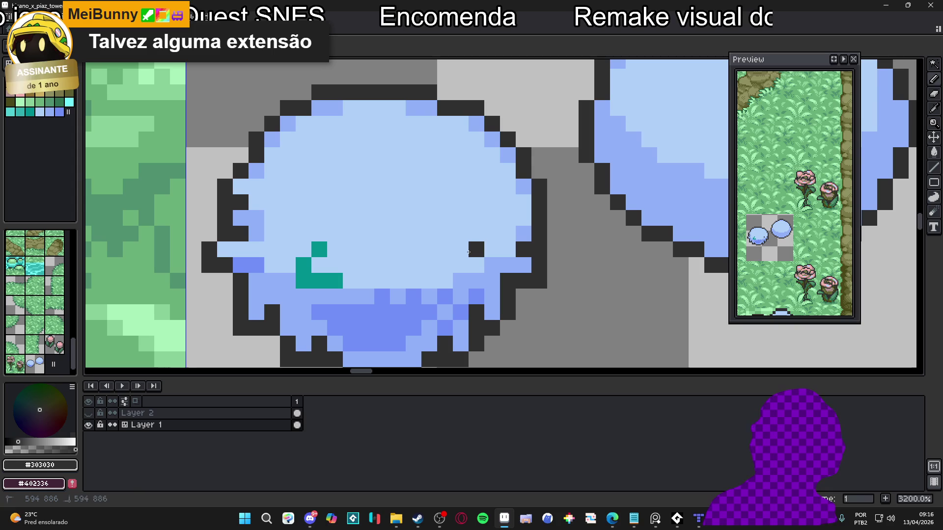
pyautogui.click(461, 249)
pyautogui.click(492, 249)
pyautogui.click(491, 233)
pyautogui.moveTo(475, 234)
pyautogui.mouseDown()
pyautogui.moveTo(505, 227)
pyautogui.moveTo(444, 249)
pyautogui.mouseUp()
# - Place a teal right eye, undoing a stray teal pixel near the outline
pyautogui.keyDown('alt'); pyautogui.click(368, 235); pyautogui.keyUp('alt')
pyautogui.click(511, 216)
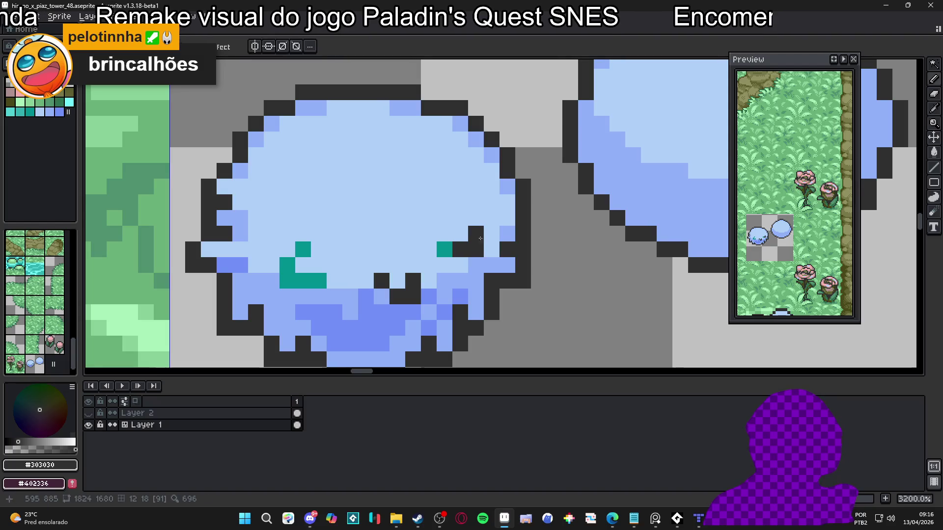
pyautogui.click(255, 203)
pyautogui.hotkey('ctrl', 'z')
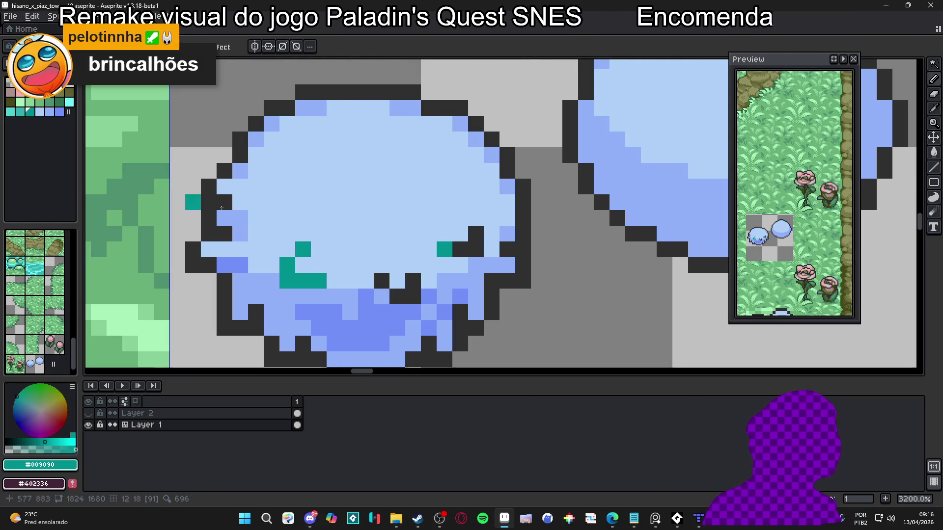
pyautogui.moveTo(612, 518)
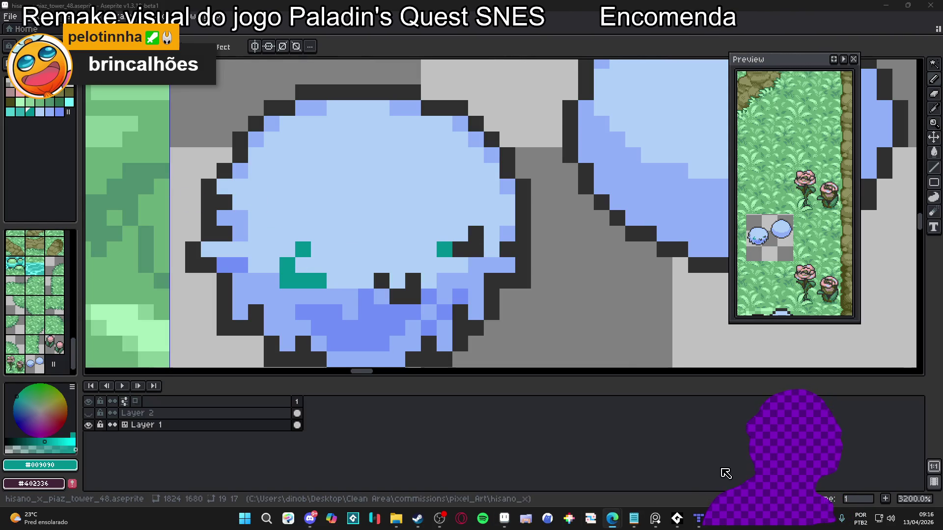
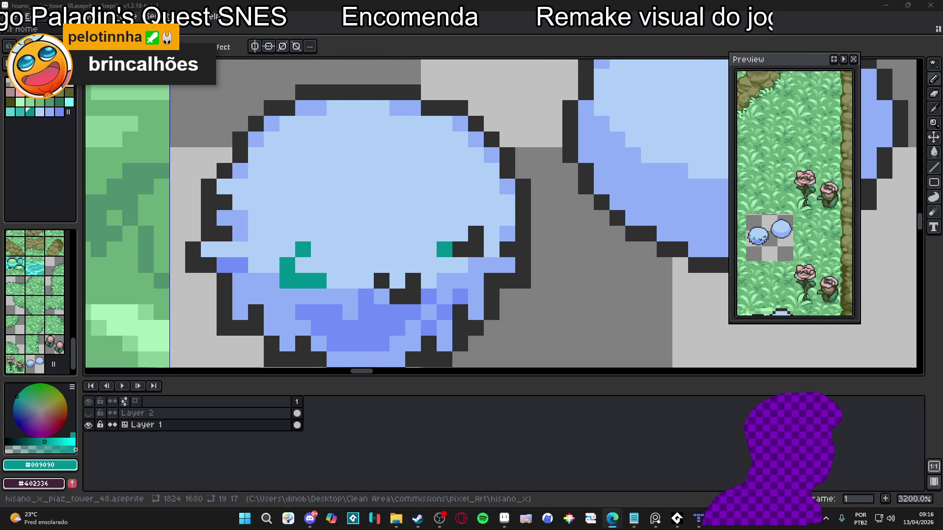
# - Dot a teal speck on the left edge of the bush
pyautogui.scroll(-1, 235, 204)
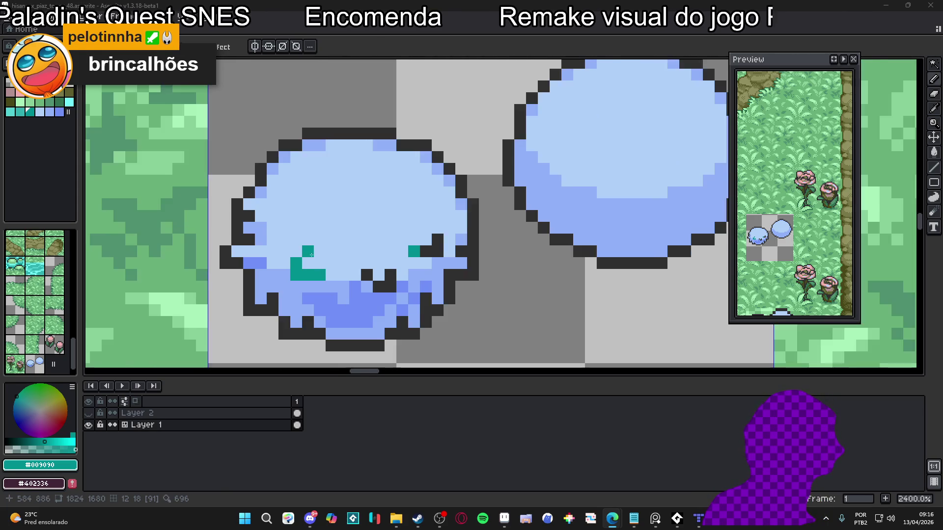
pyautogui.scroll(1, 236, 204)
pyautogui.click(234, 204)
# - Shade the bush's lower edge and one lower-left pixel with medium blue #7090F8
pyautogui.scroll(-4, 295, 253)
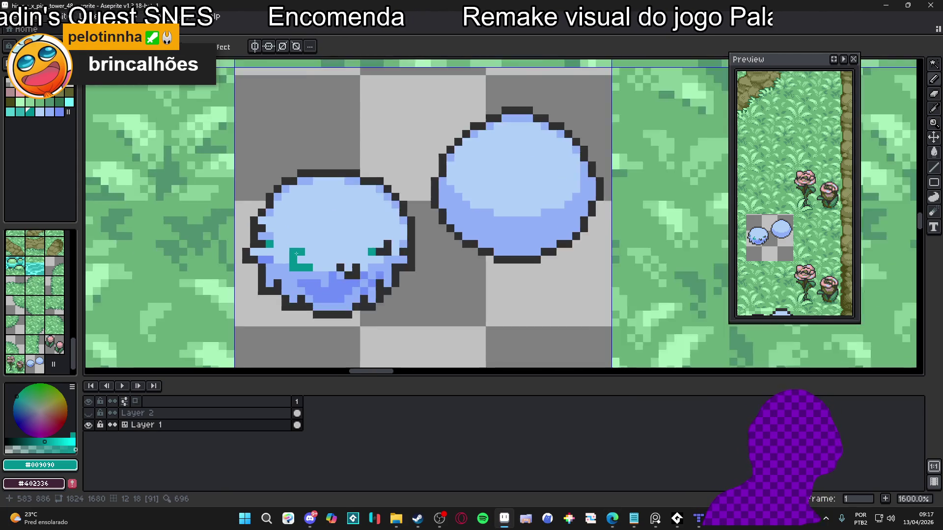
pyautogui.scroll(3, 316, 271)
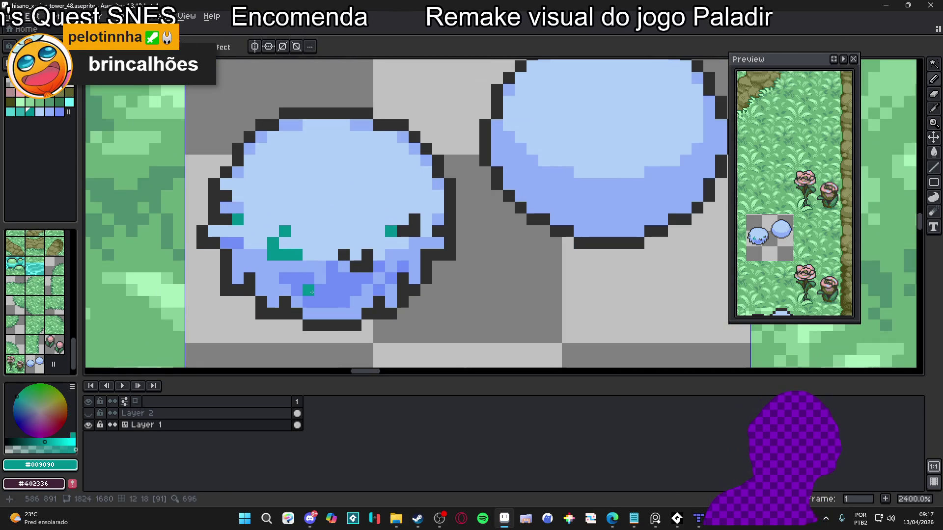
pyautogui.keyDown('alt'); pyautogui.click(356, 266); pyautogui.keyUp('alt')
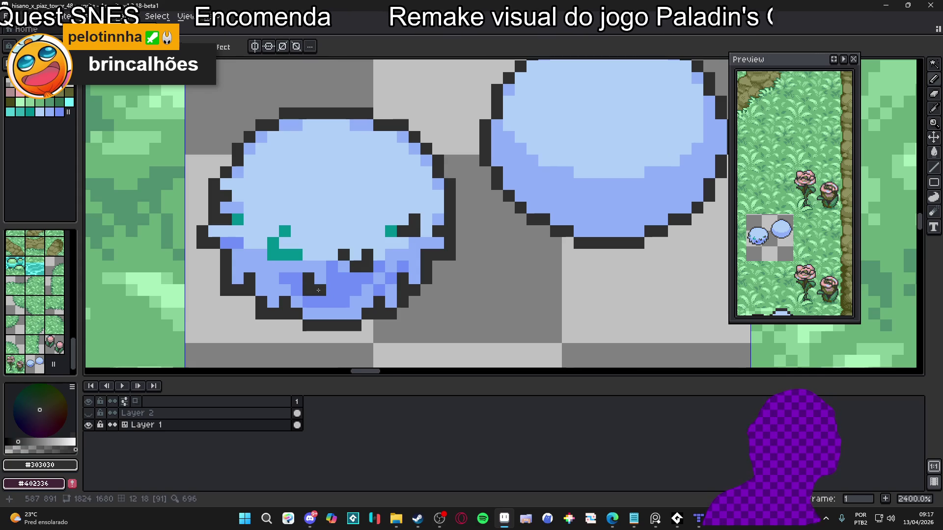
pyautogui.scroll(-5, 368, 289)
pyautogui.scroll(4, 360, 294)
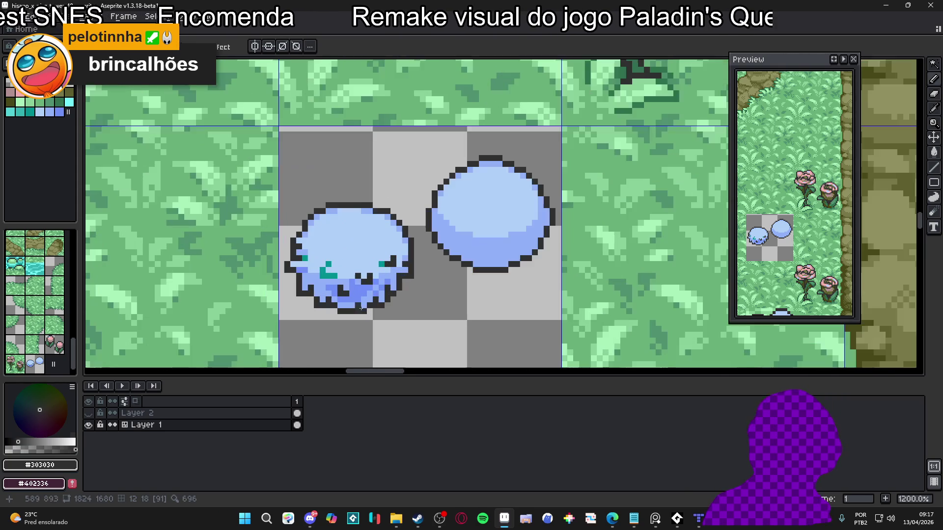
pyautogui.keyDown('alt'); pyautogui.click(360, 298); pyautogui.keyUp('alt')
pyautogui.moveTo(359, 311)
pyautogui.mouseDown()
pyautogui.moveTo(427, 250)
pyautogui.moveTo(446, 273)
pyautogui.mouseUp()
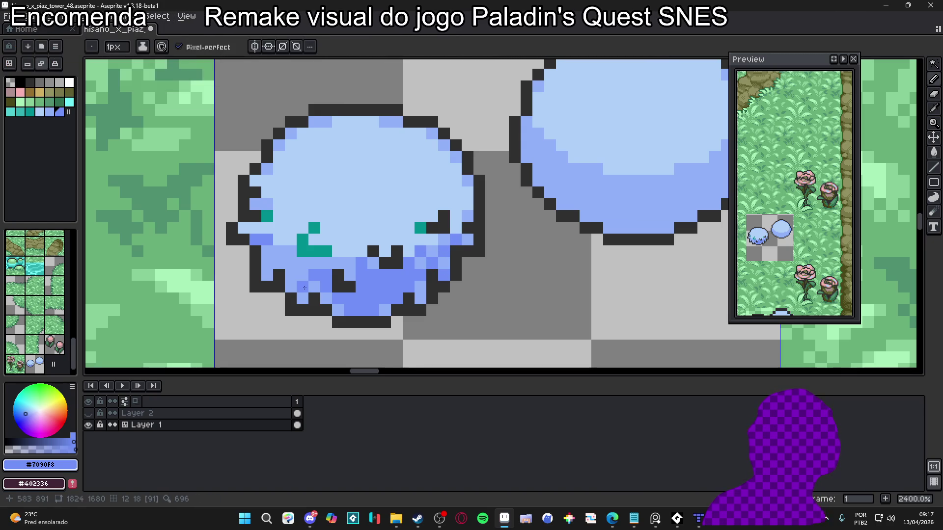
pyautogui.click(292, 272)
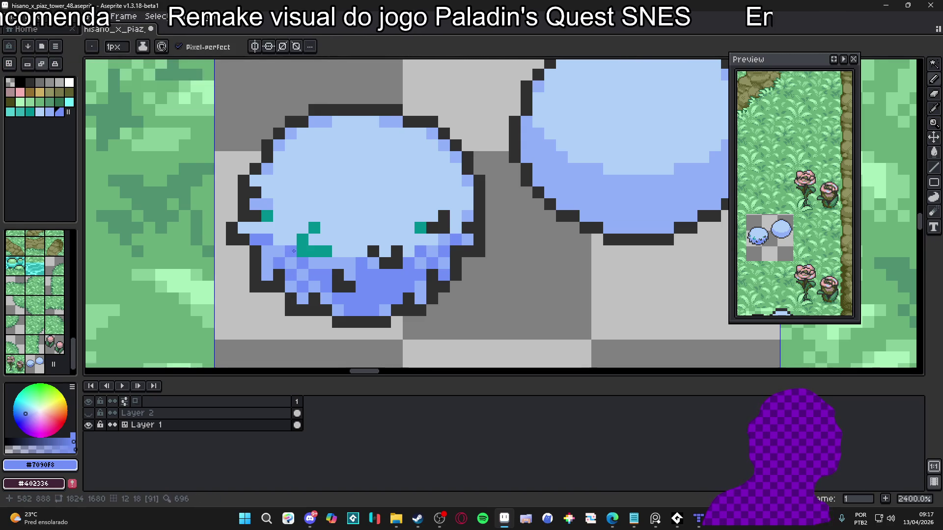
pyautogui.scroll(2, 300, 251)
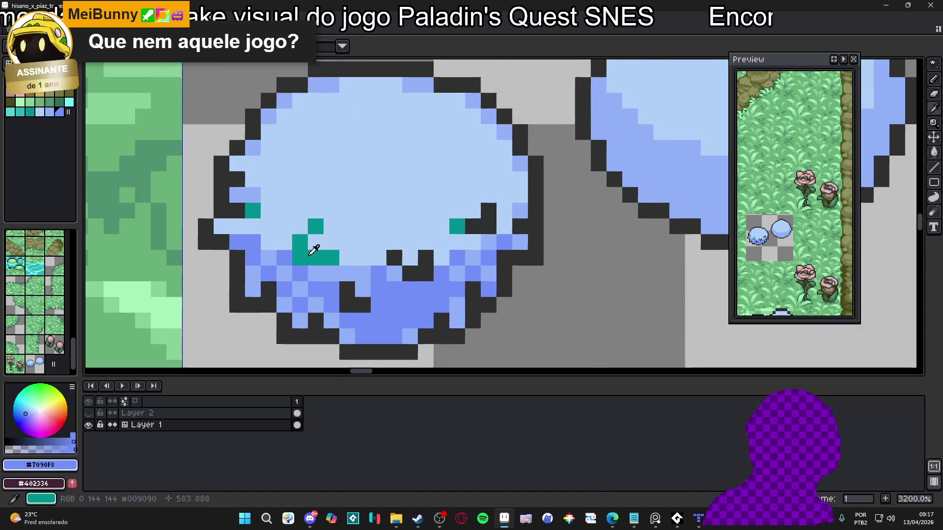
# - Paint a teal block below the bush's mouth, with two pixels beneath it
pyautogui.keyDown('alt'); pyautogui.click(313, 250); pyautogui.keyUp('alt')
pyautogui.click(378, 304)
pyautogui.moveTo(373, 275); pyautogui.dragTo(400, 291)
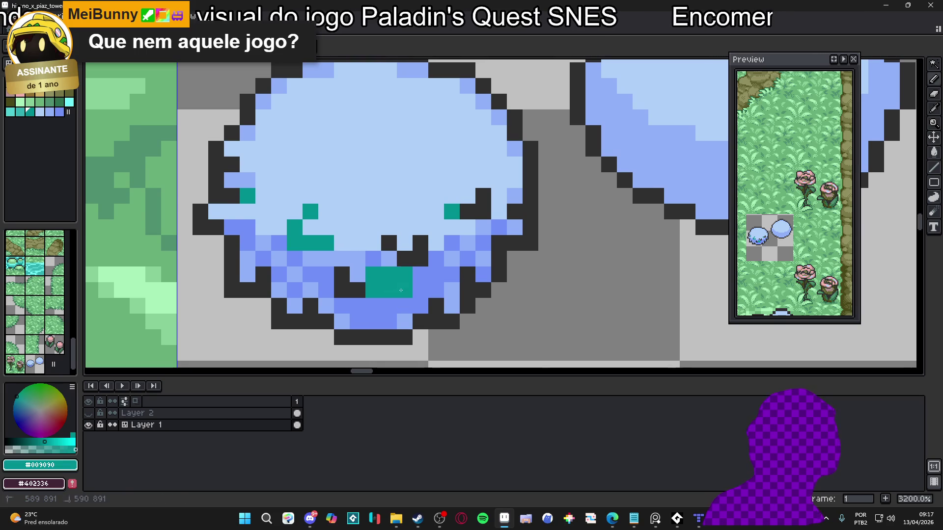
pyautogui.click(389, 305)
pyautogui.click(373, 305)
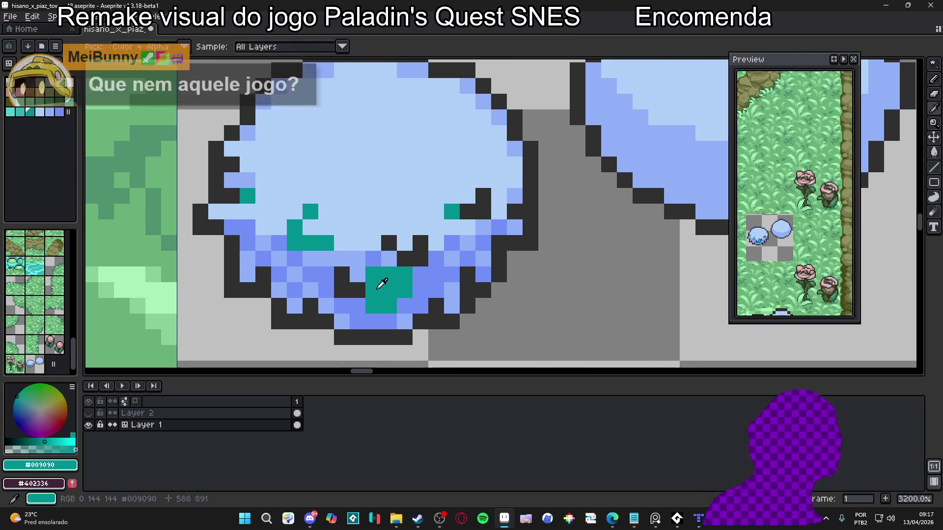
# - Recolour the teal block and neighbouring pixels with the palette Idx-19 dark green
pyautogui.click(59, 102)
pyautogui.moveTo(373, 275)
pyautogui.mouseDown()
pyautogui.moveTo(391, 288)
pyautogui.moveTo(405, 282)
pyautogui.moveTo(357, 305)
pyautogui.moveTo(369, 295)
pyautogui.moveTo(399, 311)
pyautogui.mouseUp()
pyautogui.click(430, 262)
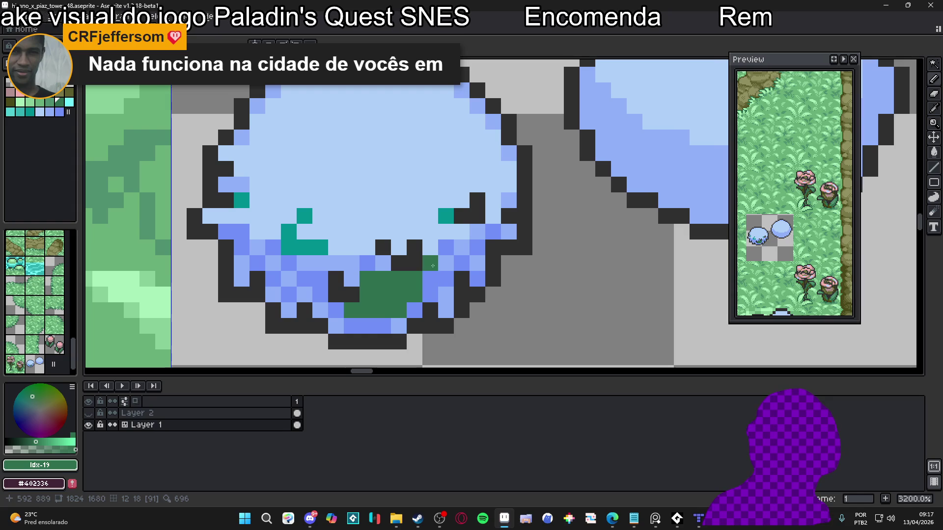
pyautogui.click(430, 278)
pyautogui.click(345, 274)
pyautogui.moveTo(292, 265)
pyautogui.mouseDown()
pyautogui.moveTo(381, 275)
pyautogui.moveTo(393, 290)
pyautogui.mouseUp()
pyautogui.hotkey('ctrl', 'z')
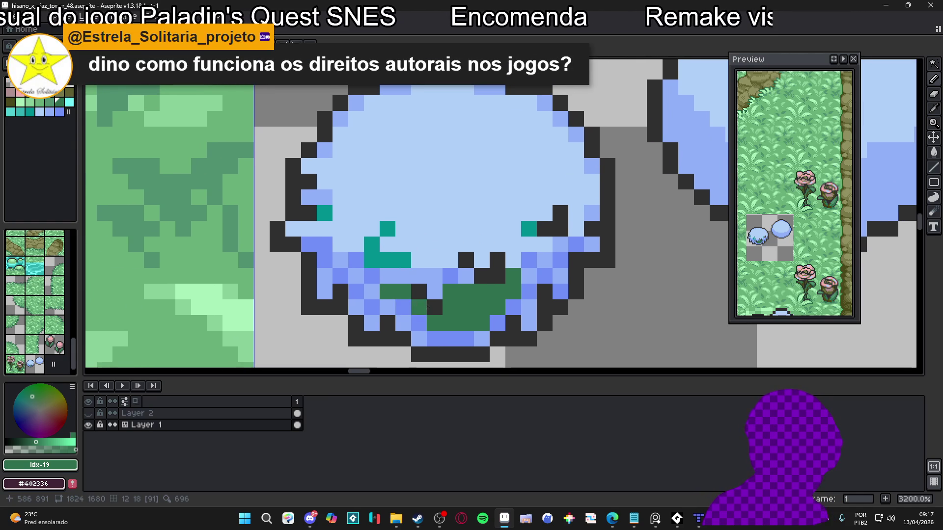
# - Shade the lower-left in #7090F8, then the left side and a row across in #90B0F8
pyautogui.keyDown('alt'); pyautogui.click(522, 324); pyautogui.keyUp('alt')
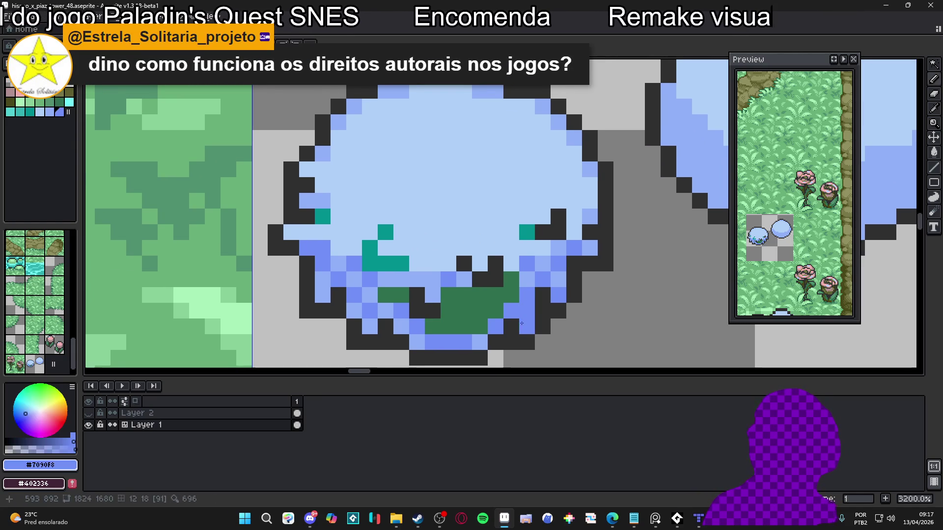
pyautogui.moveTo(443, 346)
pyautogui.mouseDown()
pyautogui.moveTo(403, 342)
pyautogui.moveTo(384, 312)
pyautogui.moveTo(375, 331)
pyautogui.moveTo(354, 310)
pyautogui.moveTo(354, 285)
pyautogui.mouseUp()
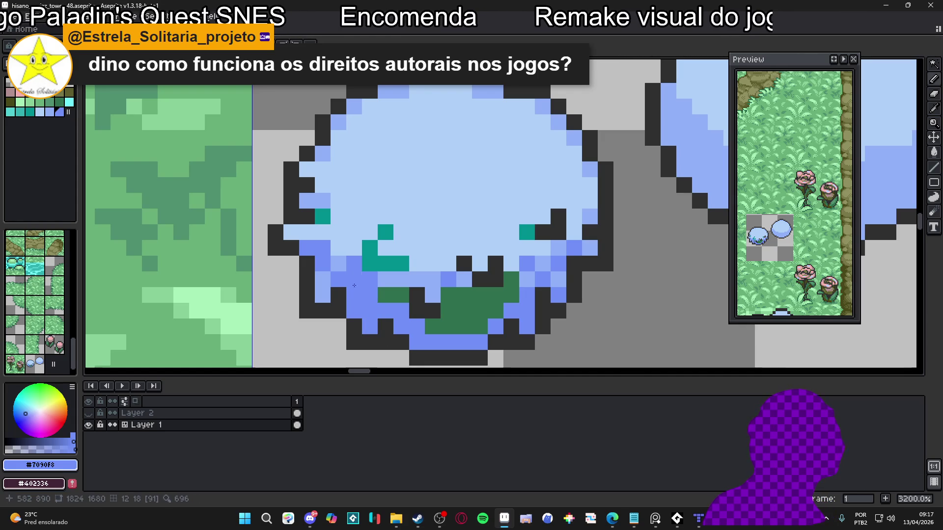
pyautogui.keyDown('alt'); pyautogui.click(338, 264); pyautogui.keyUp('alt')
pyautogui.moveTo(353, 248)
pyautogui.mouseDown()
pyautogui.moveTo(325, 237)
pyautogui.moveTo(340, 236)
pyautogui.mouseUp()
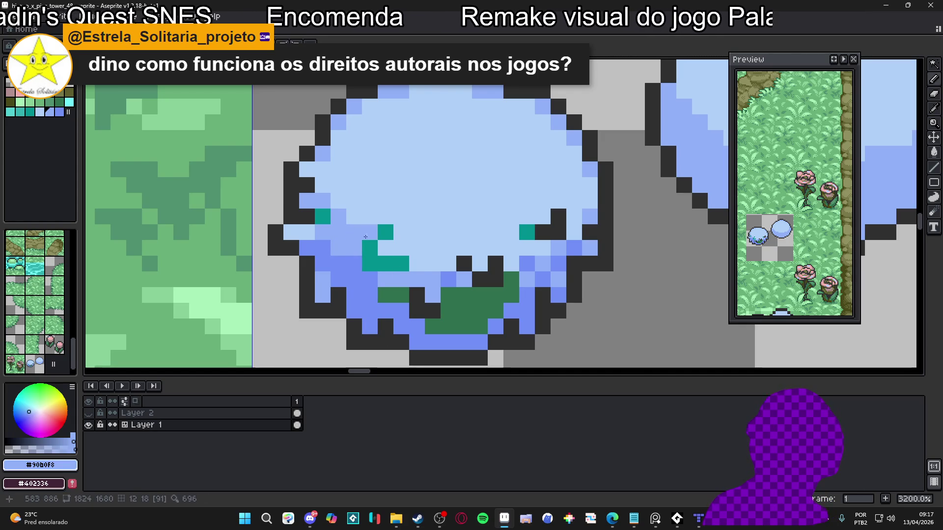
pyautogui.moveTo(413, 264)
pyautogui.mouseDown()
pyautogui.moveTo(526, 263)
pyautogui.moveTo(557, 235)
pyautogui.moveTo(582, 201)
pyautogui.moveTo(564, 137)
pyautogui.moveTo(527, 106)
pyautogui.mouseUp()
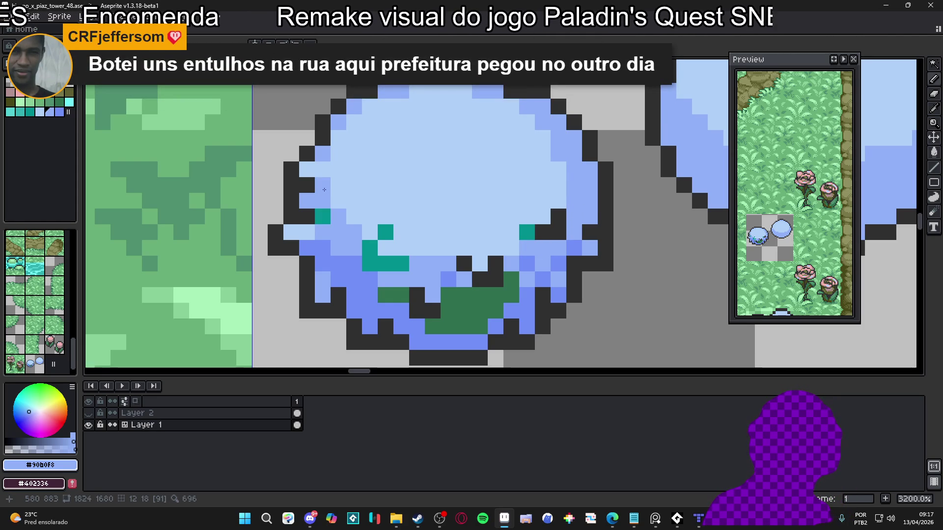
# - Add dark green #307050 pixels along the edge of the green patch
pyautogui.moveTo(337, 192); pyautogui.dragTo(368, 175)
pyautogui.click(368, 175)
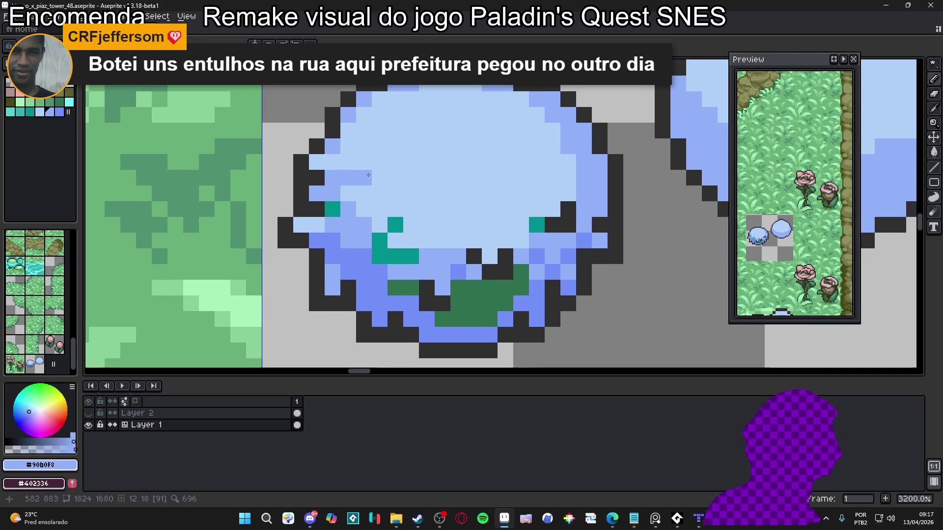
pyautogui.hotkey('ctrl', 'z')
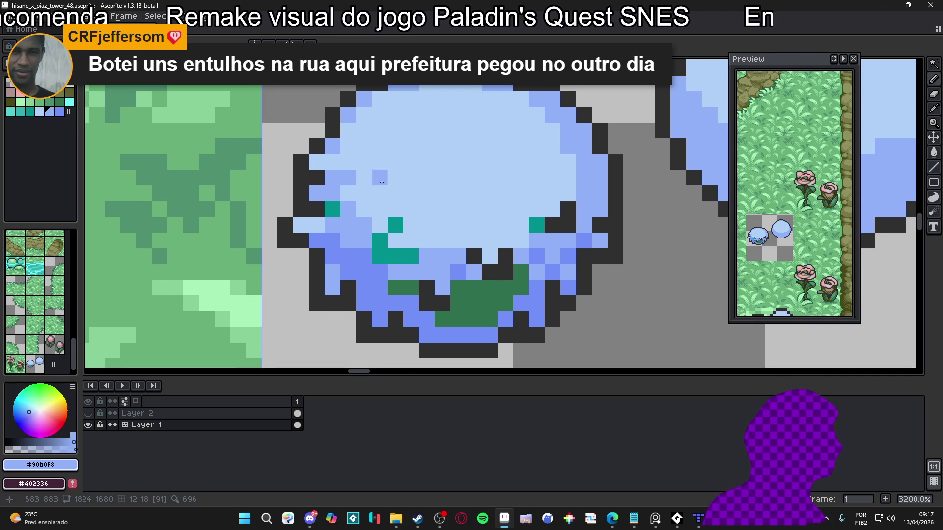
pyautogui.moveTo(469, 227); pyautogui.dragTo(450, 224)
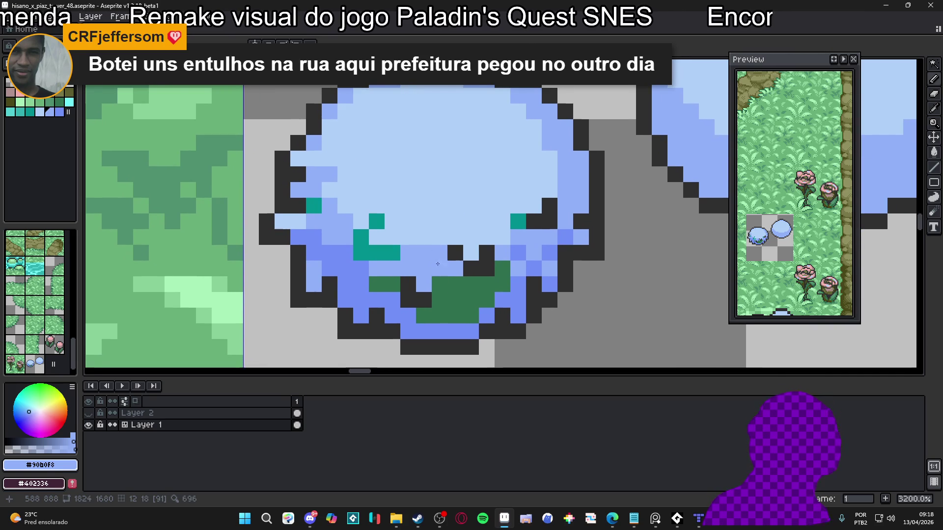
pyautogui.keyDown('alt'); pyautogui.click(392, 285); pyautogui.keyUp('alt')
pyautogui.click(392, 300)
pyautogui.hotkey('ctrl', 'z')
pyautogui.moveTo(429, 305); pyautogui.dragTo(413, 313)
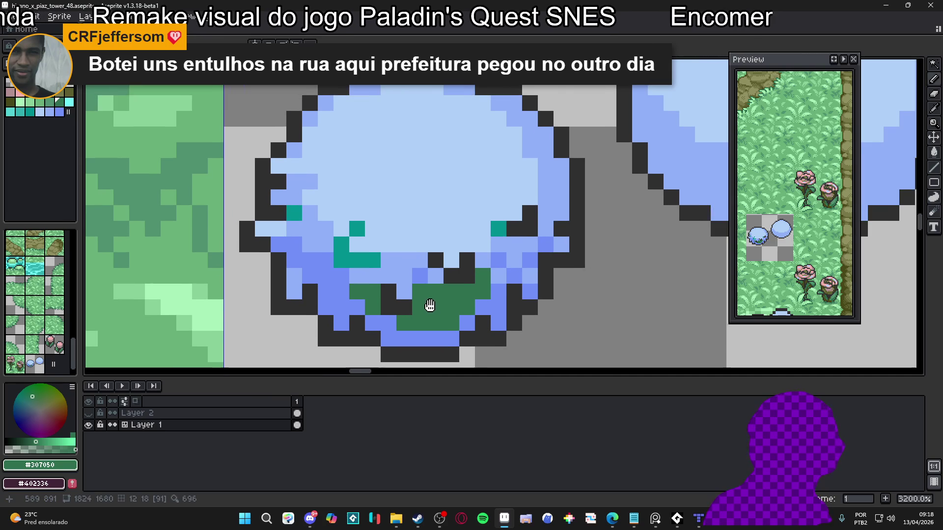
pyautogui.click(490, 309)
pyautogui.click(501, 292)
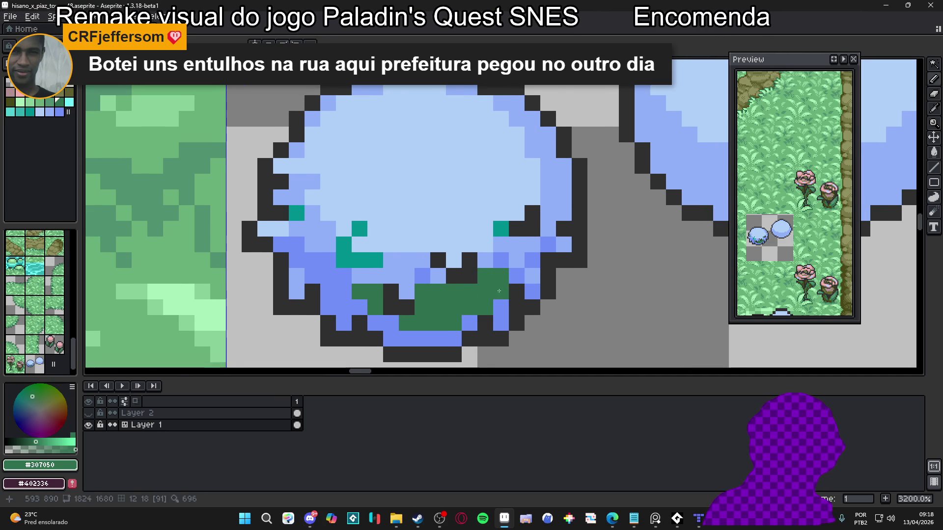
pyautogui.click(511, 278)
pyautogui.moveTo(511, 279); pyautogui.dragTo(524, 274)
# - Revert stray green pixels to medium blue, and undo a trial dark stroke over the teal specks
pyautogui.keyDown('alt'); pyautogui.click(469, 332); pyautogui.keyUp('alt')
pyautogui.moveTo(478, 321); pyautogui.dragTo(473, 327)
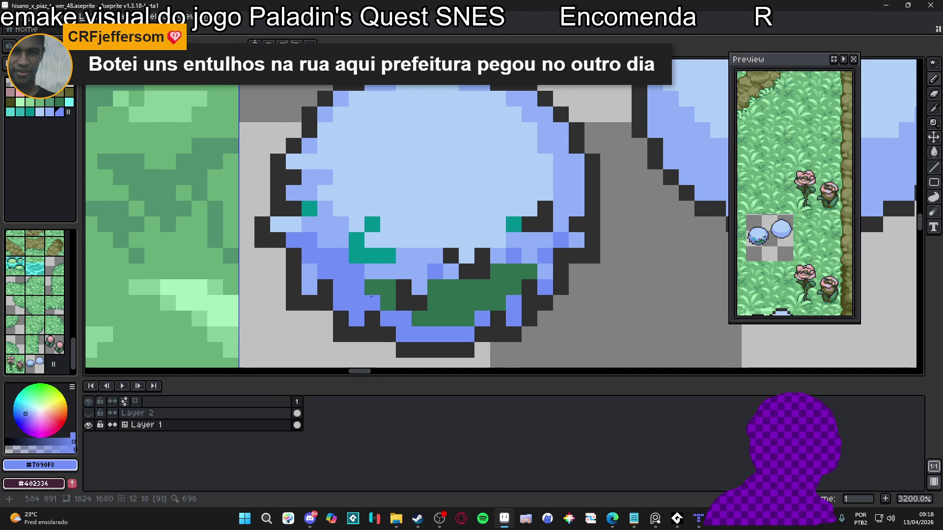
pyautogui.click(375, 286)
pyautogui.moveTo(376, 285); pyautogui.dragTo(411, 310)
pyautogui.hotkey('ctrl', 'z')
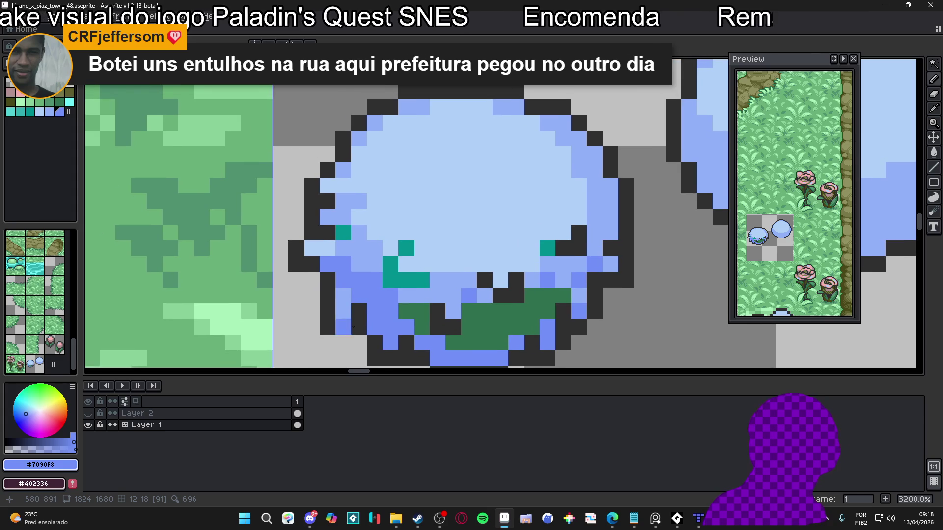
pyautogui.keyDown('alt'); pyautogui.click(415, 277); pyautogui.keyUp('alt')
pyautogui.moveTo(416, 277)
pyautogui.mouseDown()
pyautogui.moveTo(391, 280)
pyautogui.moveTo(390, 265)
pyautogui.mouseUp()
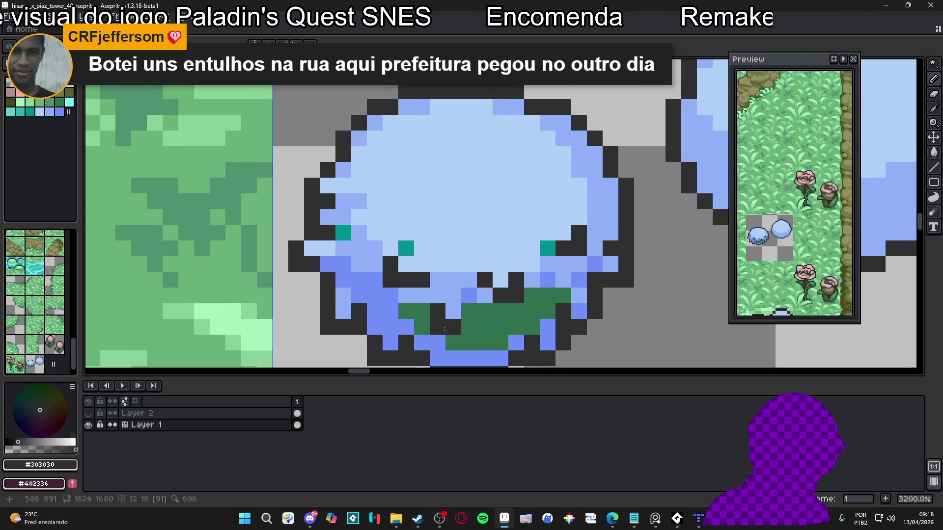
pyautogui.keyDown('alt'); pyautogui.click(413, 273); pyautogui.keyUp('alt')
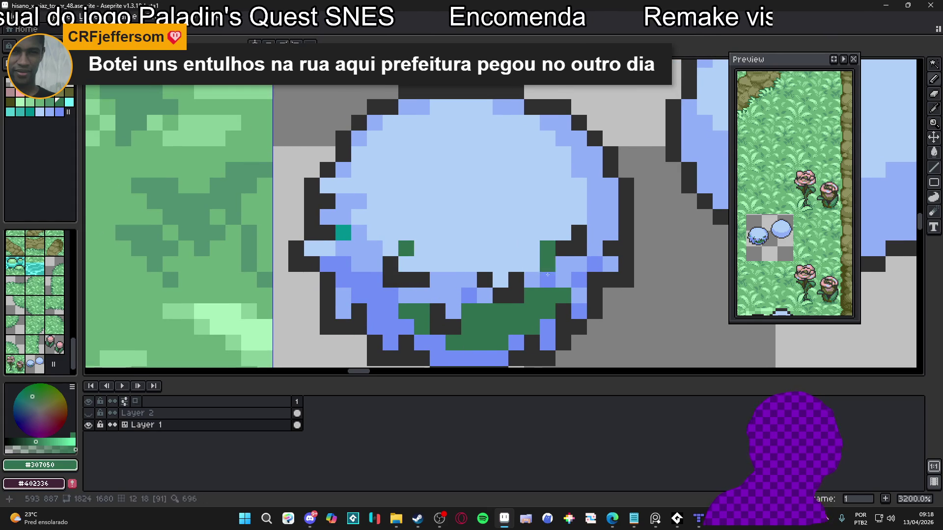
pyautogui.hotkey('ctrl', 'z')
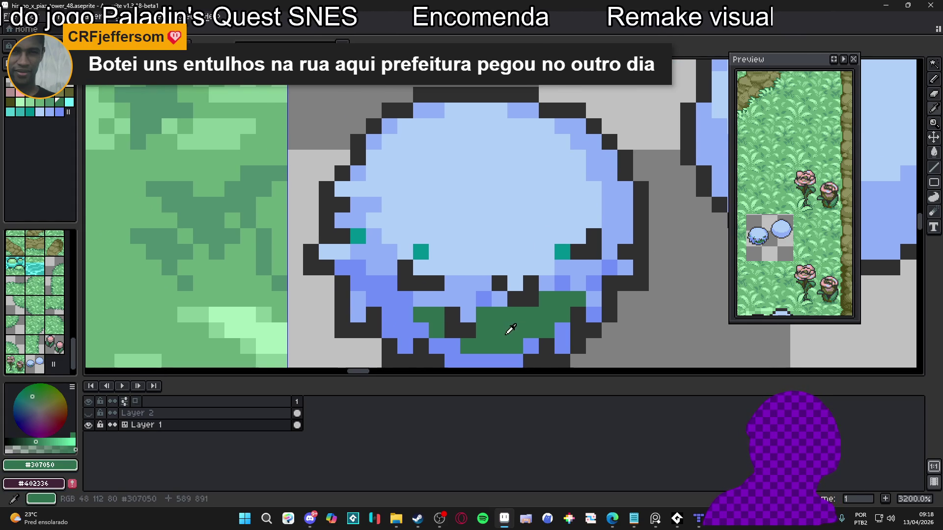
# - Extend the dark green patch around the bush's bottom and near its left edge
pyautogui.scroll(-2, 509, 327)
pyautogui.click(461, 300)
pyautogui.moveTo(461, 300)
pyautogui.mouseDown()
pyautogui.moveTo(470, 294)
pyautogui.moveTo(394, 234)
pyautogui.mouseUp()
pyautogui.hscroll(-1, 439, 282)
pyautogui.hotkey('ctrl', 'z')
pyautogui.click(415, 232)
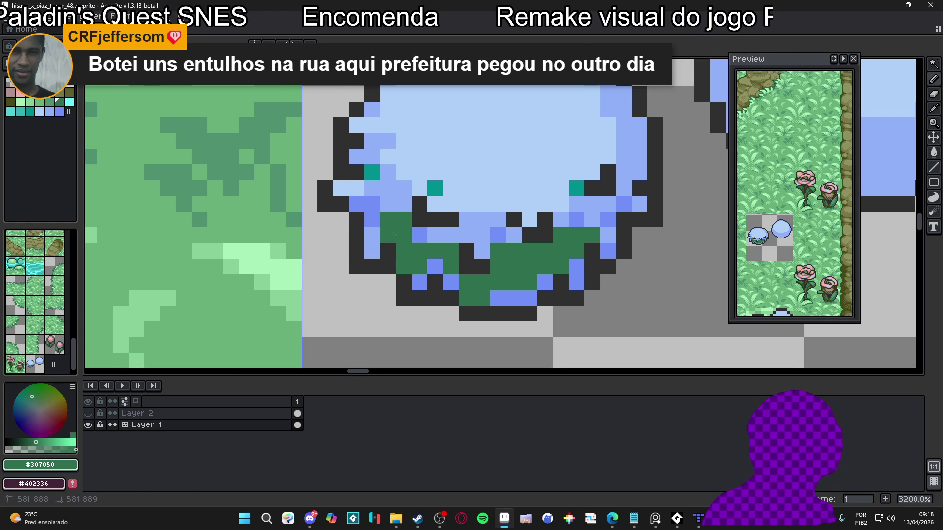
pyautogui.click(372, 219)
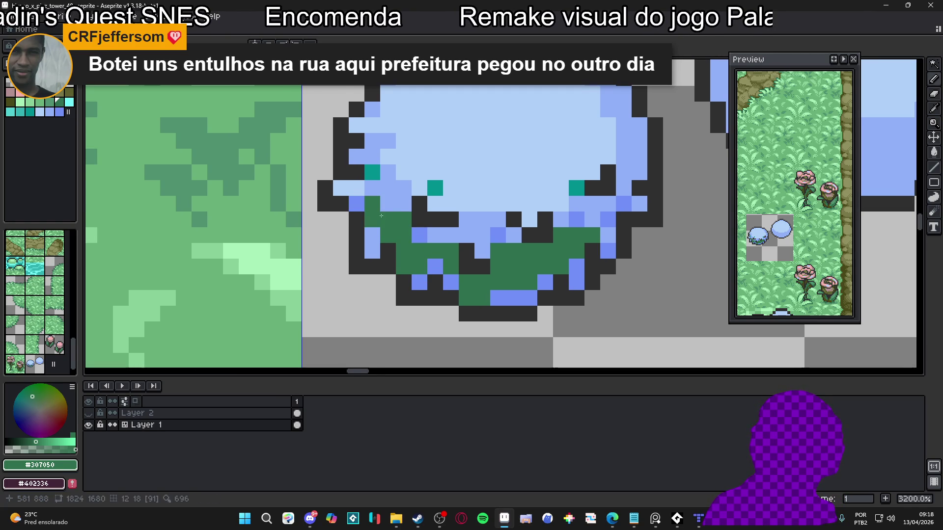
# - Paint medium-blue pixels on the left side and along the bush's lower row
pyautogui.keyDown('alt'); pyautogui.click(356, 204); pyautogui.keyUp('alt')
pyautogui.moveTo(388, 204); pyautogui.dragTo(402, 199)
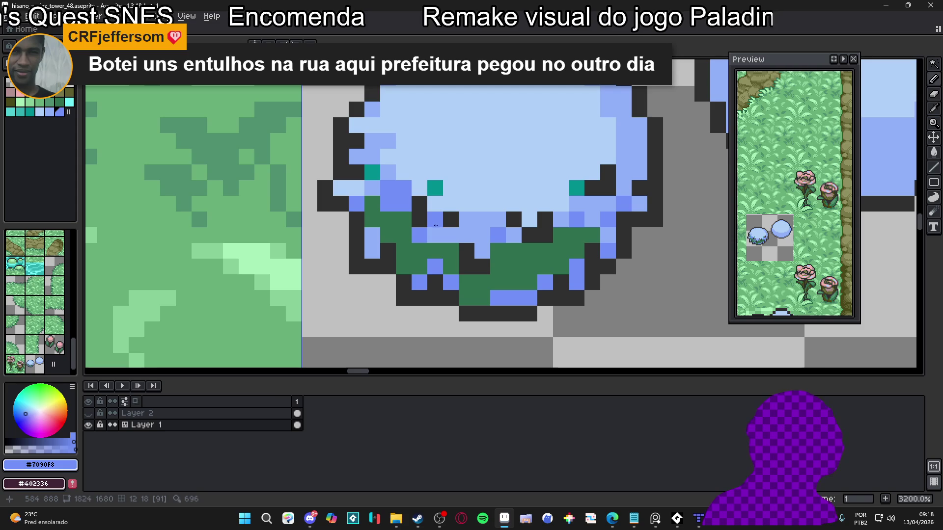
pyautogui.moveTo(435, 231)
pyautogui.mouseDown()
pyautogui.moveTo(491, 245)
pyautogui.moveTo(482, 220)
pyautogui.moveTo(498, 220)
pyautogui.mouseUp()
# - Add #90b0f8 shading pixels across the top and along the upper-left edge
pyautogui.keyDown('alt'); pyautogui.click(482, 204); pyautogui.keyUp('alt')
pyautogui.keyDown('alt'); pyautogui.click(556, 222); pyautogui.keyUp('alt')
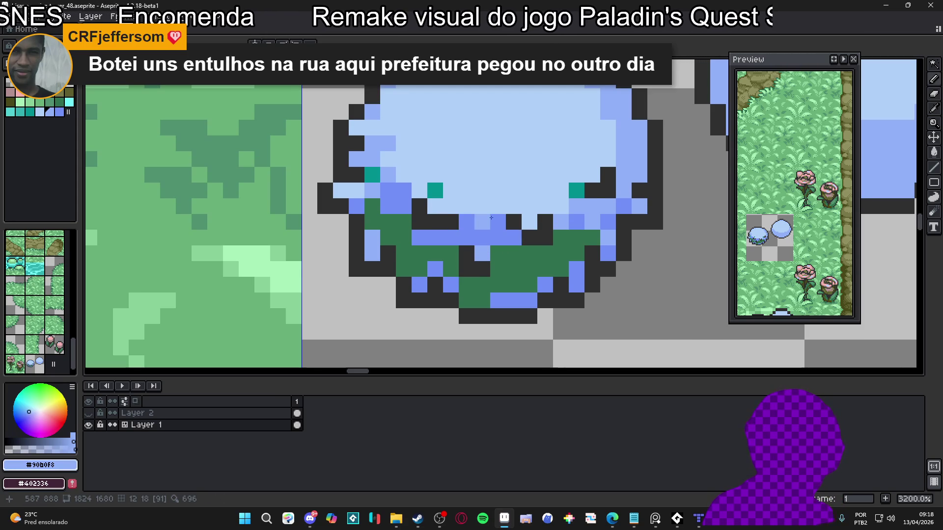
pyautogui.click(483, 221)
pyautogui.click(555, 207)
pyautogui.moveTo(498, 207); pyautogui.dragTo(466, 206)
pyautogui.click(419, 190)
pyautogui.click(404, 175)
pyautogui.moveTo(388, 159); pyautogui.dragTo(407, 165)
pyautogui.click(419, 175)
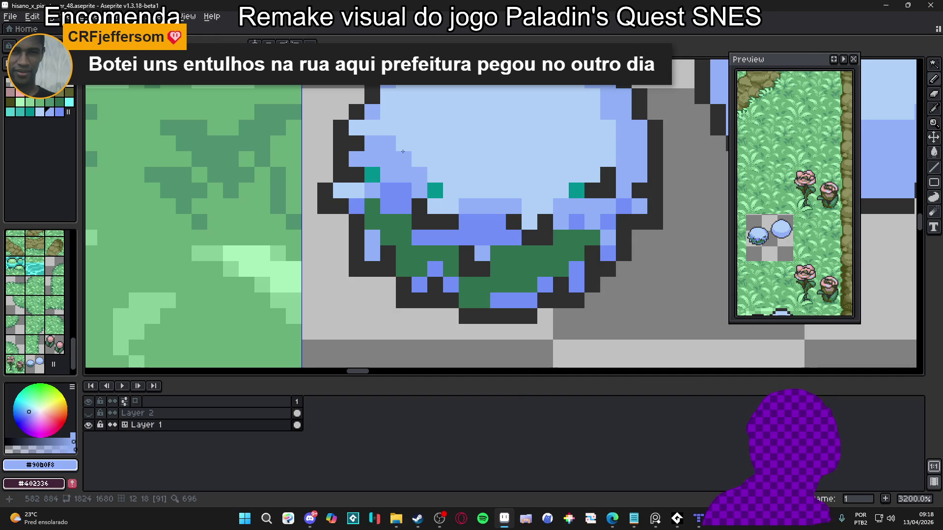
# - Touch up two upper-left pixels with pale blue #b0d0f8
pyautogui.click(404, 144)
pyautogui.keyDown('alt'); pyautogui.click(388, 152); pyautogui.keyUp('alt')
pyautogui.click(357, 159)
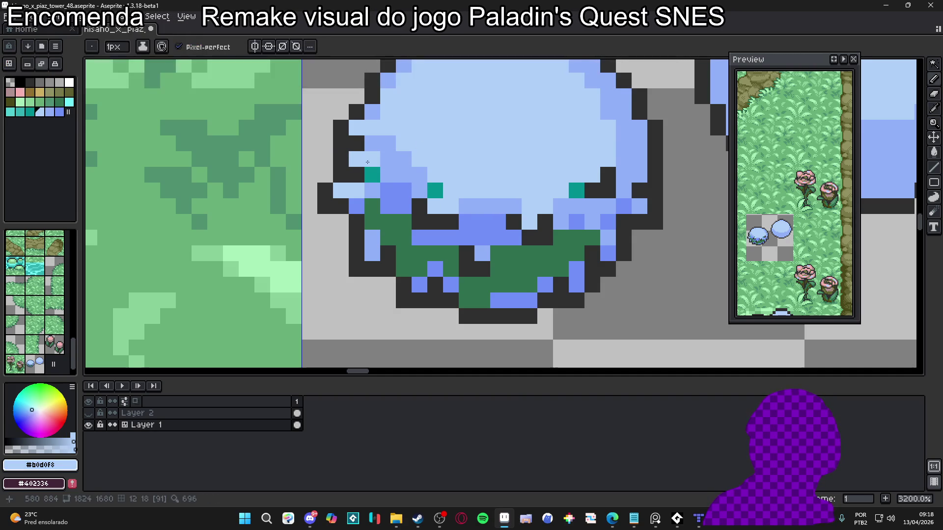
pyautogui.scroll(-5, 369, 159)
pyautogui.scroll(-3, 394, 185)
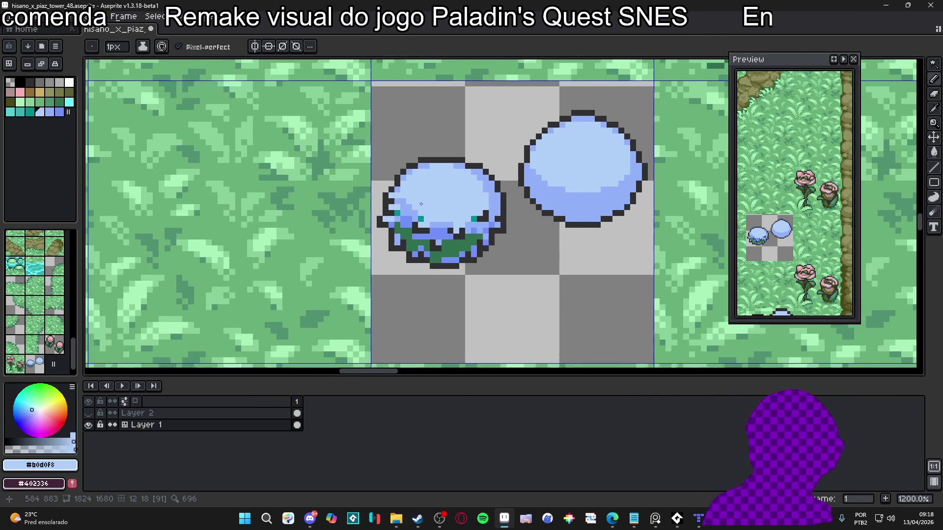
pyautogui.scroll(-3, 442, 204)
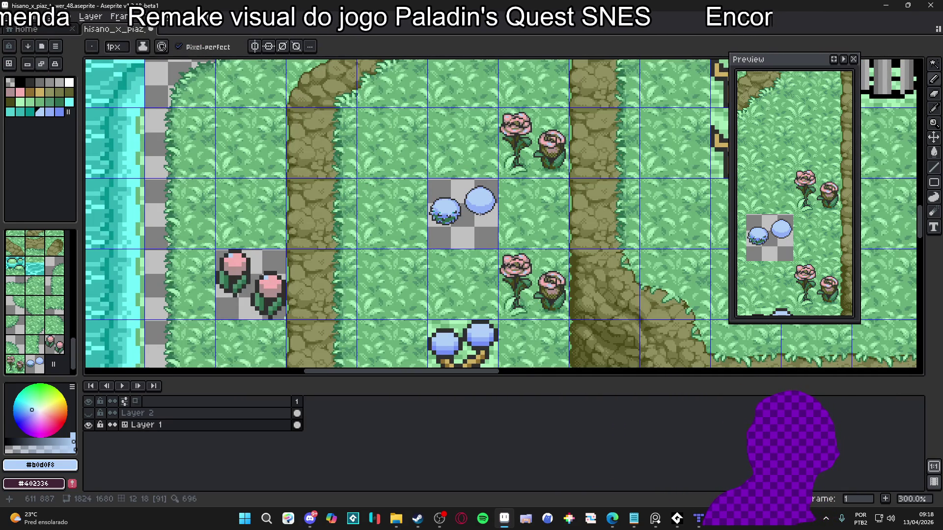
pyautogui.scroll(-1, 462, 216)
pyautogui.scroll(7, 462, 211)
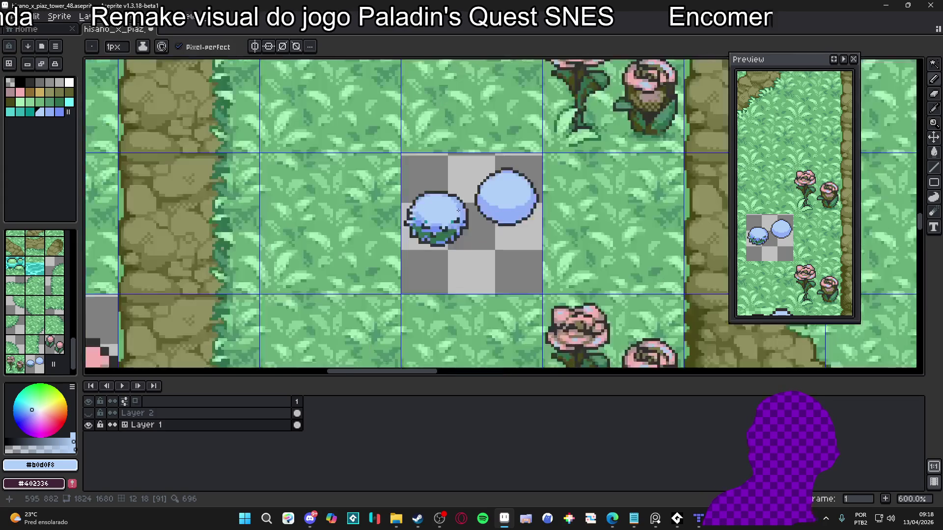
pyautogui.scroll(1, 446, 193)
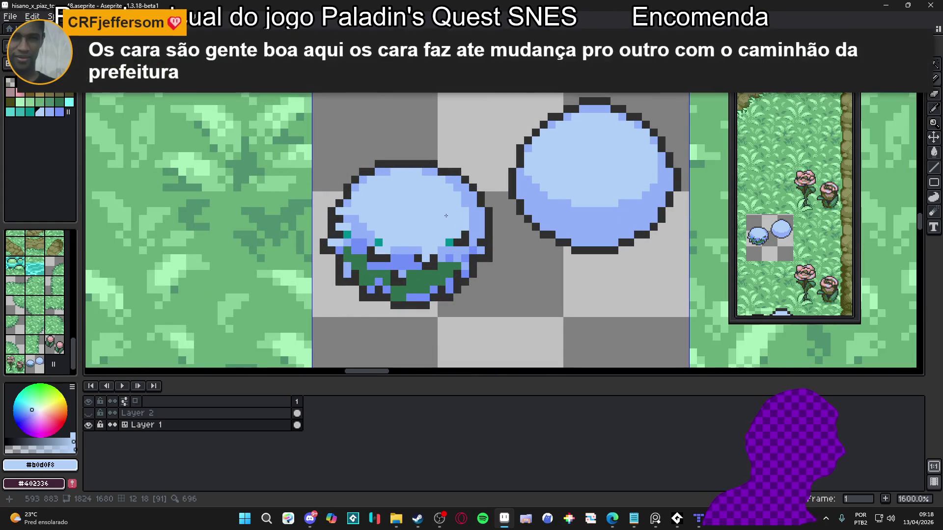
pyautogui.moveTo(428, 210); pyautogui.dragTo(441, 209)
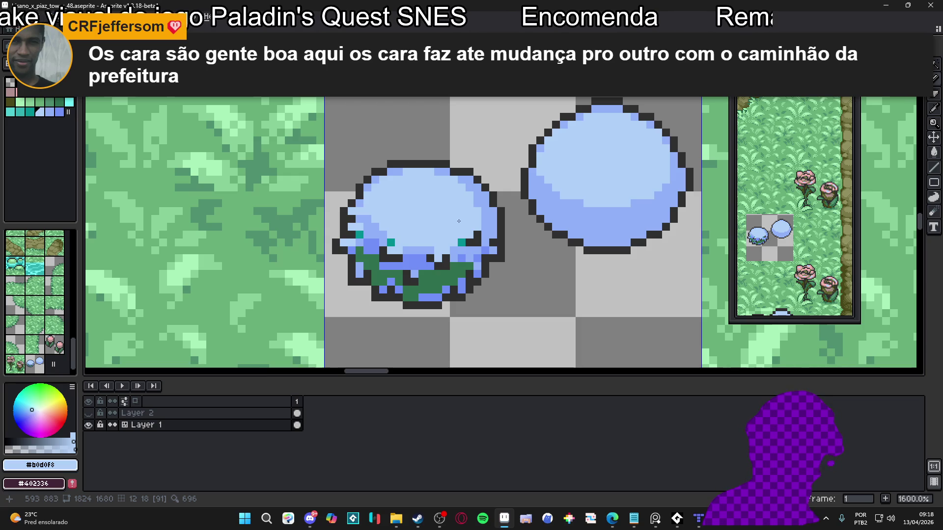
# - Darken several pale pixels scattered across the bush top
pyautogui.scroll(4, 465, 224)
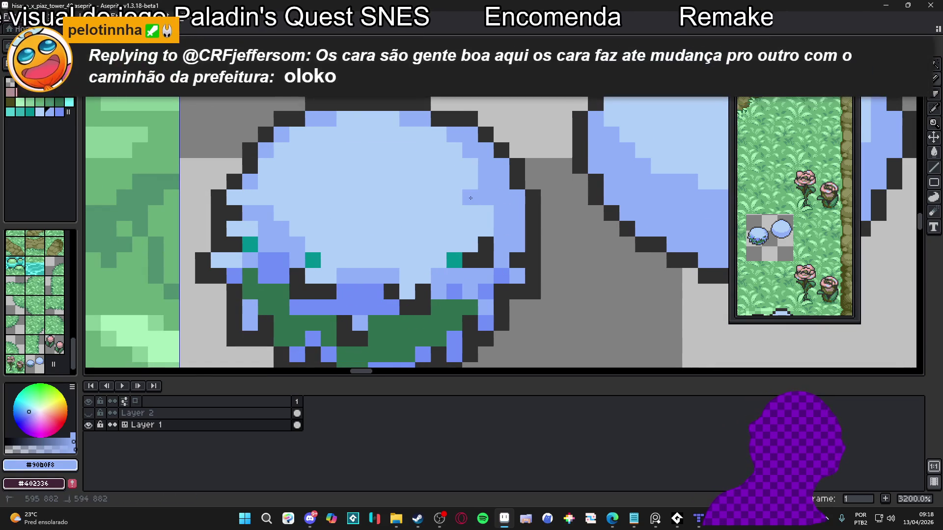
pyautogui.click(461, 196)
pyautogui.click(477, 166)
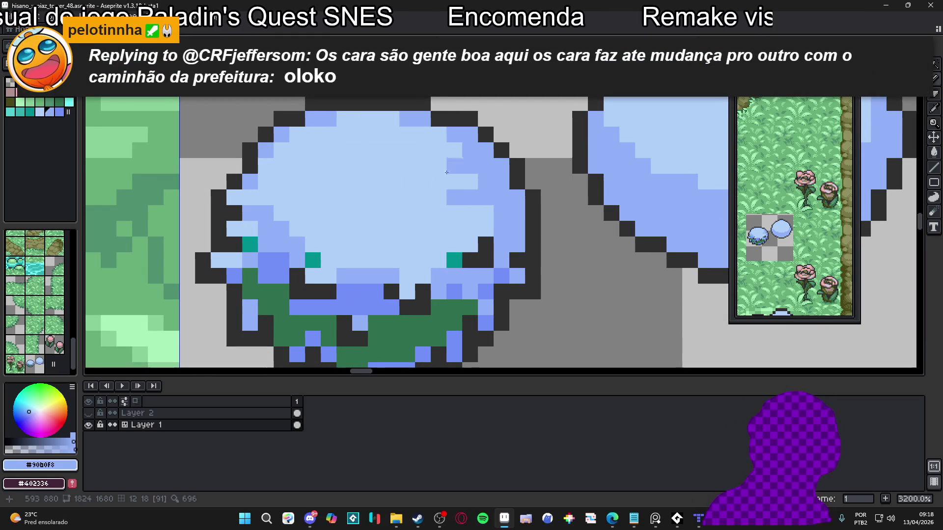
pyautogui.click(312, 229)
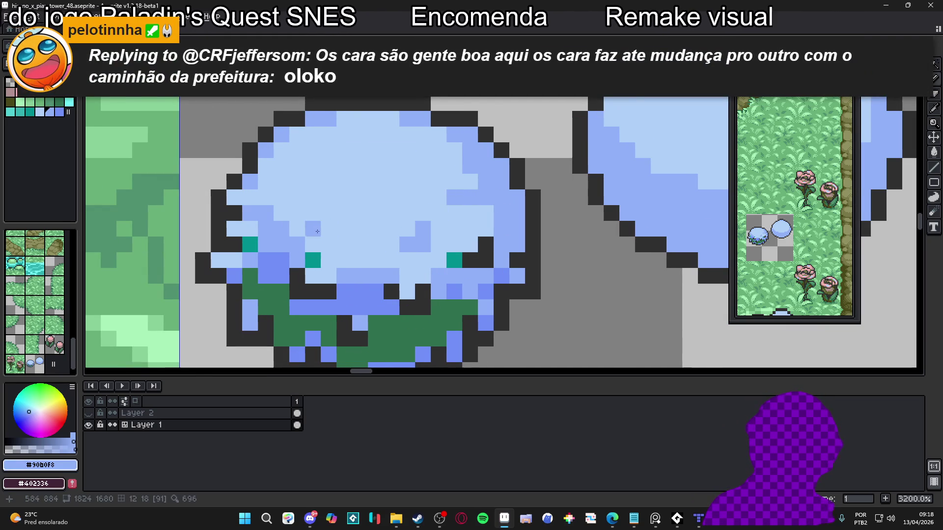
pyautogui.moveTo(312, 229); pyautogui.dragTo(346, 241)
pyautogui.click(298, 210)
pyautogui.click(330, 226)
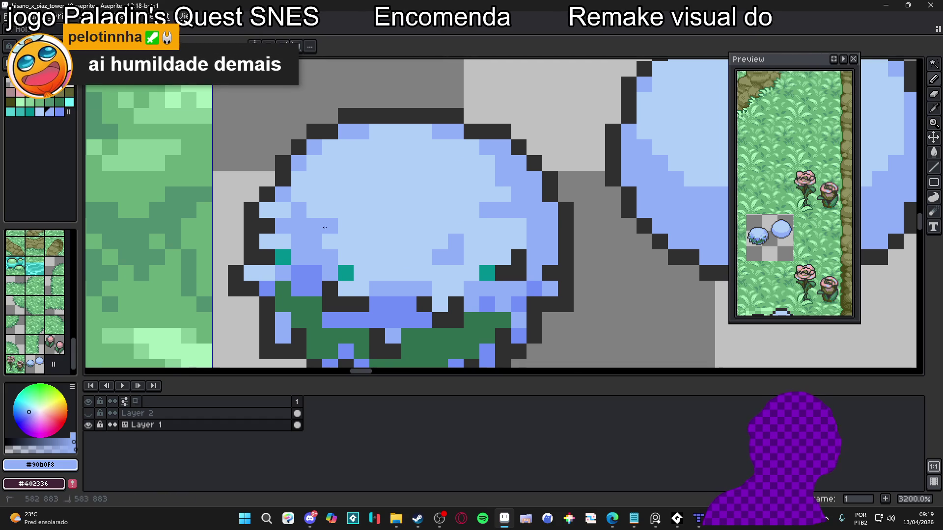
pyautogui.click(308, 194)
pyautogui.moveTo(346, 209); pyautogui.dragTo(333, 202)
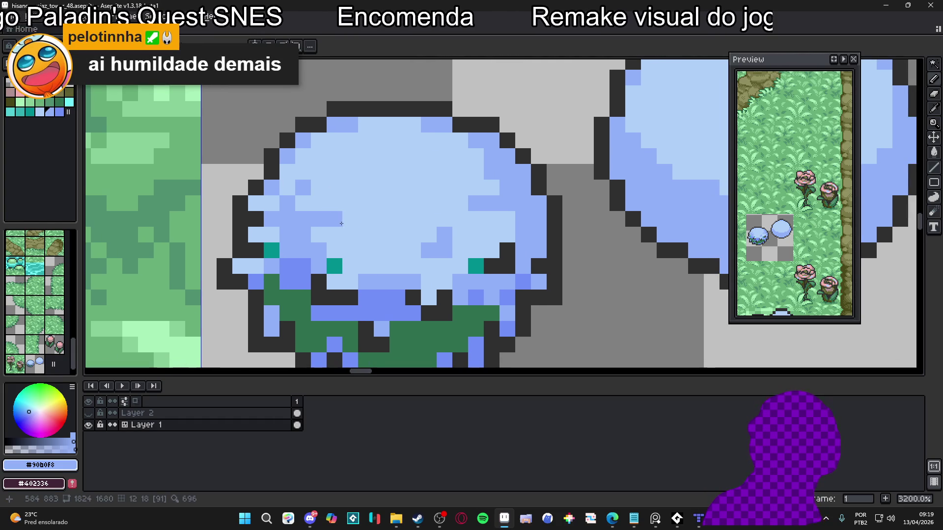
# - Add teal #009090 specks on the bush's upper-left, upper-right and centre
pyautogui.keyDown('alt'); pyautogui.click(334, 266); pyautogui.keyUp('alt')
pyautogui.click(308, 223)
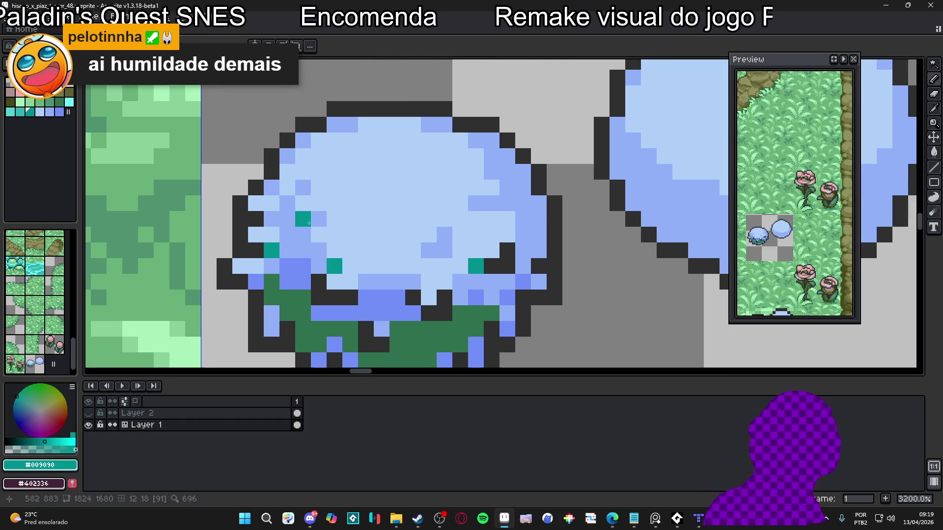
pyautogui.click(288, 203)
pyautogui.click(491, 204)
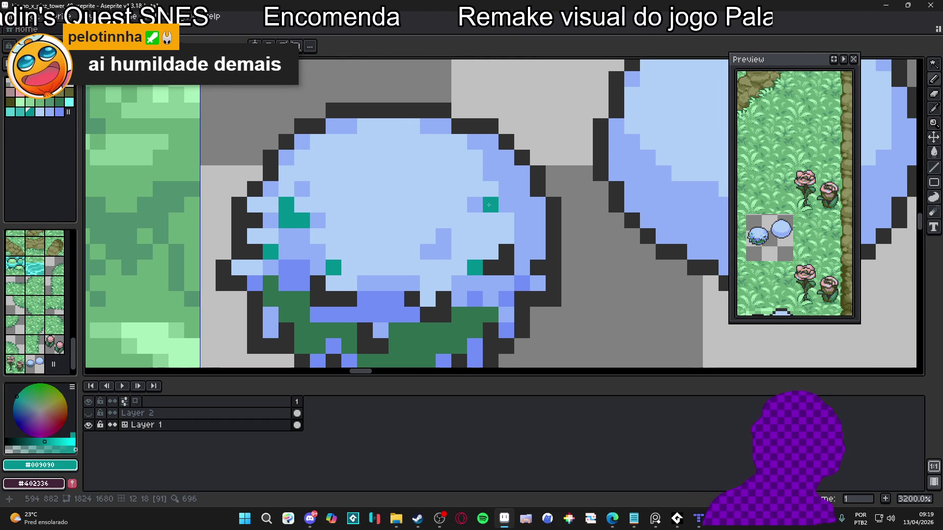
pyautogui.moveTo(433, 210); pyautogui.dragTo(443, 216)
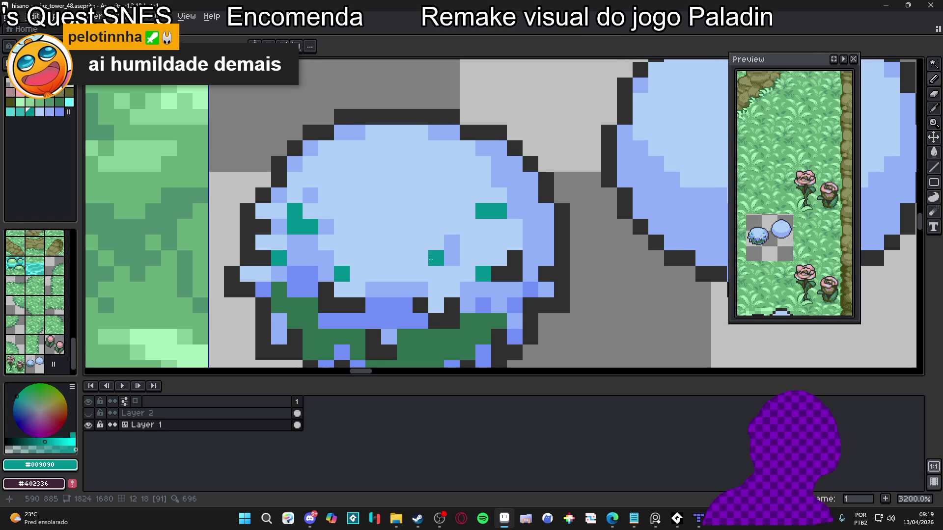
pyautogui.moveTo(436, 259); pyautogui.dragTo(391, 239)
pyautogui.hotkey('ctrl', 'z')
pyautogui.click(379, 245)
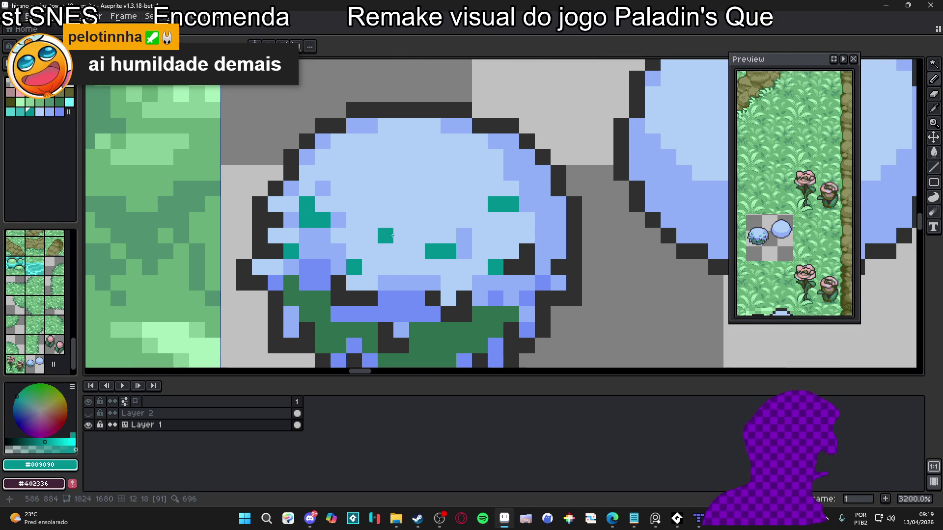
# - Darken a pixel on the bush's right side with medium blue, then zoom out to review
pyautogui.scroll(-1, 391, 281)
pyautogui.keyDown('alt'); pyautogui.click(402, 286); pyautogui.keyUp('alt')
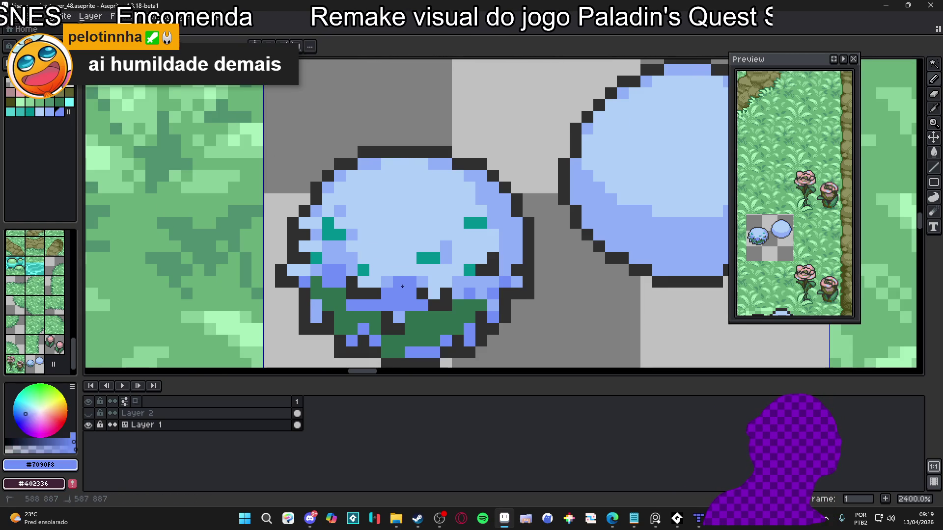
pyautogui.moveTo(397, 288); pyautogui.dragTo(400, 293)
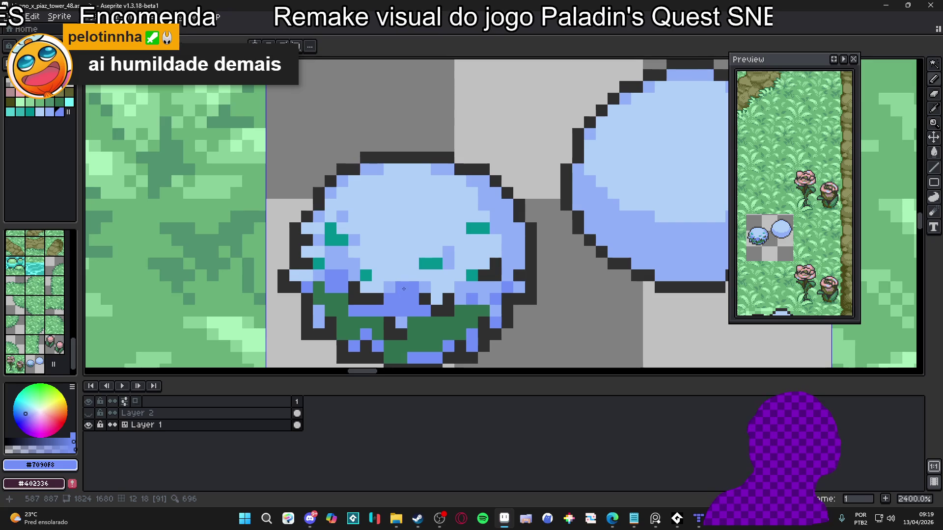
pyautogui.keyDown('alt'); pyautogui.click(444, 251); pyautogui.keyUp('alt')
pyautogui.press('m')
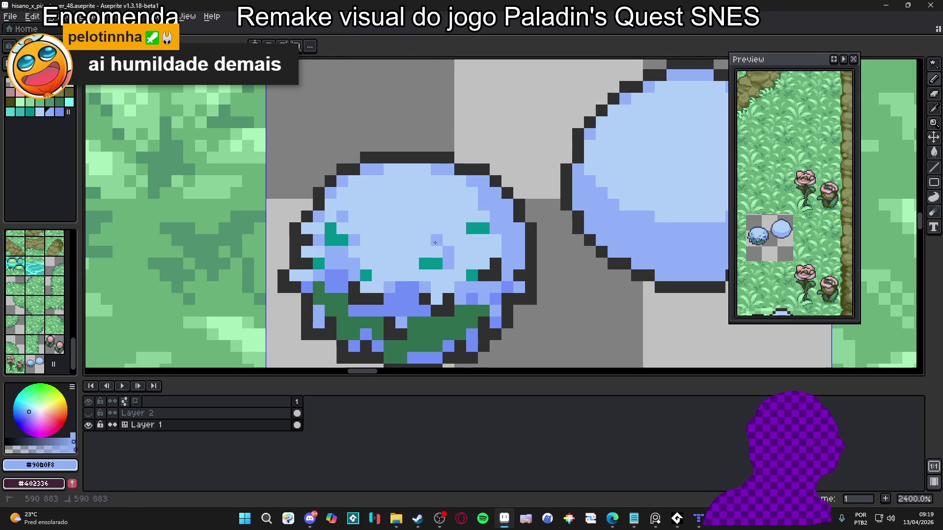
pyautogui.press('b')
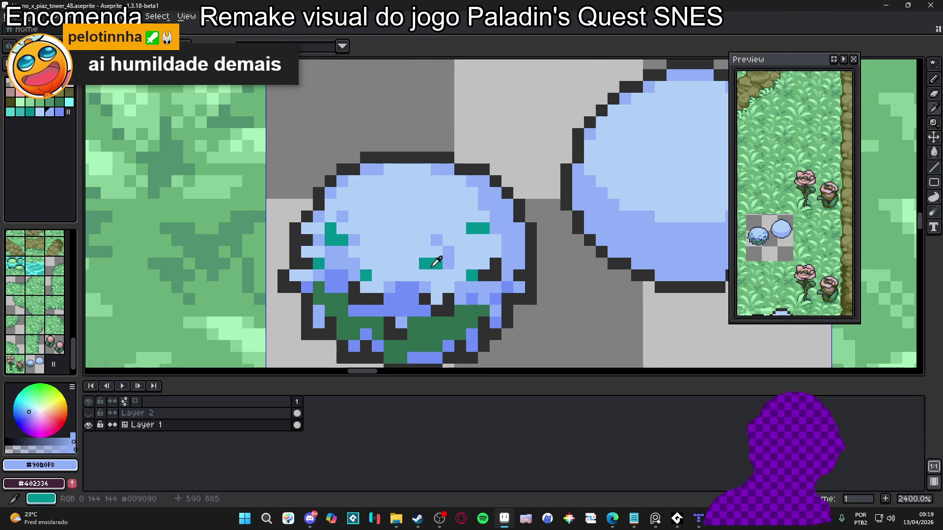
pyautogui.keyDown('alt'); pyautogui.click(431, 263); pyautogui.keyUp('alt')
pyautogui.keyDown('alt'); pyautogui.click(462, 285); pyautogui.keyUp('alt')
pyautogui.press('m')
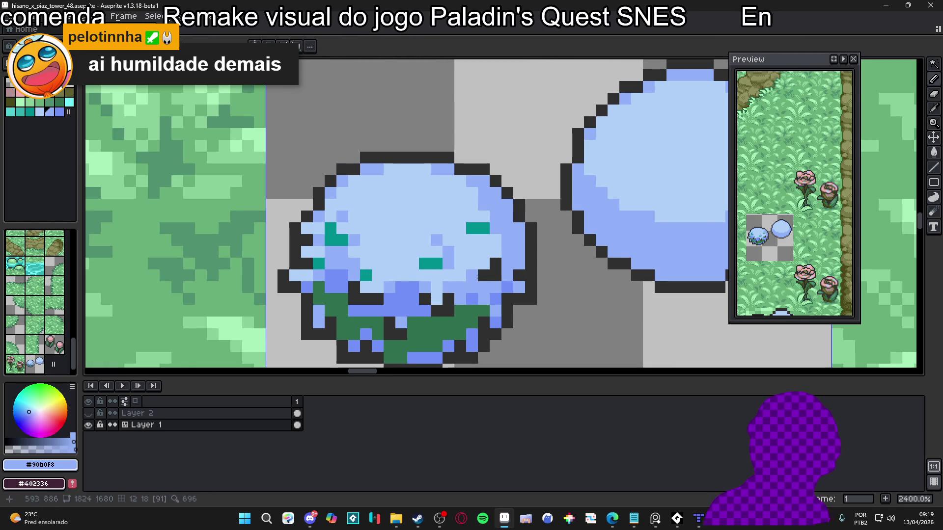
pyautogui.press('b')
pyautogui.click(484, 252)
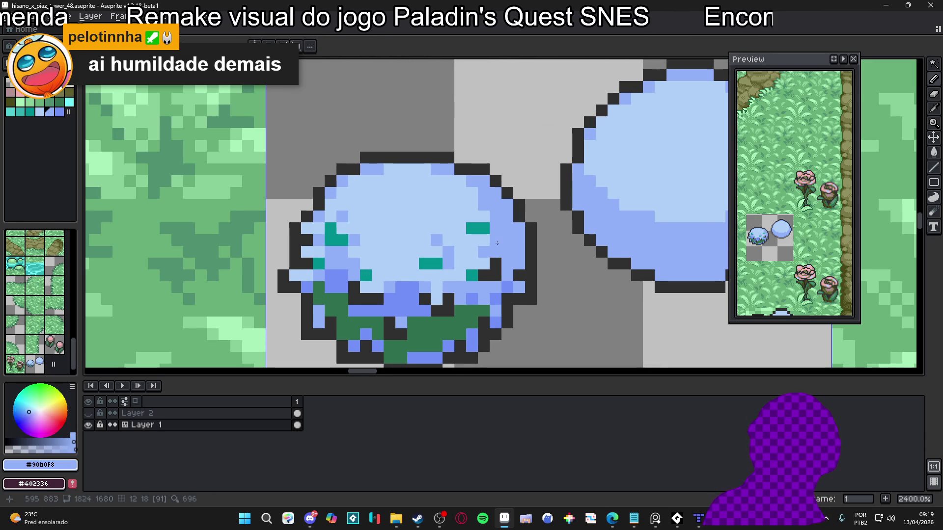
pyautogui.moveTo(332, 260); pyautogui.dragTo(369, 273)
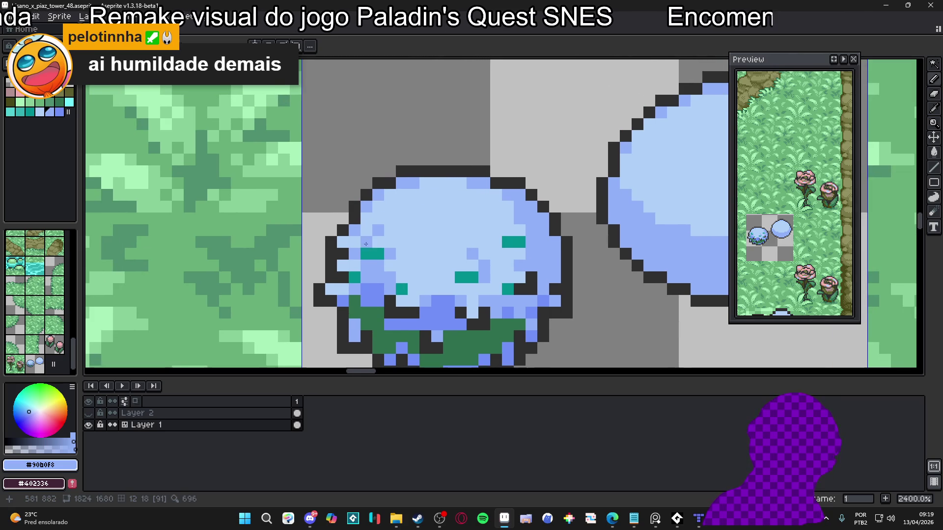
pyautogui.scroll(-2, 419, 301)
pyautogui.scroll(2, 418, 300)
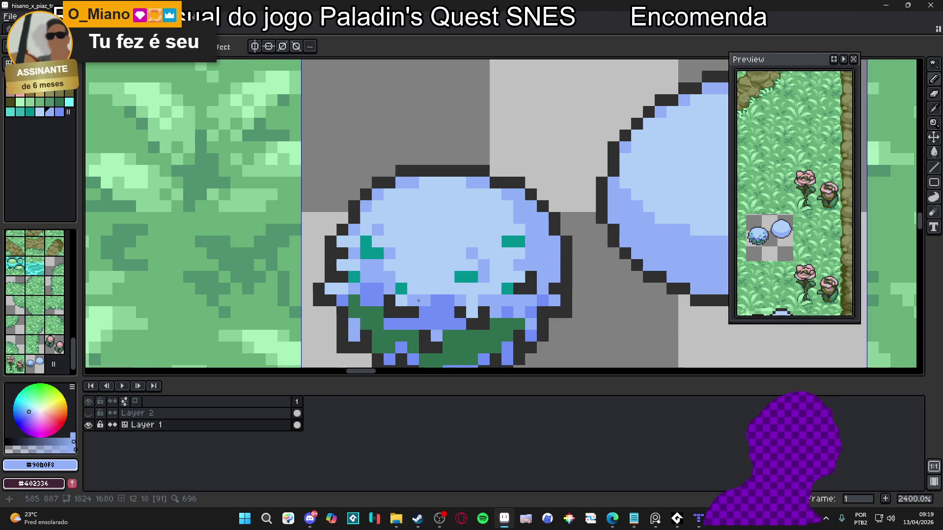
pyautogui.scroll(-3, 418, 300)
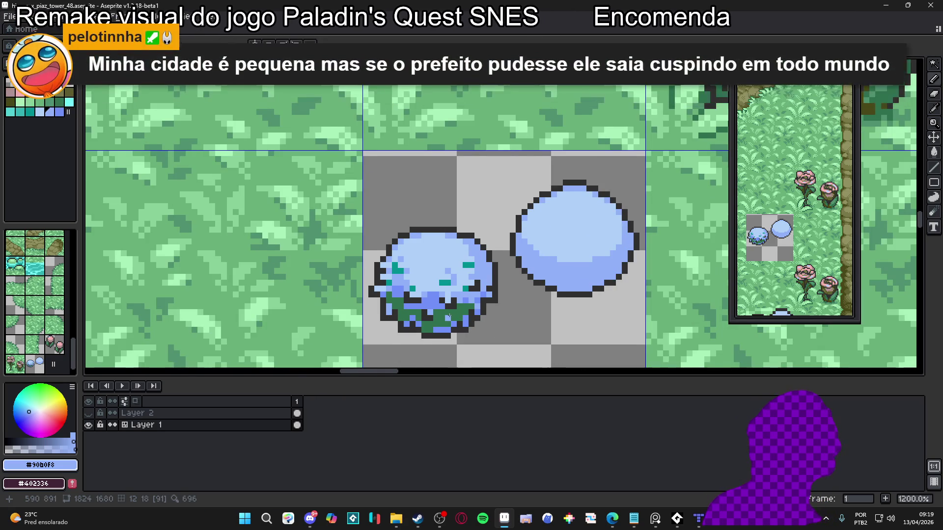
# - Save the tileset file
pyautogui.hotkey('ctrl', 's')
pyautogui.scroll(-2, 441, 277)
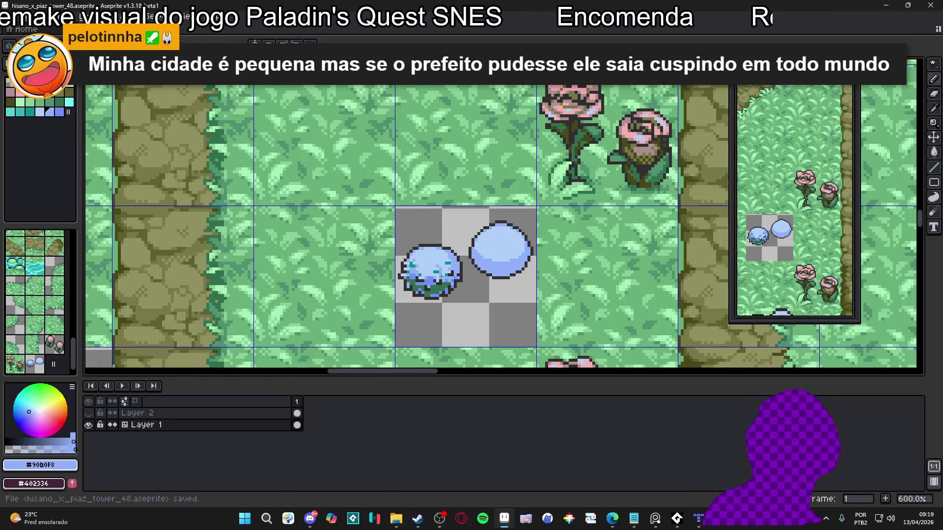
pyautogui.scroll(6, 441, 277)
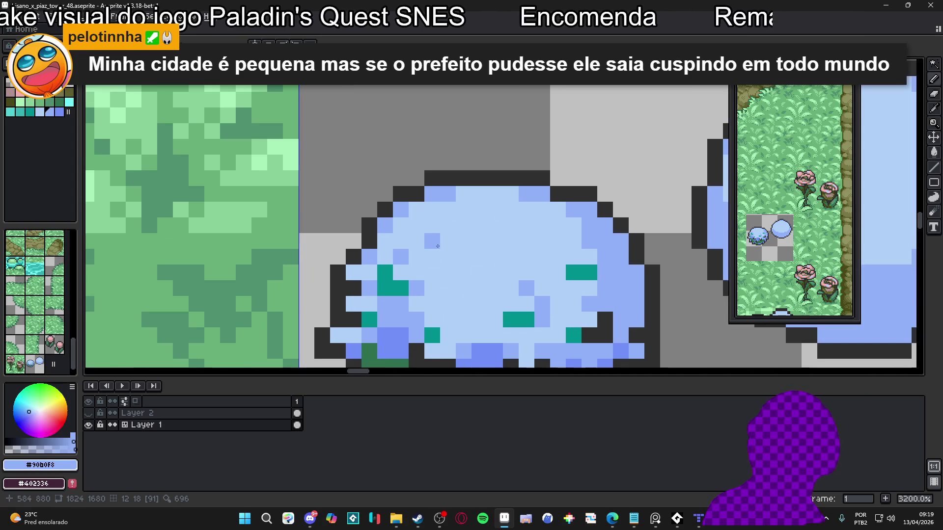
# - Paint medium-blue pixels and a line across the bush top, and lighten two darker pixels with #b0d0f8
pyautogui.click(401, 240)
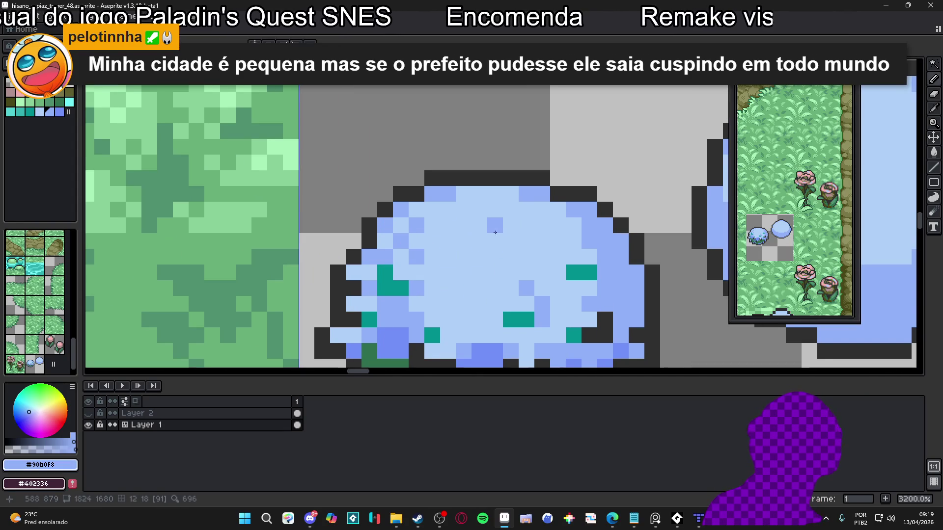
pyautogui.click(542, 244)
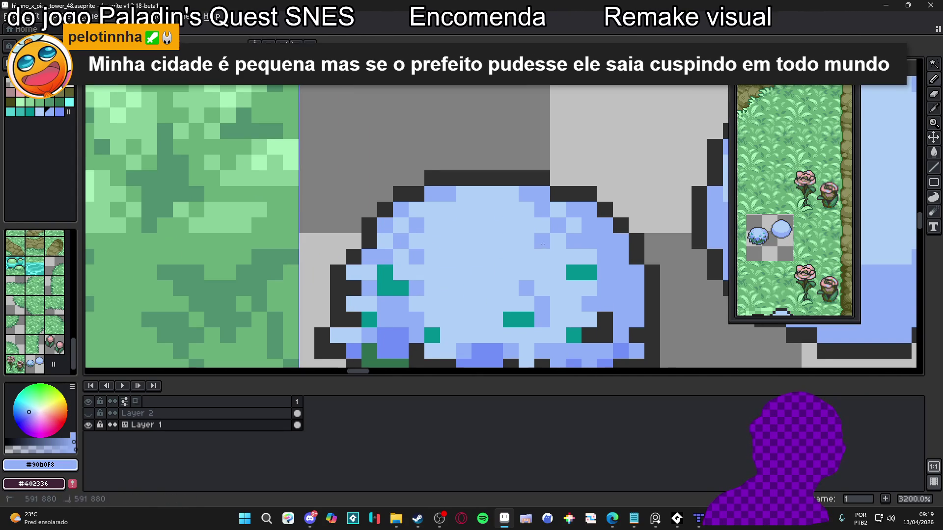
pyautogui.moveTo(542, 244)
pyautogui.mouseDown()
pyautogui.moveTo(589, 259)
pyautogui.moveTo(540, 229)
pyautogui.moveTo(521, 233)
pyautogui.moveTo(506, 207)
pyautogui.moveTo(437, 210)
pyautogui.mouseUp()
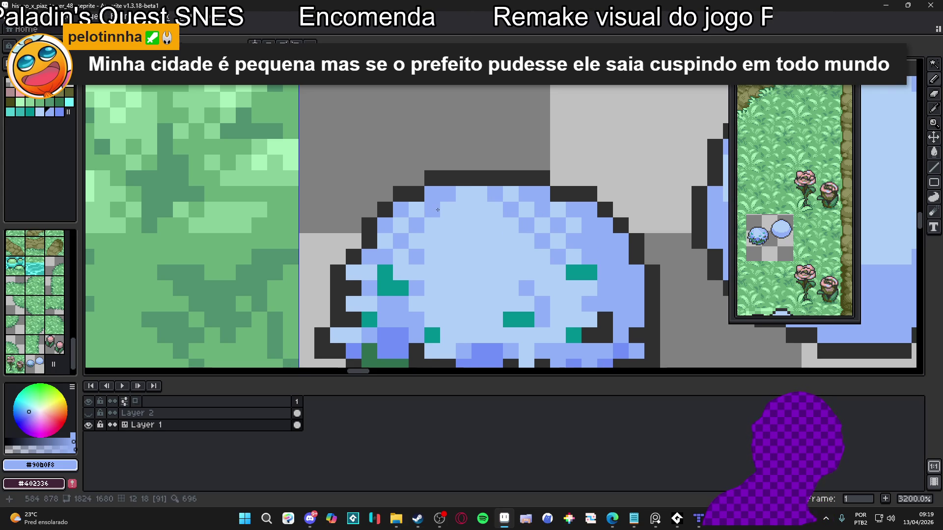
pyautogui.scroll(-1, 457, 231)
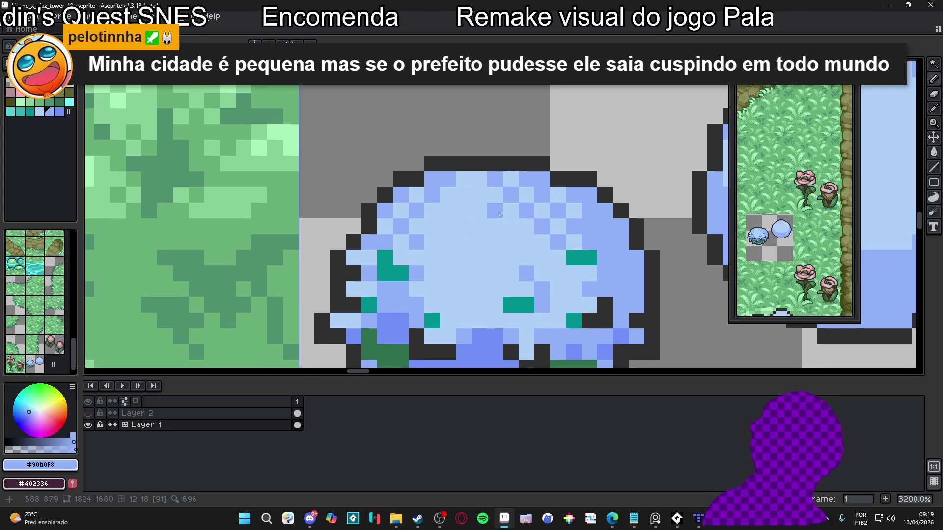
pyautogui.moveTo(499, 213); pyautogui.dragTo(493, 184)
pyautogui.keyDown('alt'); pyautogui.click(529, 210); pyautogui.keyUp('alt')
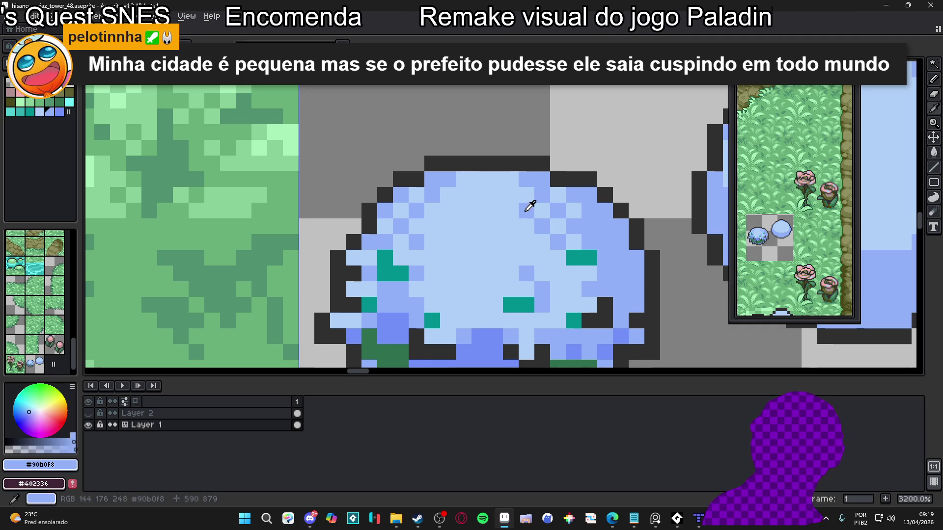
# - Fill blue into gaps in the bush base and paint two pixels dark green #307050
pyautogui.scroll(-3, 553, 262)
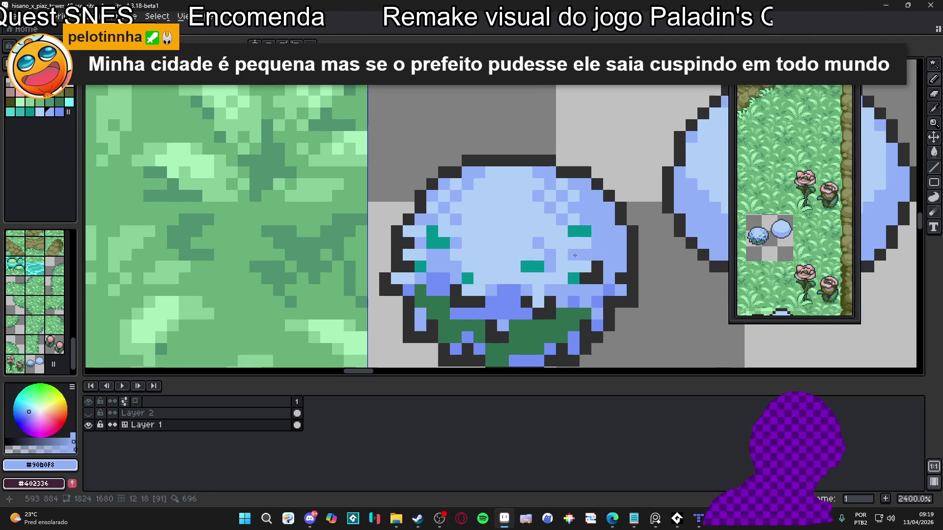
pyautogui.scroll(3, 502, 260)
pyautogui.moveTo(502, 248); pyautogui.dragTo(491, 230)
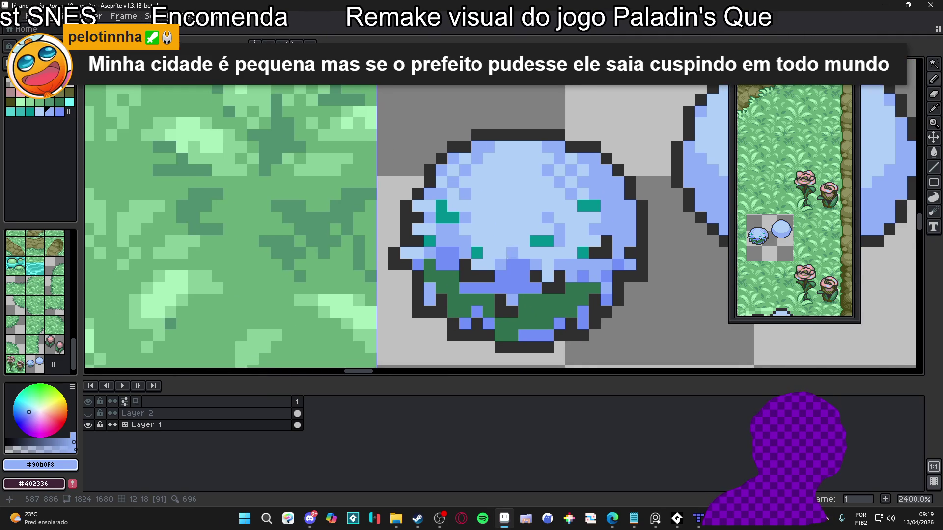
pyautogui.click(477, 300)
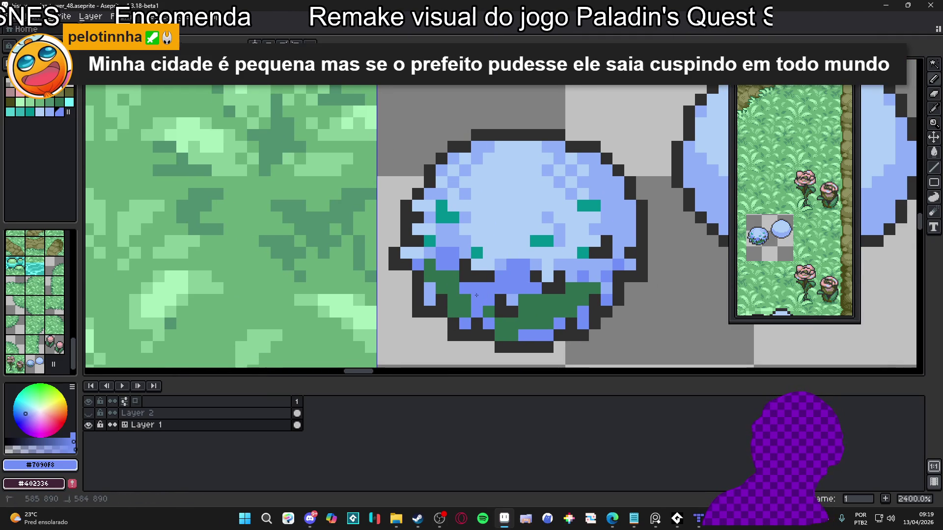
pyautogui.click(455, 287)
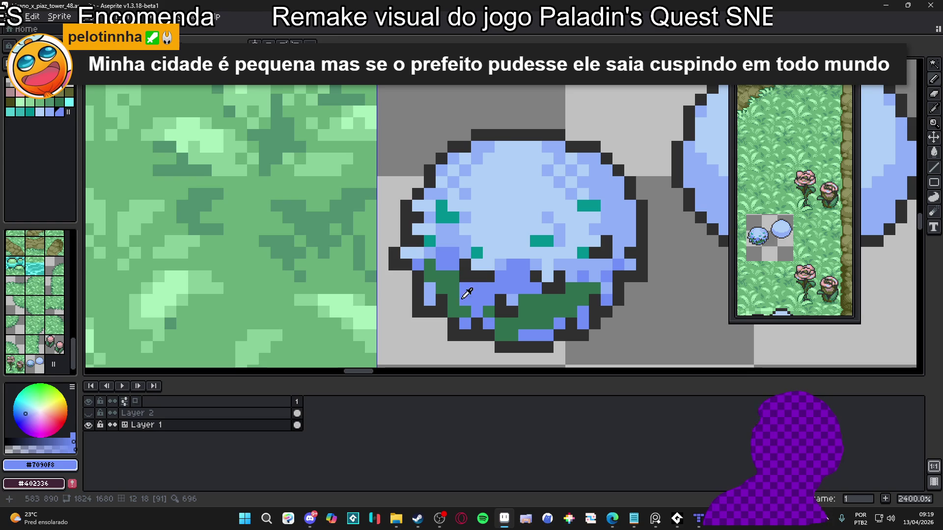
pyautogui.keyDown('alt'); pyautogui.click(454, 298); pyautogui.keyUp('alt')
pyautogui.click(476, 289)
pyautogui.click(465, 289)
pyautogui.scroll(-3, 467, 287)
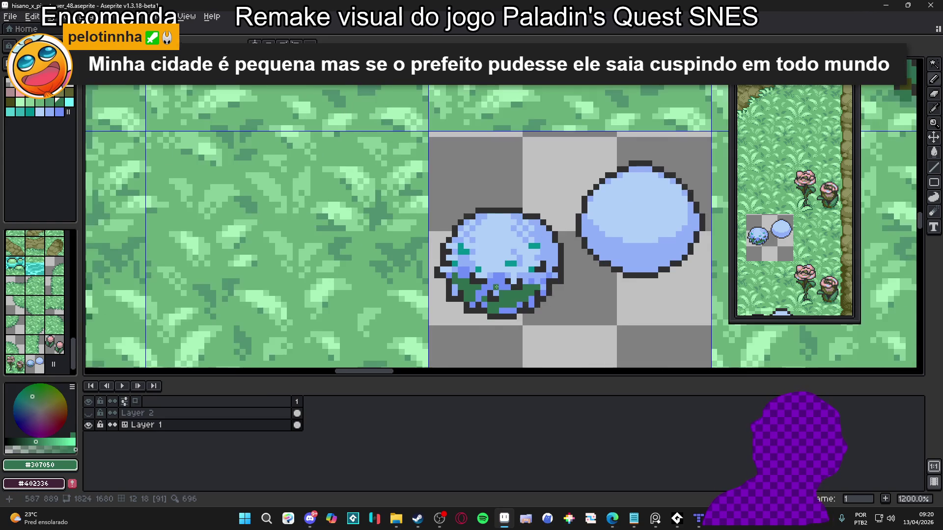
pyautogui.scroll(3, 500, 280)
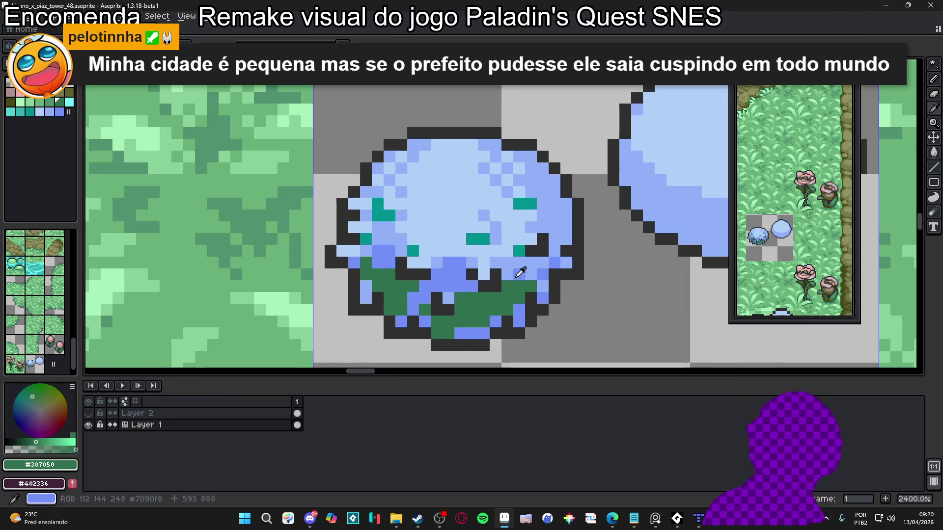
# - Paint two bush pixels with the darker blue #7090f8
pyautogui.keyDown('alt'); pyautogui.click(540, 274); pyautogui.keyUp('alt')
pyautogui.keyDown('alt'); pyautogui.click(543, 273); pyautogui.keyUp('alt')
pyautogui.click(520, 275)
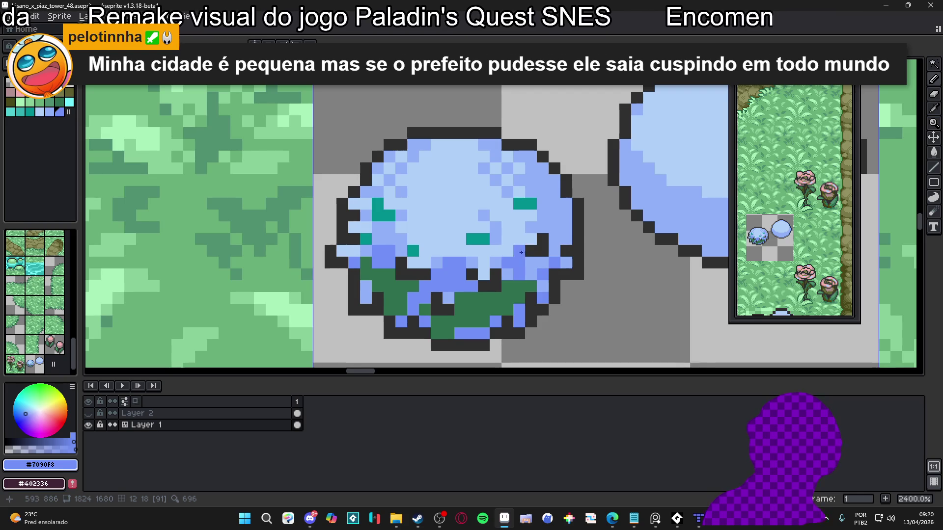
pyautogui.scroll(-3, 500, 248)
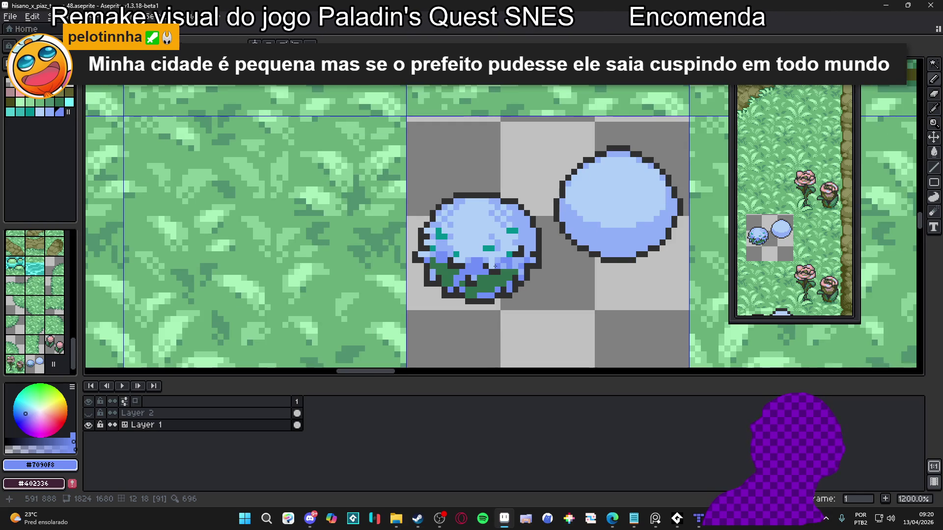
pyautogui.scroll(3, 479, 261)
# - Soften the light pixels beside the teal specks with mid blue #90b0f8
pyautogui.keyDown('alt'); pyautogui.click(491, 253); pyautogui.keyUp('alt')
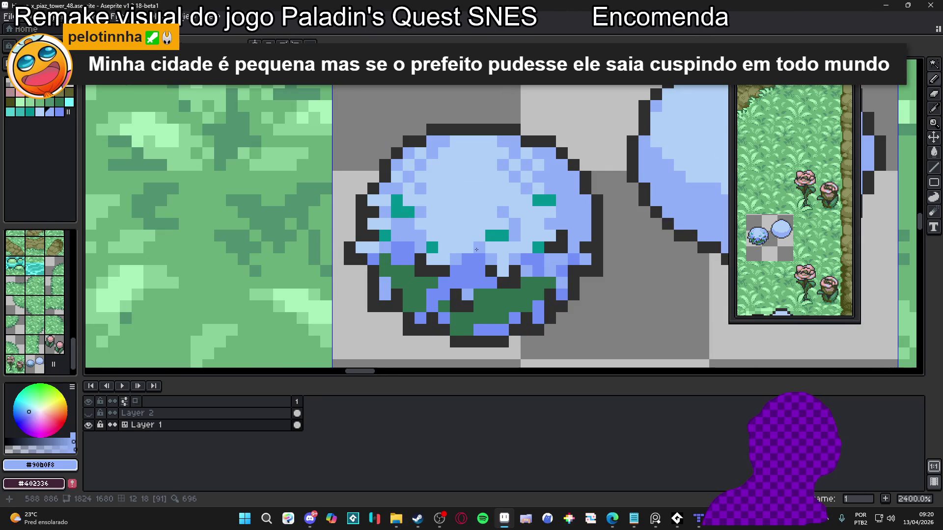
pyautogui.click(467, 247)
pyautogui.click(476, 237)
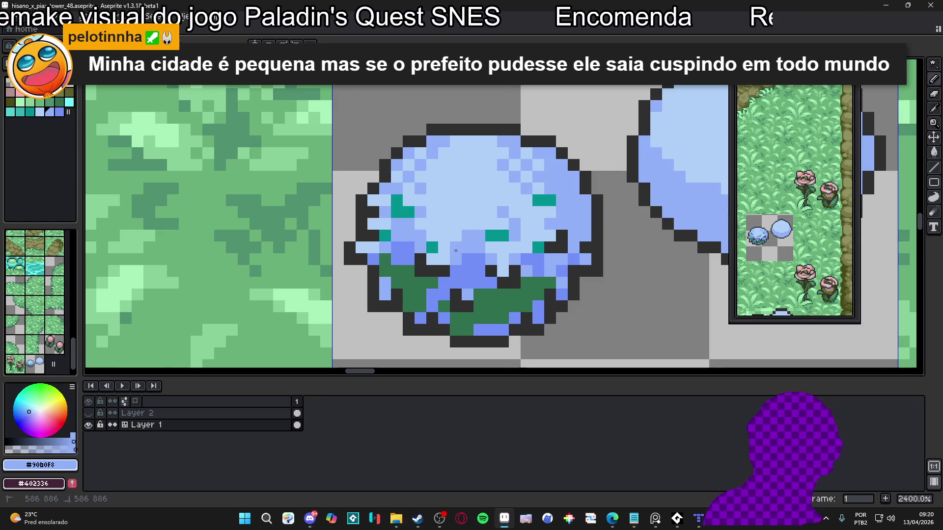
pyautogui.click(444, 248)
pyautogui.scroll(-5, 444, 251)
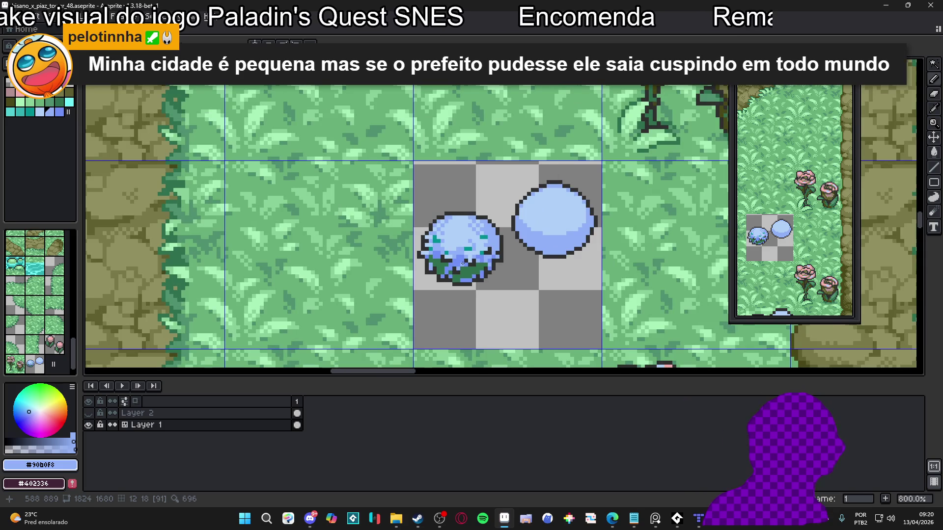
pyautogui.scroll(-2, 462, 263)
pyautogui.scroll(2, 451, 234)
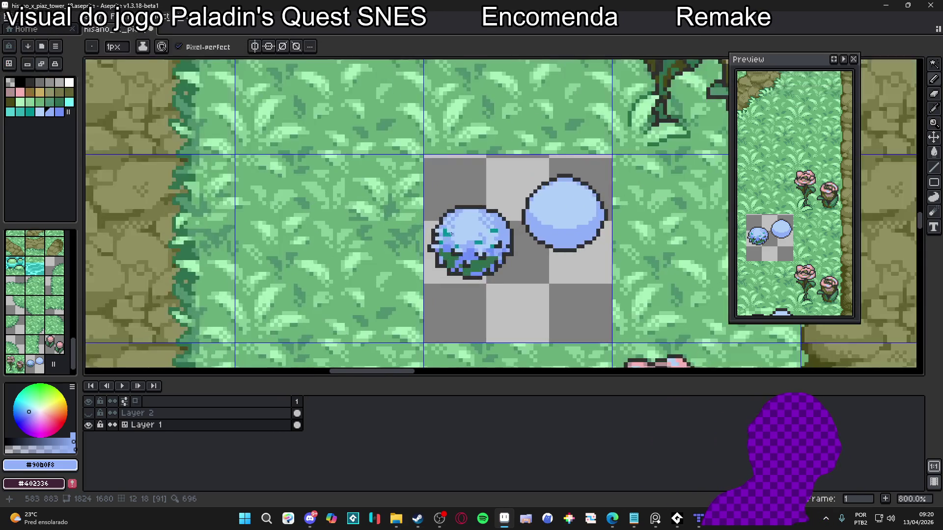
pyautogui.scroll(5, 451, 234)
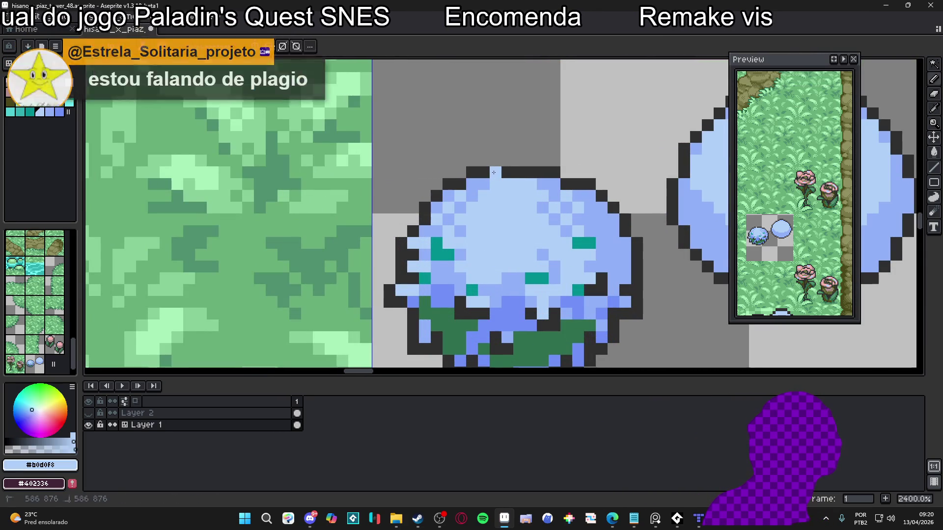
# - Add #303030 outline pixels above the top edge and push the upper-left outline into points, refilling with #90b0f8
pyautogui.keyDown('alt'); pyautogui.click(483, 172); pyautogui.keyUp('alt')
pyautogui.moveTo(484, 160); pyautogui.dragTo(495, 161)
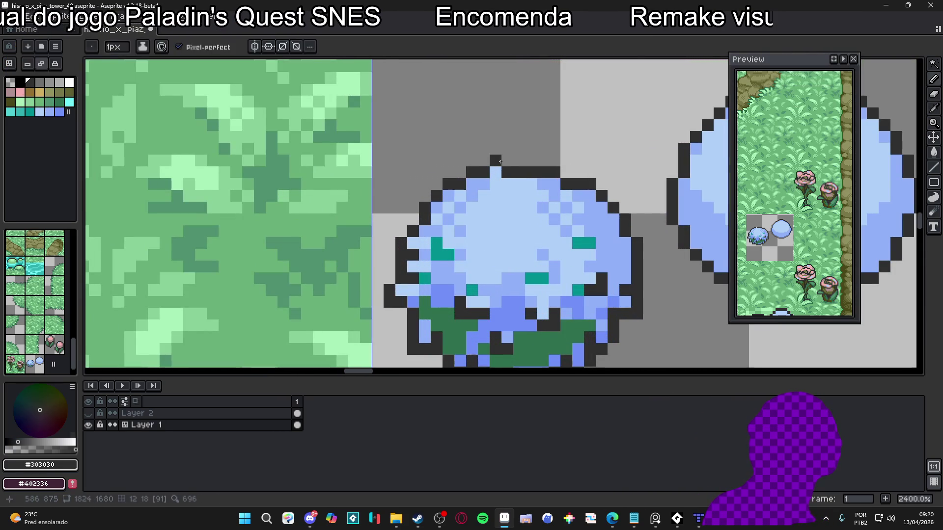
pyautogui.scroll(1, 445, 203)
pyautogui.keyDown('alt'); pyautogui.click(444, 203); pyautogui.keyUp('alt')
pyautogui.click(428, 207)
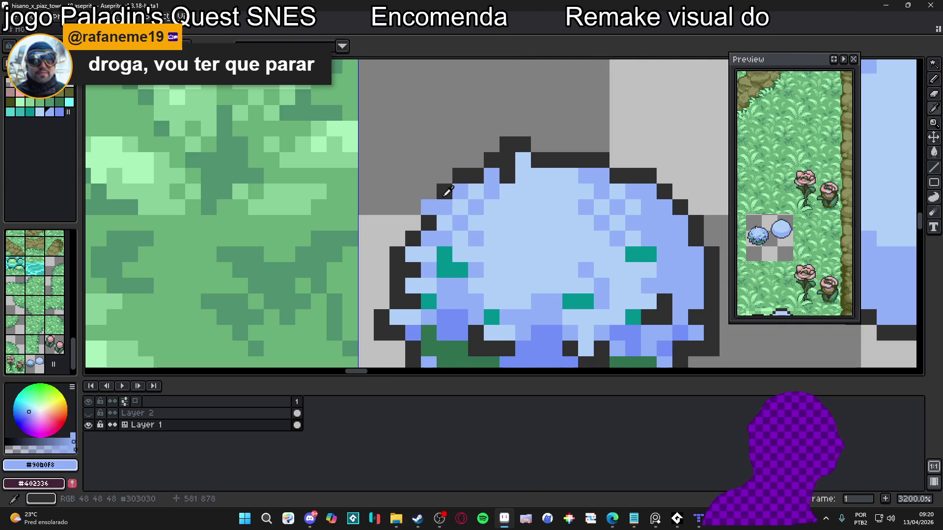
pyautogui.keyDown('alt'); pyautogui.click(429, 223); pyautogui.keyUp('alt')
pyautogui.click(429, 191)
pyautogui.click(413, 207)
pyautogui.click(413, 223)
pyautogui.click(476, 223)
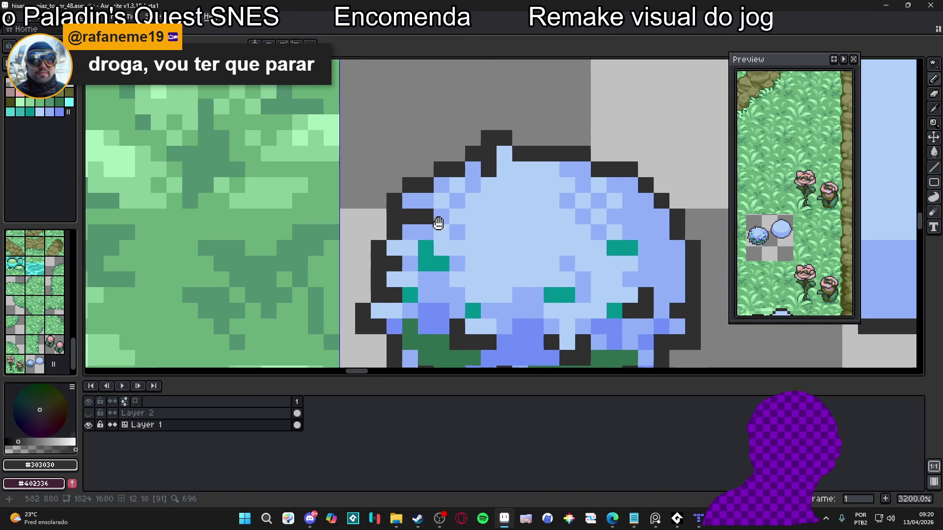
pyautogui.click(441, 216)
# - Add dark outline spikes on the bush's right edge and turn a stray outline pixel light blue
pyautogui.hscroll(2, 432, 218)
pyautogui.hscroll(1, 444, 218)
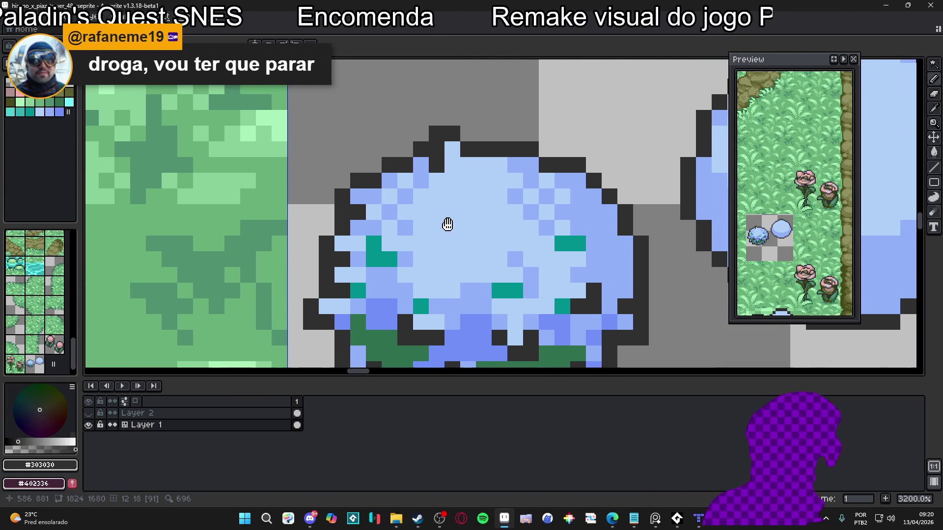
pyautogui.keyDown('alt'); pyautogui.click(640, 258); pyautogui.keyUp('alt')
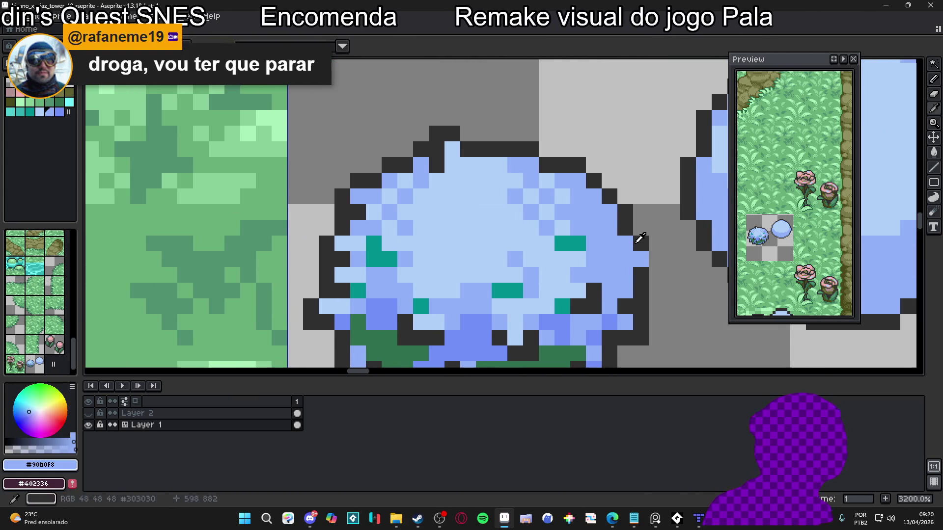
pyautogui.keyDown('alt'); pyautogui.click(637, 237); pyautogui.keyUp('alt')
pyautogui.click(656, 275)
pyautogui.click(625, 275)
pyautogui.hscroll(-1, 584, 259)
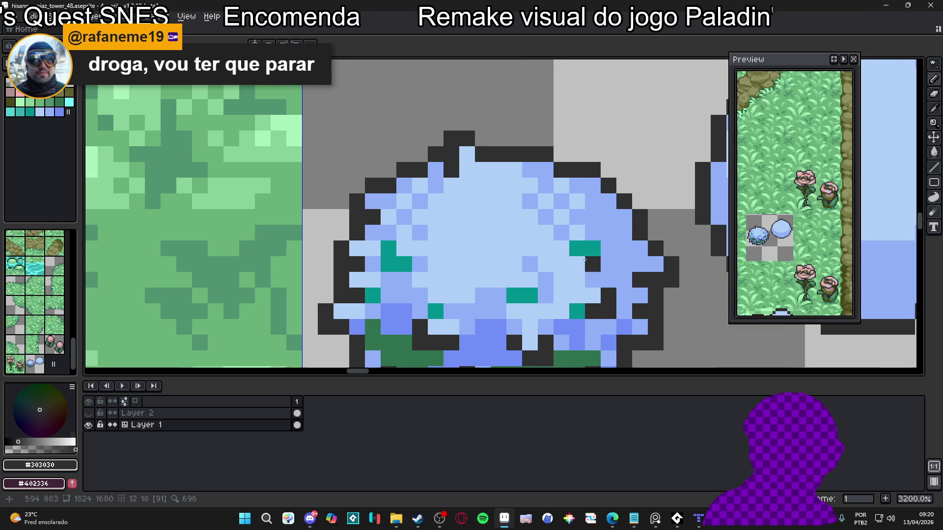
pyautogui.keyDown('alt'); pyautogui.click(615, 204); pyautogui.keyUp('alt')
pyautogui.click(633, 208)
pyautogui.keyDown('alt'); pyautogui.click(636, 193); pyautogui.keyUp('alt')
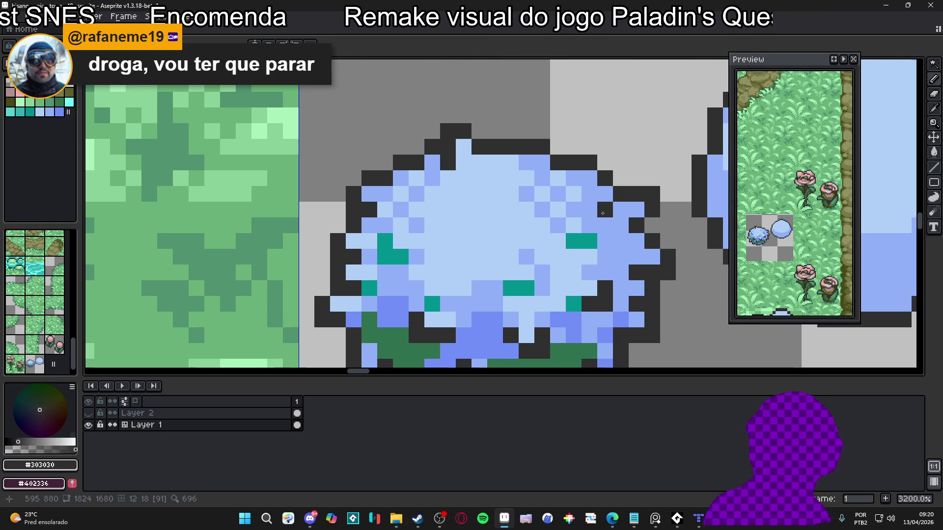
# - Recolour a top outline pixel light blue and draw a dark spike along the top outline
pyautogui.moveTo(577, 215); pyautogui.dragTo(572, 216)
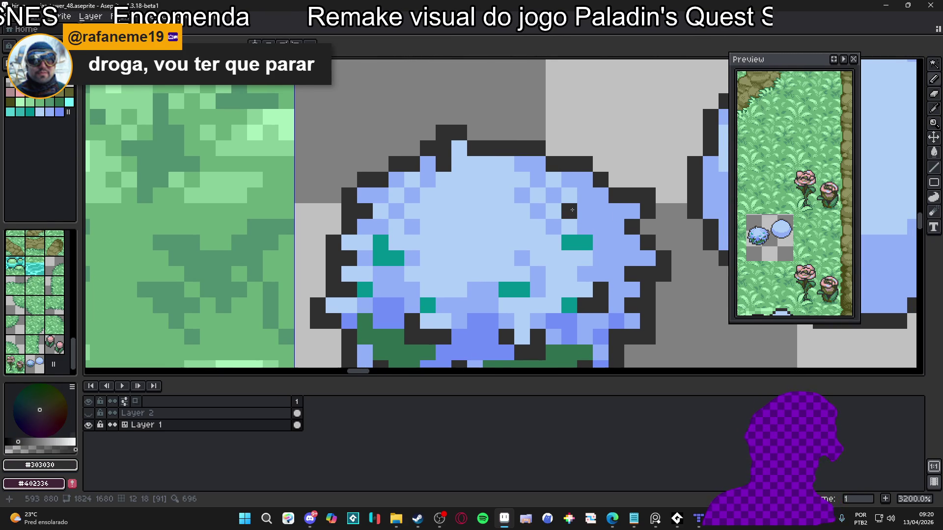
pyautogui.scroll(-2, 572, 210)
pyautogui.scroll(2, 537, 221)
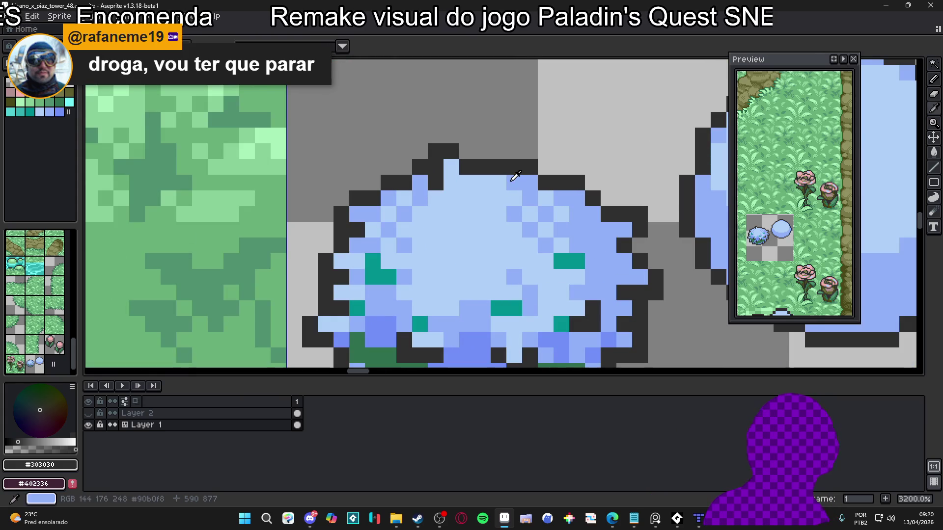
pyautogui.keyDown('alt'); pyautogui.click(511, 180); pyautogui.keyUp('alt')
pyautogui.click(514, 167)
pyautogui.keyDown('alt'); pyautogui.click(529, 167); pyautogui.keyUp('alt')
pyautogui.moveTo(514, 152); pyautogui.dragTo(498, 152)
# - Darken a top outline pixel and draw dark outline pixels down the upper-right spike
pyautogui.keyDown('alt'); pyautogui.click(496, 180); pyautogui.keyUp('alt')
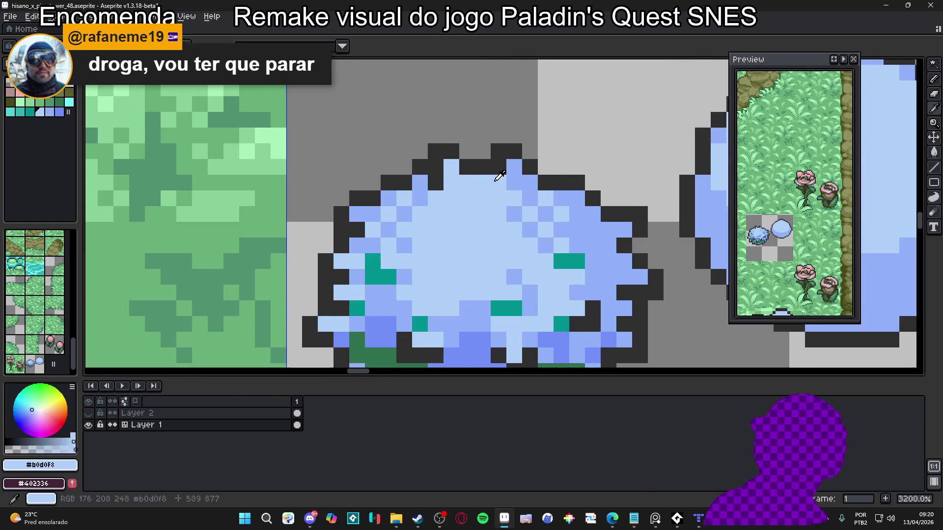
pyautogui.keyDown('alt'); pyautogui.click(529, 169); pyautogui.keyUp('alt')
pyautogui.click(531, 184)
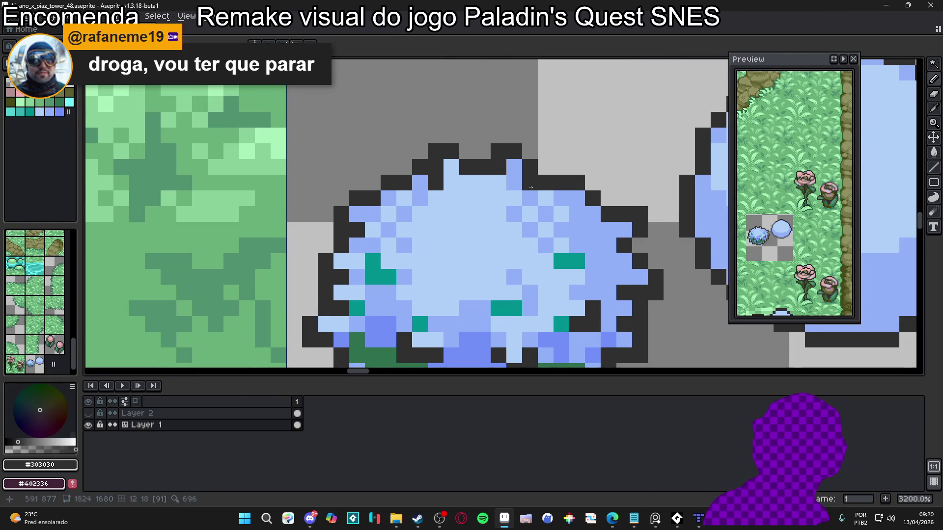
pyautogui.moveTo(531, 188); pyautogui.dragTo(512, 183)
pyautogui.scroll(-1, 509, 178)
pyautogui.scroll(1, 504, 185)
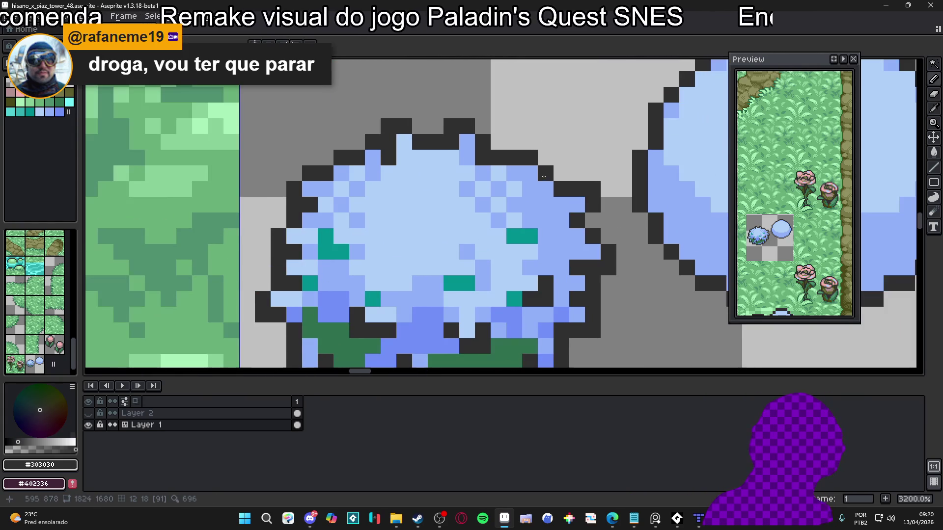
pyautogui.moveTo(504, 197); pyautogui.dragTo(514, 205)
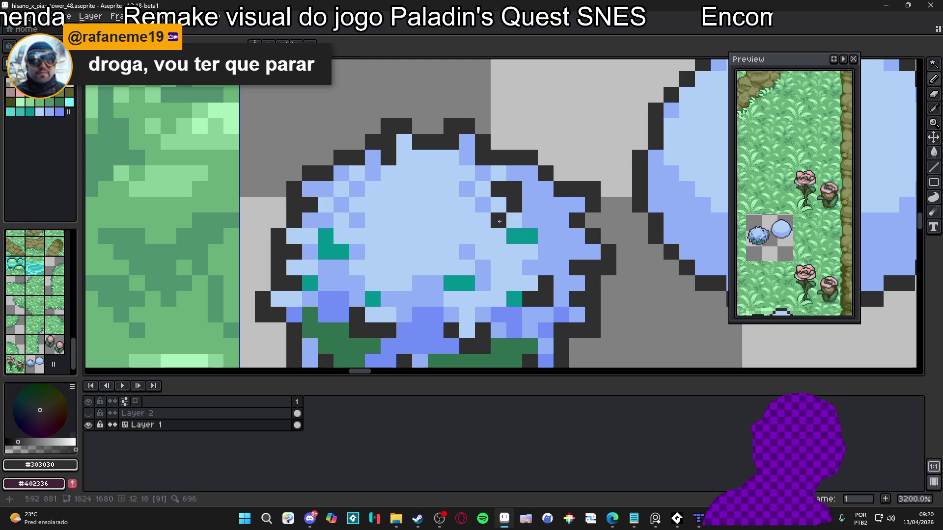
# - Sample the teal speck, light blue and mid blue colours from the bush
pyautogui.keyDown('alt'); pyautogui.click(513, 233); pyautogui.keyUp('alt')
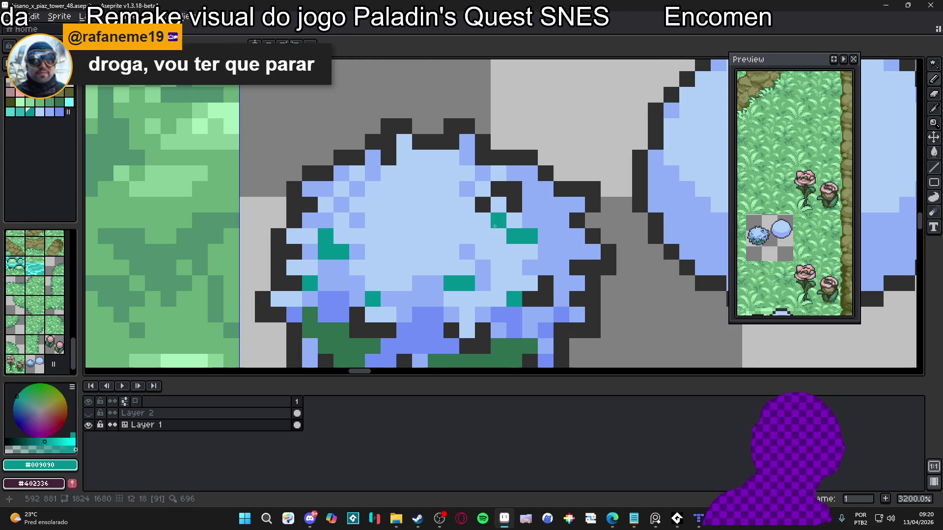
pyautogui.scroll(-1, 496, 223)
pyautogui.scroll(1, 496, 223)
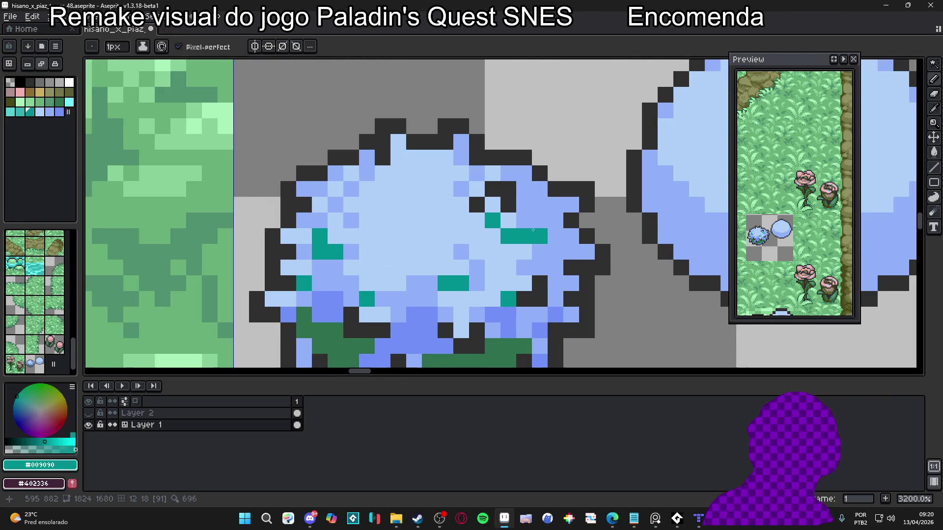
pyautogui.keyDown('alt'); pyautogui.click(513, 221); pyautogui.keyUp('alt')
pyautogui.keyDown('alt'); pyautogui.click(538, 215); pyautogui.keyUp('alt')
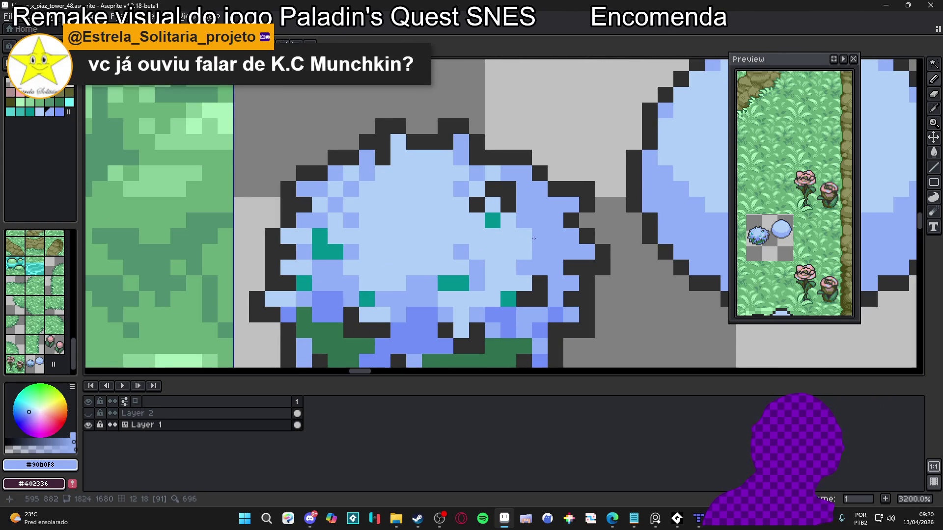
pyautogui.scroll(-3, 532, 238)
pyautogui.scroll(-1, 512, 240)
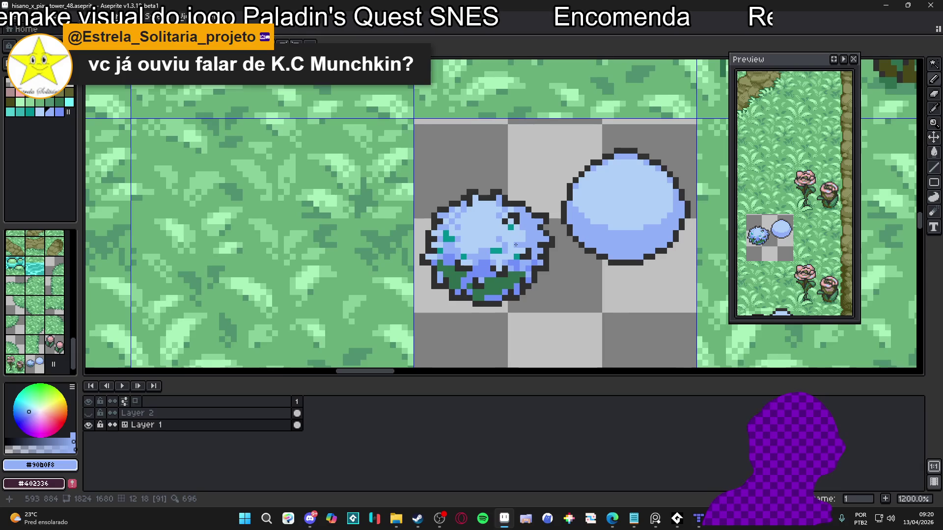
pyautogui.scroll(3, 504, 265)
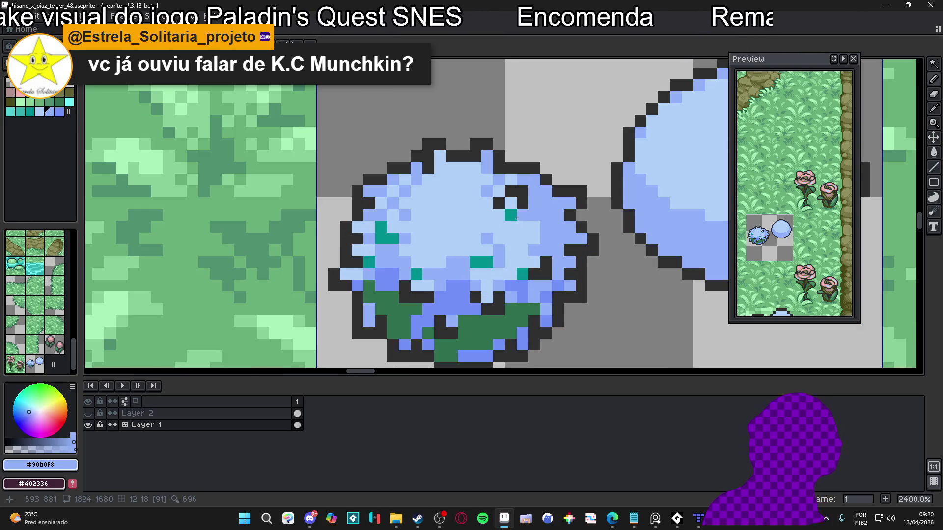
pyautogui.keyDown('alt'); pyautogui.click(524, 203); pyautogui.keyUp('alt')
pyautogui.scroll(-1, 535, 224)
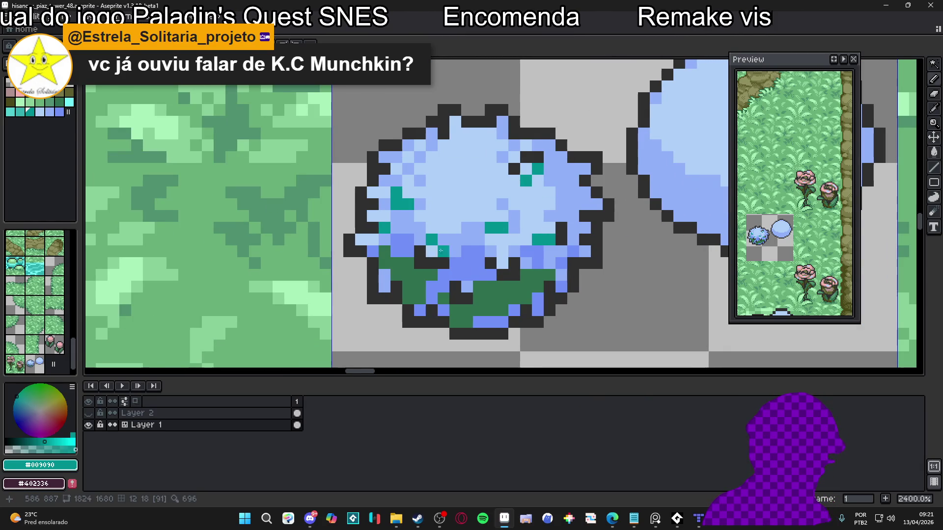
pyautogui.scroll(1, 544, 239)
# - Add #303030 outline pixels on the bush's upper-left and below its base
pyautogui.keyDown('alt'); pyautogui.click(607, 240); pyautogui.keyUp('alt')
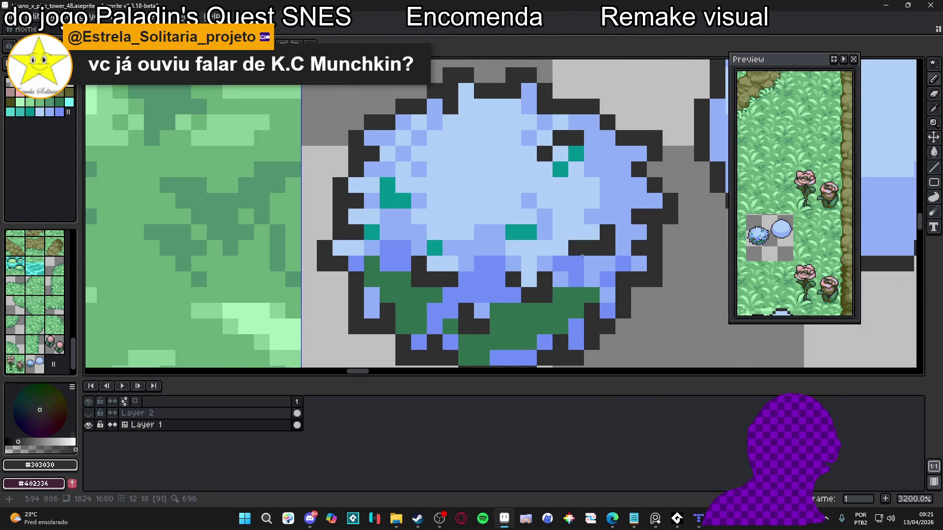
pyautogui.scroll(-3, 575, 247)
pyautogui.click(486, 244)
pyautogui.scroll(1, 488, 264)
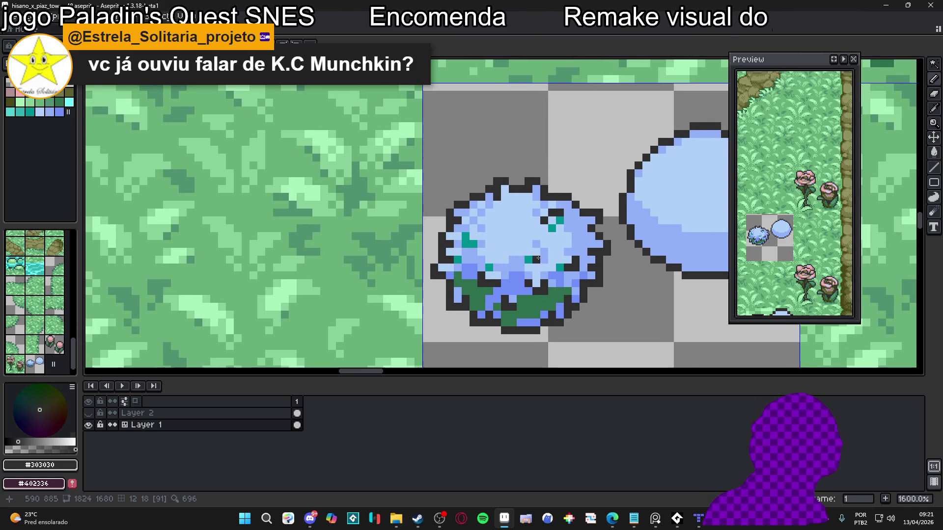
pyautogui.scroll(2, 538, 259)
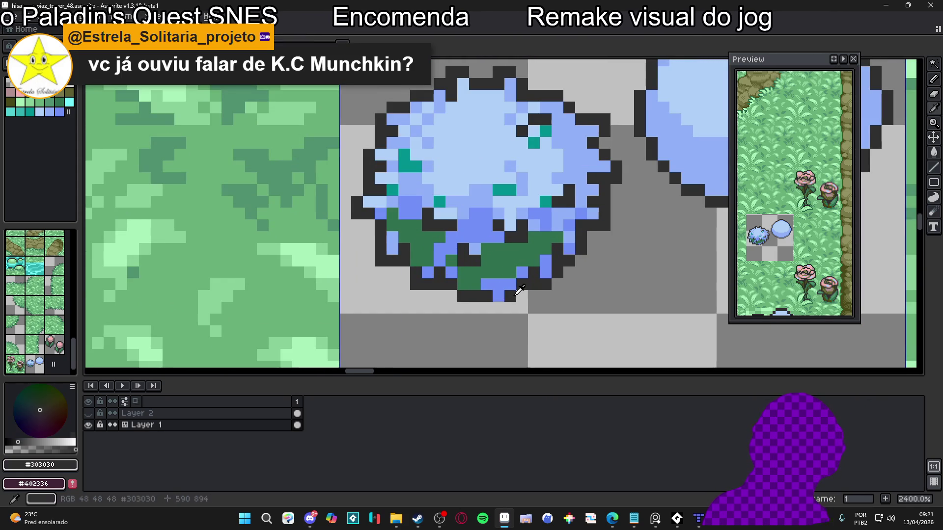
pyautogui.click(502, 306)
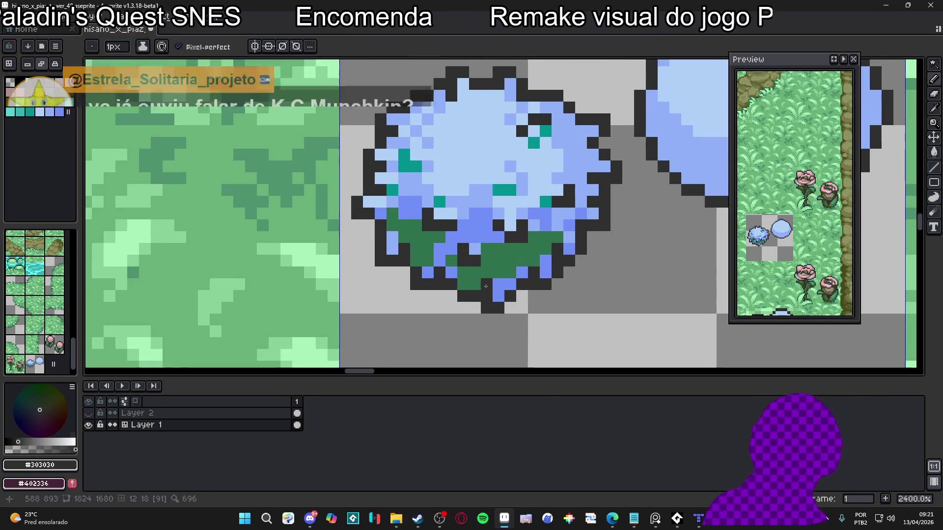
pyautogui.scroll(-3, 488, 305)
pyautogui.moveTo(518, 260); pyautogui.dragTo(517, 266)
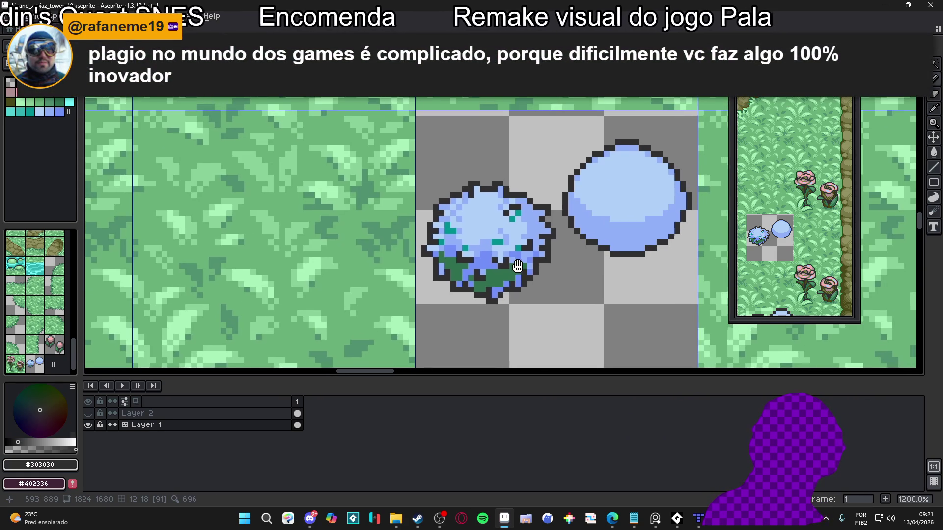
pyautogui.scroll(1, 500, 262)
# - Sample the base green, mid blue and darker blue #7090F8 from the bush
pyautogui.keyDown('alt'); pyautogui.click(534, 264); pyautogui.keyUp('alt')
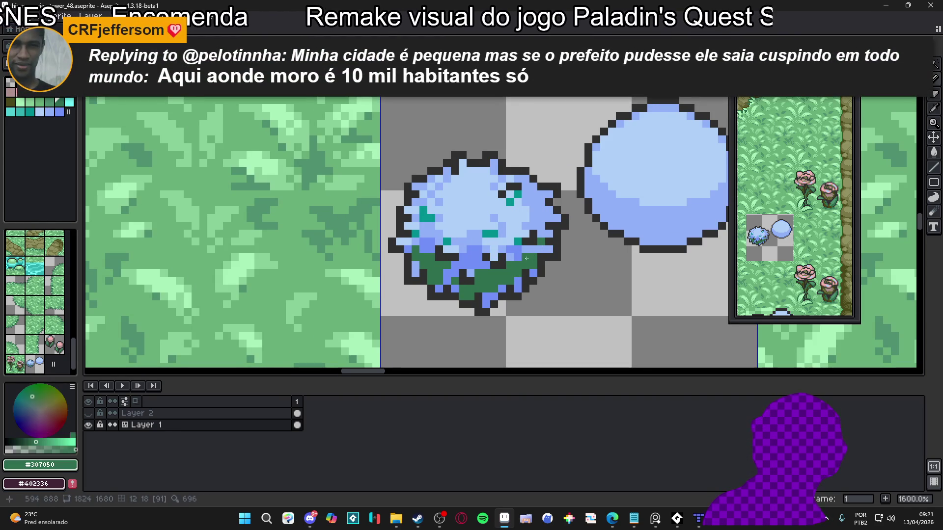
pyautogui.keyDown('alt'); pyautogui.click(527, 248); pyautogui.keyUp('alt')
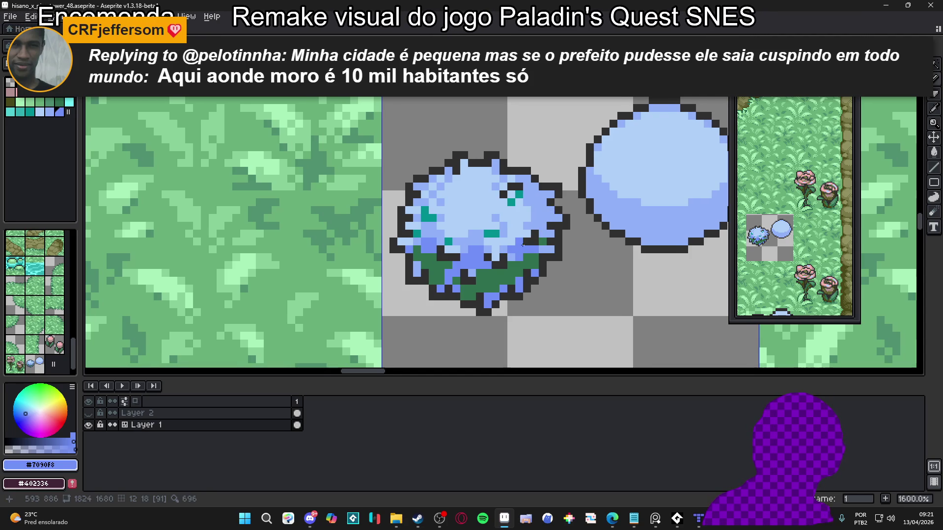
pyautogui.keyDown('alt'); pyautogui.click(557, 208); pyautogui.keyUp('alt')
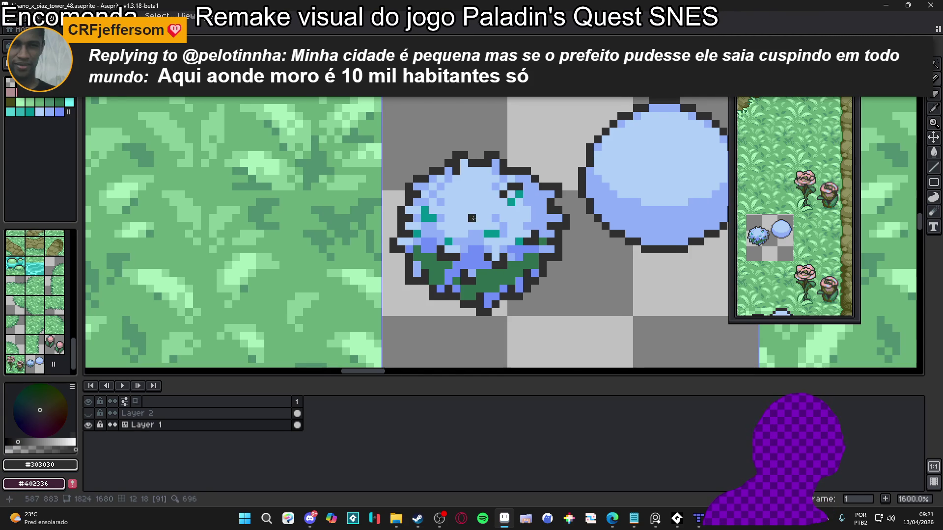
pyautogui.hscroll(-1, 446, 216)
pyautogui.keyDown('alt'); pyautogui.click(442, 225); pyautogui.keyUp('alt')
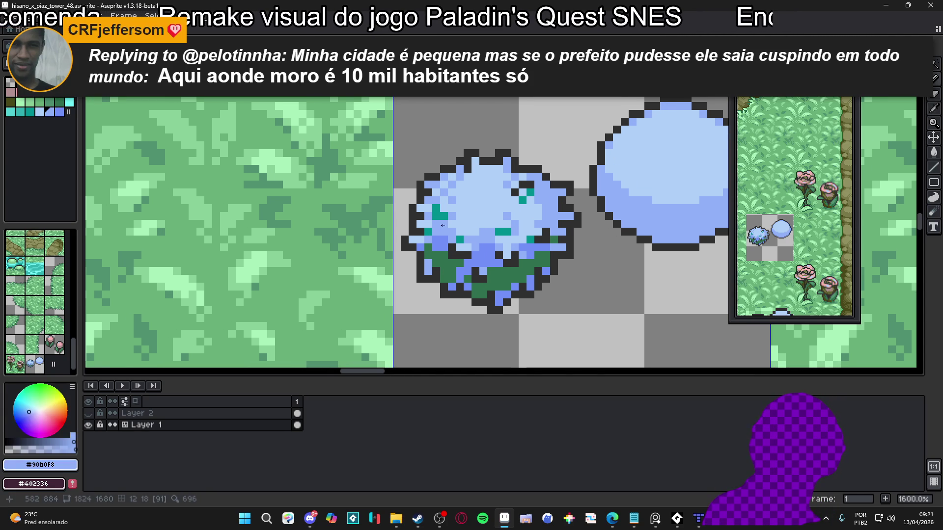
pyautogui.keyDown('alt'); pyautogui.click(445, 235); pyautogui.keyUp('alt')
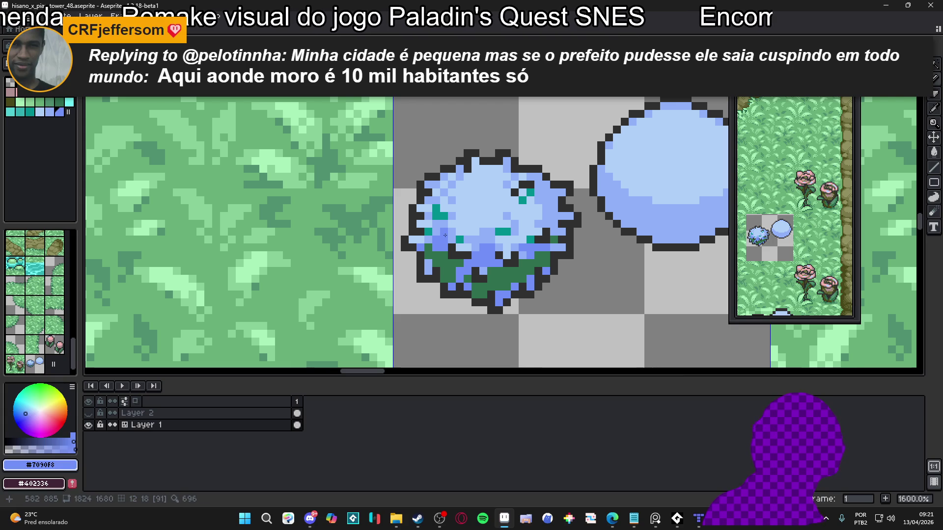
pyautogui.scroll(2, 491, 199)
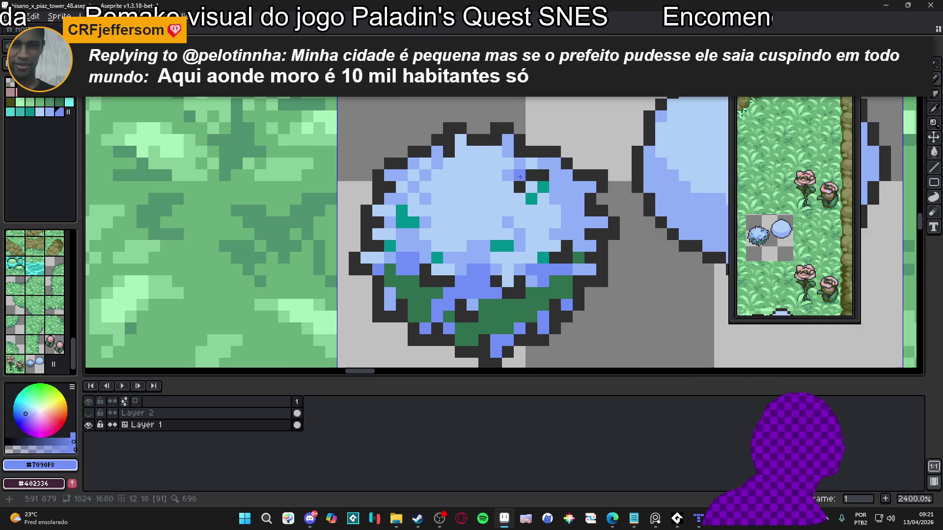
pyautogui.keyDown('alt'); pyautogui.click(517, 176); pyautogui.keyUp('alt')
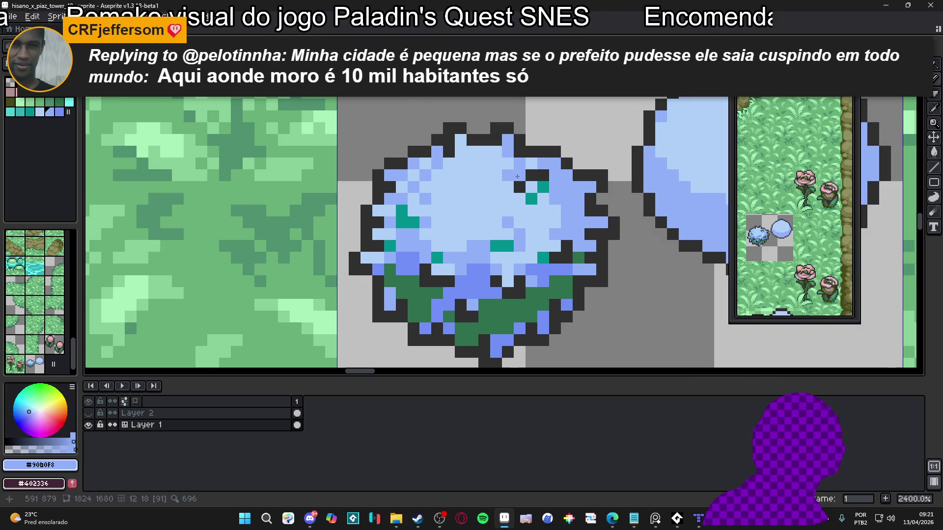
pyautogui.click(541, 198)
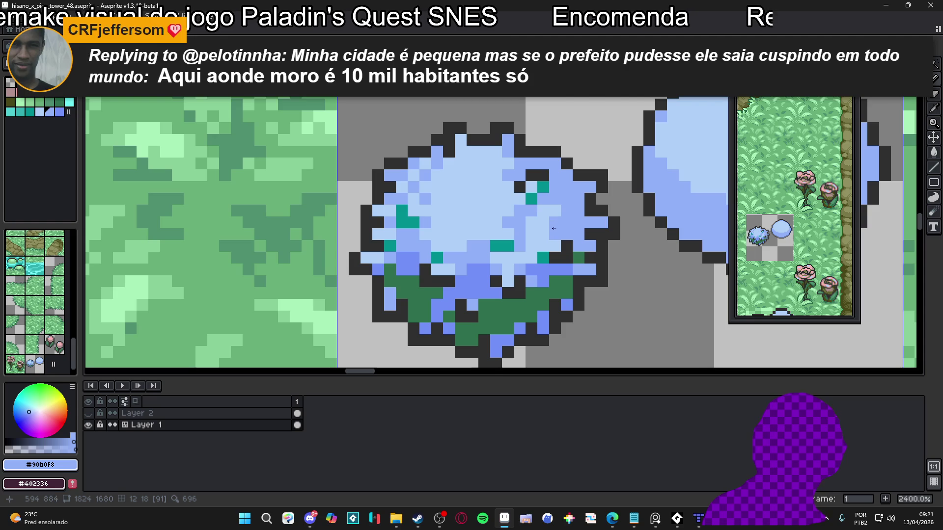
pyautogui.press('alt')
# - Shade interior pixels and the bush's right side with the darker blue #7090F8
pyautogui.keyDown('alt'); pyautogui.click(559, 268); pyautogui.keyUp('alt')
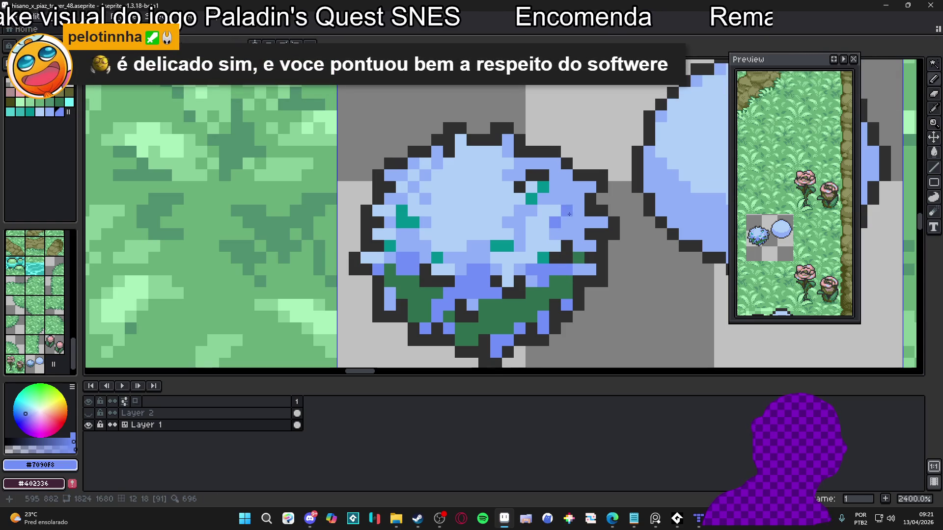
pyautogui.click(567, 211)
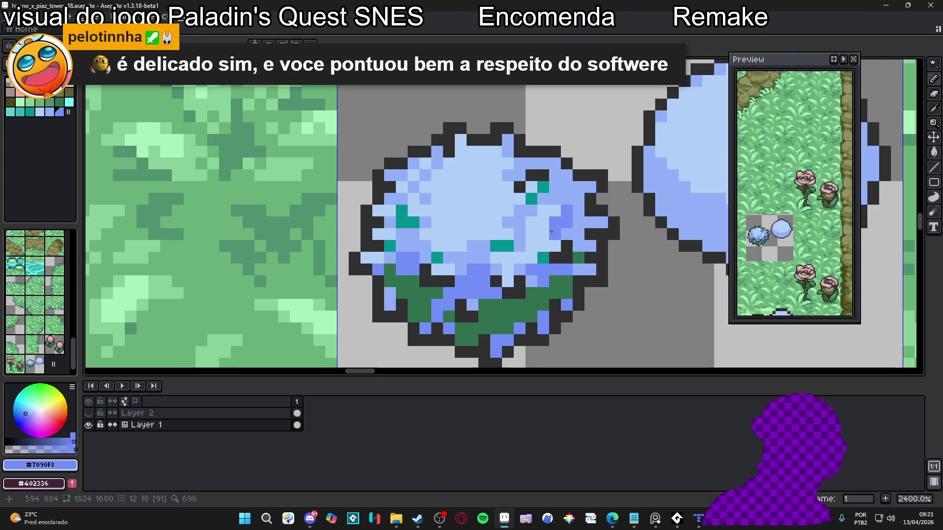
pyautogui.click(511, 253)
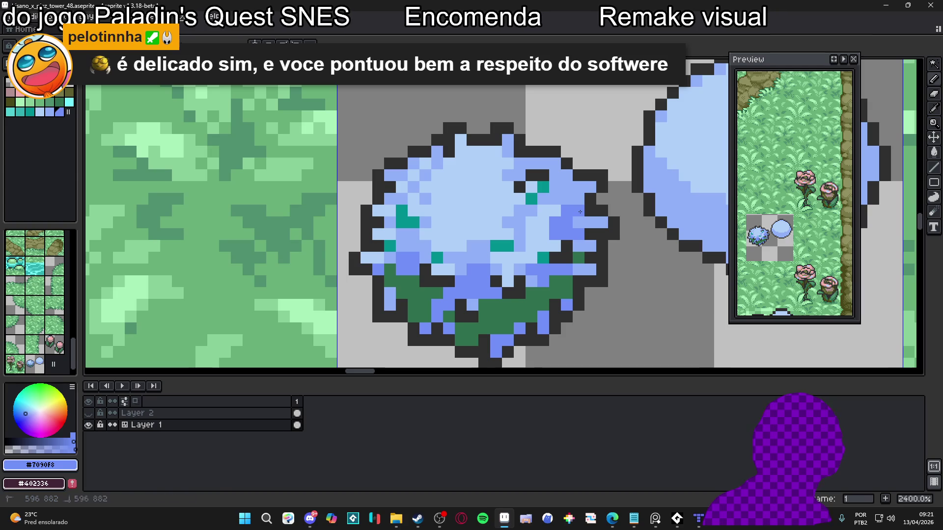
pyautogui.click(579, 198)
pyautogui.click(567, 198)
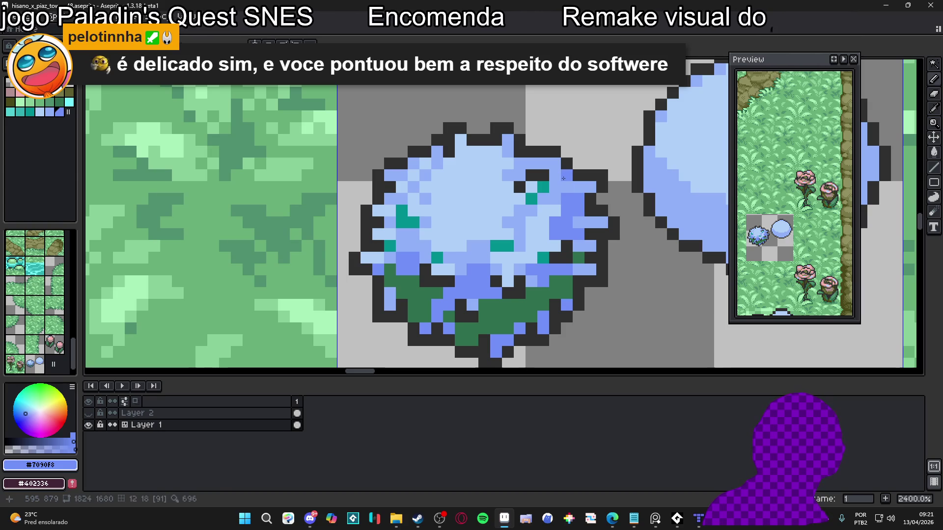
pyautogui.scroll(1, 545, 210)
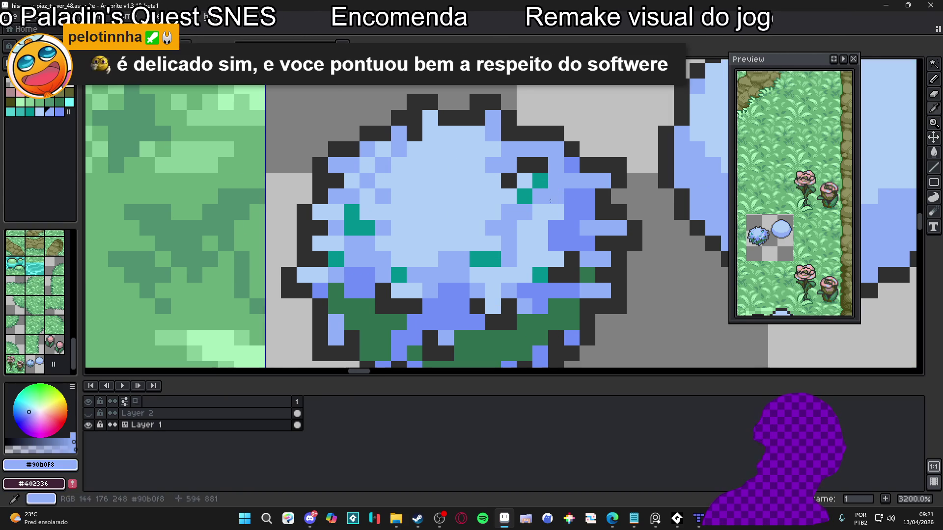
pyautogui.scroll(-7, 580, 205)
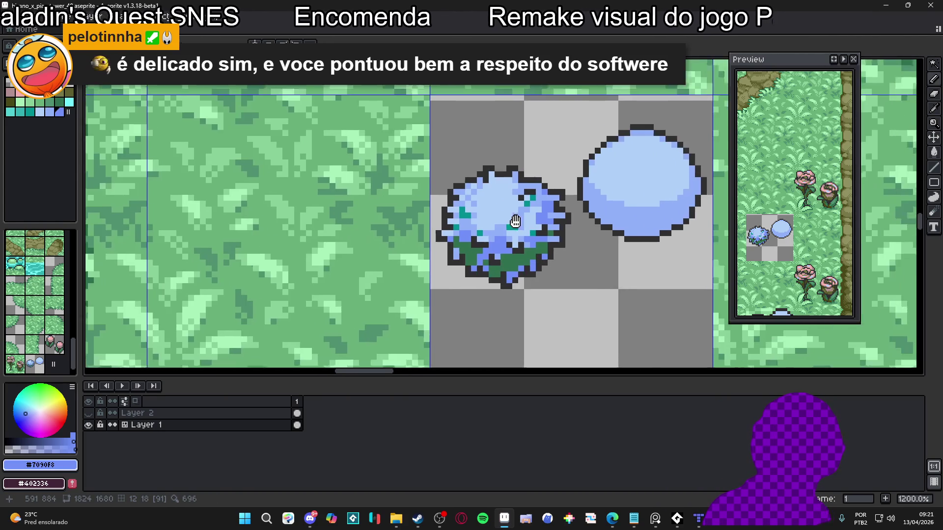
pyautogui.scroll(-2, 499, 218)
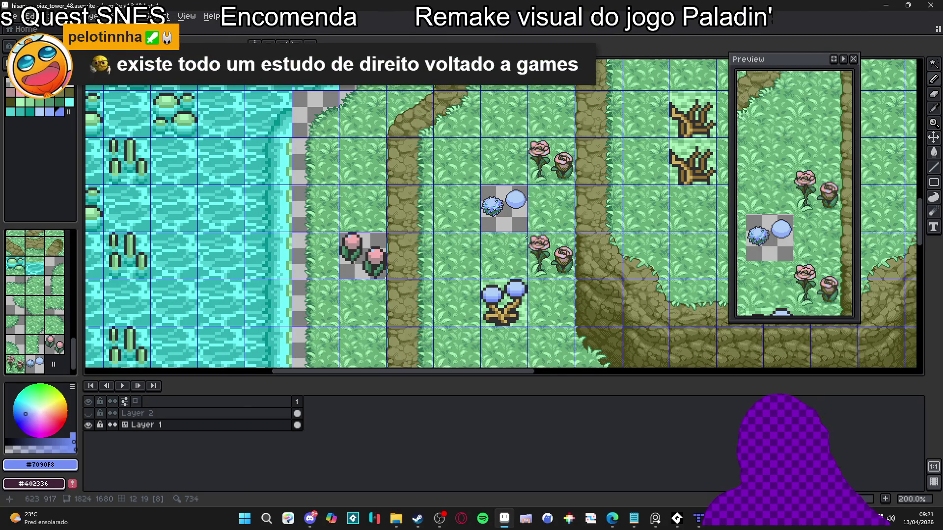
pyautogui.scroll(8, 490, 201)
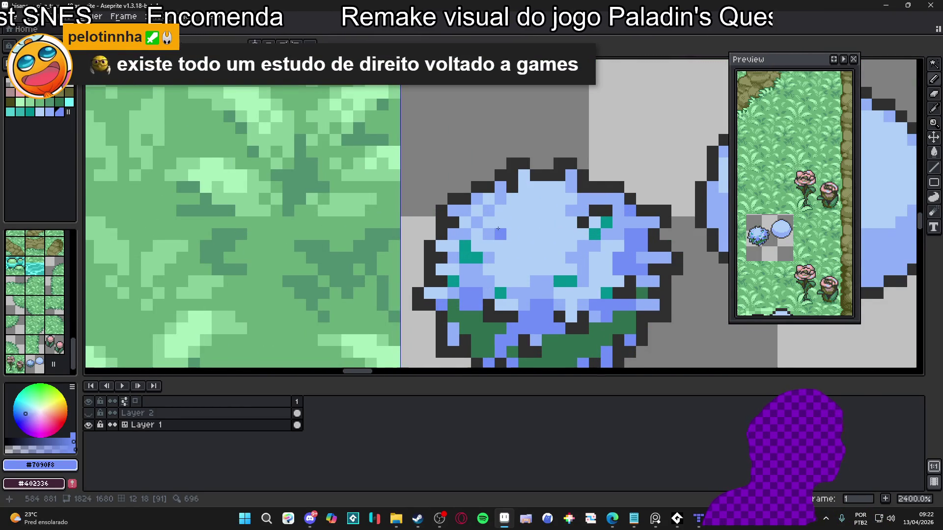
pyautogui.hscroll(1, 498, 228)
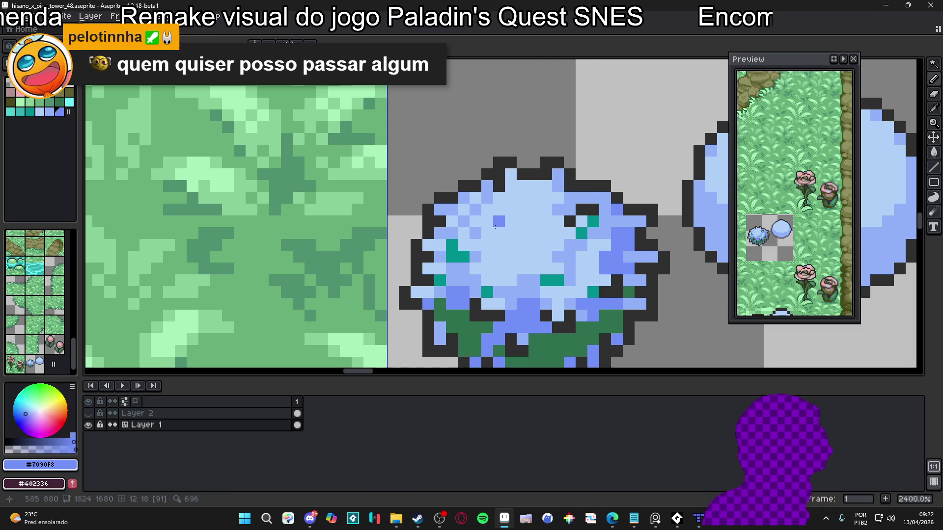
pyautogui.scroll(1, 494, 226)
pyautogui.keyDown('alt'); pyautogui.click(481, 228); pyautogui.keyUp('alt')
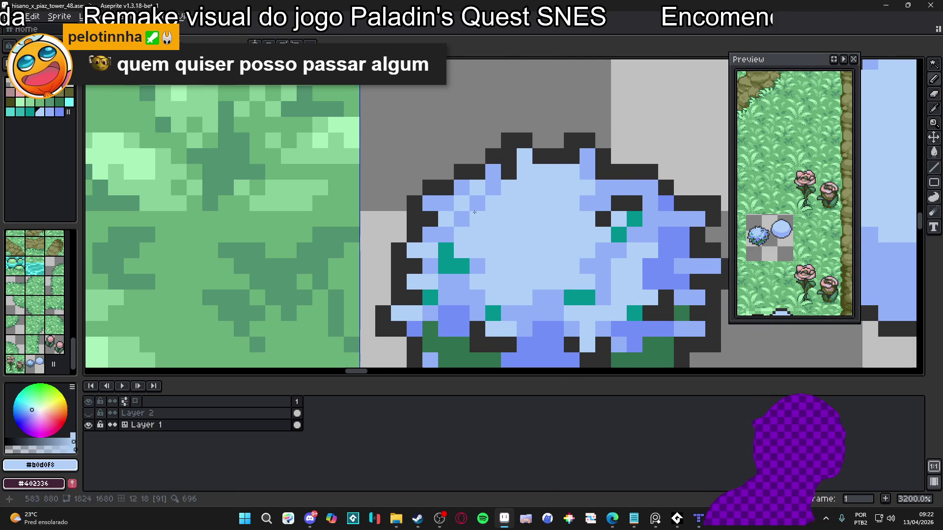
pyautogui.keyDown('alt'); pyautogui.click(462, 187); pyautogui.keyUp('alt')
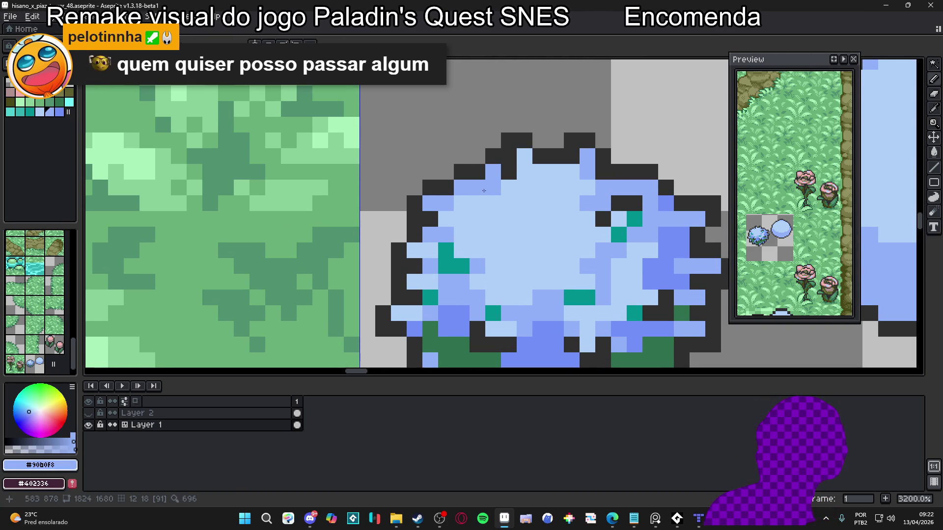
pyautogui.click(445, 213)
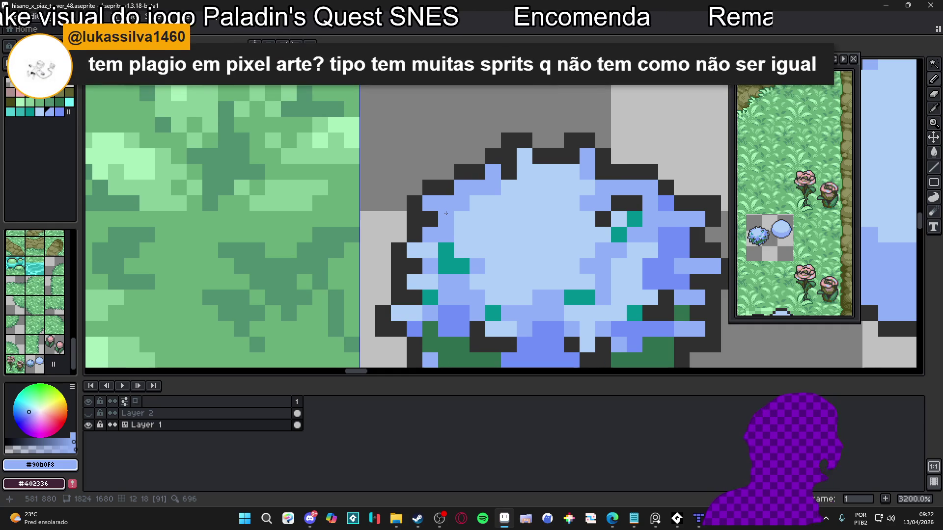
pyautogui.moveTo(446, 213)
pyautogui.mouseDown()
pyautogui.moveTo(477, 219)
pyautogui.moveTo(464, 219)
pyautogui.moveTo(507, 187)
pyautogui.mouseUp()
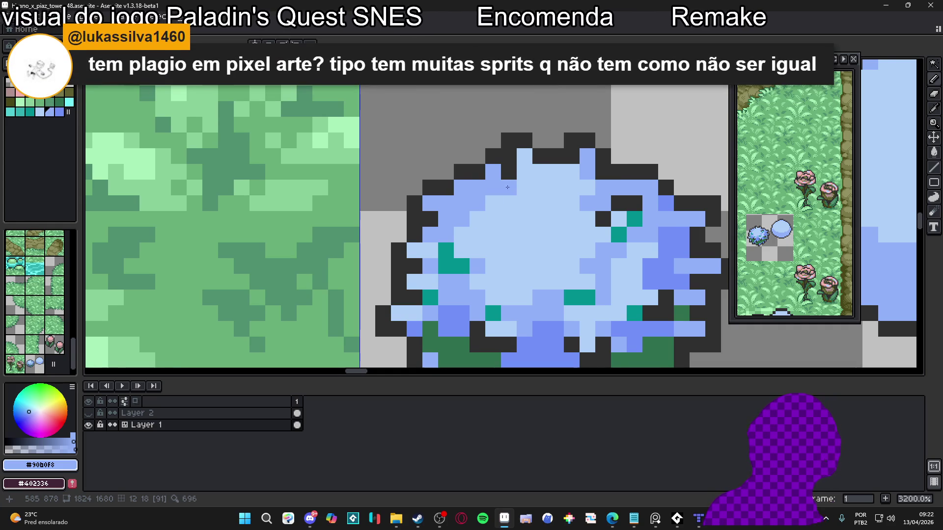
pyautogui.keyDown('alt'); pyautogui.click(540, 329); pyautogui.keyUp('alt')
pyautogui.scroll(2, 510, 194)
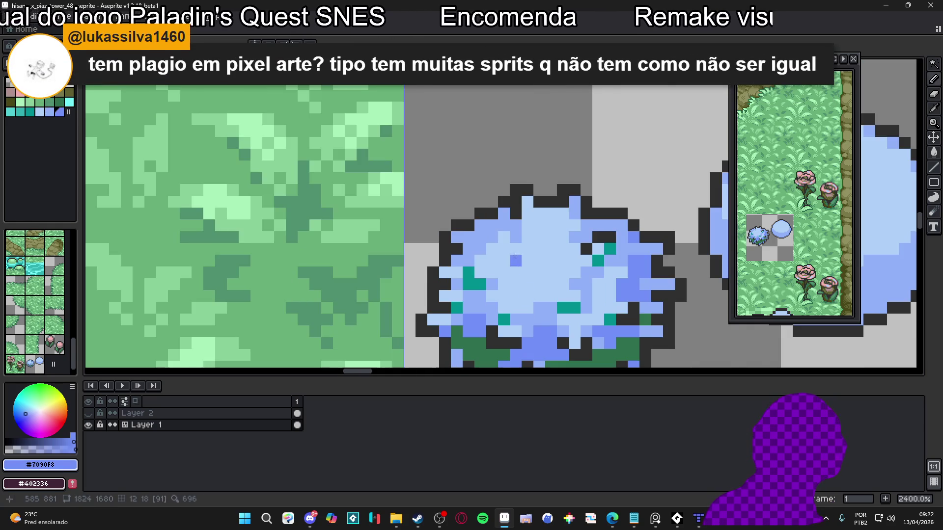
pyautogui.scroll(-6, 515, 225)
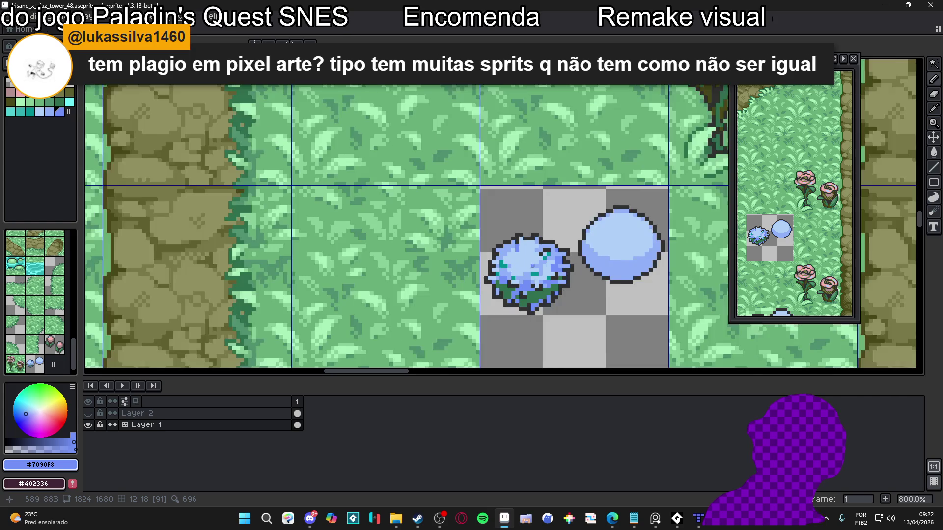
pyautogui.scroll(4, 495, 230)
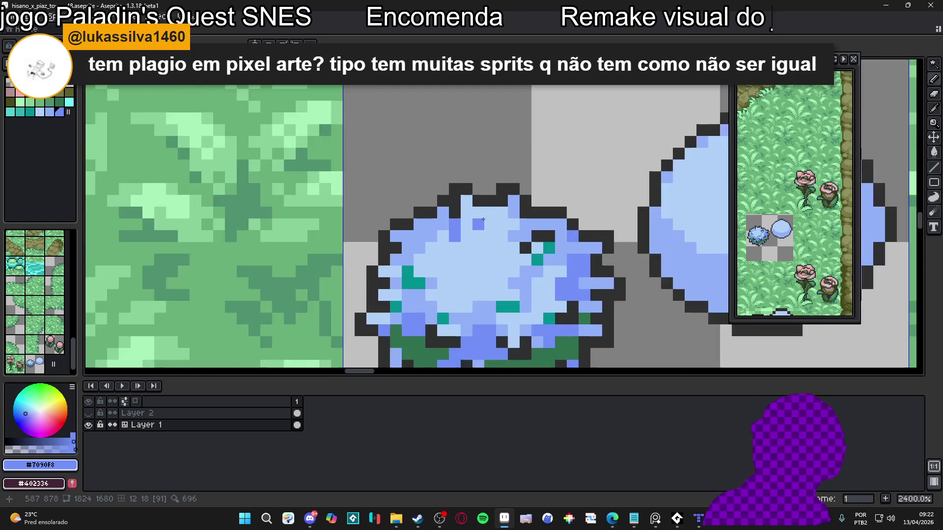
pyautogui.scroll(-3, 503, 251)
pyautogui.scroll(3, 504, 250)
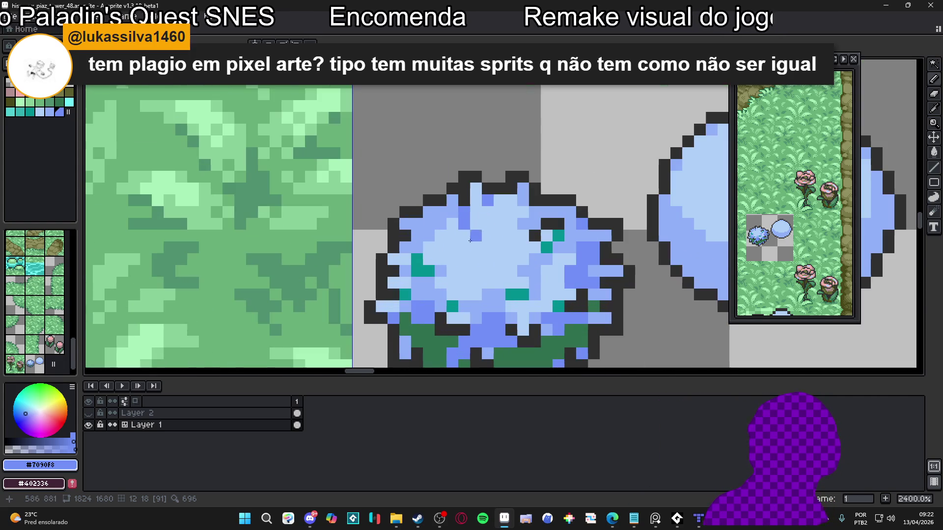
pyautogui.keyDown('alt'); pyautogui.click(464, 227); pyautogui.keyUp('alt')
pyautogui.scroll(-3, 460, 242)
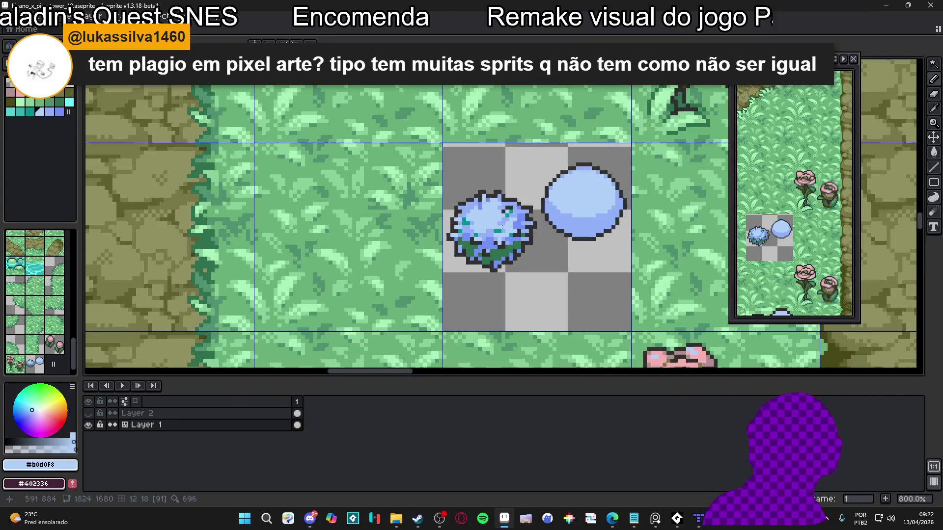
# - Sample #7090F8 and paint alternating dark green base pixels blue in a checker pattern
pyautogui.scroll(3, 495, 251)
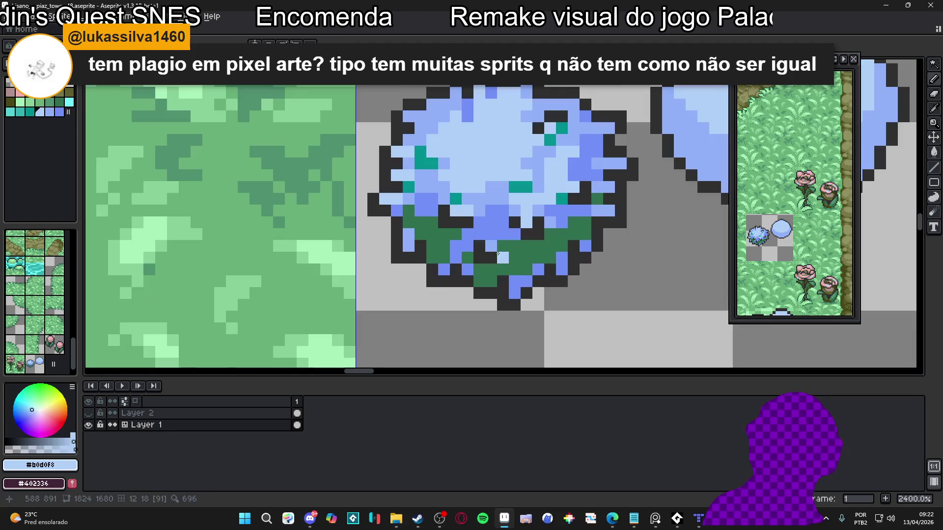
pyautogui.keyDown('alt'); pyautogui.click(502, 223); pyautogui.keyUp('alt')
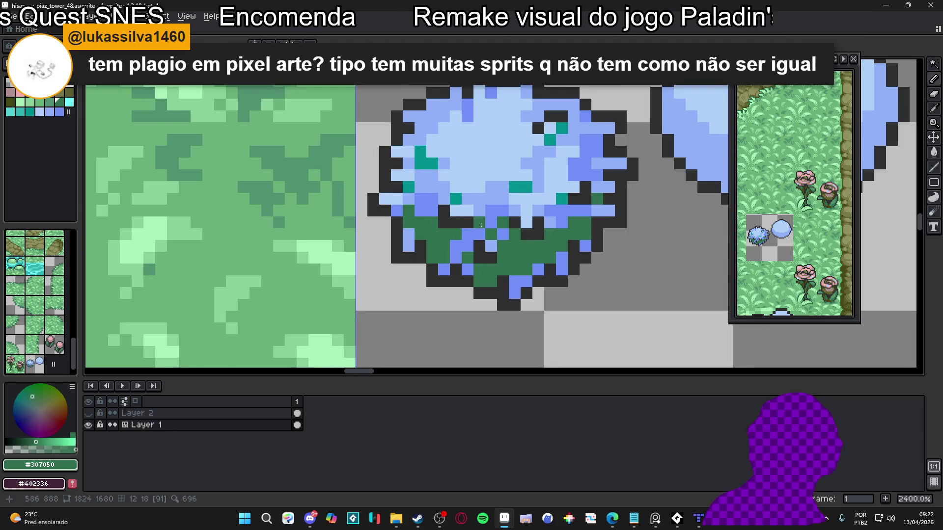
pyautogui.keyDown('alt'); pyautogui.click(460, 245); pyautogui.keyUp('alt')
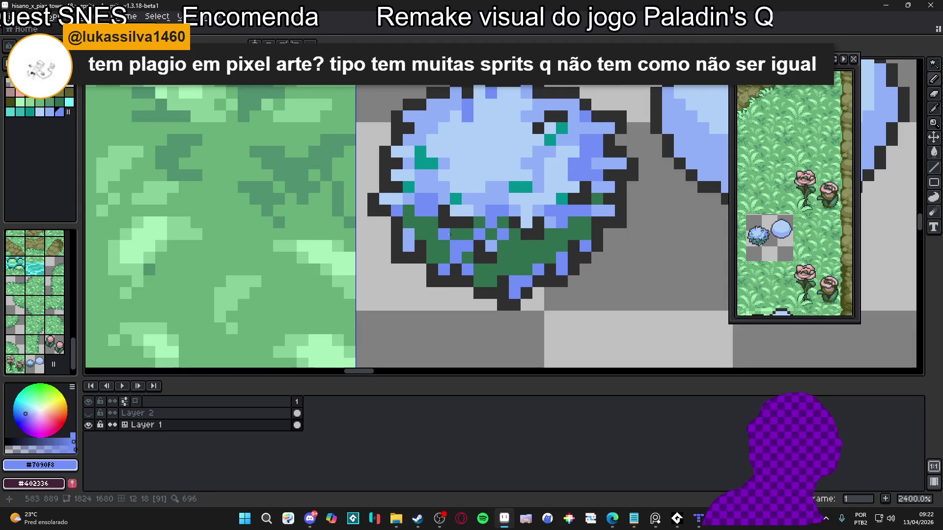
pyautogui.click(452, 234)
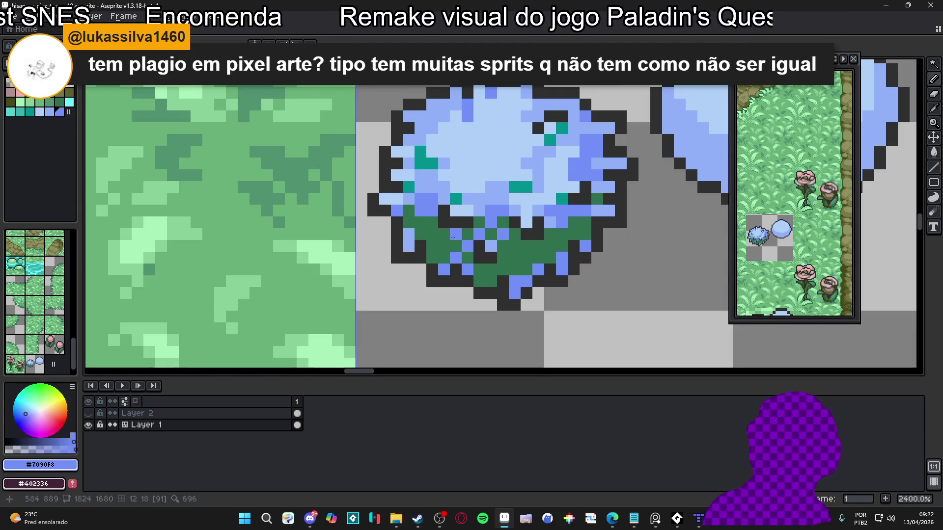
pyautogui.scroll(1, 500, 262)
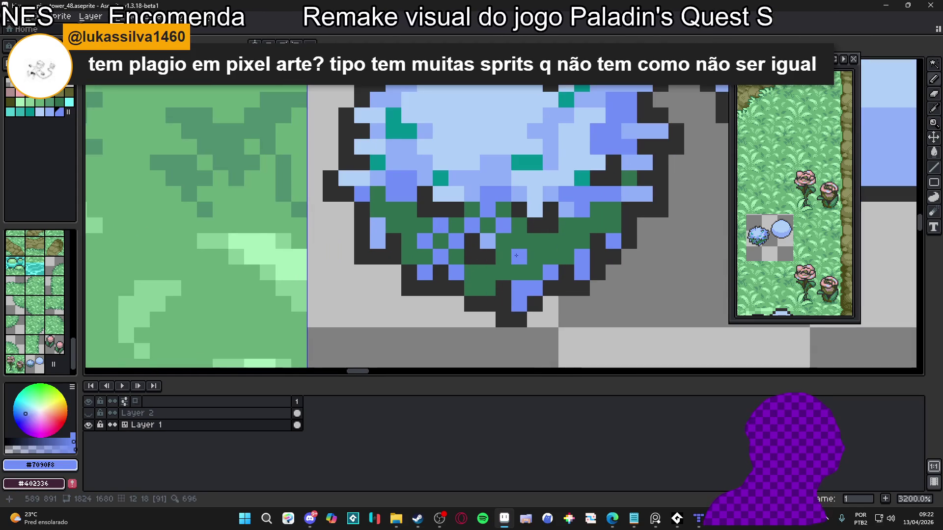
pyautogui.click(535, 257)
pyautogui.click(548, 243)
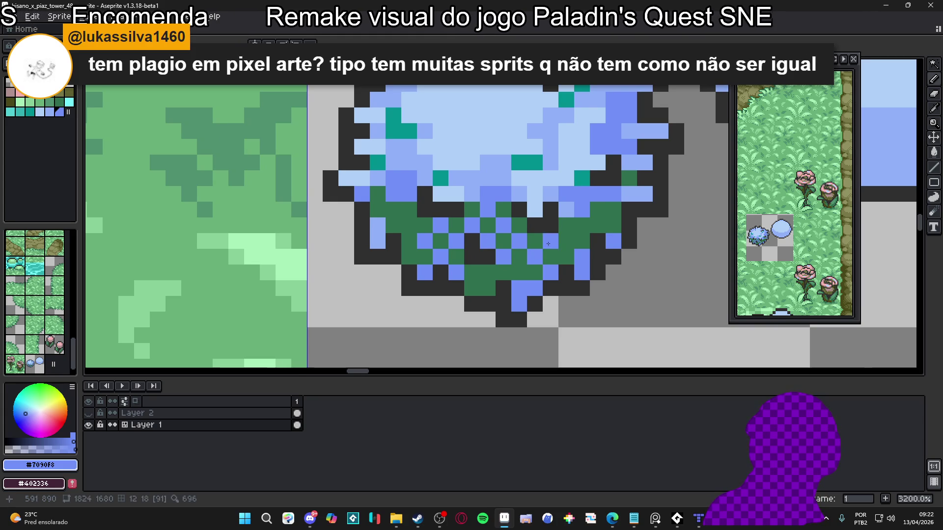
pyautogui.click(566, 241)
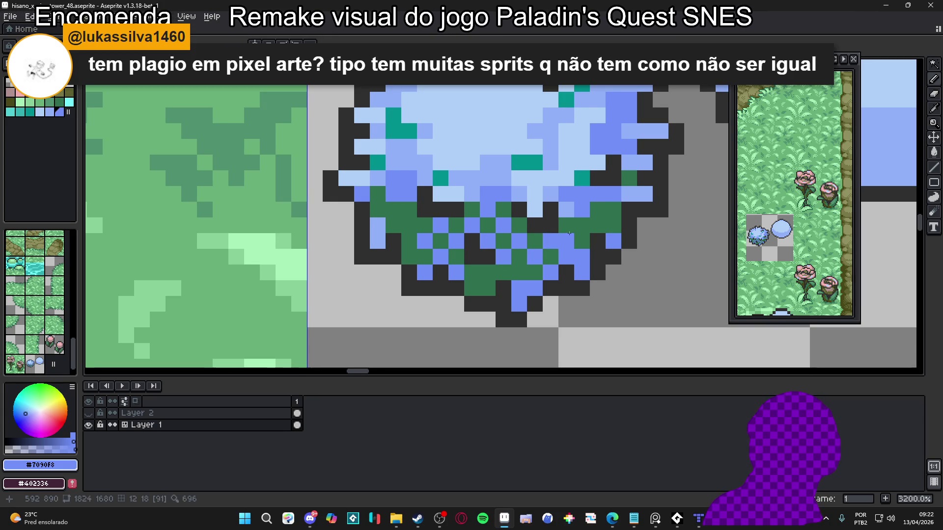
pyautogui.click(582, 240)
# - Restore one base pixel to #307050, then add more #7090F8 checker pixels on the base
pyautogui.keyDown('alt'); pyautogui.click(550, 257); pyautogui.keyUp('alt')
pyautogui.click(580, 256)
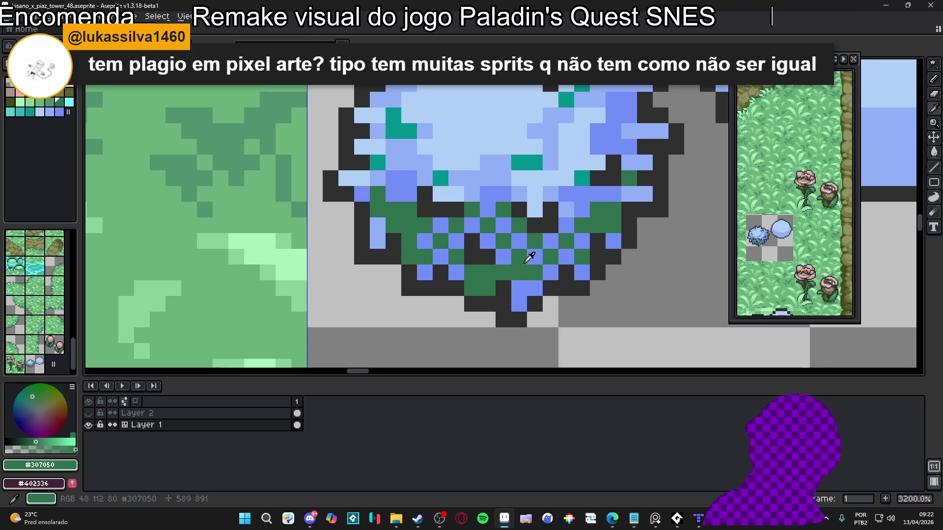
pyautogui.keyDown('alt'); pyautogui.click(535, 256); pyautogui.keyUp('alt')
pyautogui.click(520, 274)
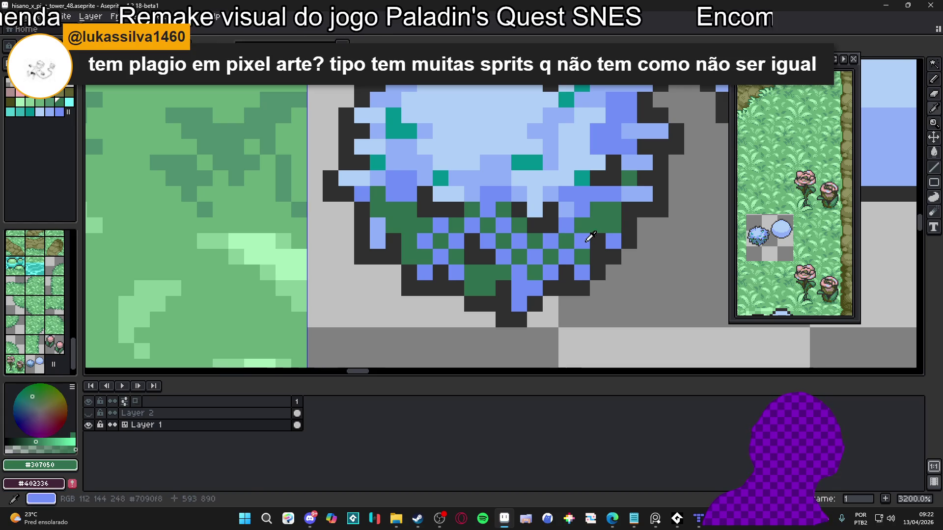
pyautogui.click(591, 232)
pyautogui.scroll(-7, 585, 235)
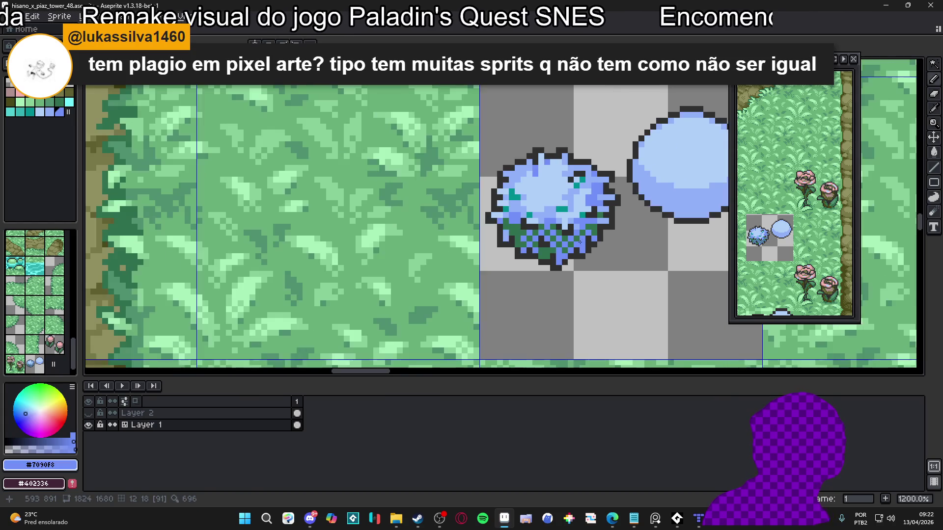
# - Zoom around the dithered bush, sampling the dark green, #7090F8 and #90B0F8 colours
pyautogui.scroll(-4, 518, 239)
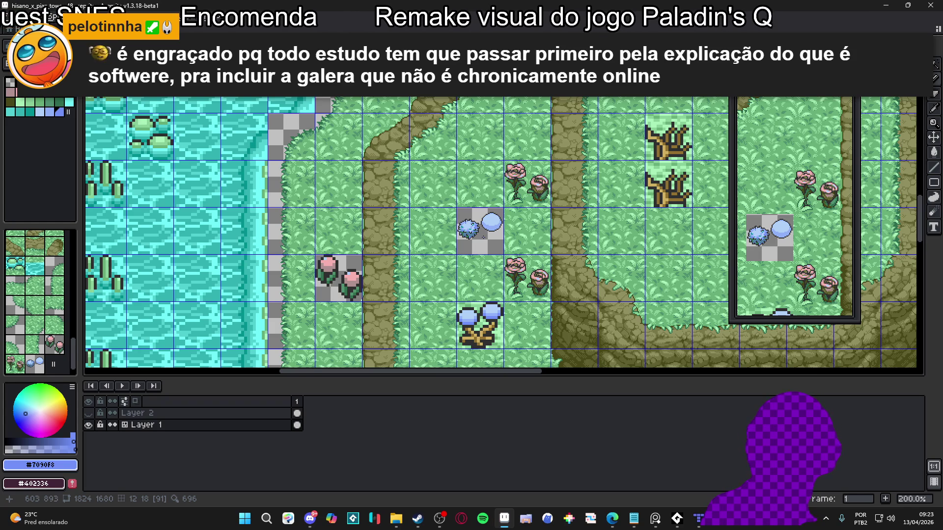
pyautogui.scroll(2, 483, 237)
pyautogui.scroll(4, 414, 240)
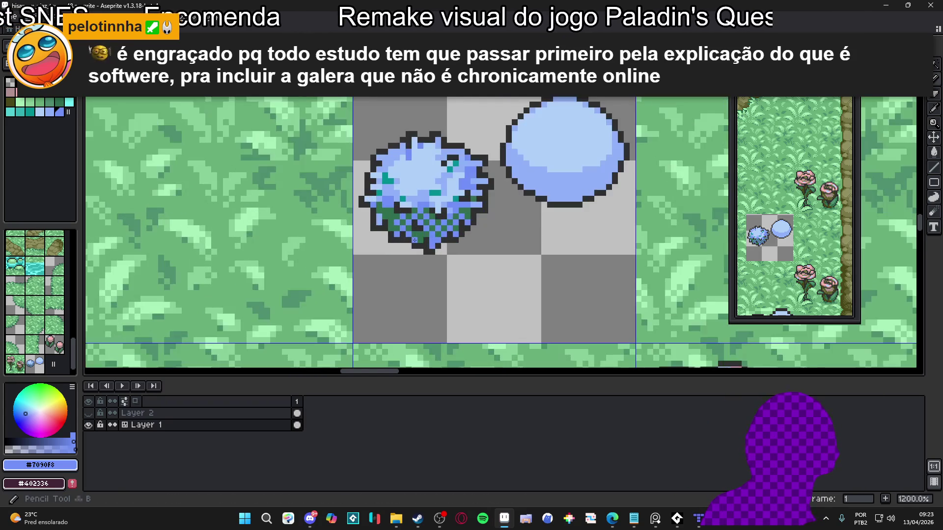
pyautogui.keyDown('alt'); pyautogui.click(415, 240); pyautogui.keyUp('alt')
pyautogui.scroll(3, 428, 231)
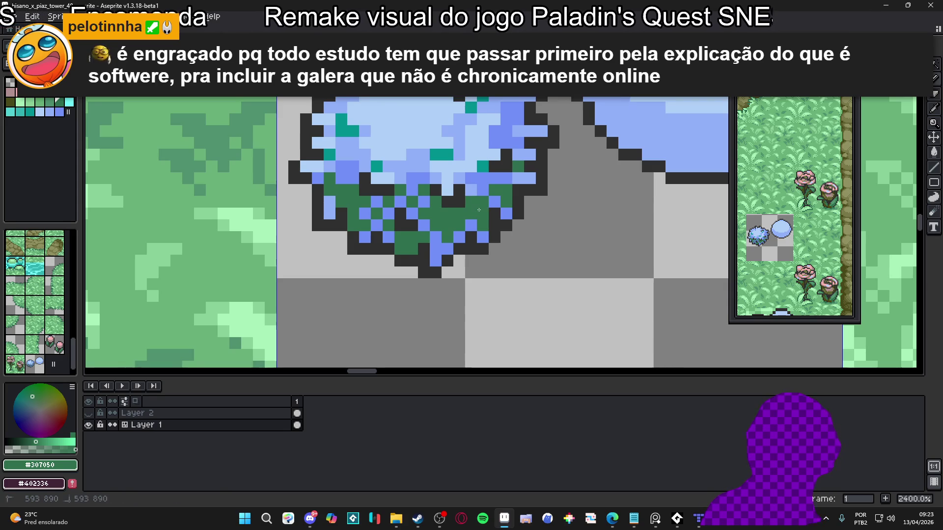
pyautogui.hscroll(-2, 472, 210)
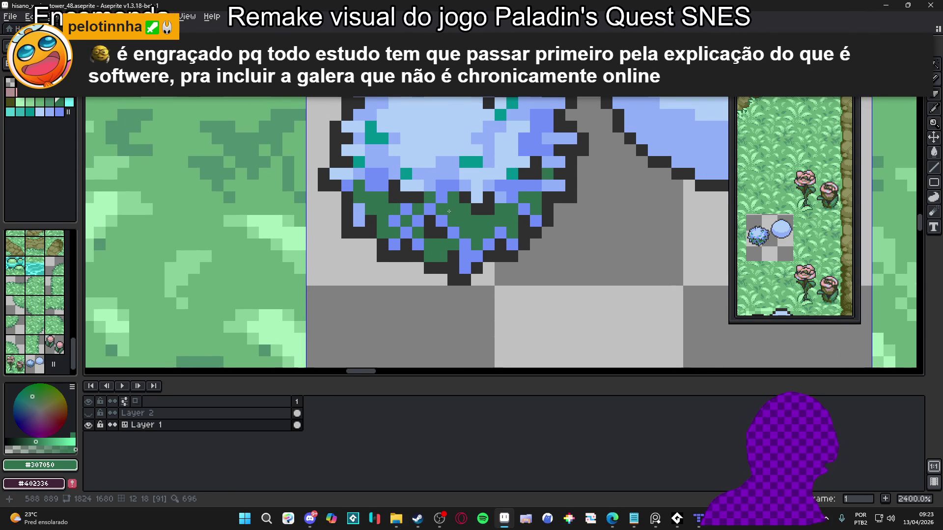
pyautogui.scroll(-6, 429, 208)
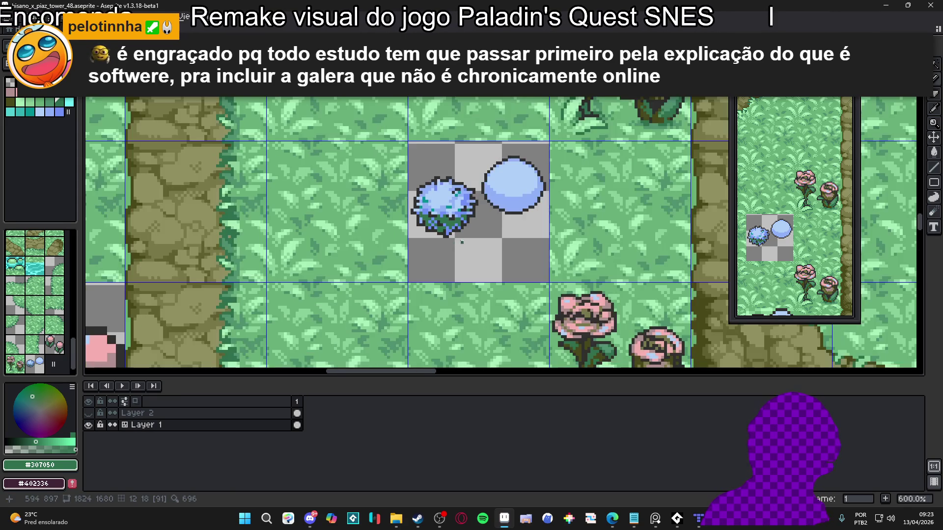
pyautogui.scroll(3, 467, 225)
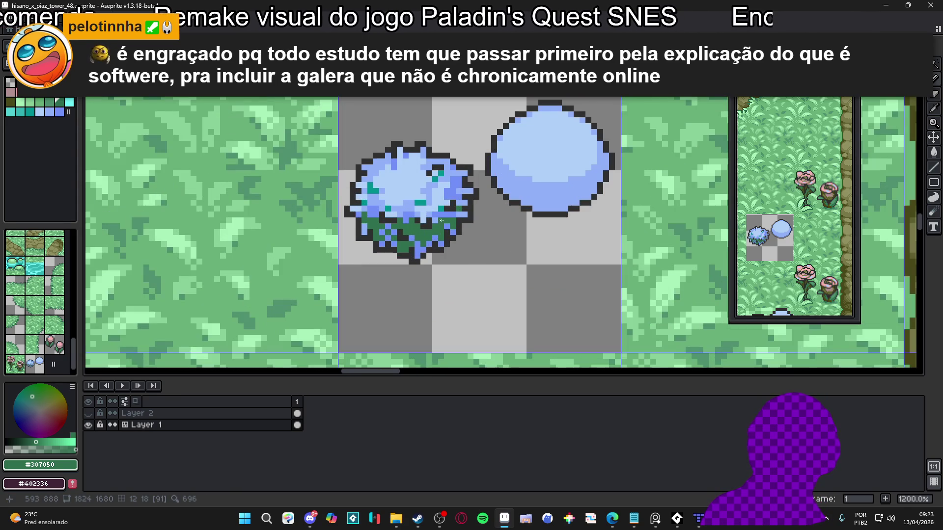
pyautogui.scroll(2, 441, 221)
pyautogui.scroll(-1, 436, 215)
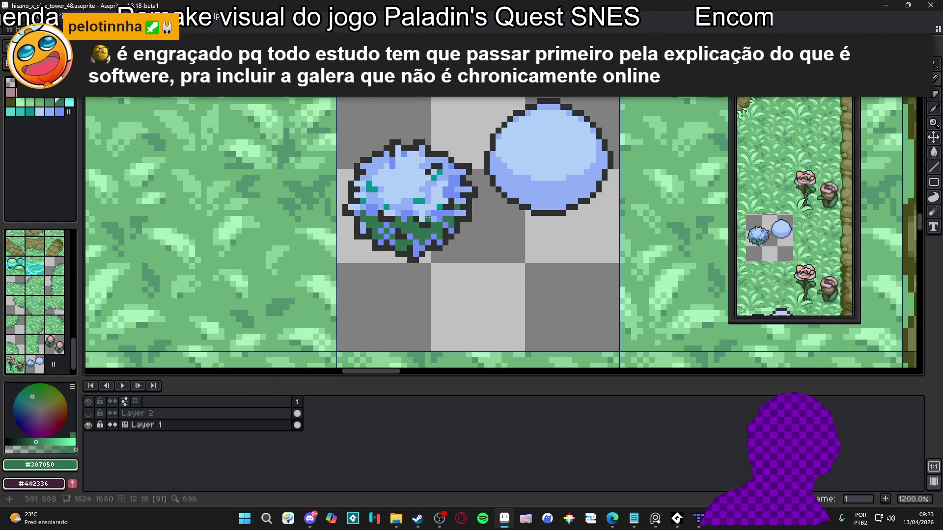
pyautogui.scroll(-1, 448, 187)
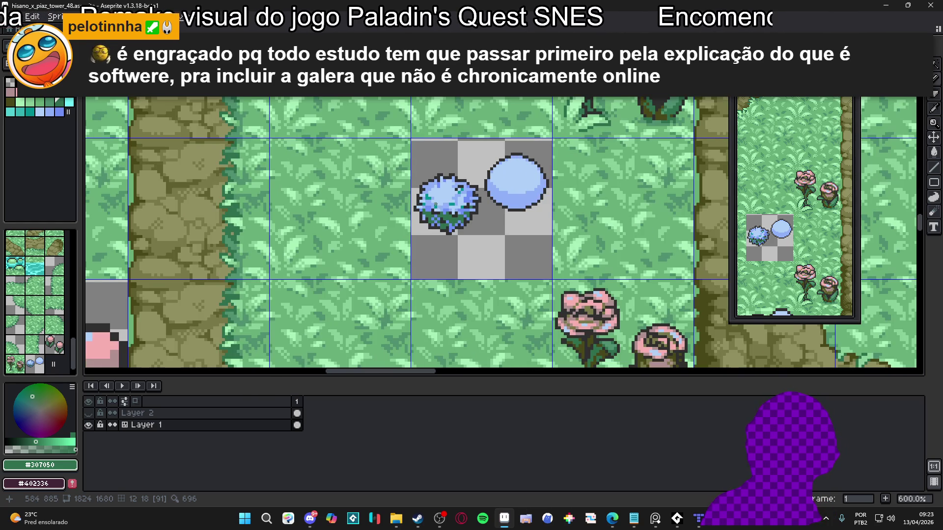
pyautogui.scroll(2, 435, 205)
pyautogui.keyDown('alt'); pyautogui.click(429, 187); pyautogui.keyUp('alt')
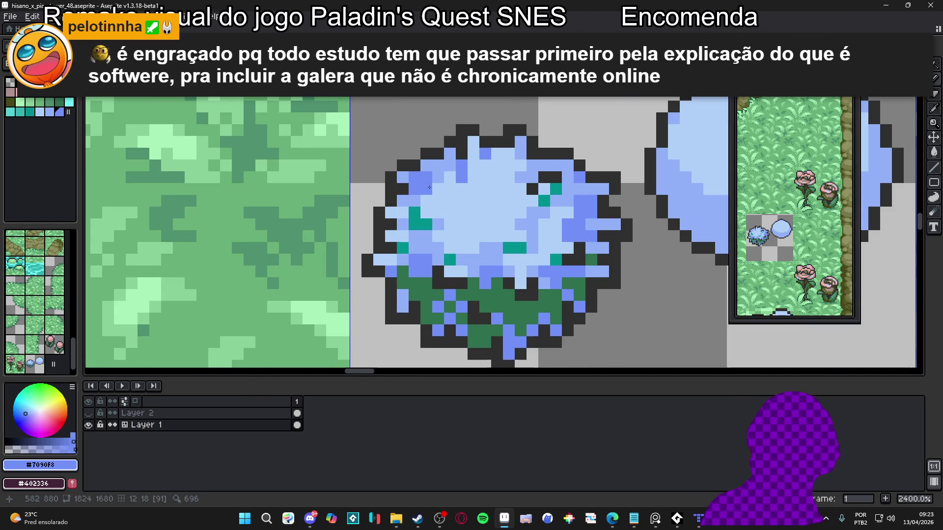
pyautogui.scroll(-3, 413, 200)
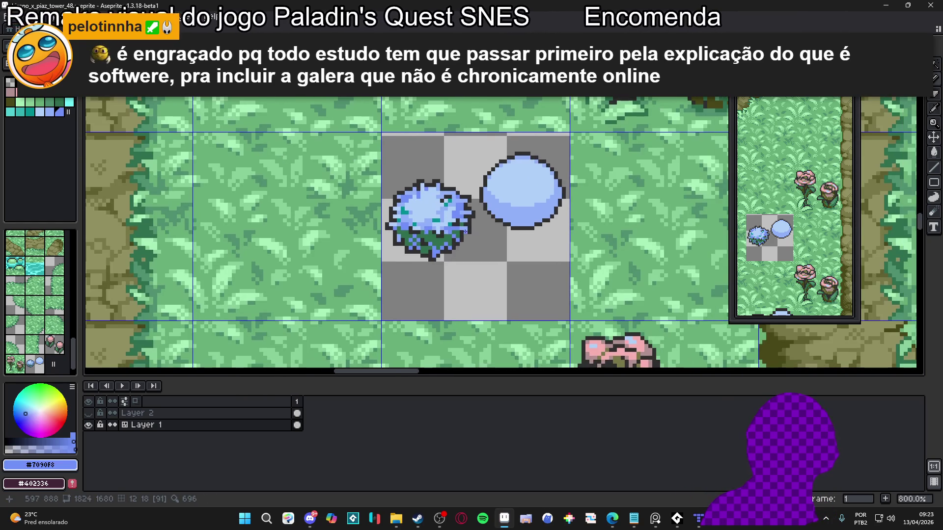
pyautogui.scroll(2, 381, 193)
pyautogui.keyDown('alt'); pyautogui.click(378, 194); pyautogui.keyUp('alt')
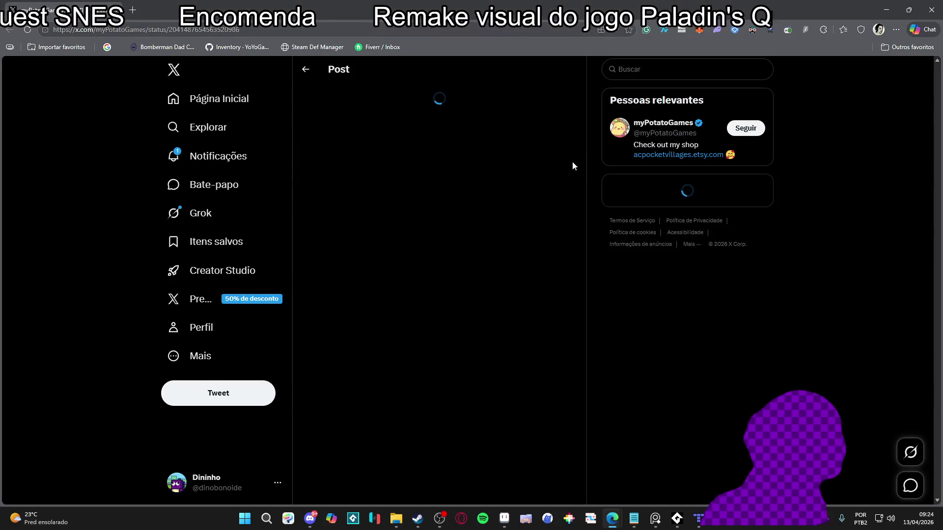
# - Flip through the post's first three photos full screen, then bring Steam to the front
pyautogui.scroll(-2, 401, 222)
pyautogui.scroll(-3, 401, 222)
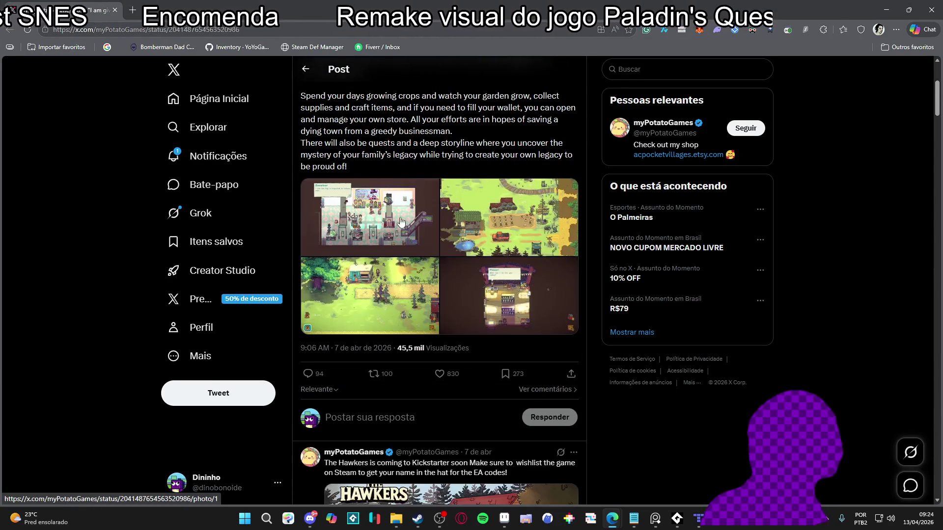
pyautogui.click(401, 221)
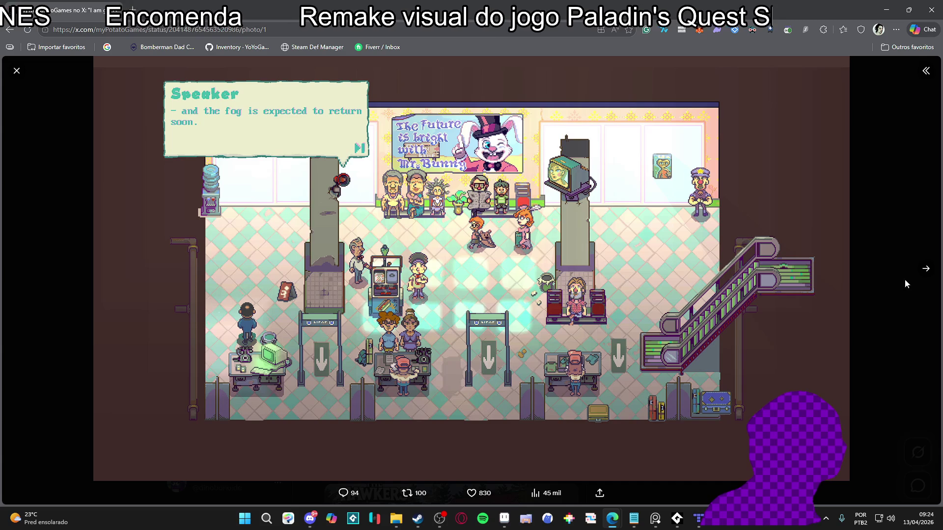
pyautogui.click(928, 267)
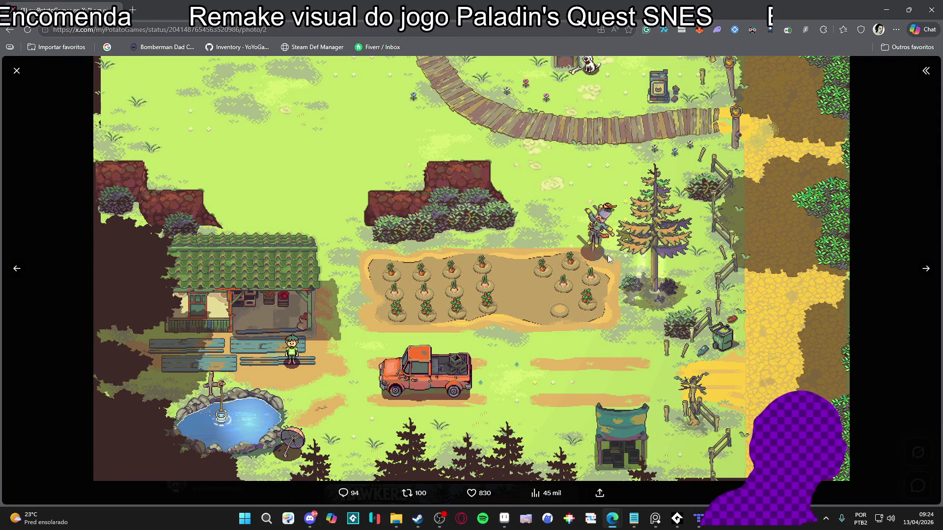
pyautogui.click(925, 269)
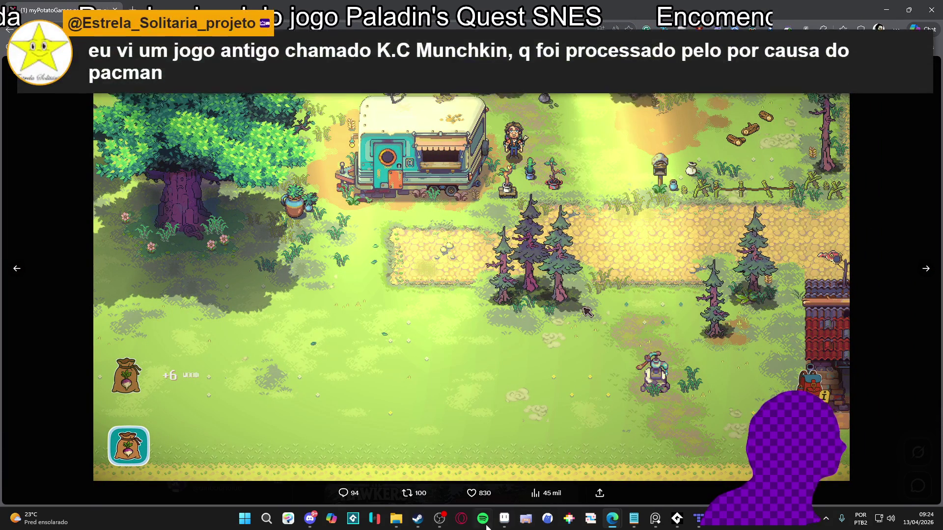
pyautogui.click(417, 519)
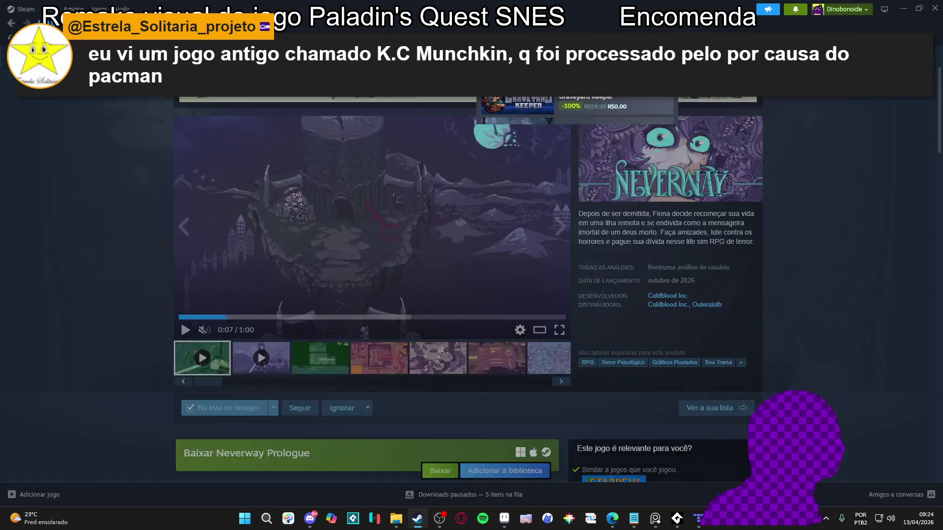
# - Search the store for 'eastw' and view Eastward's screenshots full size
pyautogui.write('east')
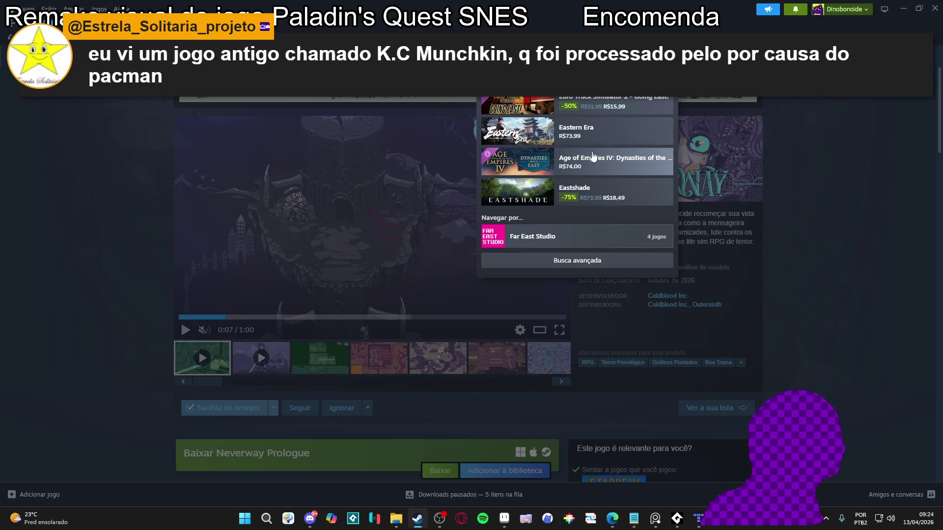
pyautogui.write('w')
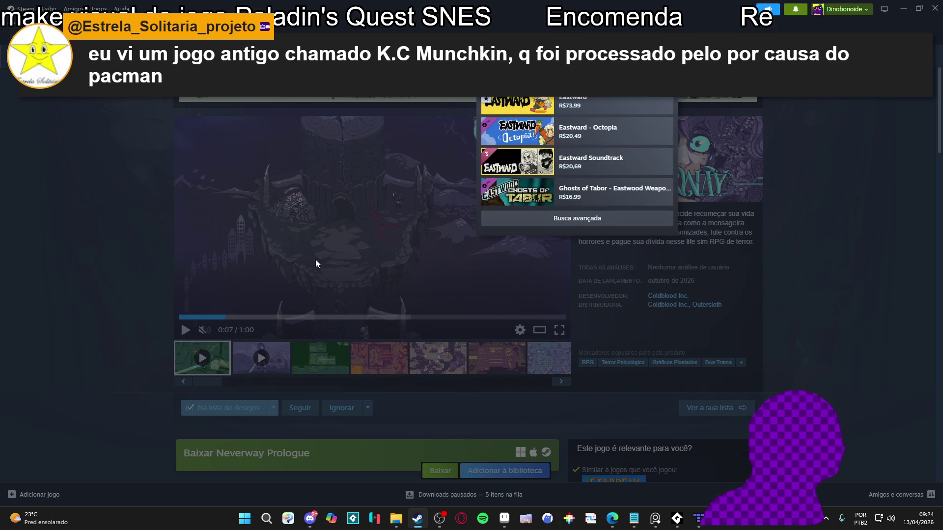
pyautogui.press('Return')
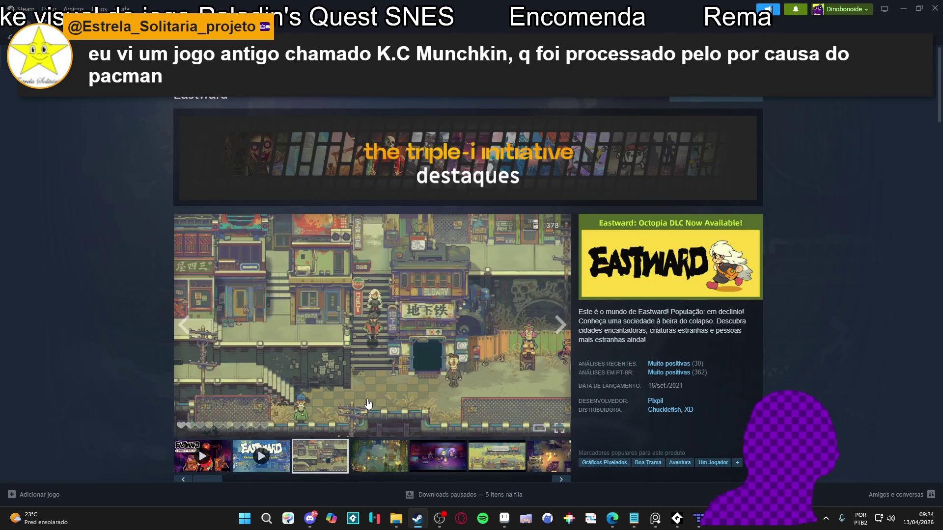
pyautogui.click(418, 344)
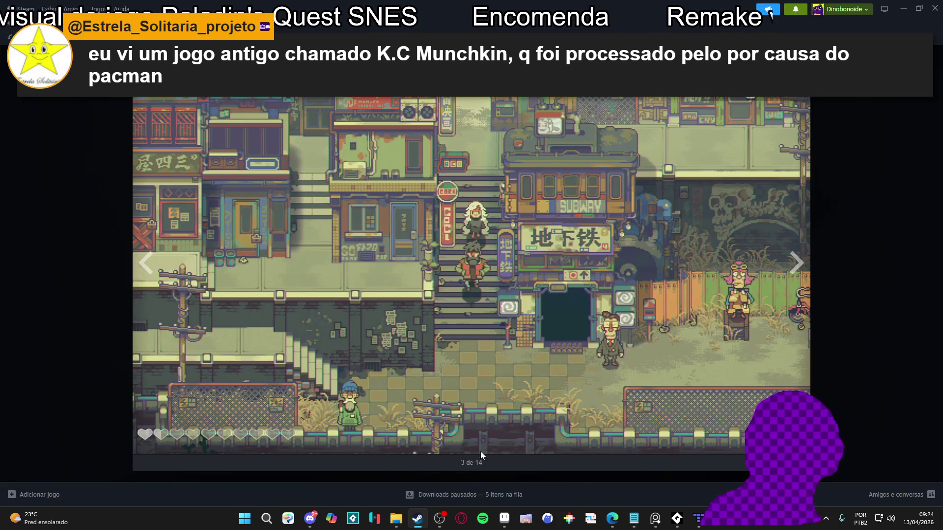
pyautogui.click(795, 262)
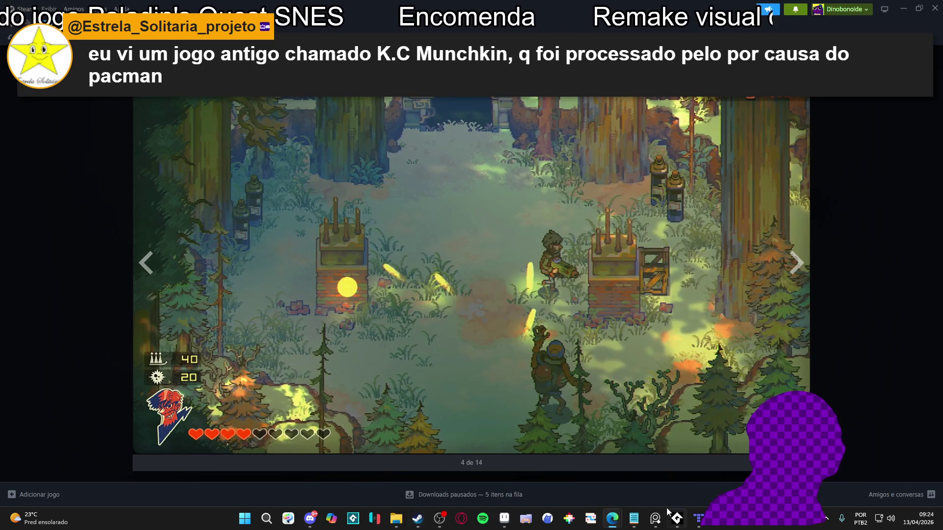
# - Bring the X image viewer up, minimise the browser, and return to Aseprite
pyautogui.moveTo(609, 527)
pyautogui.click(613, 467)
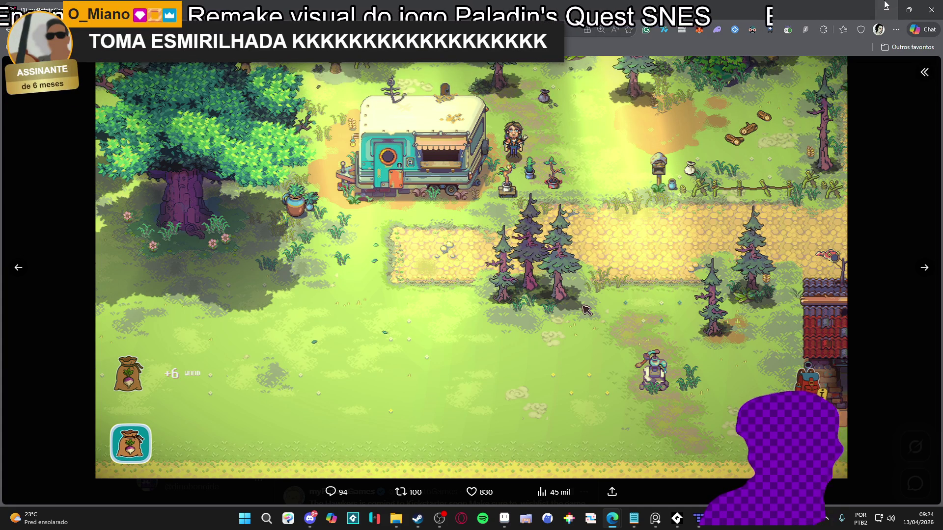
pyautogui.click(885, 5)
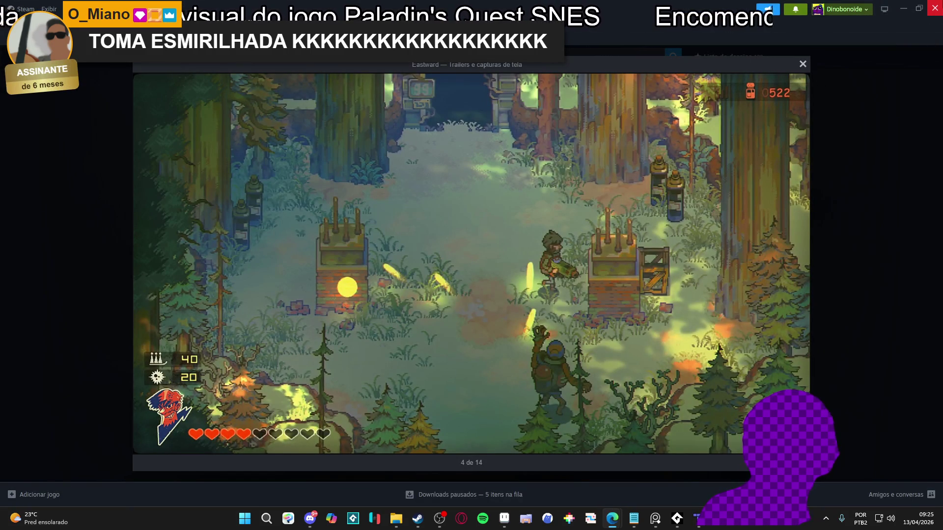
pyautogui.hotkey('alt', 'Tab')
pyautogui.scroll(-4, 516, 282)
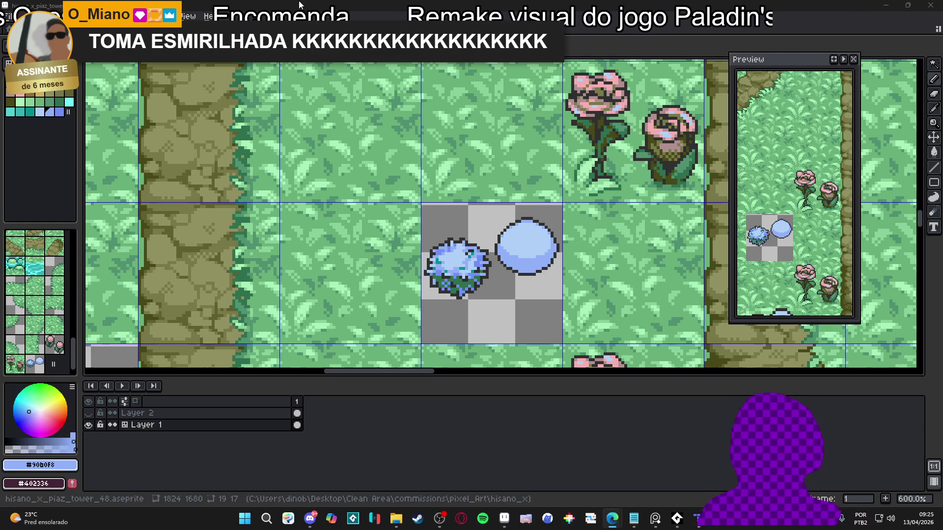
# - Eyedrop the bush's #307050 green, zoom out and pan, then bring Steam back
pyautogui.scroll(3, 422, 272)
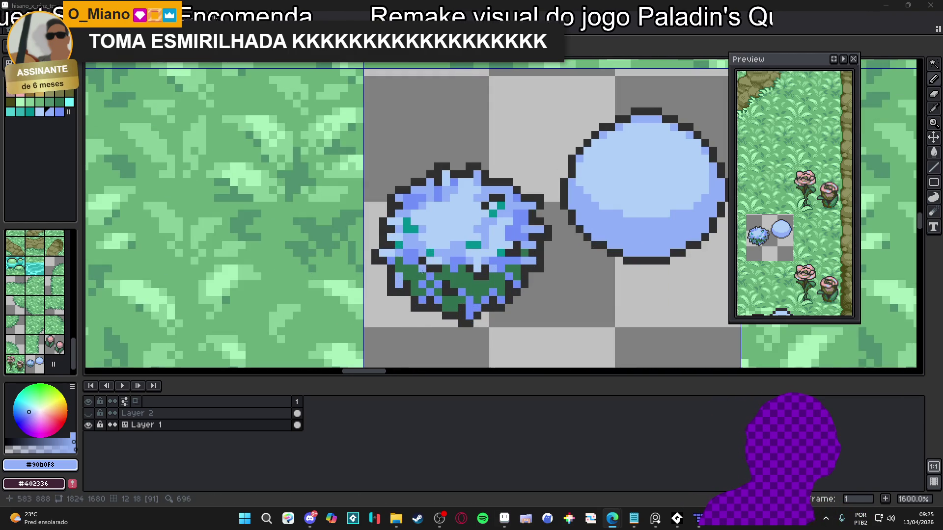
pyautogui.keyDown('alt'); pyautogui.click(408, 257); pyautogui.keyUp('alt')
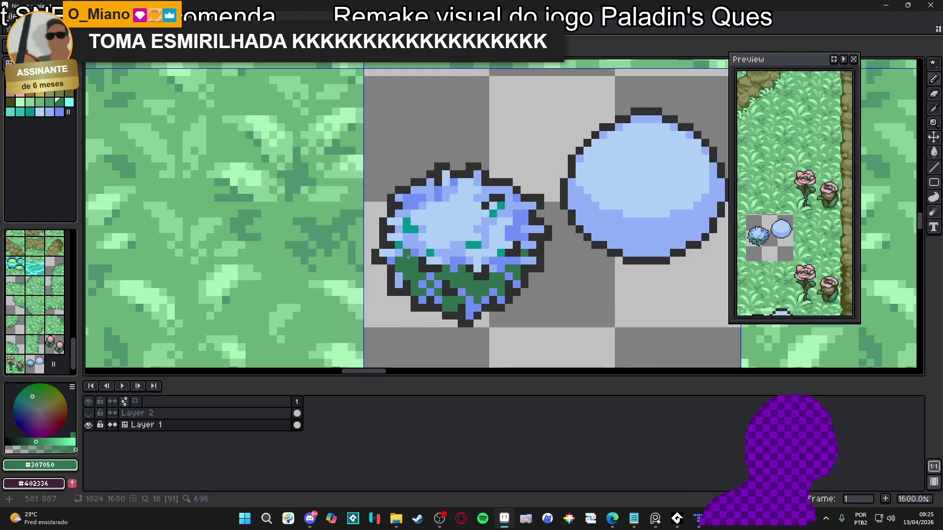
pyautogui.scroll(-3, 461, 277)
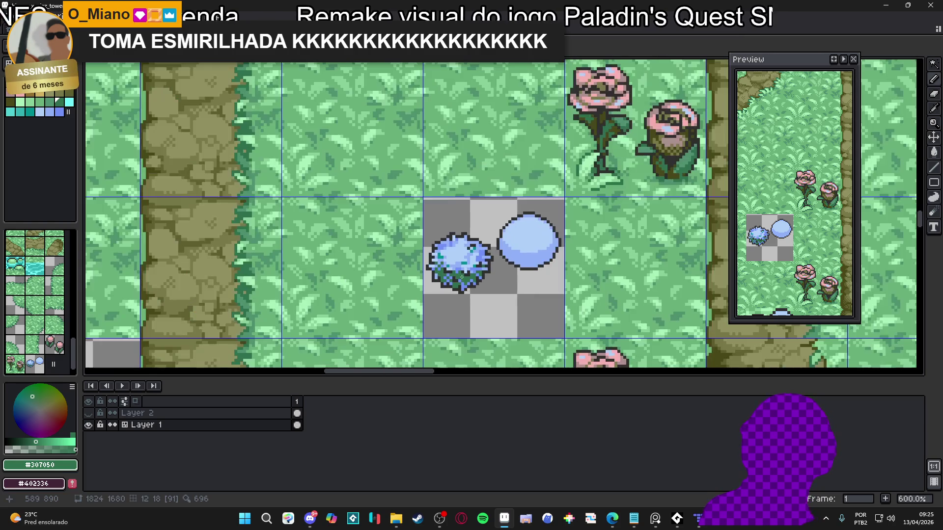
pyautogui.scroll(-3, 462, 277)
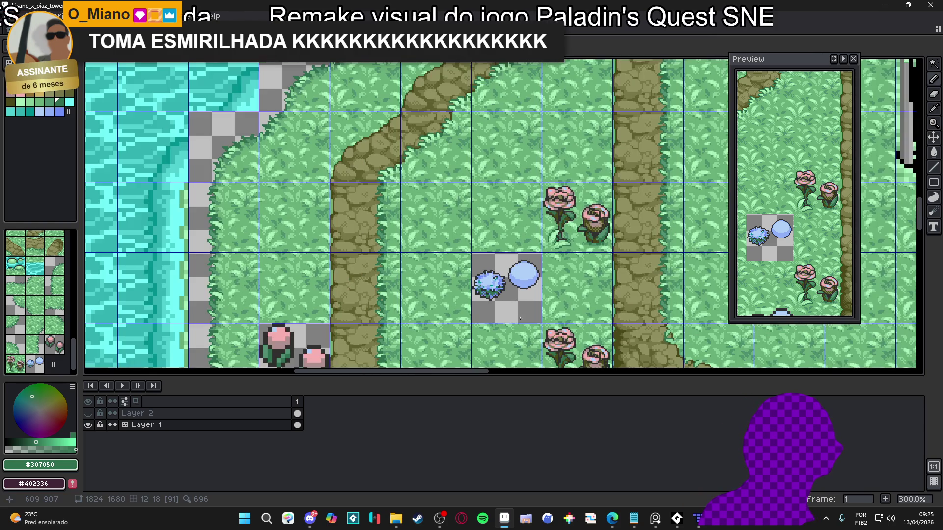
pyautogui.moveTo(536, 311); pyautogui.dragTo(509, 302)
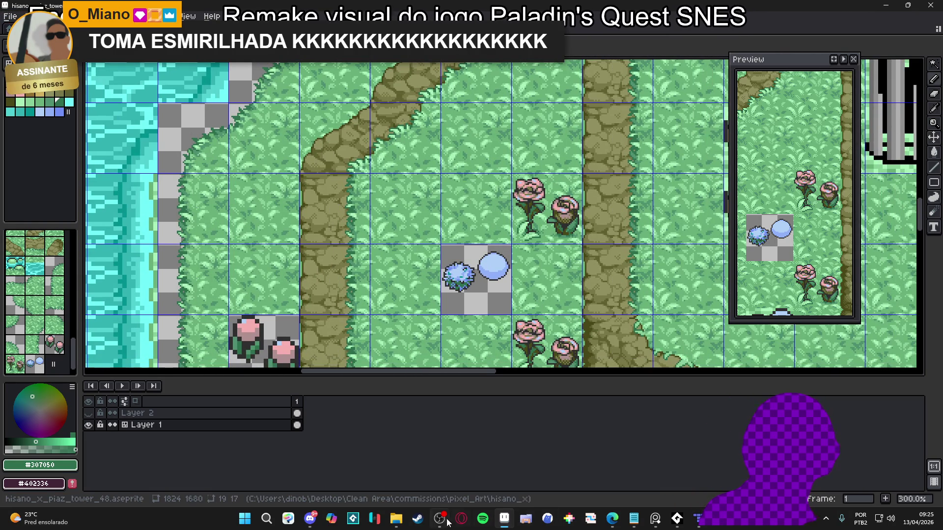
pyautogui.click(418, 519)
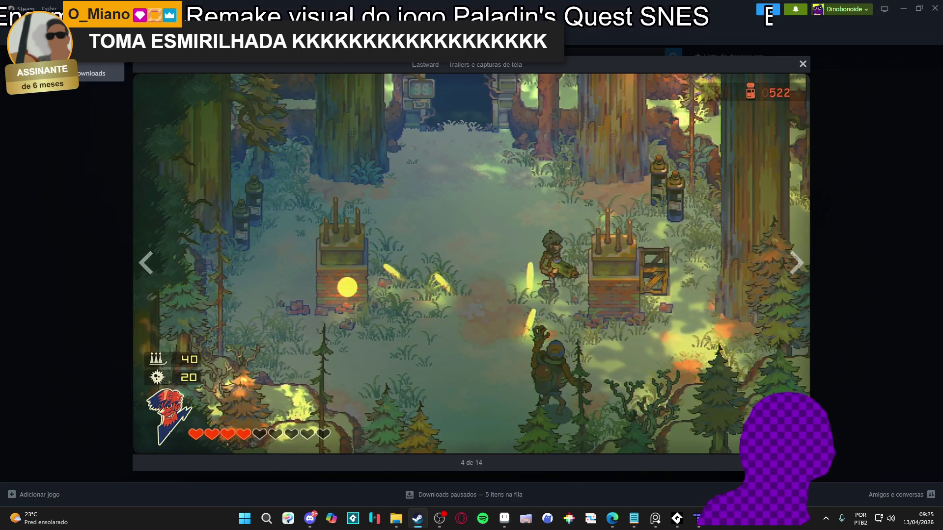
# - Close the Eastward viewer and open the Tricky Towers store page via a 'tricky' search
pyautogui.click(802, 64)
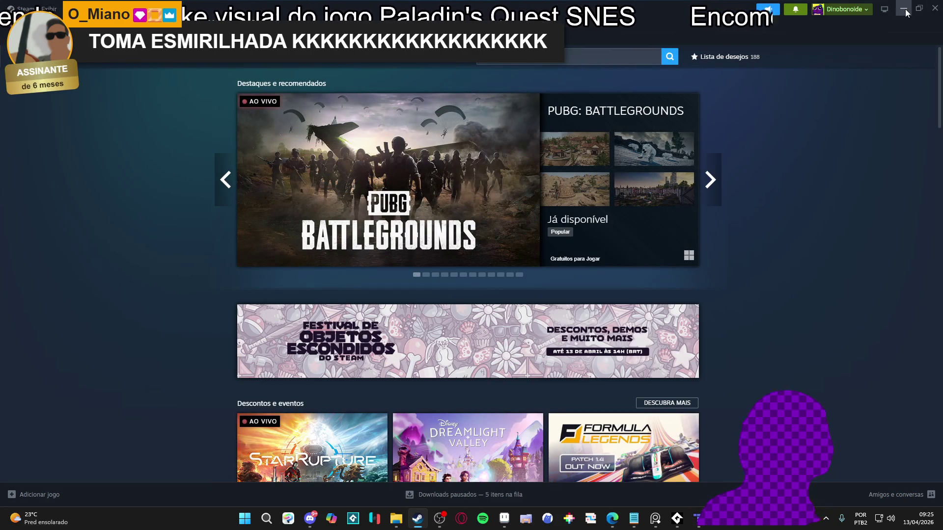
pyautogui.click(569, 55)
pyautogui.write('trick')
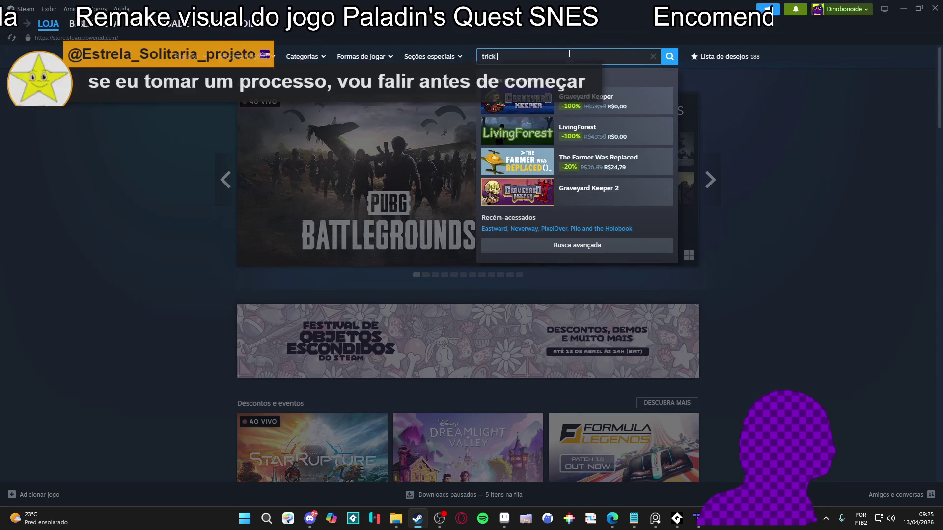
pyautogui.write('y')
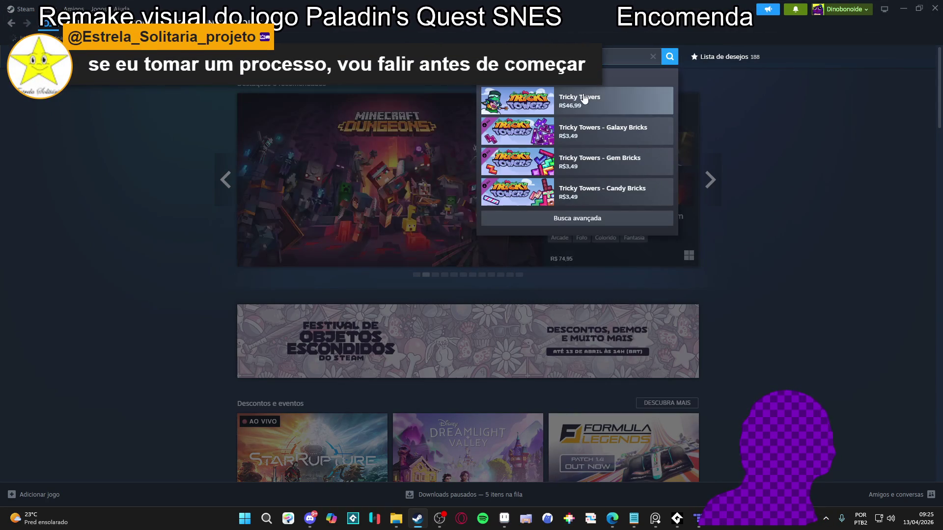
pyautogui.click(584, 99)
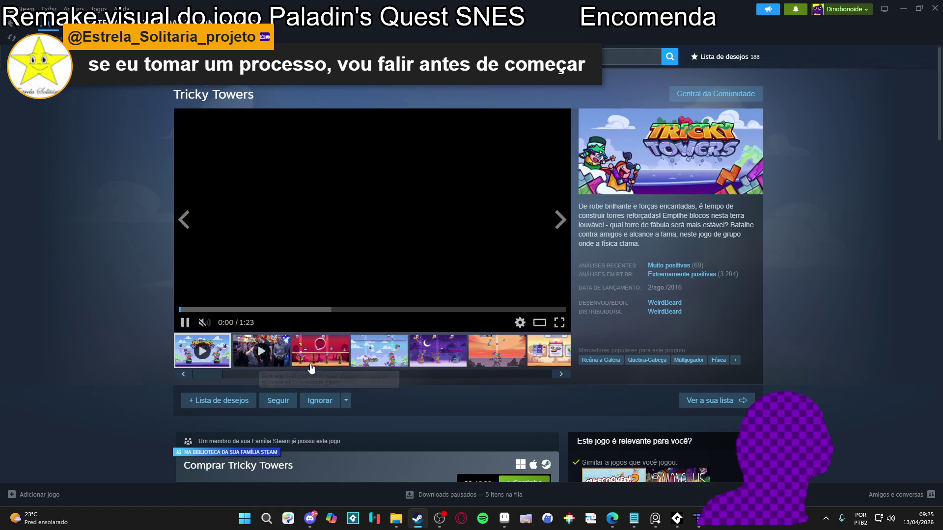
# - Browse the Tricky Towers screenshots full size through the tower race shot, then return to Aseprite
pyautogui.click(311, 364)
pyautogui.click(540, 294)
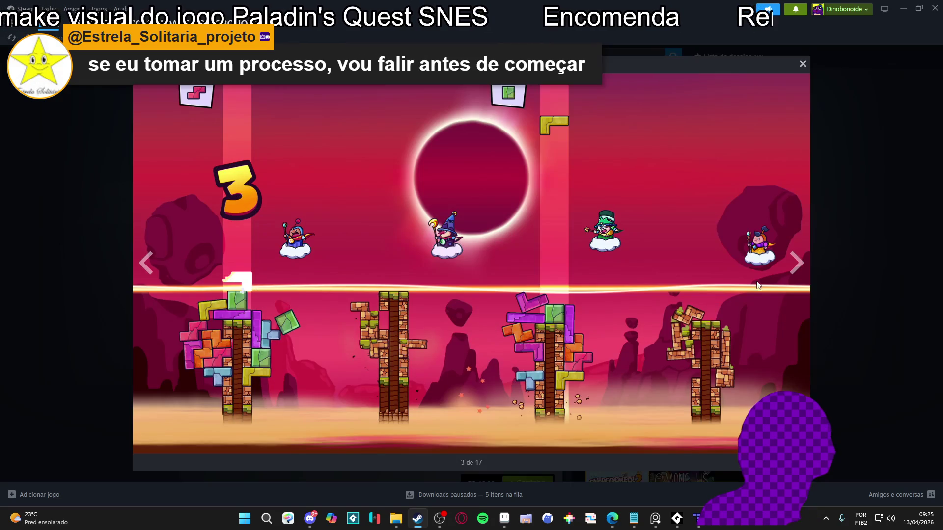
pyautogui.click(797, 265)
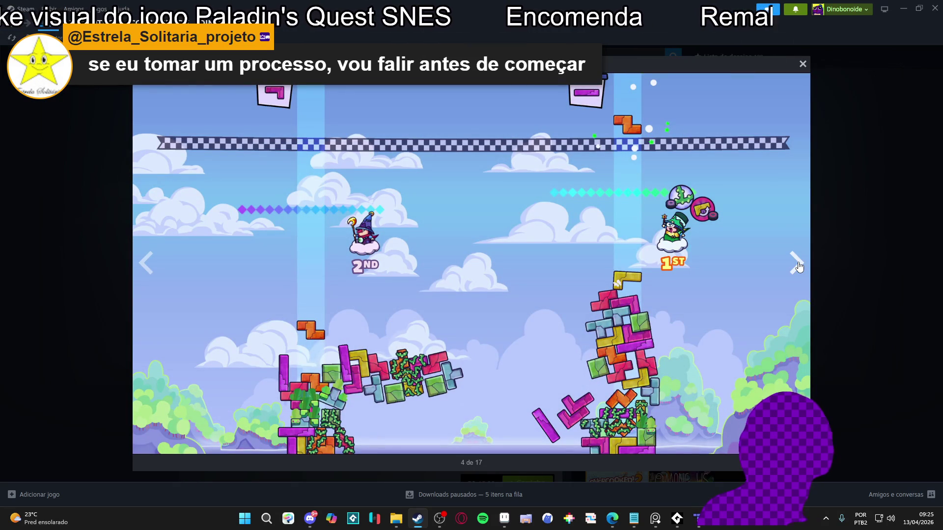
pyautogui.click(800, 262)
pyautogui.click(801, 260)
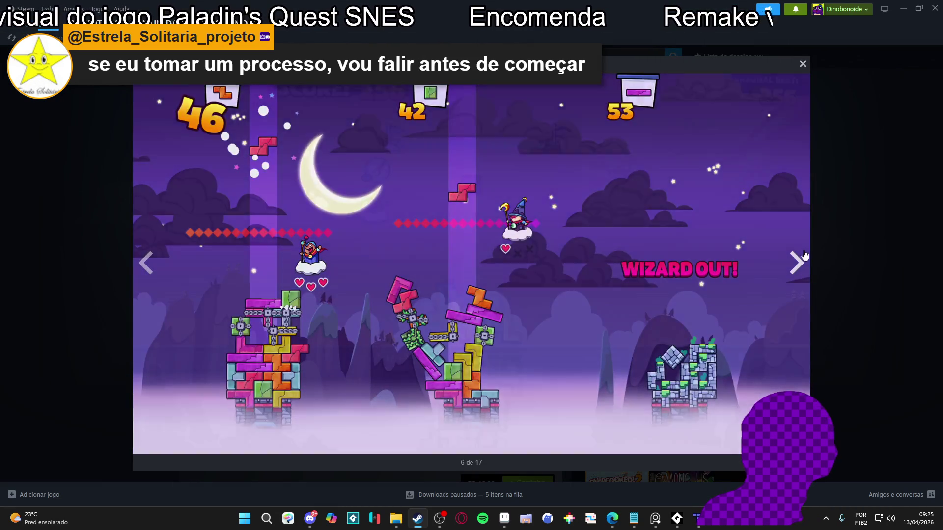
pyautogui.click(804, 255)
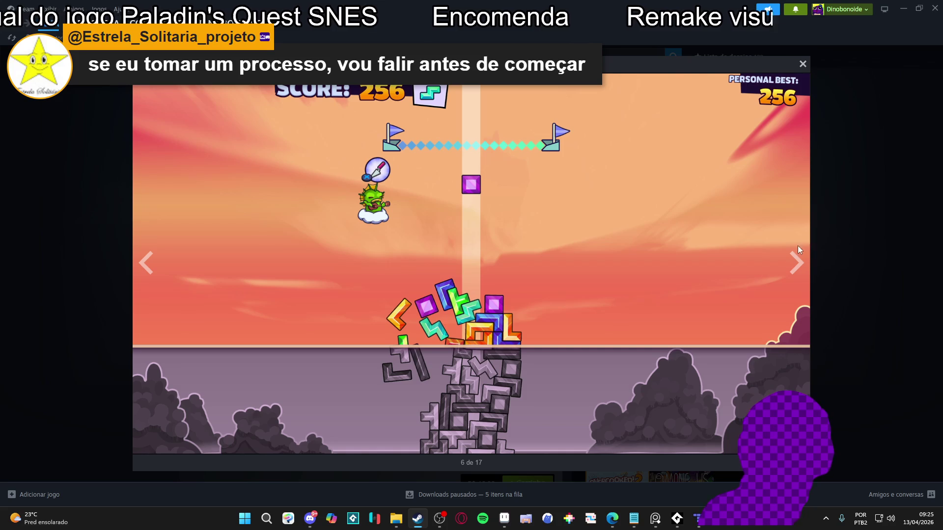
pyautogui.click(799, 250)
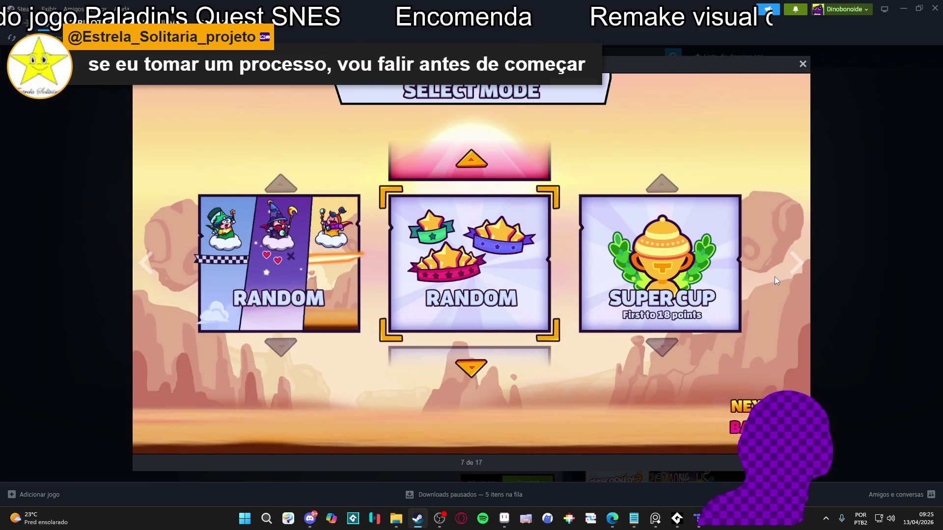
pyautogui.click(795, 265)
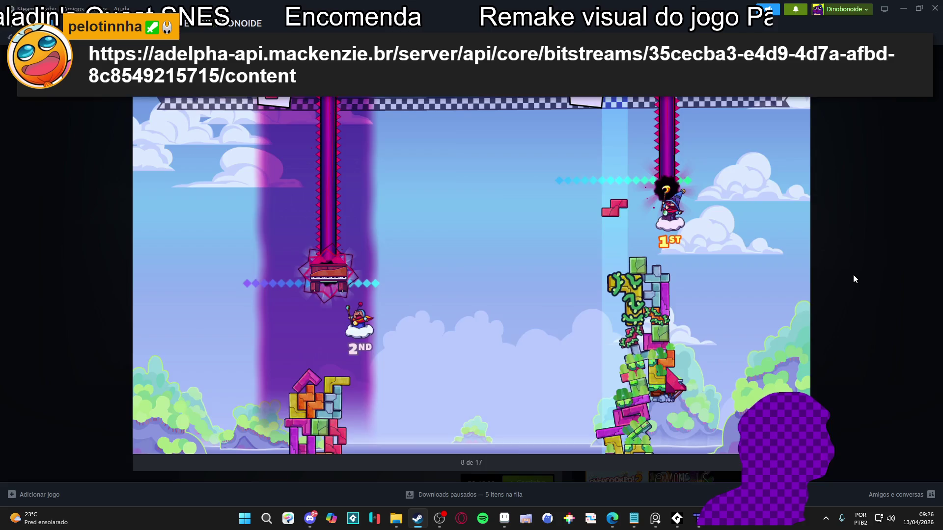
pyautogui.click(853, 274)
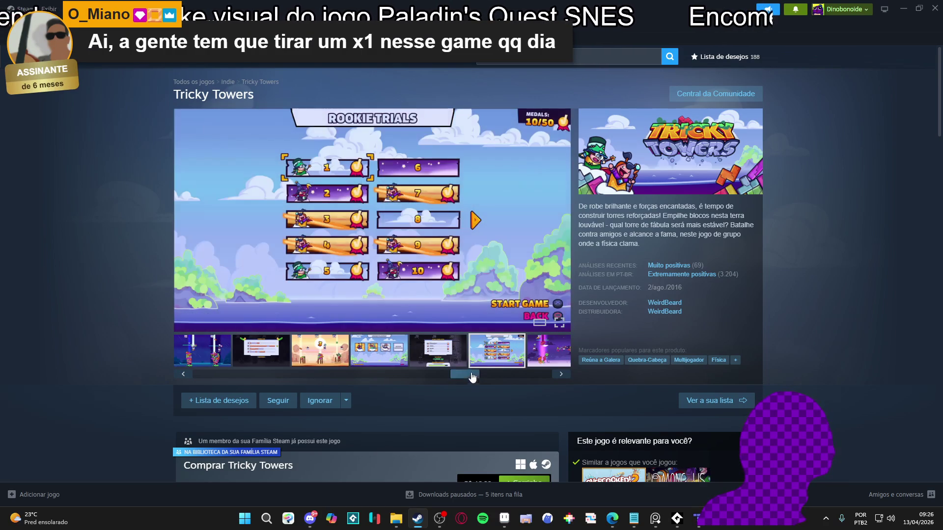
pyautogui.moveTo(473, 377); pyautogui.dragTo(492, 376)
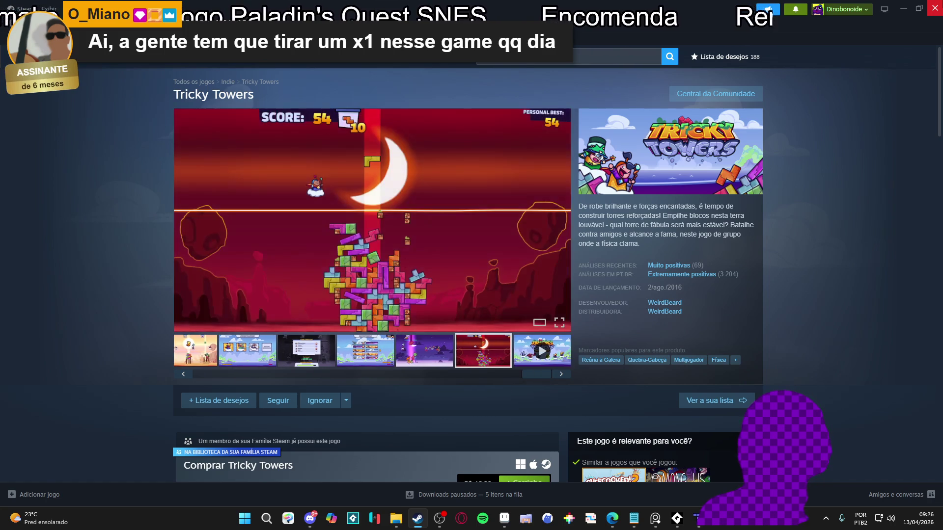
pyautogui.hotkey('alt', 'Tab')
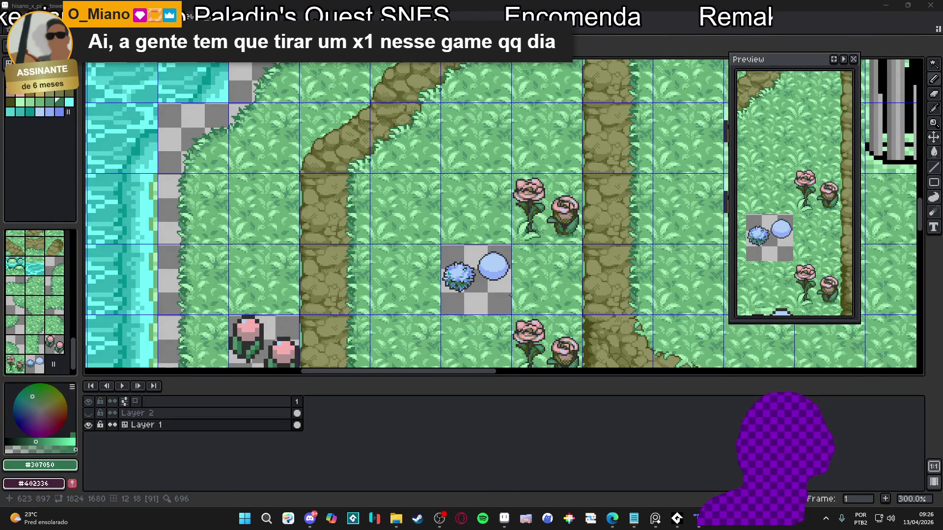
# - Save the tileset file
pyautogui.moveTo(512, 287); pyautogui.dragTo(431, 266)
pyautogui.hotkey('ctrl', 's')
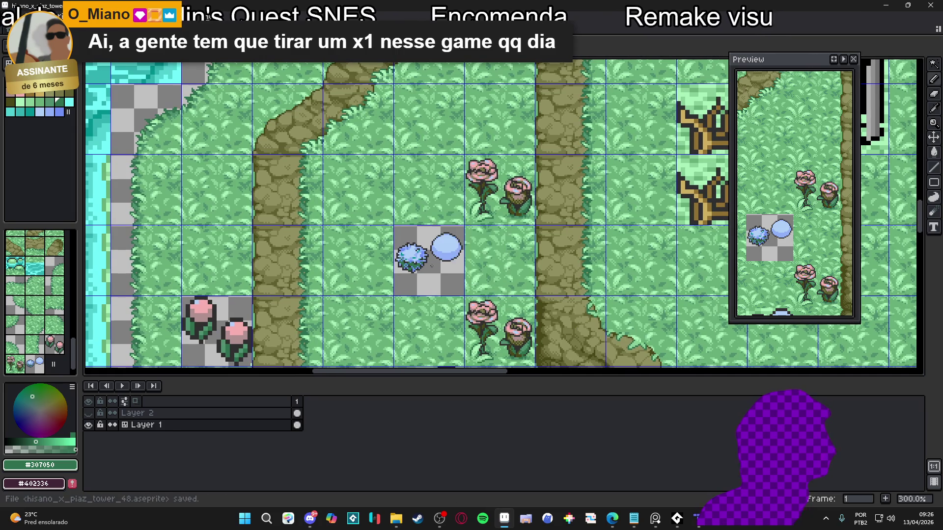
pyautogui.scroll(10, 439, 249)
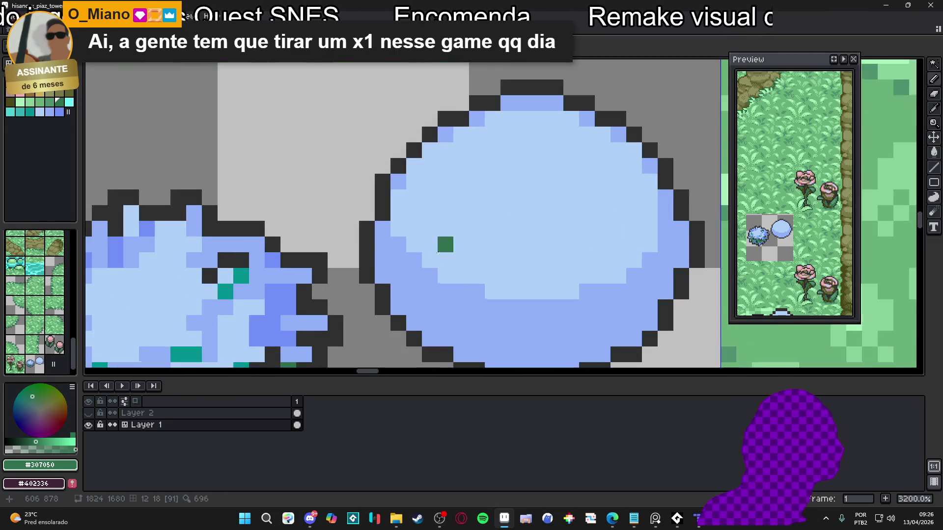
# - Add dark outline pixels at the blob's left and lower-left edges, repainting some outline light blue
pyautogui.keyDown('alt'); pyautogui.click(369, 243); pyautogui.keyUp('alt')
pyautogui.keyDown('alt'); pyautogui.click(367, 229); pyautogui.keyUp('alt')
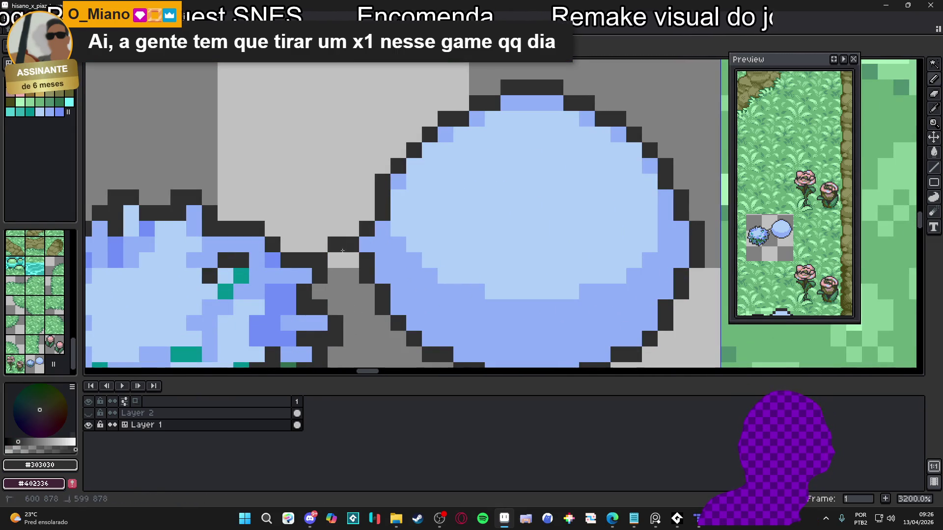
pyautogui.click(351, 245)
pyautogui.scroll(-6, 349, 262)
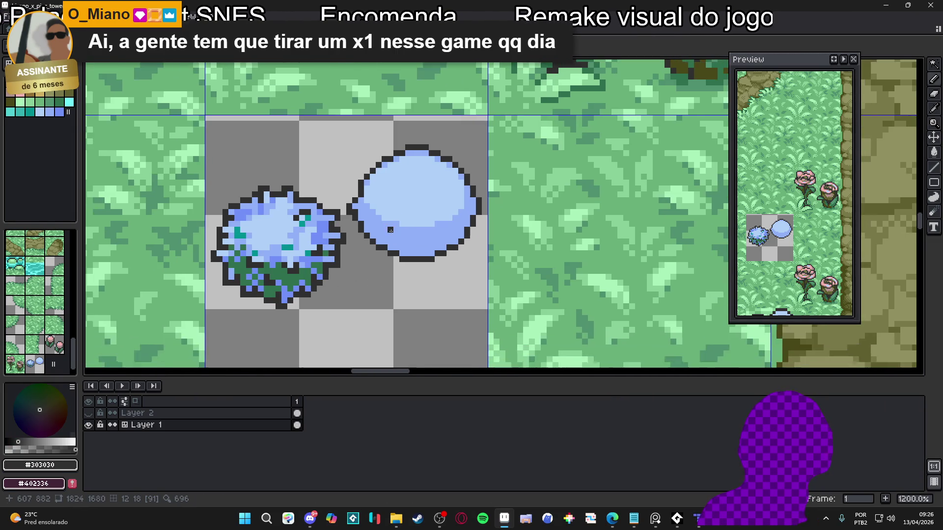
pyautogui.scroll(-2, 406, 249)
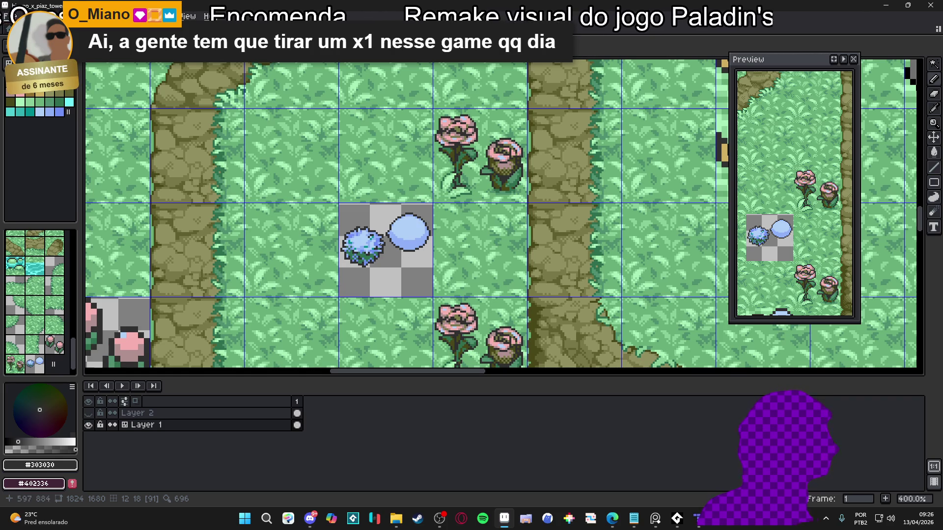
pyautogui.scroll(5, 382, 243)
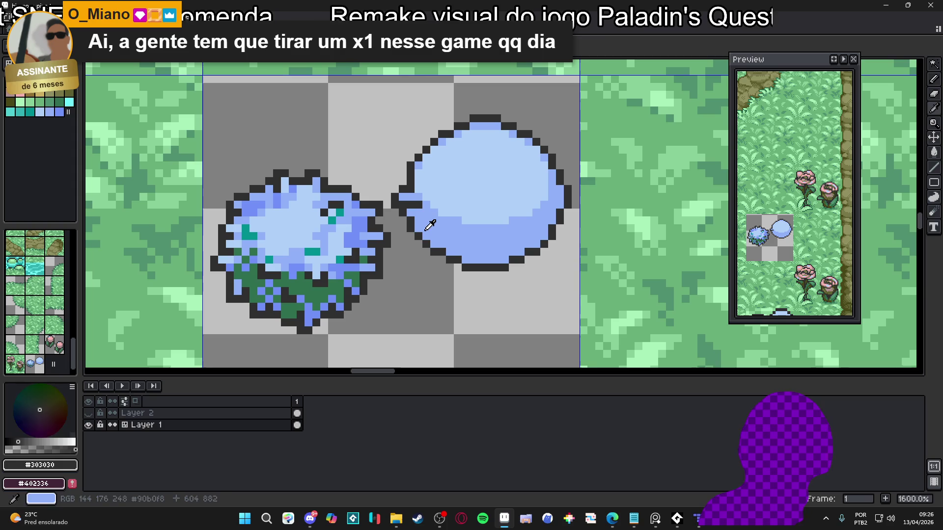
pyautogui.keyDown('alt'); pyautogui.click(429, 216); pyautogui.keyUp('alt')
pyautogui.click(418, 240)
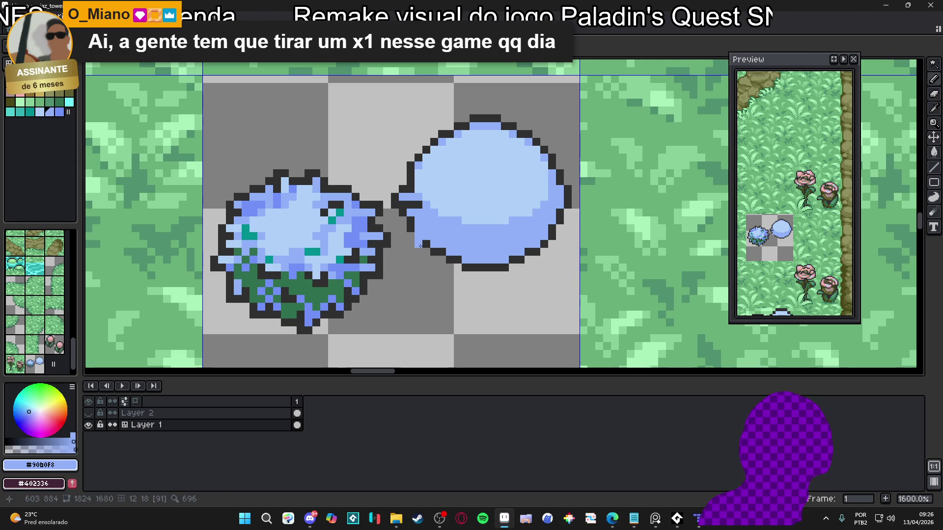
pyautogui.click(419, 250)
pyautogui.keyDown('alt'); pyautogui.click(426, 242); pyautogui.keyUp('alt')
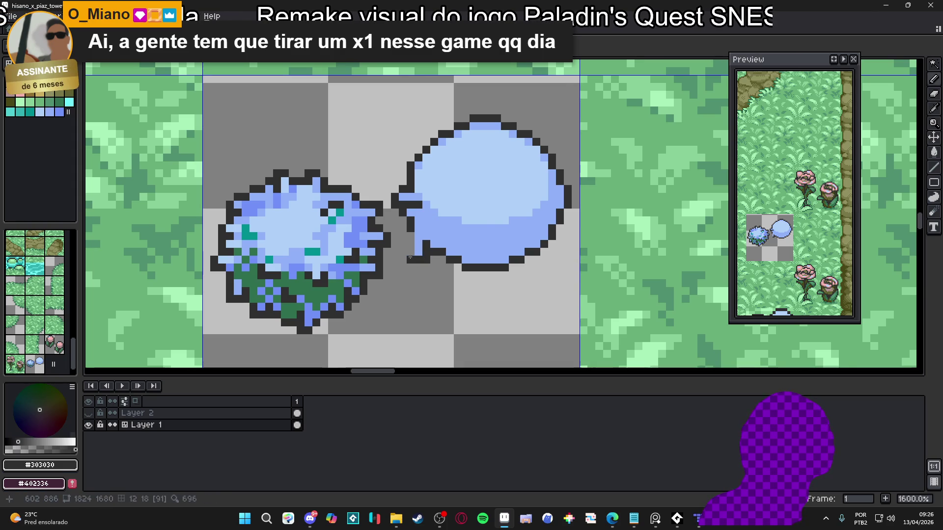
pyautogui.keyDown('shift'); pyautogui.click(411, 242); pyautogui.keyUp('shift')
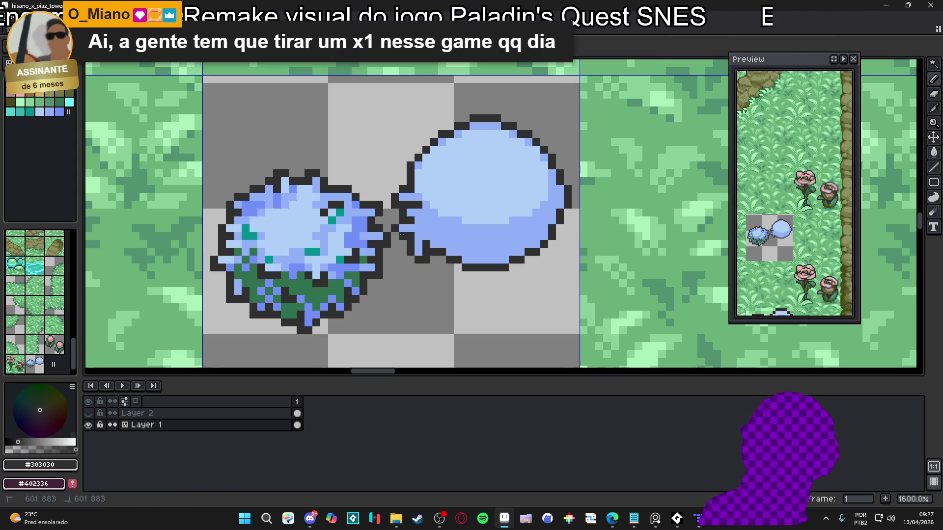
# - Reshape the bottom outline into drips, adding a dark drip tip below it
pyautogui.keyDown('alt'); pyautogui.click(445, 241); pyautogui.keyUp('alt')
pyautogui.click(441, 259)
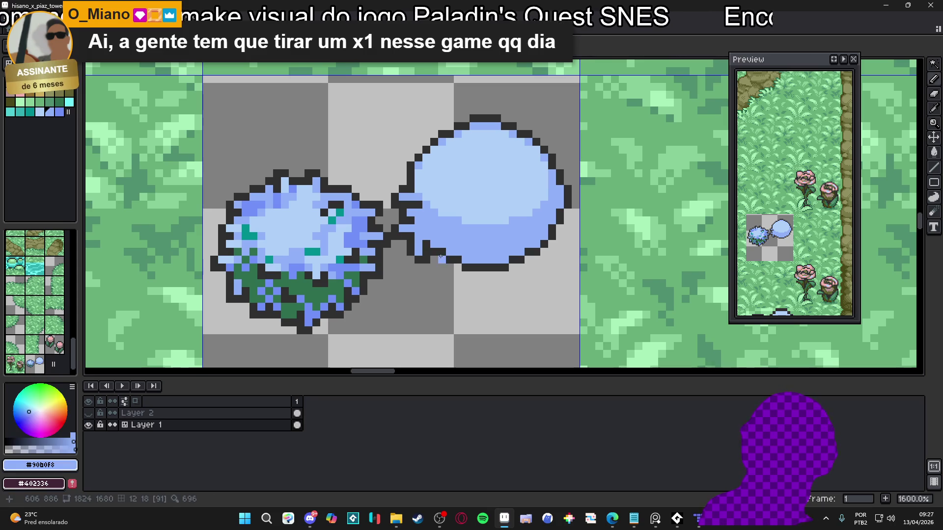
pyautogui.keyDown('alt'); pyautogui.click(453, 258); pyautogui.keyUp('alt')
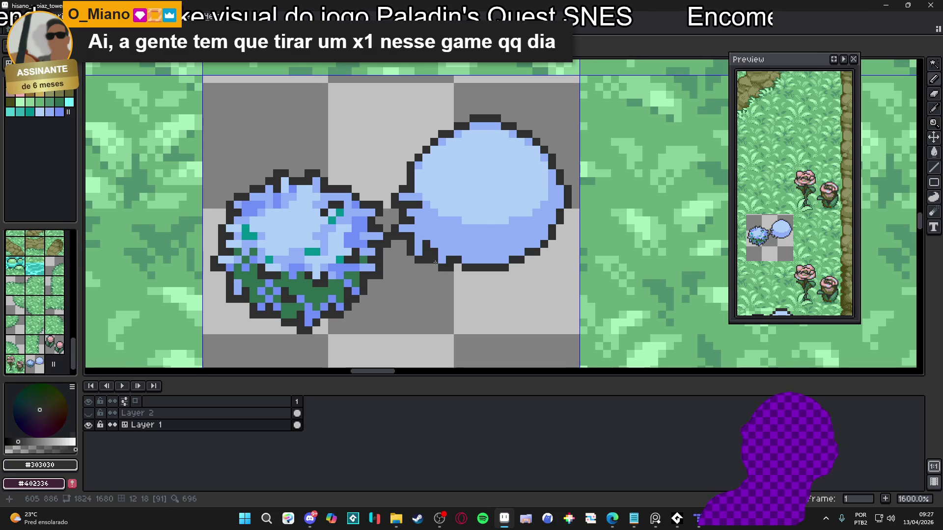
pyautogui.keyDown('alt'); pyautogui.click(470, 250); pyautogui.keyUp('alt')
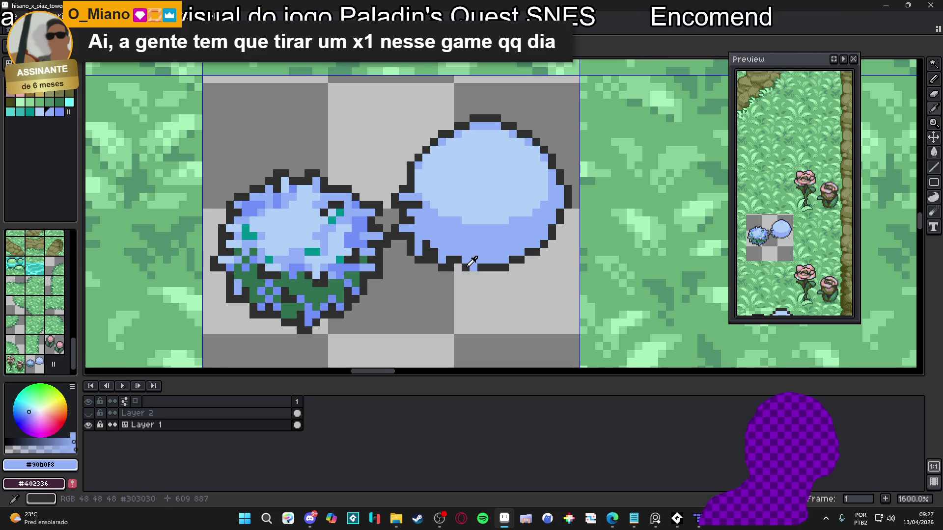
pyautogui.keyDown('alt'); pyautogui.click(469, 266); pyautogui.keyUp('alt')
pyautogui.click(473, 275)
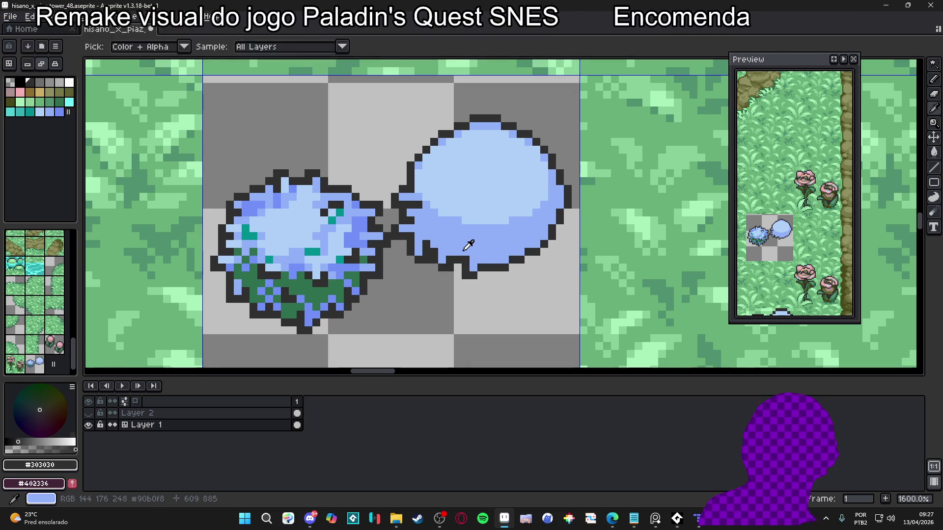
pyautogui.keyDown('alt'); pyautogui.click(469, 246); pyautogui.keyUp('alt')
pyautogui.click(484, 267)
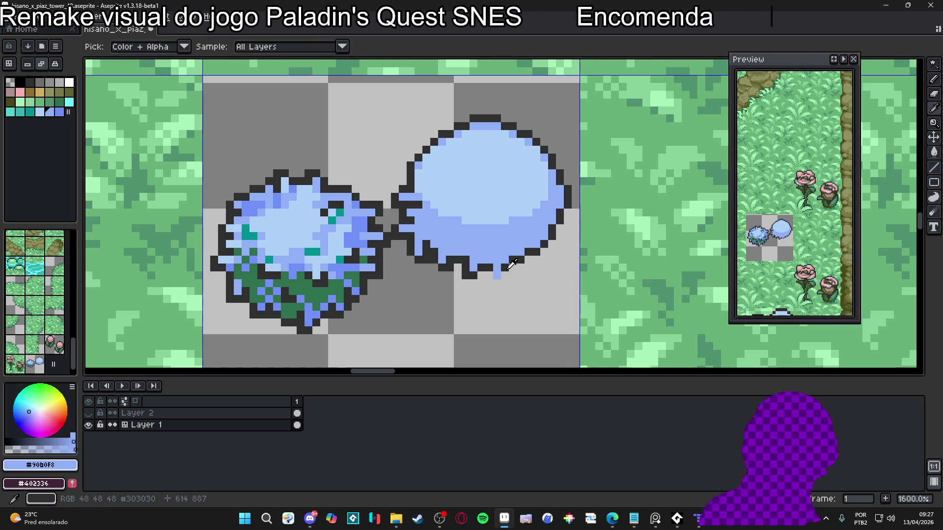
pyautogui.keyDown('alt'); pyautogui.click(510, 265); pyautogui.keyUp('alt')
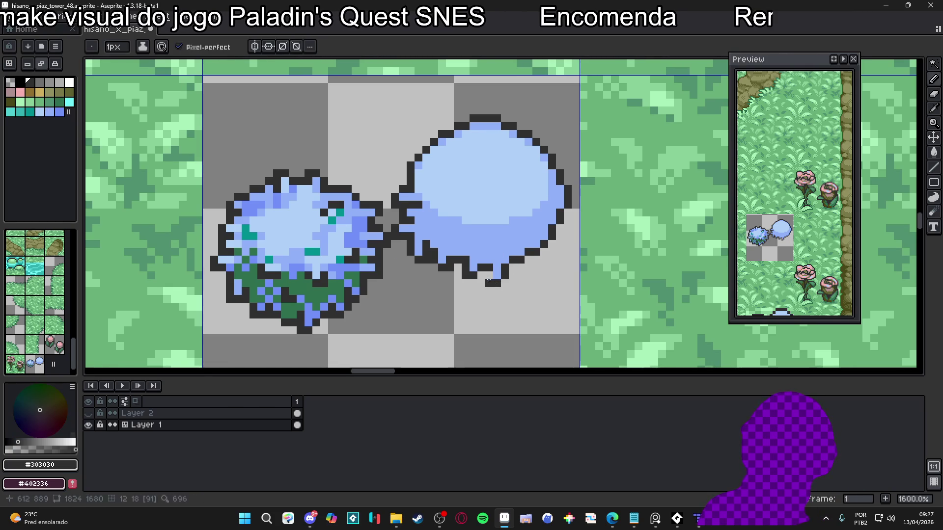
pyautogui.click(488, 278)
pyautogui.moveTo(489, 280); pyautogui.dragTo(472, 295)
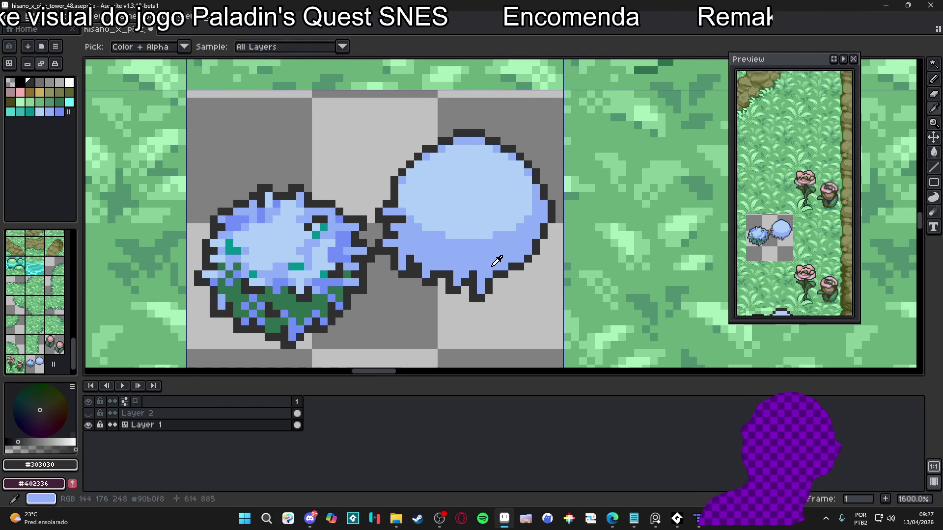
# - Notch the bottom-right outline with extra dark pixels along the right edge
pyautogui.keyDown('alt'); pyautogui.click(493, 265); pyautogui.keyUp('alt')
pyautogui.keyDown('alt'); pyautogui.click(512, 269); pyautogui.keyUp('alt')
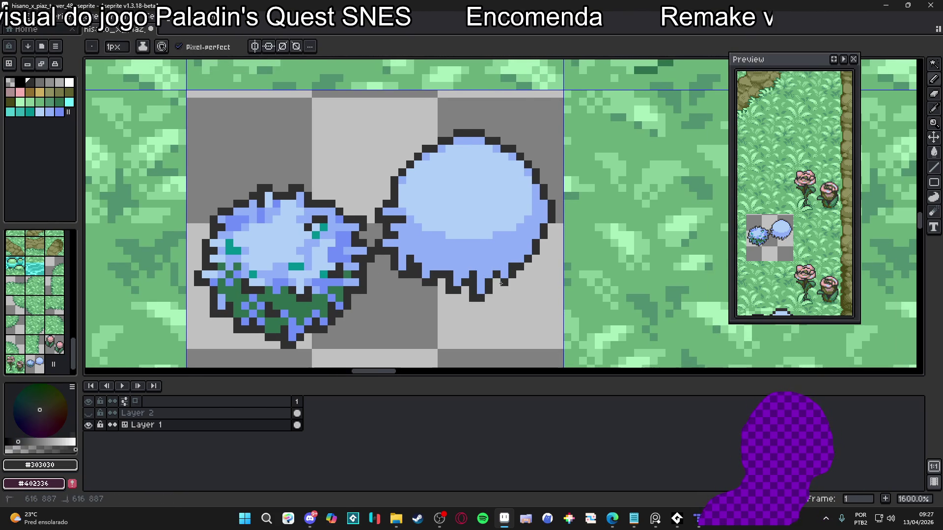
pyautogui.keyDown('alt'); pyautogui.click(511, 263); pyautogui.keyUp('alt')
pyautogui.keyDown('alt'); pyautogui.click(536, 245); pyautogui.keyUp('alt')
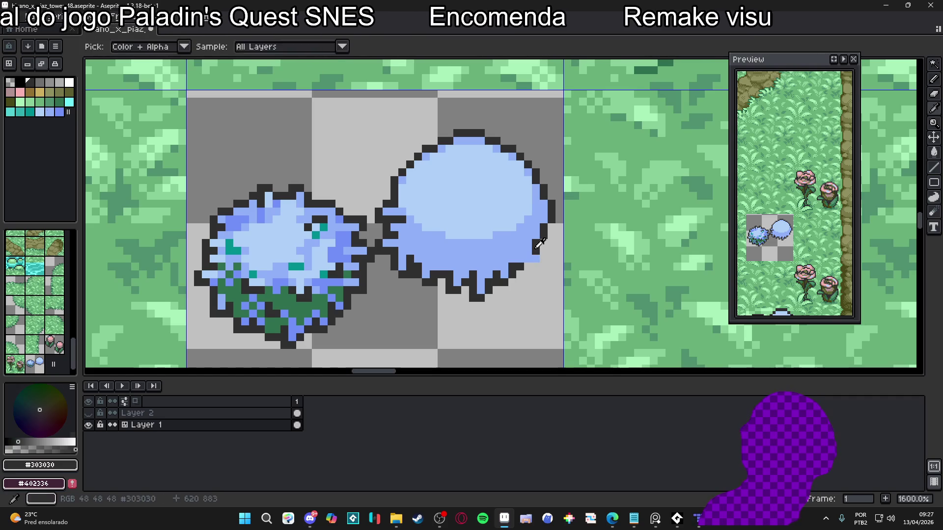
pyautogui.click(544, 257)
pyautogui.moveTo(529, 265); pyautogui.dragTo(543, 266)
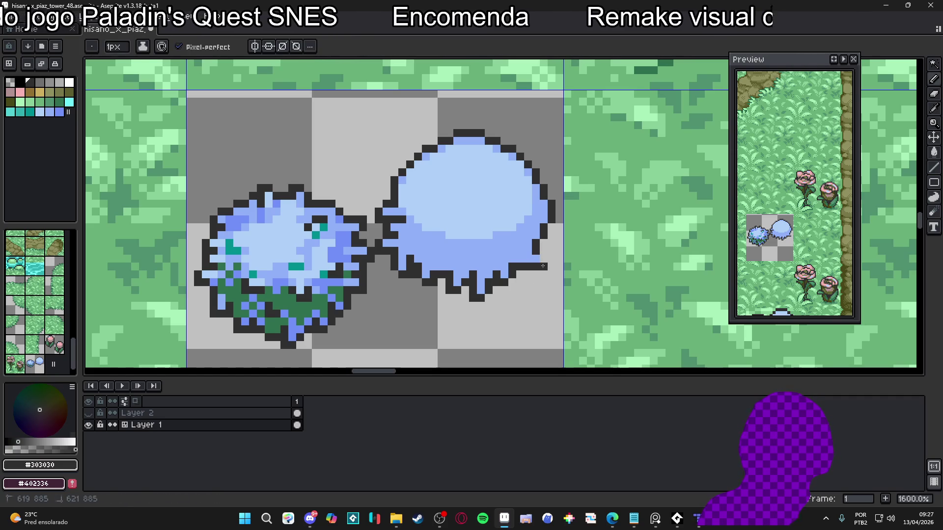
pyautogui.keyDown('alt'); pyautogui.click(521, 256); pyautogui.keyUp('alt')
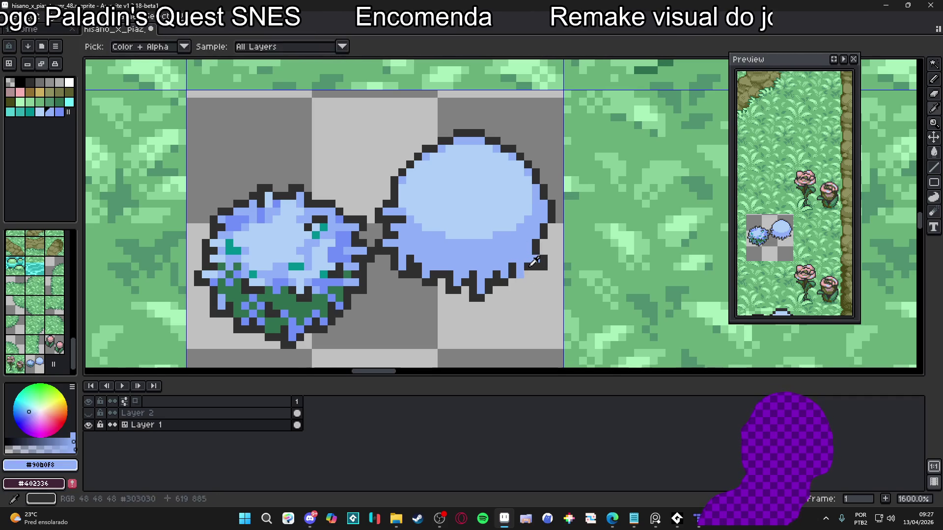
pyautogui.keyDown('alt'); pyautogui.click(520, 267); pyautogui.keyUp('alt')
pyautogui.click(522, 278)
pyautogui.click(515, 277)
pyautogui.moveTo(530, 245)
pyautogui.mouseDown()
pyautogui.moveTo(511, 272)
pyautogui.moveTo(532, 268)
pyautogui.mouseUp()
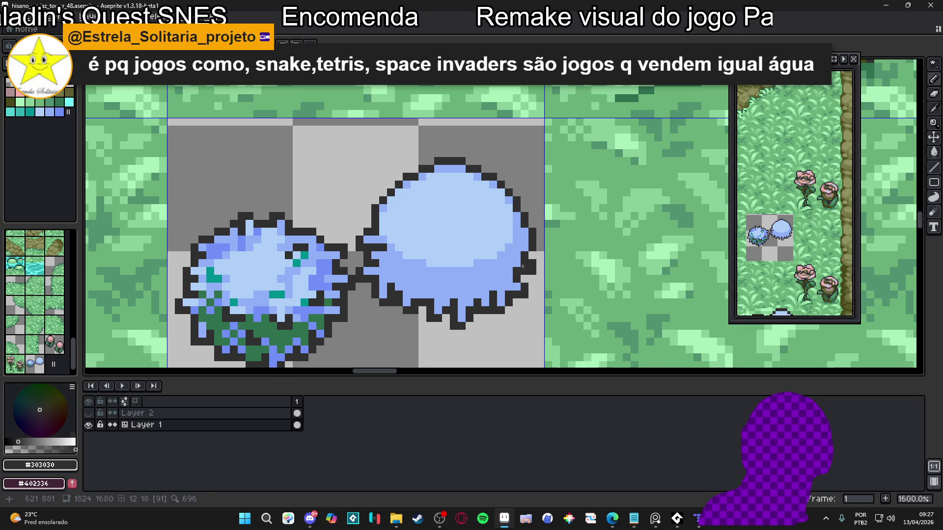
# - Place a small dark speck inside the blob, undoing its last pixel
pyautogui.scroll(2, 503, 272)
pyautogui.scroll(1, 481, 275)
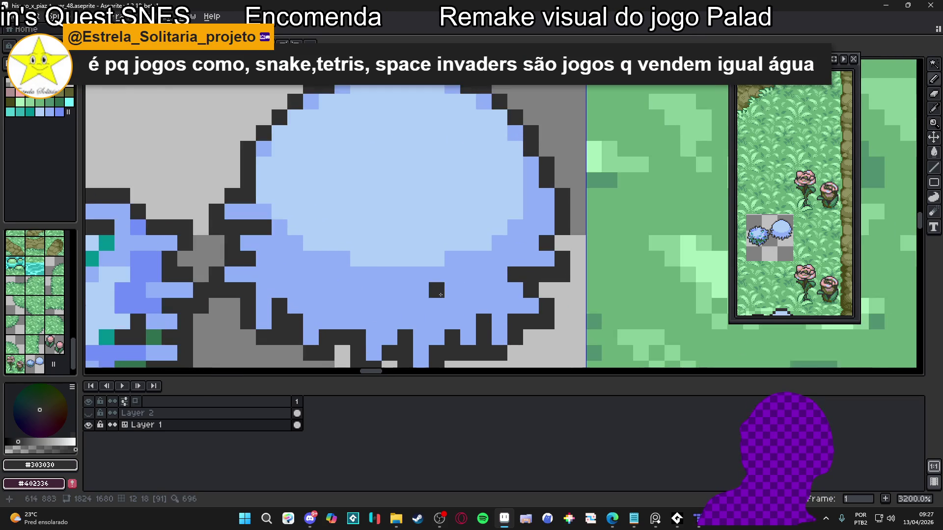
pyautogui.scroll(-3, 482, 275)
pyautogui.scroll(2, 483, 228)
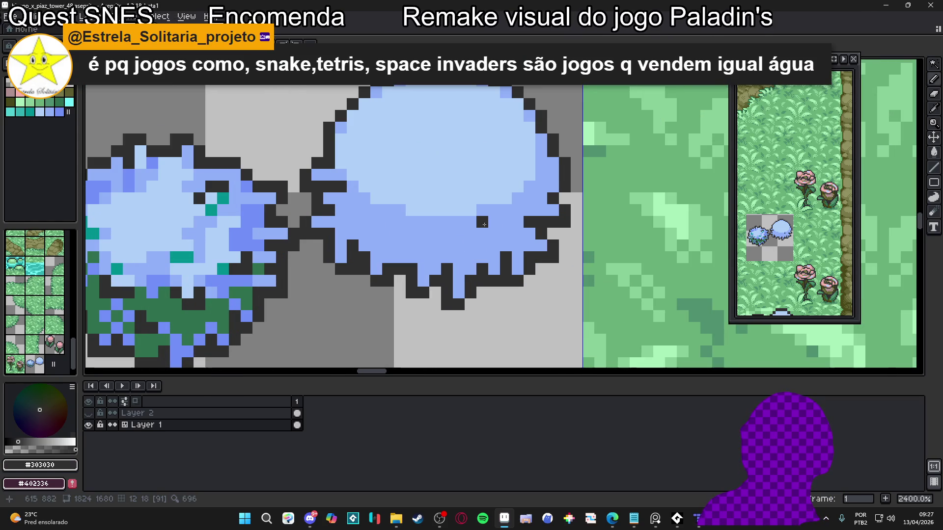
pyautogui.click(471, 234)
pyautogui.scroll(-2, 442, 236)
pyautogui.scroll(2, 425, 241)
pyautogui.click(425, 241)
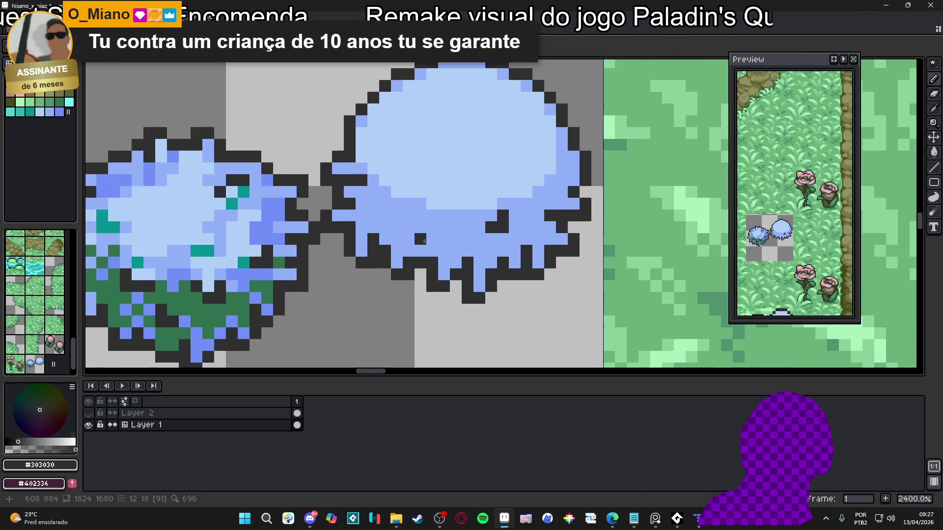
pyautogui.moveTo(432, 239); pyautogui.dragTo(432, 228)
pyautogui.click(421, 228)
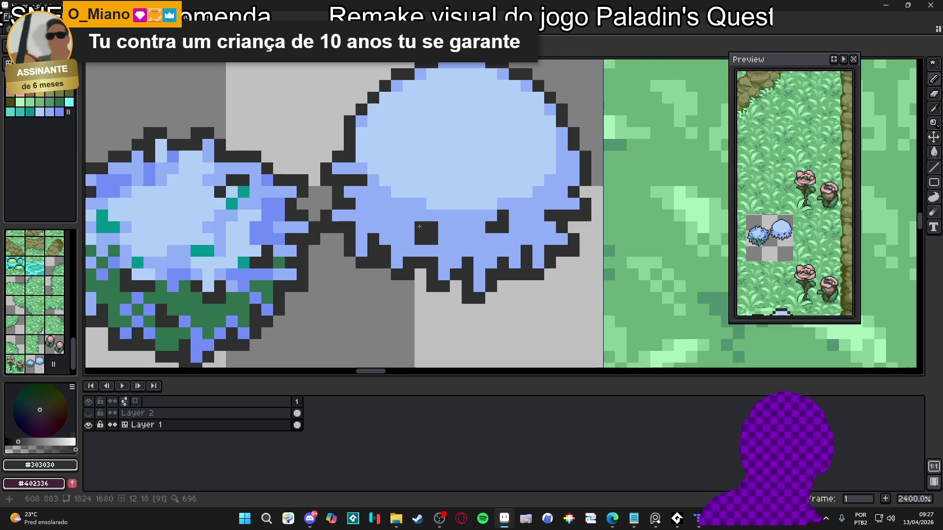
pyautogui.hotkey('ctrl', 'z')
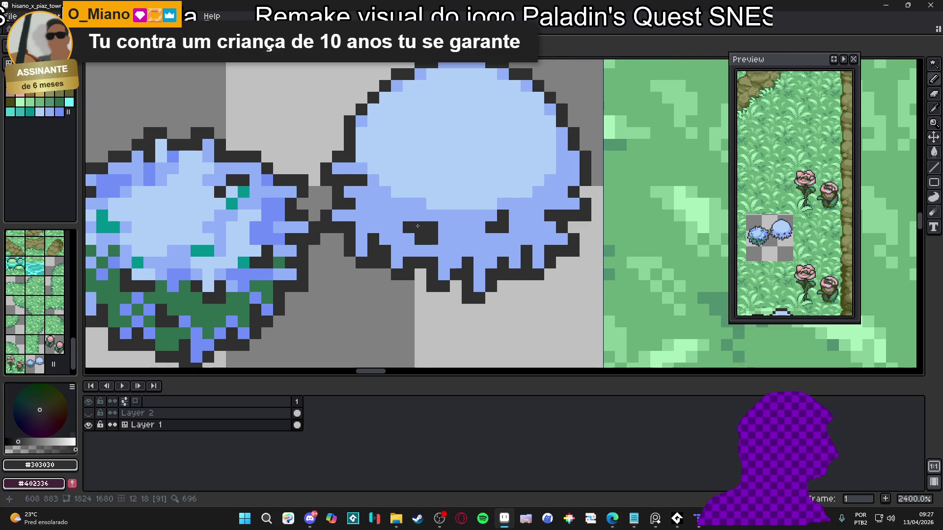
# - Touch up the left edge, covering a dark pixel with fill blue and adding #303030 outline pixels
pyautogui.scroll(-3, 422, 231)
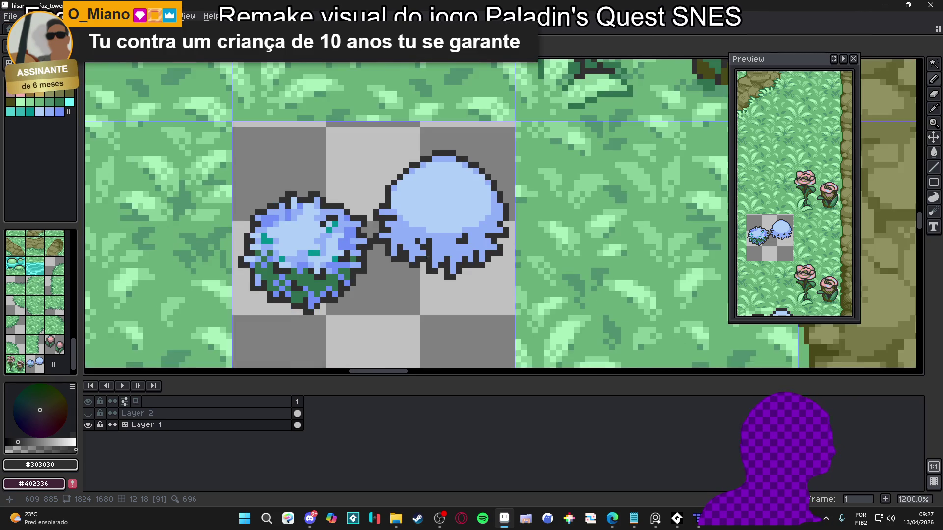
pyautogui.scroll(4, 391, 193)
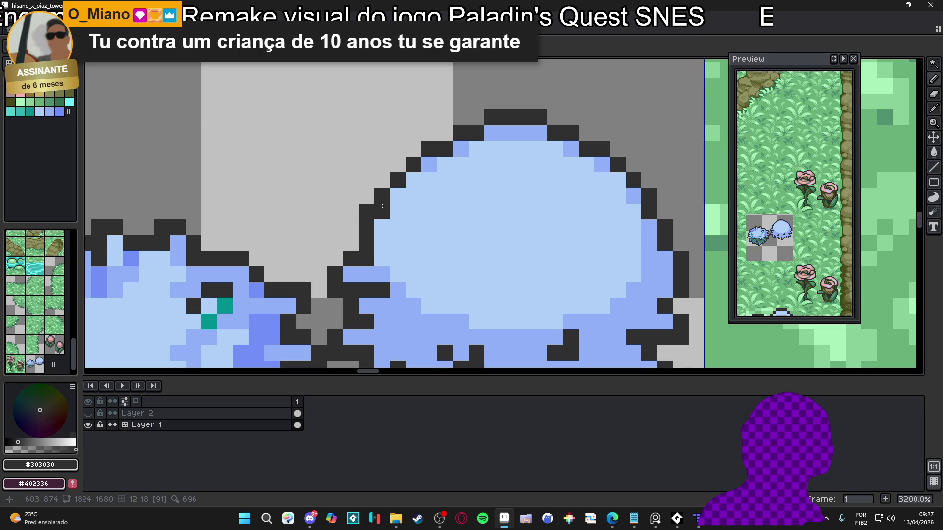
pyautogui.hotkey('ctrl', 'z')
pyautogui.click(381, 209)
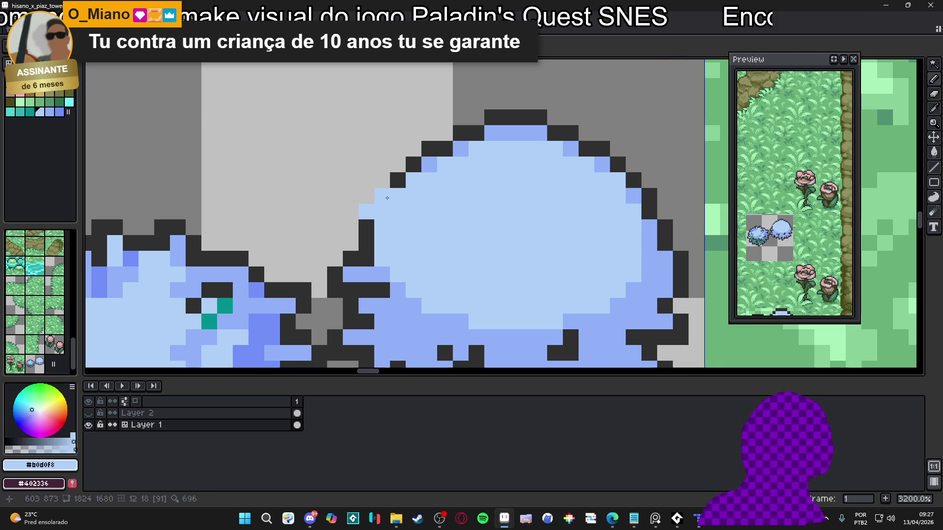
pyautogui.click(382, 196)
pyautogui.click(351, 211)
pyautogui.click(351, 227)
pyautogui.click(366, 211)
pyautogui.click(363, 239)
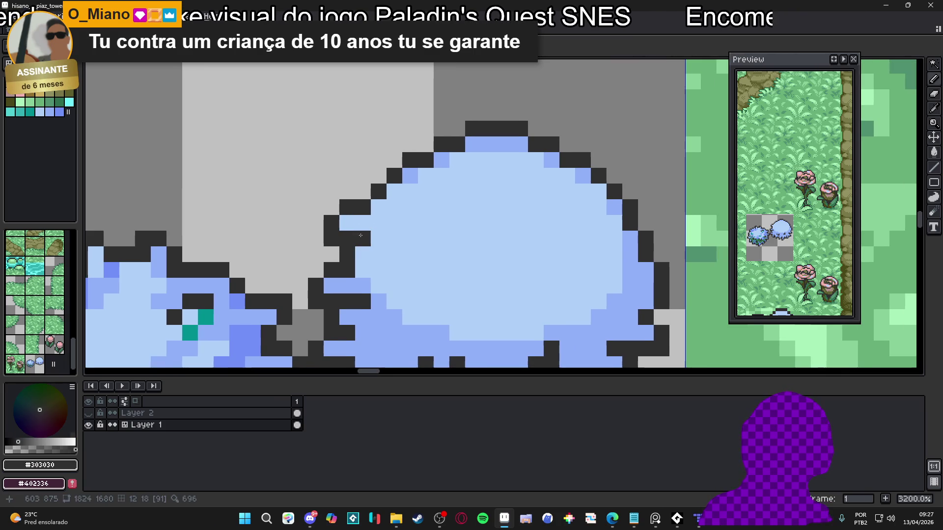
# - Recolour a right-edge pixel blue and extend the dark outline along the right edge
pyautogui.hscroll(3, 393, 238)
pyautogui.scroll(-2, 391, 212)
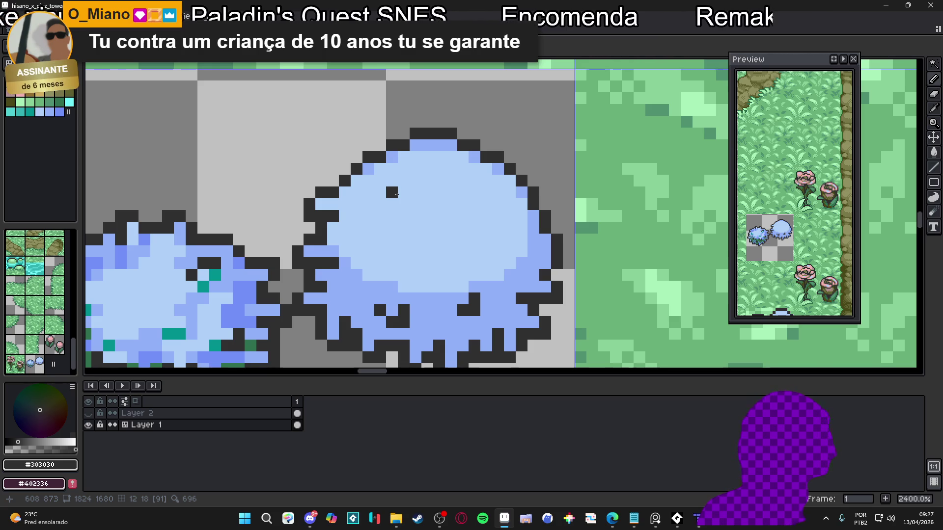
pyautogui.scroll(-3, 396, 194)
pyautogui.scroll(6, 470, 209)
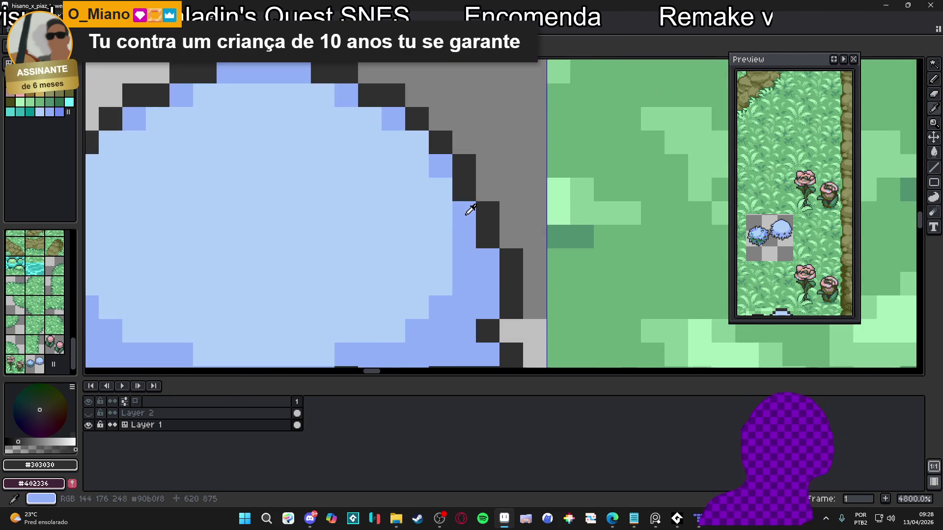
pyautogui.keyDown('alt'); pyautogui.click(471, 210); pyautogui.keyUp('alt')
pyautogui.click(487, 213)
pyautogui.keyDown('alt'); pyautogui.click(470, 187); pyautogui.keyUp('alt')
pyautogui.click(487, 189)
pyautogui.moveTo(511, 209)
pyautogui.mouseDown()
pyautogui.moveTo(506, 240)
pyautogui.moveTo(440, 237)
pyautogui.mouseUp()
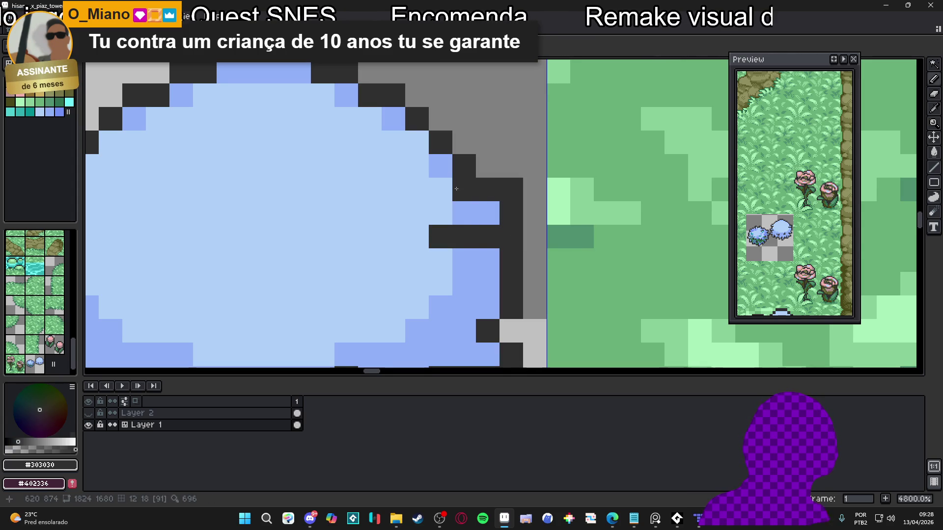
# - Draw more dark outline pixels on the bush's right edge, undoing a misplaced one
pyautogui.keyDown('alt'); pyautogui.click(470, 212); pyautogui.keyUp('alt')
pyautogui.scroll(-2, 463, 236)
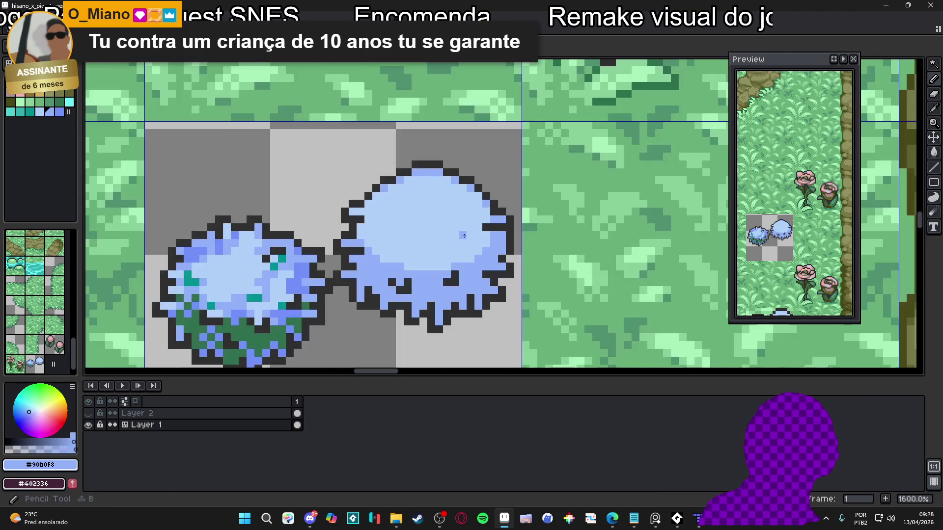
pyautogui.scroll(1, 464, 235)
pyautogui.press('e')
pyautogui.scroll(-1, 493, 233)
pyautogui.scroll(1, 494, 233)
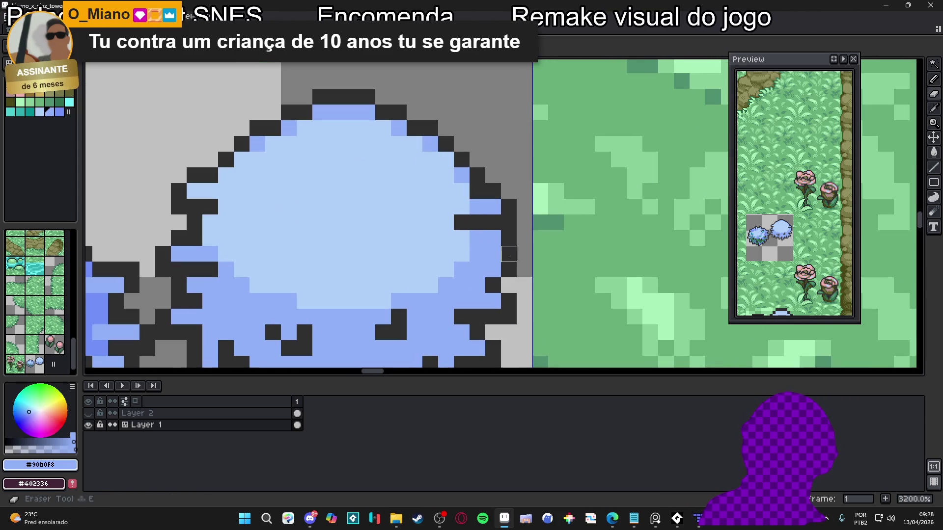
pyautogui.press('b')
pyautogui.keyDown('alt'); pyautogui.click(509, 270); pyautogui.keyUp('alt')
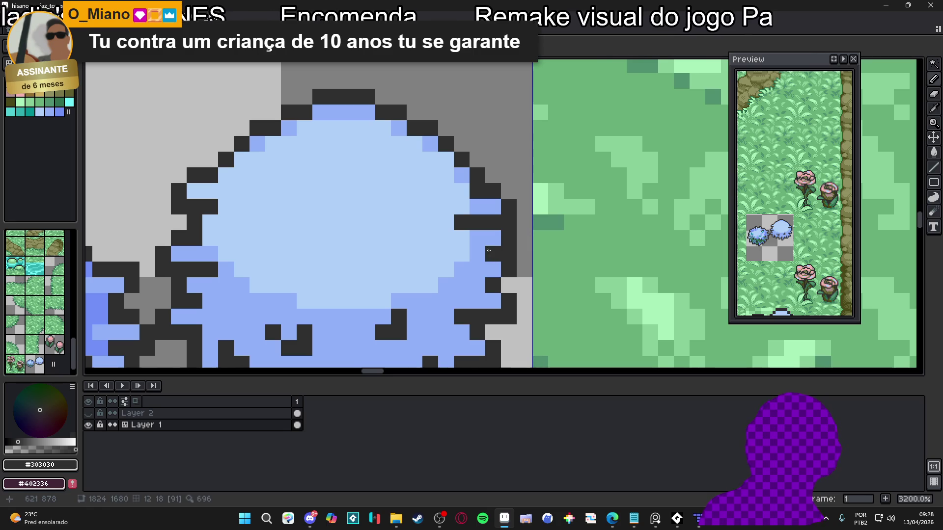
pyautogui.moveTo(489, 250); pyautogui.dragTo(472, 273)
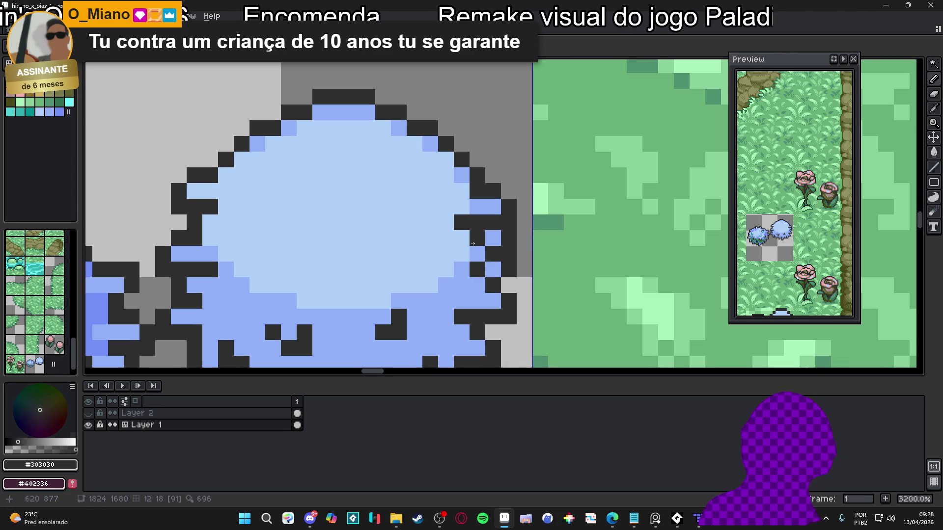
pyautogui.click(461, 269)
pyautogui.moveTo(424, 248)
pyautogui.mouseDown()
pyautogui.moveTo(483, 274)
pyautogui.moveTo(487, 291)
pyautogui.moveTo(539, 278)
pyautogui.mouseUp()
pyautogui.hotkey('ctrl', 'z')
# - Add outline pixels at the lower-right and upper-right edges, fixing a stray pixel in medium blue
pyautogui.keyDown('alt'); pyautogui.click(508, 279); pyautogui.keyUp('alt')
pyautogui.click(522, 283)
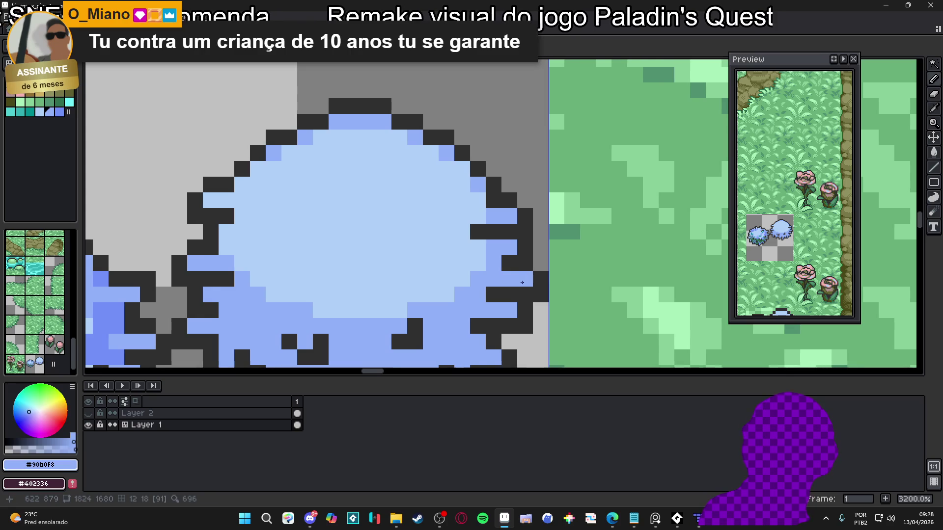
pyautogui.scroll(-1, 450, 252)
pyautogui.click(449, 246)
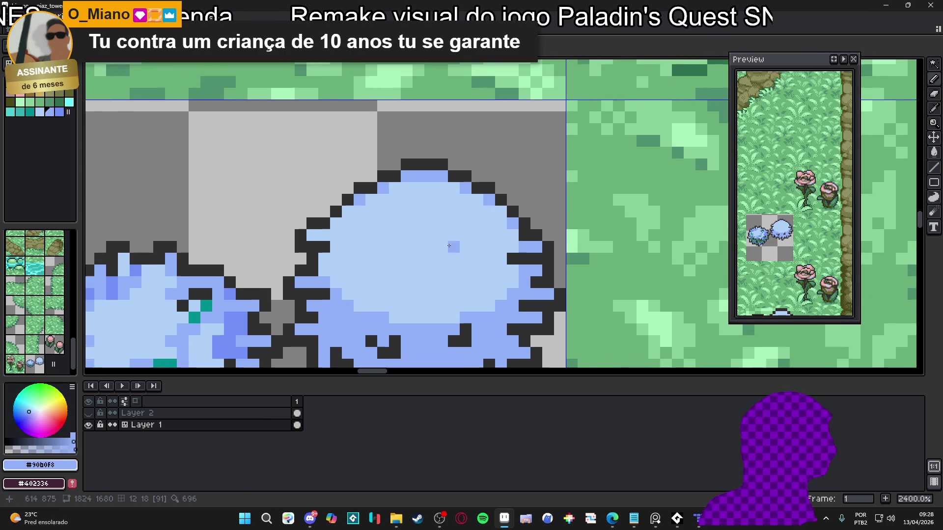
pyautogui.hotkey('ctrl', 'z')
pyautogui.click(481, 230)
pyautogui.keyDown('alt'); pyautogui.click(513, 208); pyautogui.keyUp('alt')
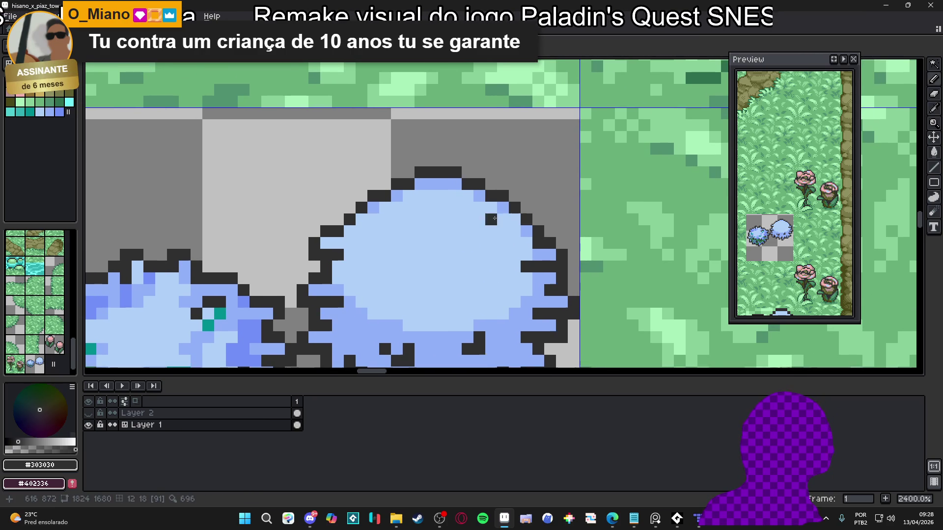
pyautogui.click(503, 210)
pyautogui.moveTo(503, 211); pyautogui.dragTo(495, 236)
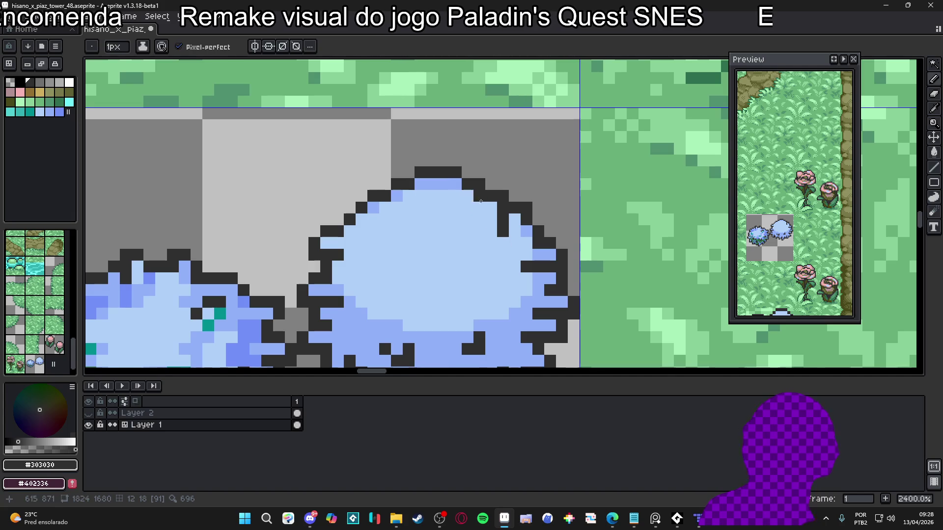
# - Raise the top-right outline into a spike, recolouring old outline pixels light blue
pyautogui.keyDown('alt'); pyautogui.click(478, 194); pyautogui.keyUp('alt')
pyautogui.click(479, 184)
pyautogui.keyDown('alt'); pyautogui.click(467, 184); pyautogui.keyUp('alt')
pyautogui.click(479, 173)
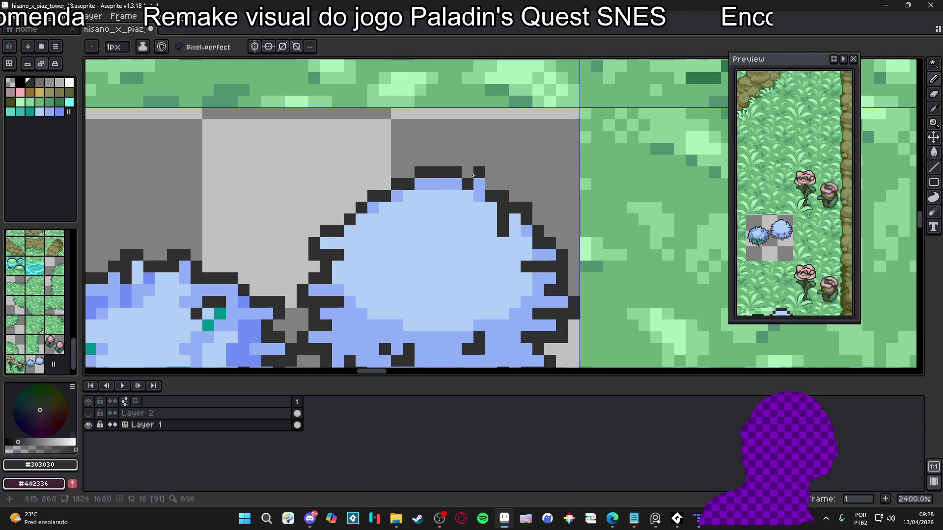
pyautogui.click(488, 173)
pyautogui.keyDown('alt'); pyautogui.click(467, 208); pyautogui.keyUp('alt')
pyautogui.click(479, 208)
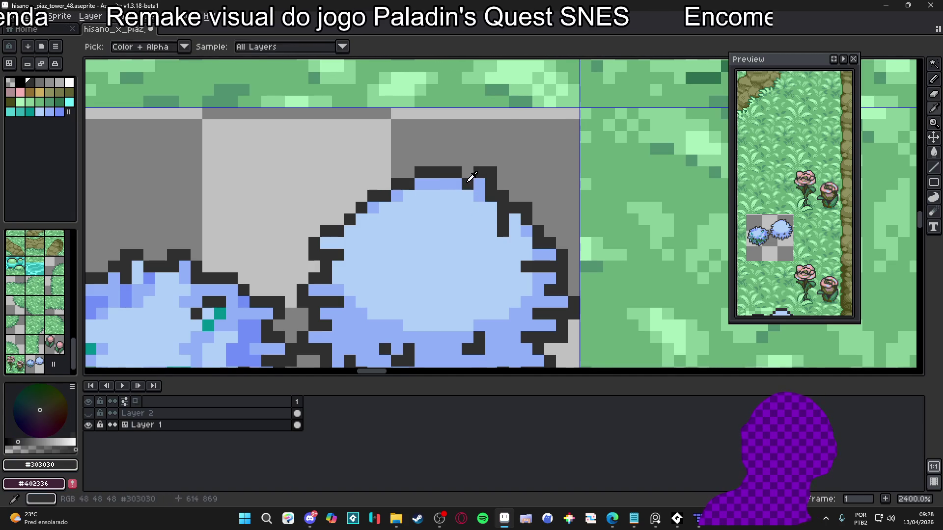
pyautogui.keyDown('alt'); pyautogui.click(467, 185); pyautogui.keyUp('alt')
pyautogui.click(468, 197)
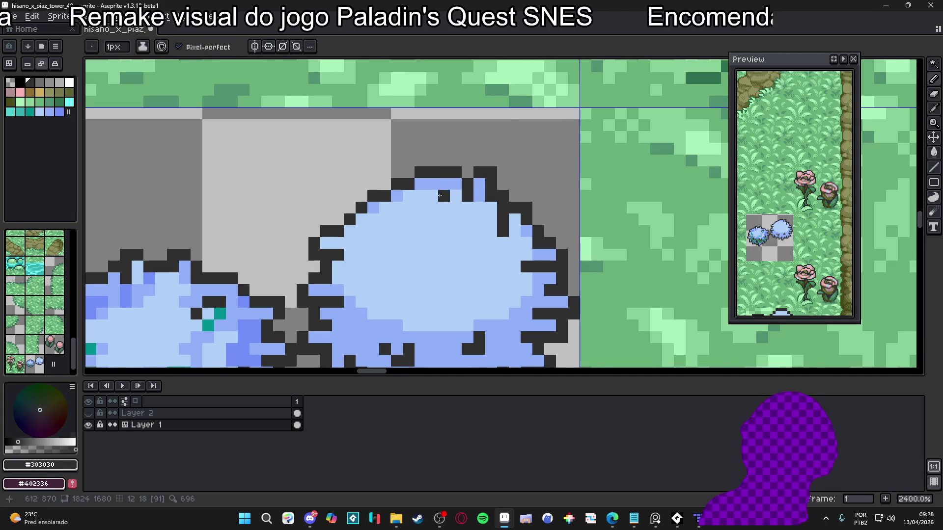
pyautogui.hotkey('ctrl', 'z')
# - Draw a new spike tip on the top outline, filling former outline pixels light blue
pyautogui.keyDown('alt'); pyautogui.click(432, 185); pyautogui.keyUp('alt')
pyautogui.click(432, 172)
pyautogui.keyDown('alt'); pyautogui.click(444, 173); pyautogui.keyUp('alt')
pyautogui.click(420, 161)
pyautogui.click(432, 161)
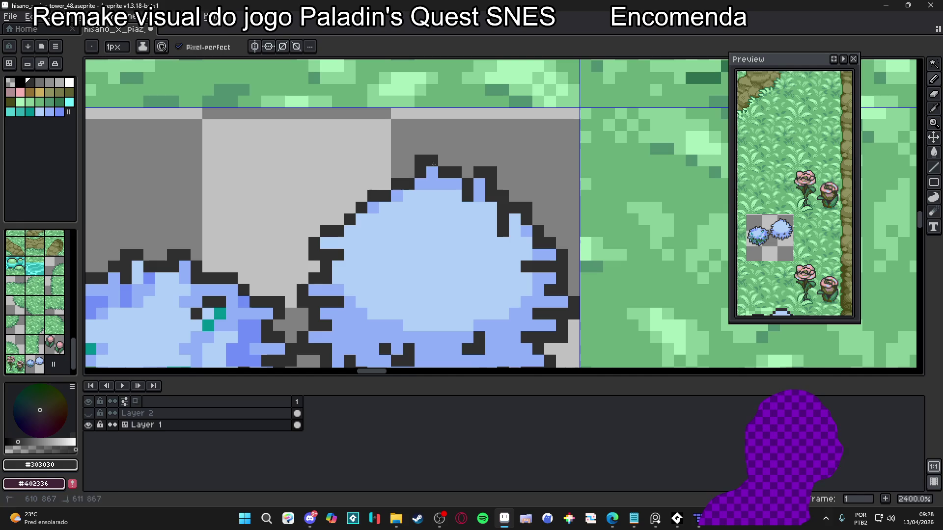
pyautogui.click(420, 184)
pyautogui.keyDown('alt'); pyautogui.click(397, 197); pyautogui.keyUp('alt')
pyautogui.click(385, 197)
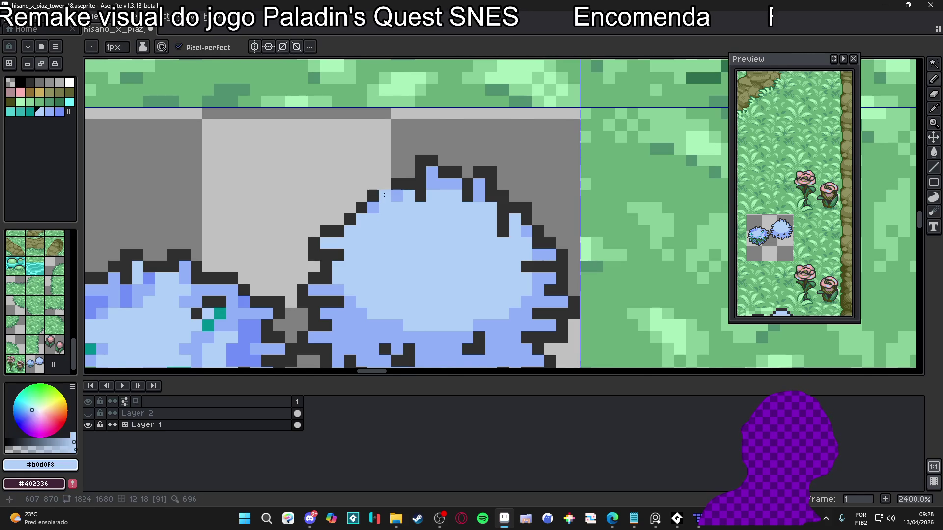
pyautogui.keyDown('alt'); pyautogui.click(421, 173); pyautogui.keyUp('alt')
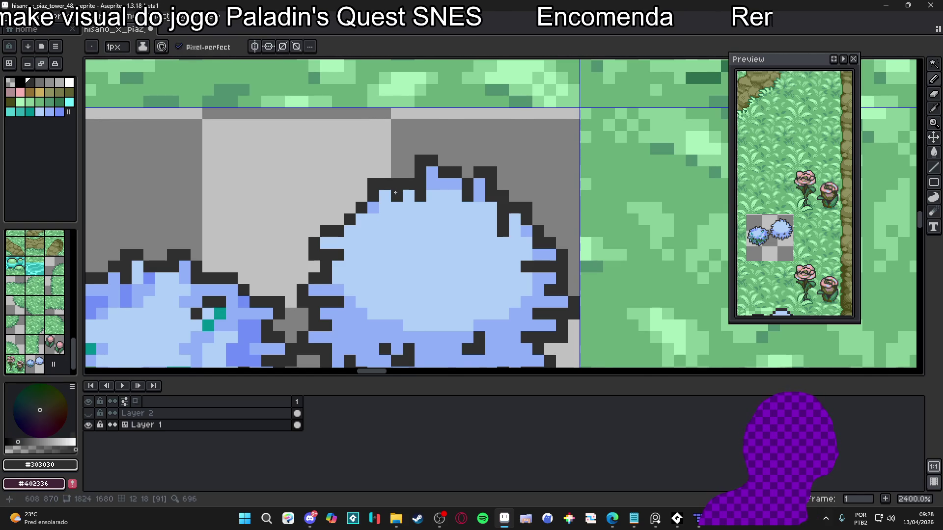
# - Build a spike on the upper-left outline with #303030 pixels
pyautogui.keyDown('alt'); pyautogui.click(366, 222); pyautogui.keyUp('alt')
pyautogui.click(350, 219)
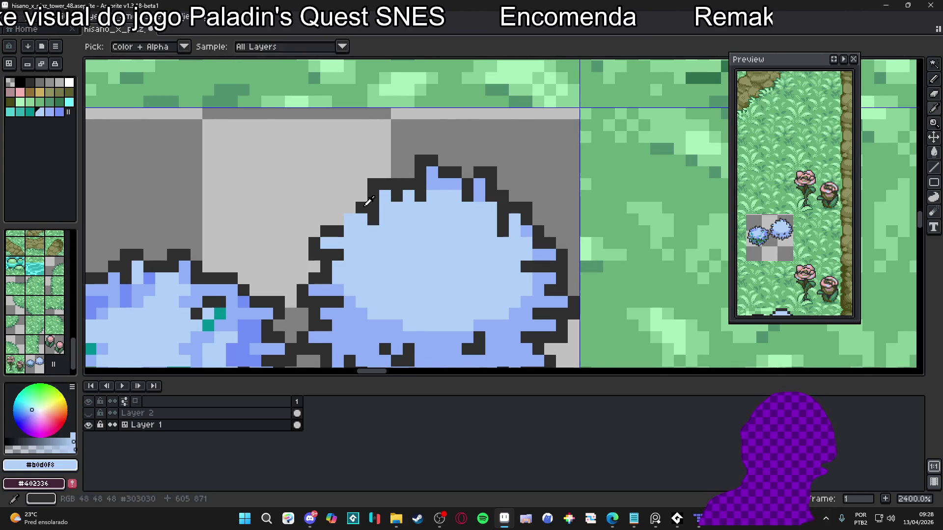
pyautogui.keyDown('alt'); pyautogui.click(361, 208); pyautogui.keyUp('alt')
pyautogui.click(350, 208)
pyautogui.keyDown('alt'); pyautogui.click(352, 216); pyautogui.keyUp('alt')
pyautogui.keyDown('alt'); pyautogui.click(350, 208); pyautogui.keyUp('alt')
pyautogui.click(338, 208)
pyautogui.click(338, 196)
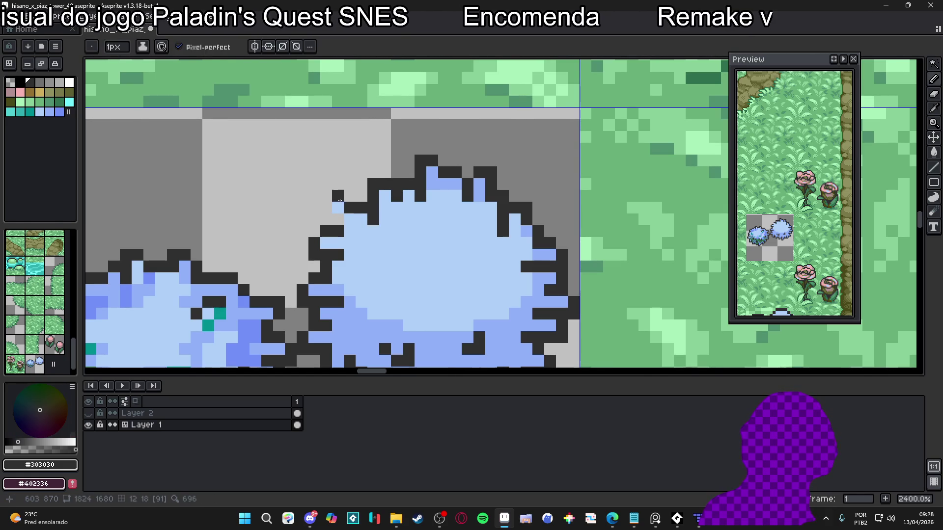
pyautogui.click(326, 196)
pyautogui.click(314, 209)
pyautogui.click(326, 209)
# - Thicken the upper-left spike and erase a stray pixel beside it
pyautogui.scroll(1, 324, 211)
pyautogui.hotkey('ctrl', 'z')
pyautogui.hotkey('ctrl', 'z')
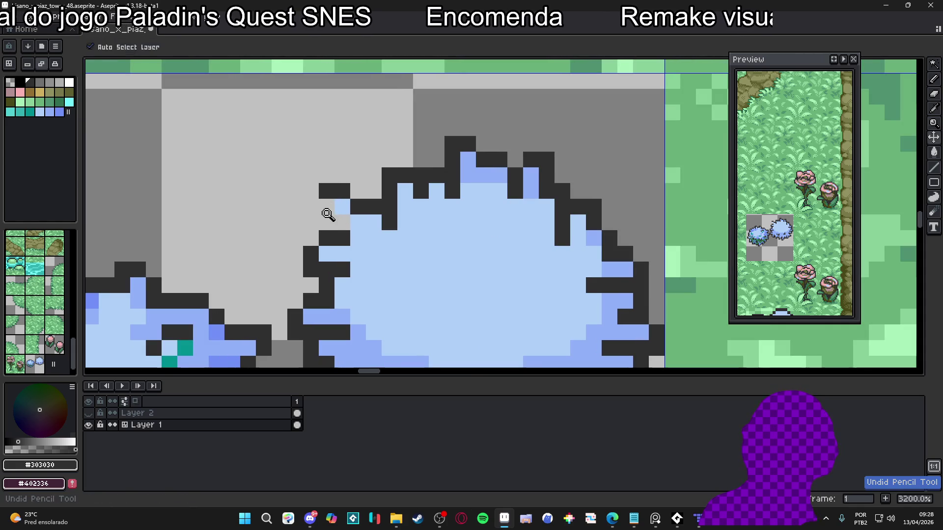
pyautogui.click(327, 210)
pyautogui.scroll(-2, 337, 224)
pyautogui.scroll(2, 338, 224)
pyautogui.click(359, 230)
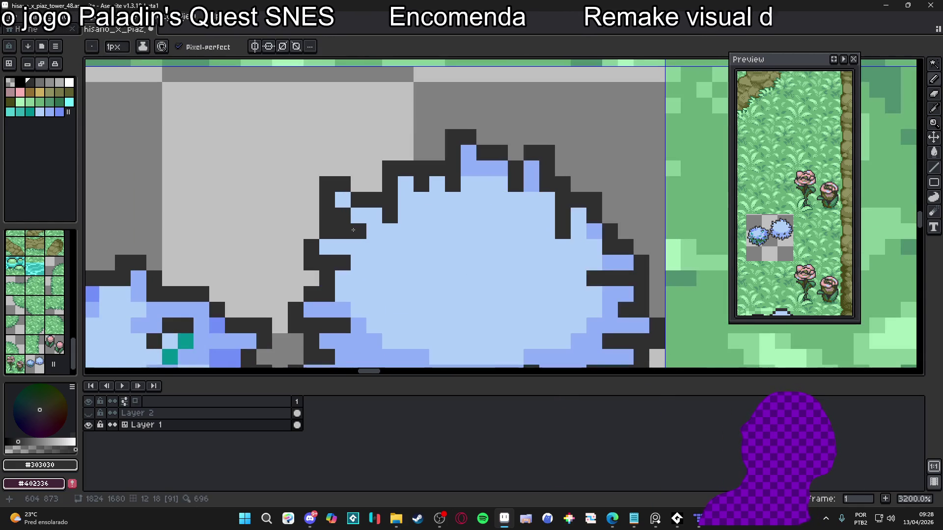
pyautogui.press('e')
pyautogui.click(327, 231)
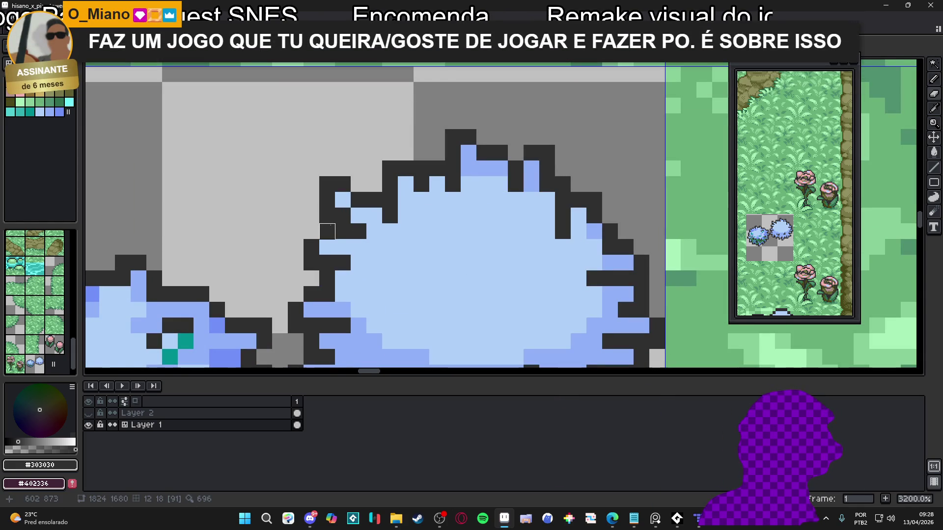
pyautogui.scroll(-2, 385, 252)
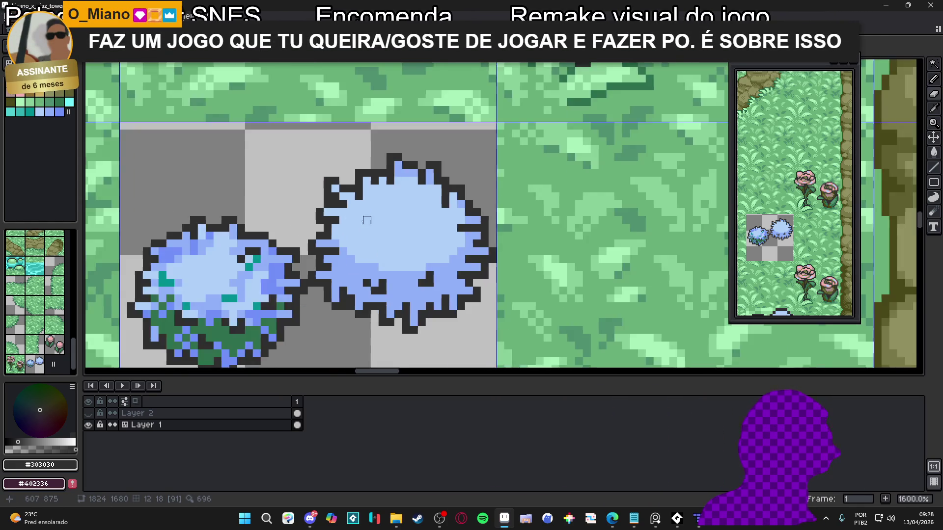
pyautogui.scroll(1, 331, 197)
pyautogui.press('b')
pyautogui.scroll(-2, 331, 197)
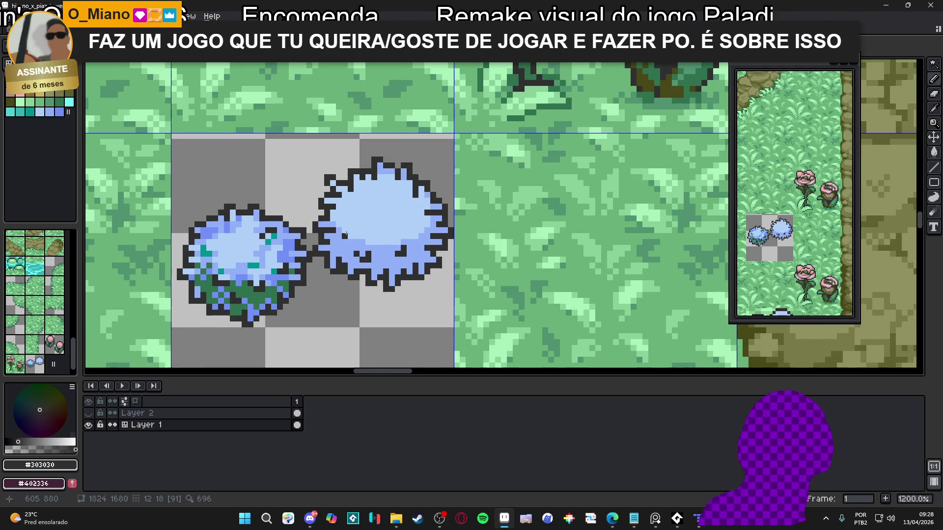
# - Dot several #303030 specks in the bush's lower half, then touch up a few pixels in blue
pyautogui.scroll(2, 339, 241)
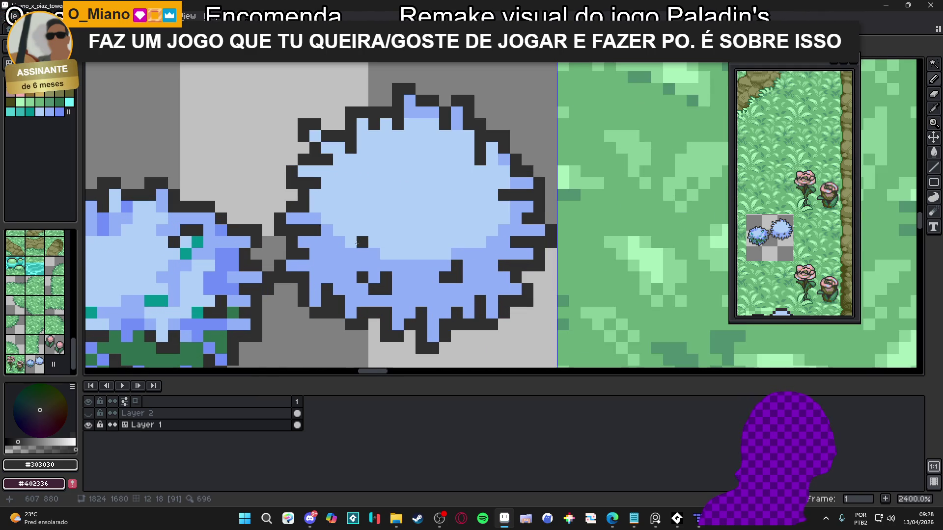
pyautogui.click(349, 242)
pyautogui.moveTo(350, 242)
pyautogui.mouseDown()
pyautogui.moveTo(339, 242)
pyautogui.moveTo(351, 219)
pyautogui.mouseUp()
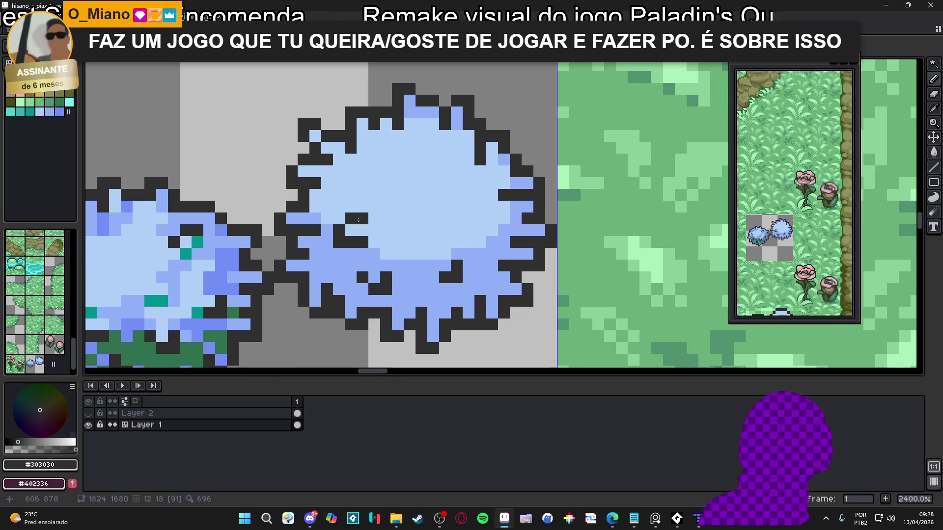
pyautogui.moveTo(417, 241)
pyautogui.mouseDown()
pyautogui.moveTo(424, 253)
pyautogui.moveTo(444, 230)
pyautogui.moveTo(486, 230)
pyautogui.moveTo(486, 218)
pyautogui.mouseUp()
pyautogui.scroll(-1, 431, 231)
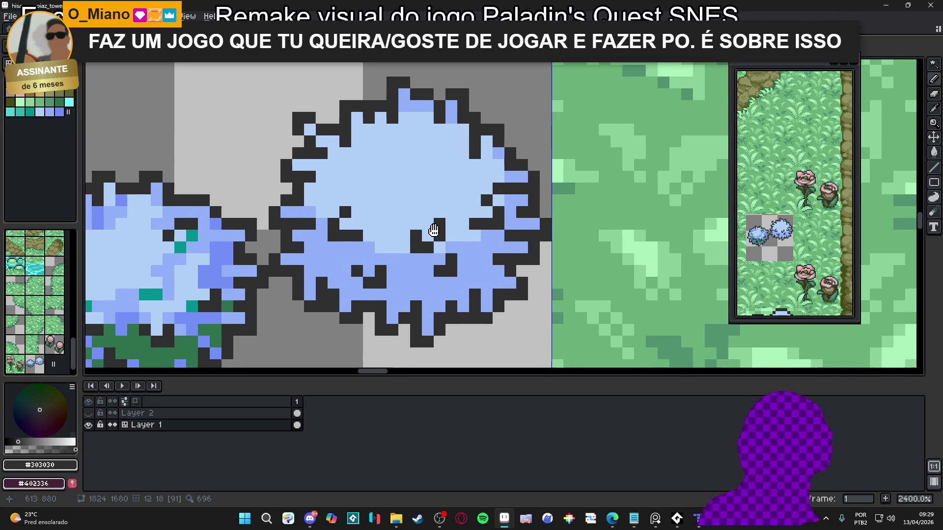
pyautogui.hscroll(-1, 418, 233)
pyautogui.click(378, 237)
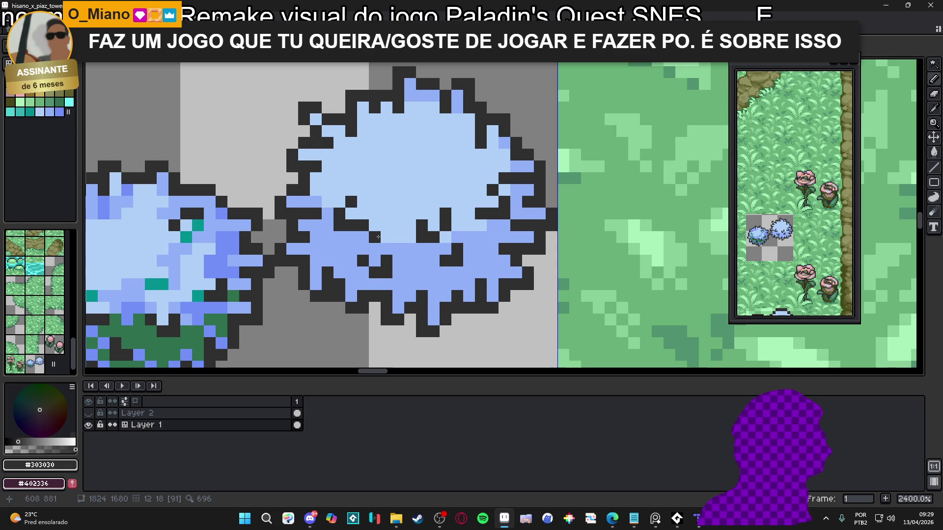
pyautogui.click(383, 251)
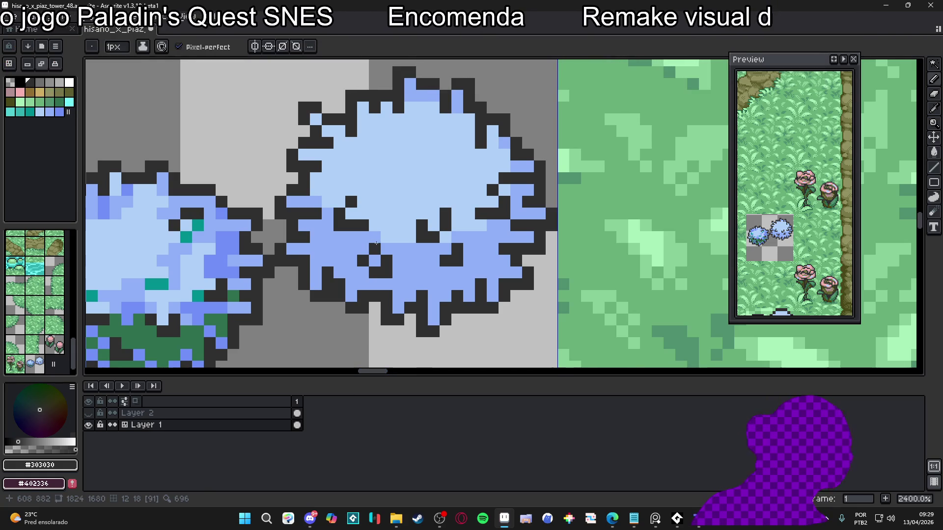
pyautogui.keyDown('alt'); pyautogui.click(378, 235); pyautogui.keyUp('alt')
pyautogui.click(375, 226)
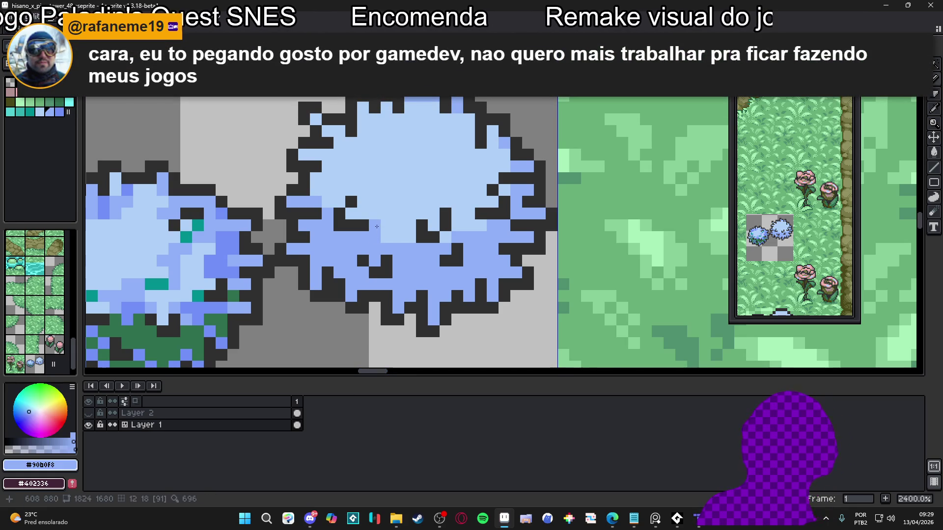